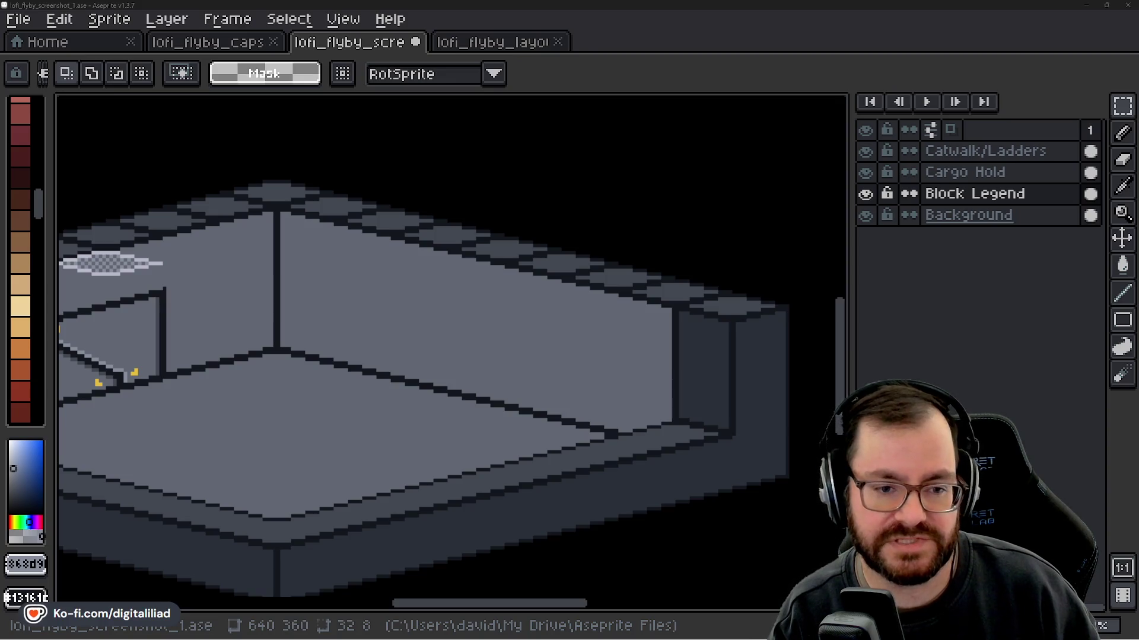
- Select the catwalk strip on the back wall, transform it, and commit the change
{"action": "left_click_drag", "start_coordinate": [435, 263], "coordinate": [444, 281]}
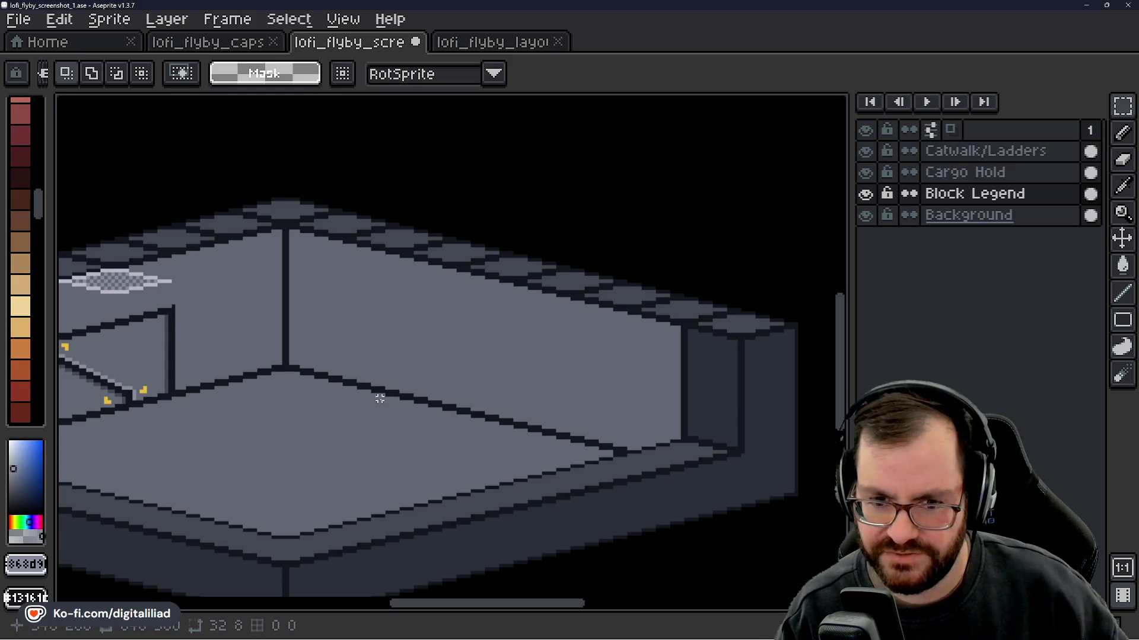
{"action": "scroll", "coordinate": [380, 398], "scroll_direction": "down", "scroll_amount": 2}
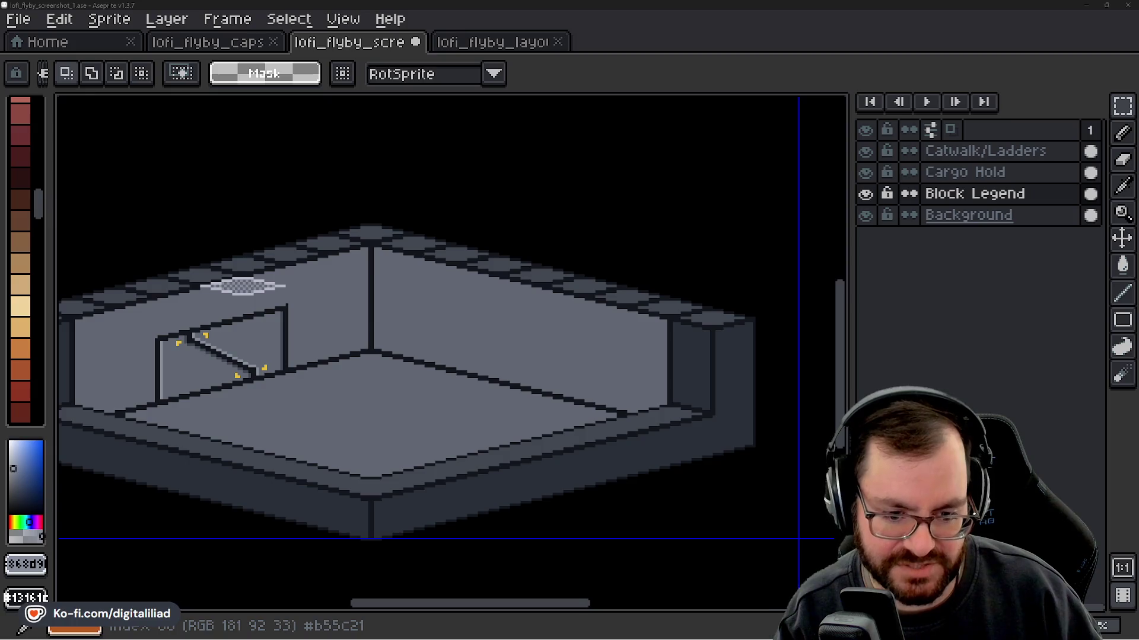
{"action": "scroll", "coordinate": [315, 271], "scroll_direction": "up", "scroll_amount": 5}
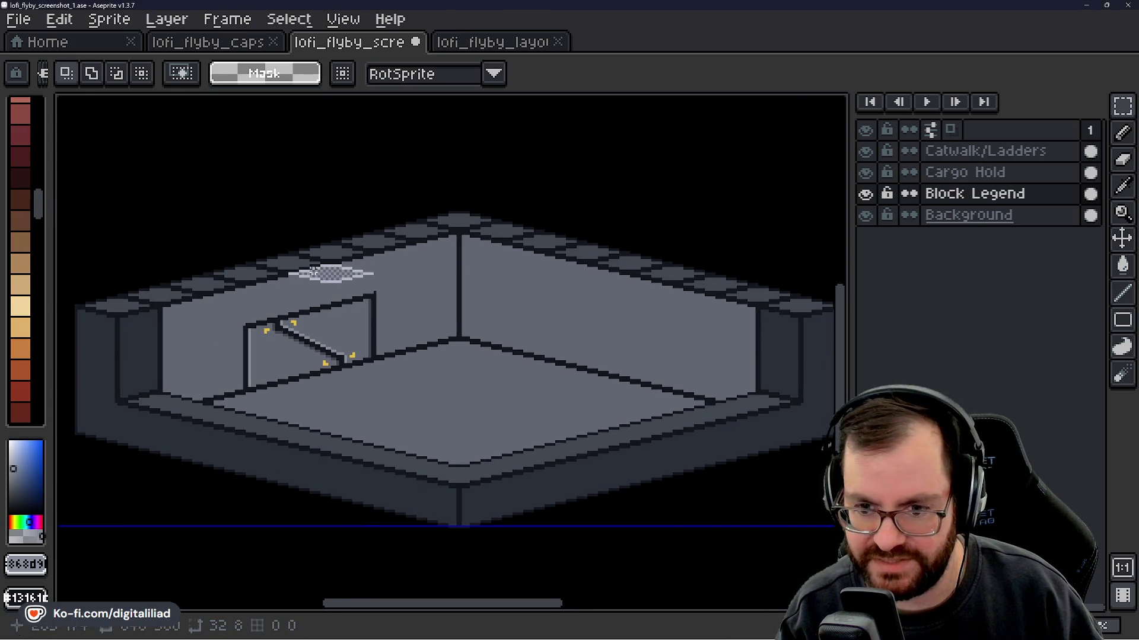
{"action": "scroll", "coordinate": [299, 261], "scroll_direction": "up", "scroll_amount": 1}
{"action": "left_click_drag", "start_coordinate": [181, 254], "coordinate": [607, 354]}
{"action": "scroll", "coordinate": [393, 318], "scroll_direction": "down", "scroll_amount": 1}
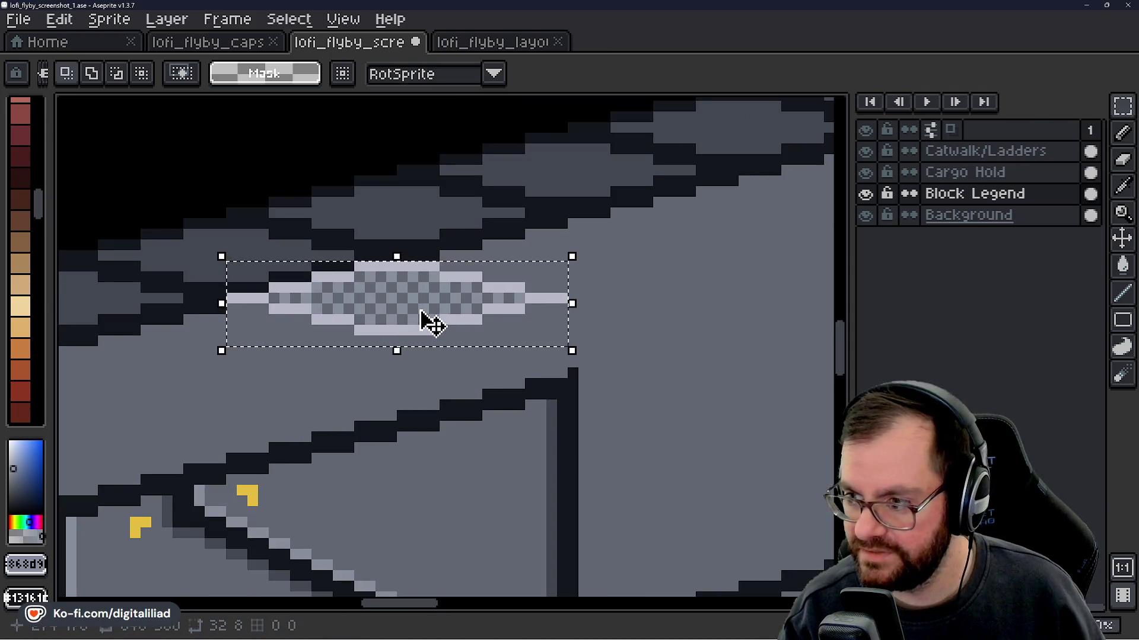
{"action": "left_click", "coordinate": [425, 316]}
{"action": "scroll", "coordinate": [424, 317], "scroll_direction": "down", "scroll_amount": 1}
{"action": "scroll", "coordinate": [415, 342], "scroll_direction": "up", "scroll_amount": 1}
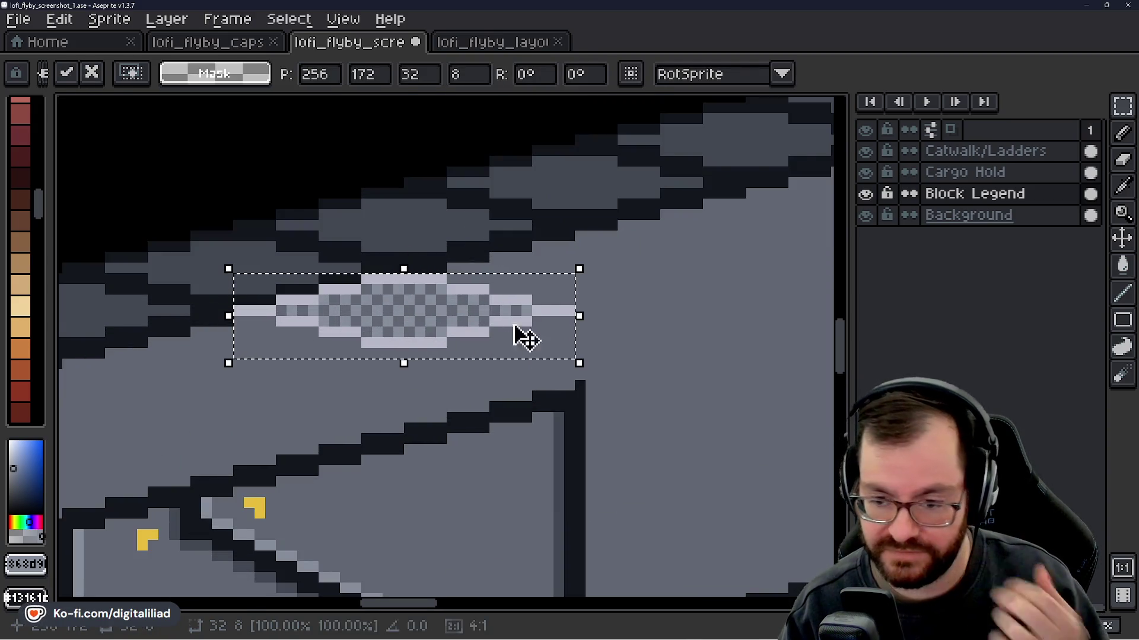
{"action": "left_click", "coordinate": [661, 287]}
{"action": "scroll", "coordinate": [660, 287], "scroll_direction": "down", "scroll_amount": 3}
{"action": "scroll", "coordinate": [534, 356], "scroll_direction": "up", "scroll_amount": 1}
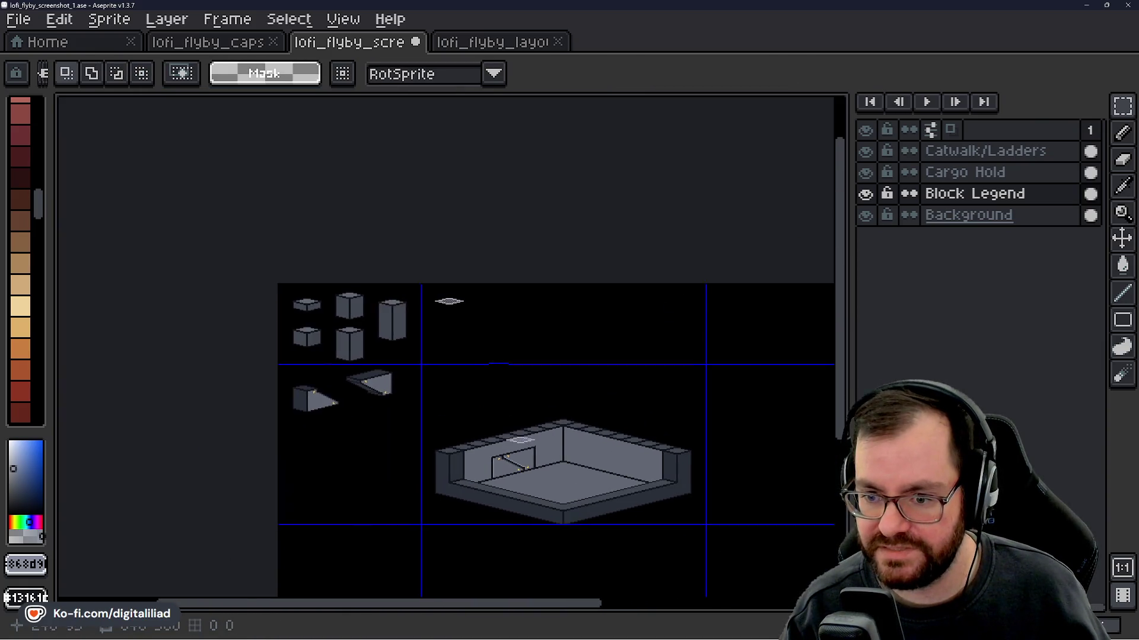
{"action": "scroll", "coordinate": [439, 306], "scroll_direction": "up", "scroll_amount": 6}
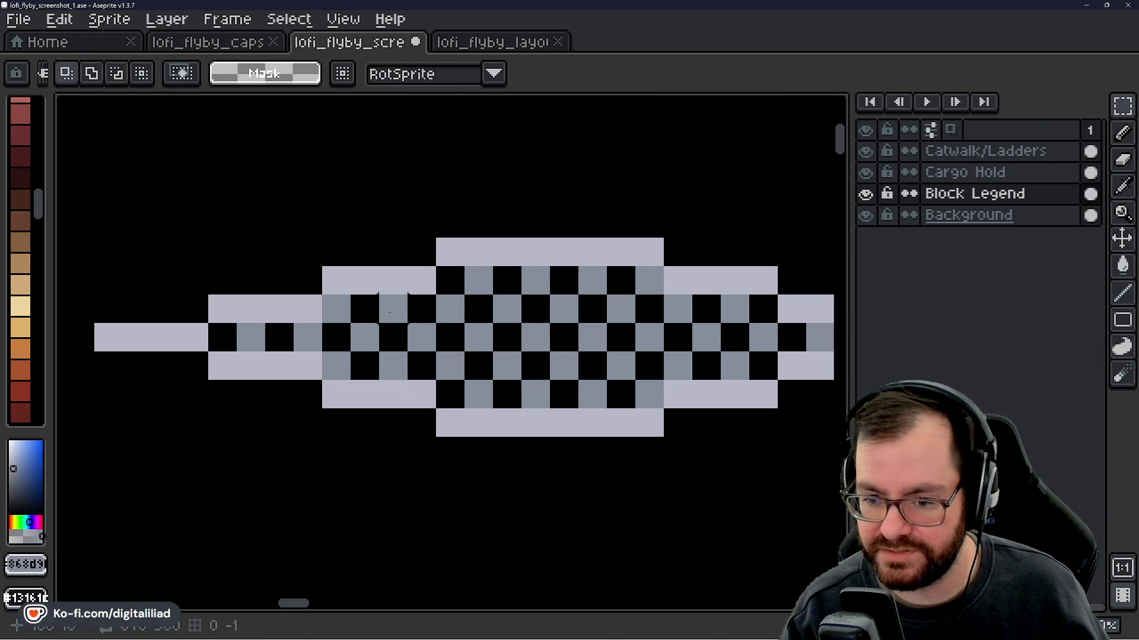
{"action": "scroll", "coordinate": [389, 312], "scroll_direction": "down", "scroll_amount": 1}
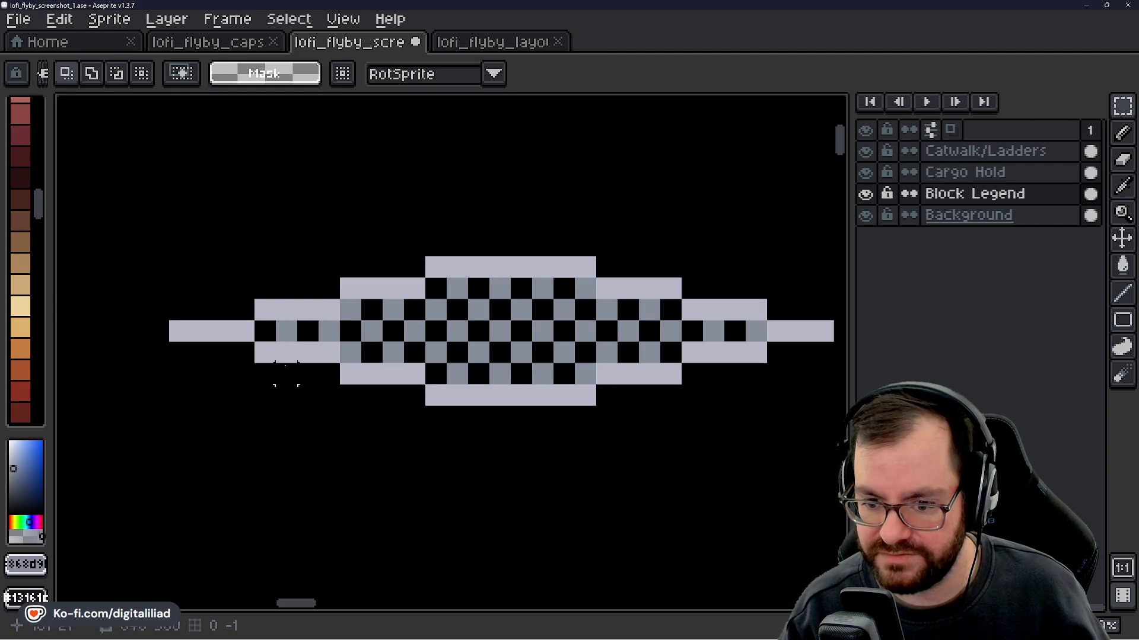
- Pick the light lavender and pencil an outline along the tile's lower-left edge, undoing mistakes
{"action": "left_click", "coordinate": [285, 351], "text": "alt"}
{"action": "key", "text": "b"}
{"action": "mouse_move", "coordinate": [178, 353]}
{"action": "left_mouse_down"}
{"action": "mouse_move", "coordinate": [243, 354]}
{"action": "mouse_move", "coordinate": [423, 414]}
{"action": "mouse_move", "coordinate": [504, 417]}
{"action": "left_mouse_up"}
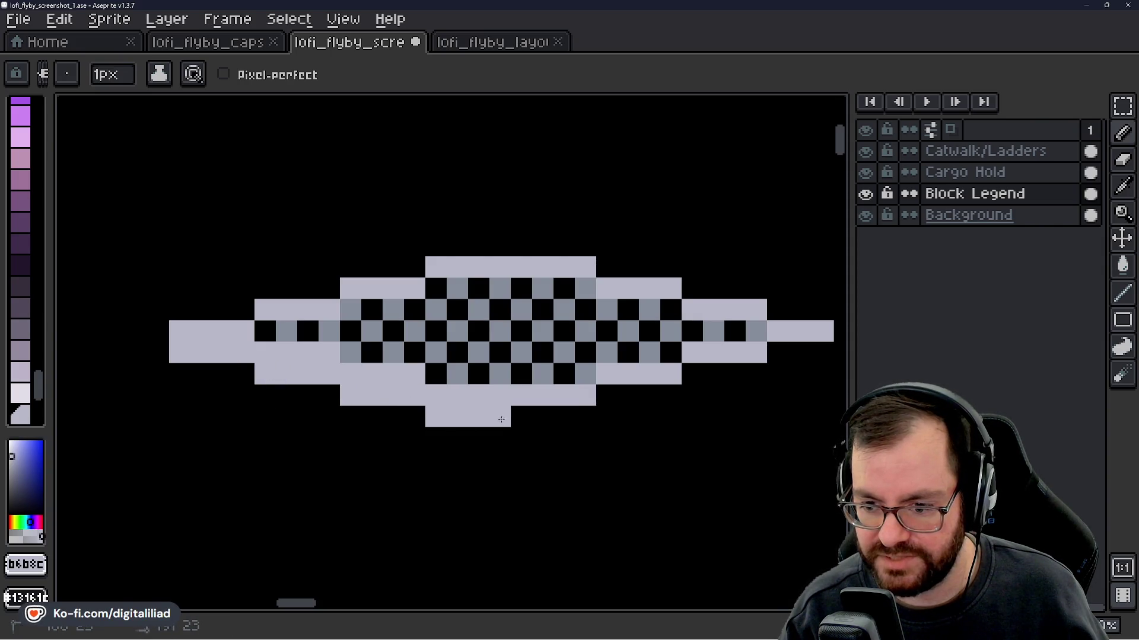
{"action": "key", "text": "v"}
{"action": "scroll", "coordinate": [511, 418], "scroll_direction": "down", "scroll_amount": 3}
{"action": "scroll", "coordinate": [472, 408], "scroll_direction": "up", "scroll_amount": 3}
{"action": "key", "text": "ctrl+z"}
{"action": "key", "text": "ctrl+z"}
{"action": "key", "text": "ctrl+z"}
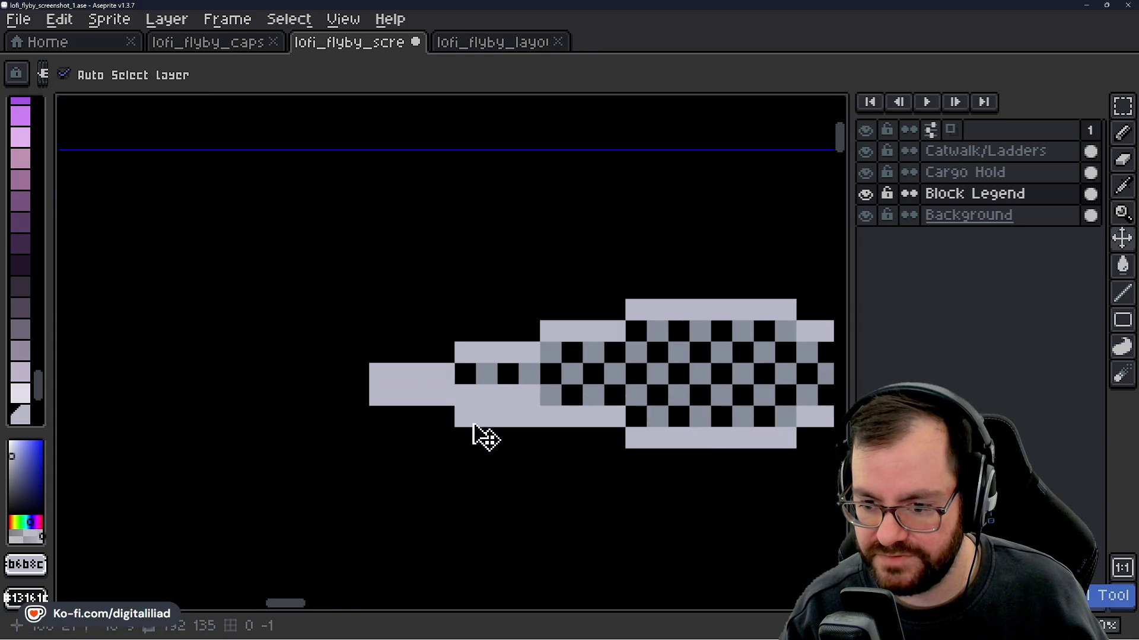
{"action": "key", "text": "b"}
{"action": "mouse_move", "coordinate": [260, 351]}
{"action": "left_mouse_down"}
{"action": "mouse_move", "coordinate": [262, 374]}
{"action": "mouse_move", "coordinate": [304, 374]}
{"action": "mouse_move", "coordinate": [326, 393]}
{"action": "mouse_move", "coordinate": [436, 397]}
{"action": "mouse_move", "coordinate": [460, 417]}
{"action": "mouse_move", "coordinate": [488, 416]}
{"action": "left_mouse_up"}
{"action": "scroll", "coordinate": [487, 416], "scroll_direction": "down", "scroll_amount": 6}
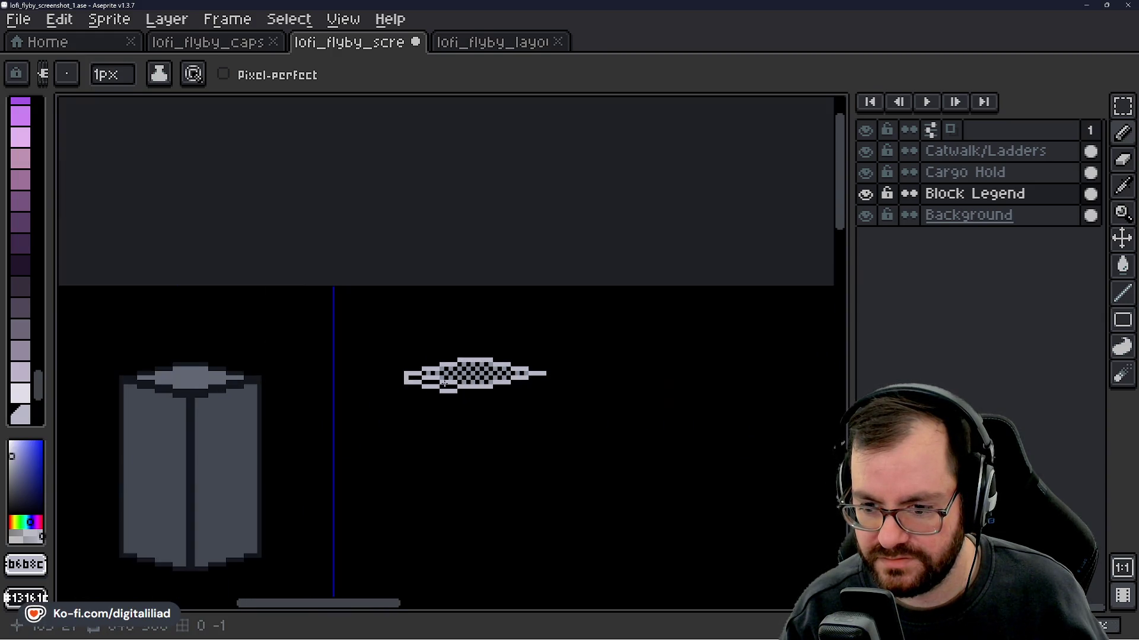
{"action": "scroll", "coordinate": [477, 387], "scroll_direction": "up", "scroll_amount": 6}
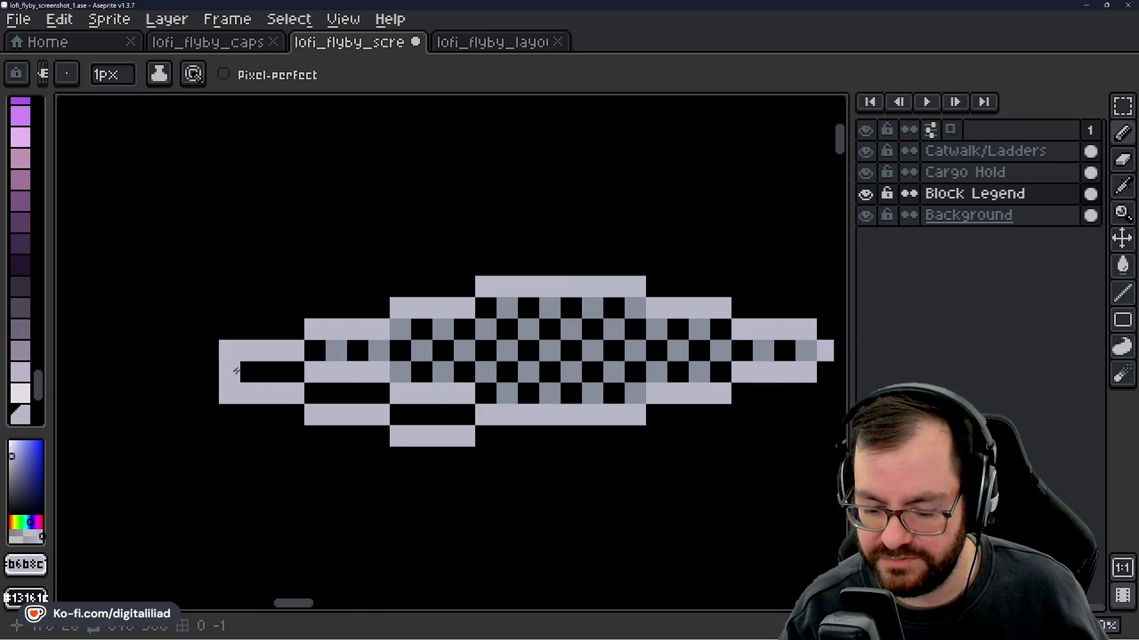
{"action": "key", "text": "ctrl+z"}
{"action": "key", "text": "ctrl+z"}
{"action": "key", "text": "ctrl+z"}
{"action": "left_click_drag", "start_coordinate": [234, 415], "coordinate": [464, 463]}
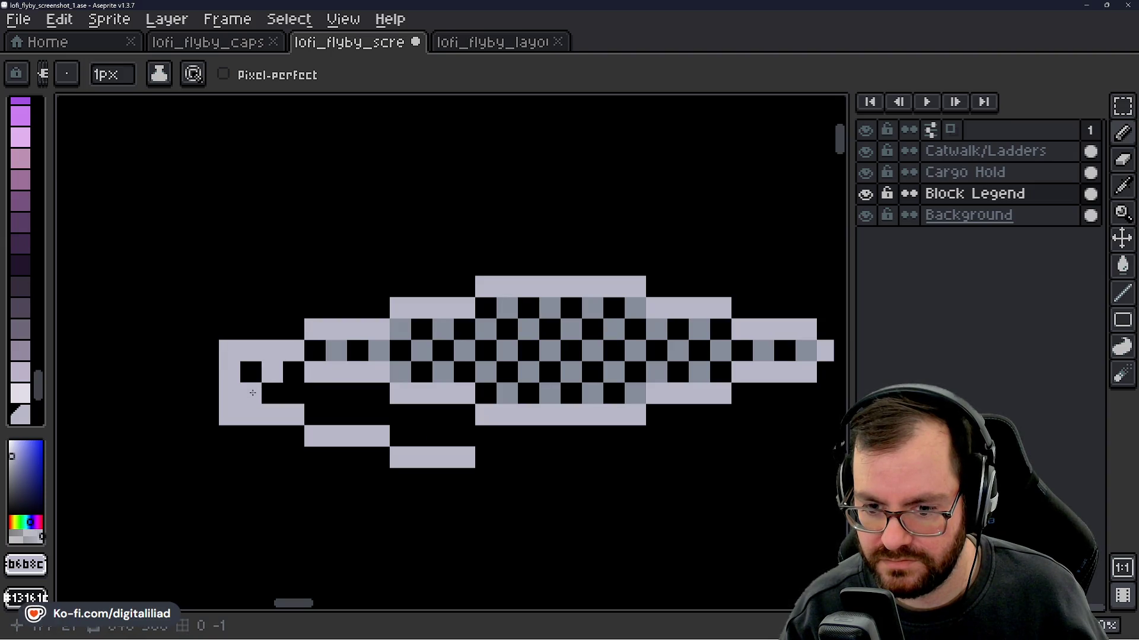
- Sample the tile's grey and paint checker squares across the new lower-left rows
{"action": "left_click", "coordinate": [335, 351], "text": "alt"}
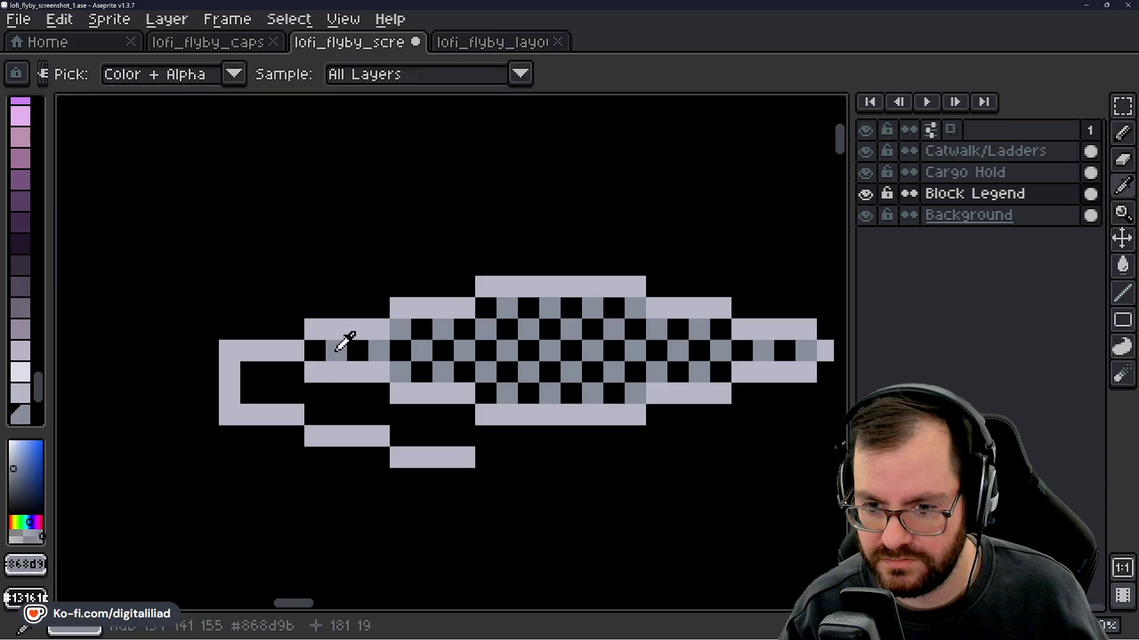
{"action": "left_click", "coordinate": [276, 372]}
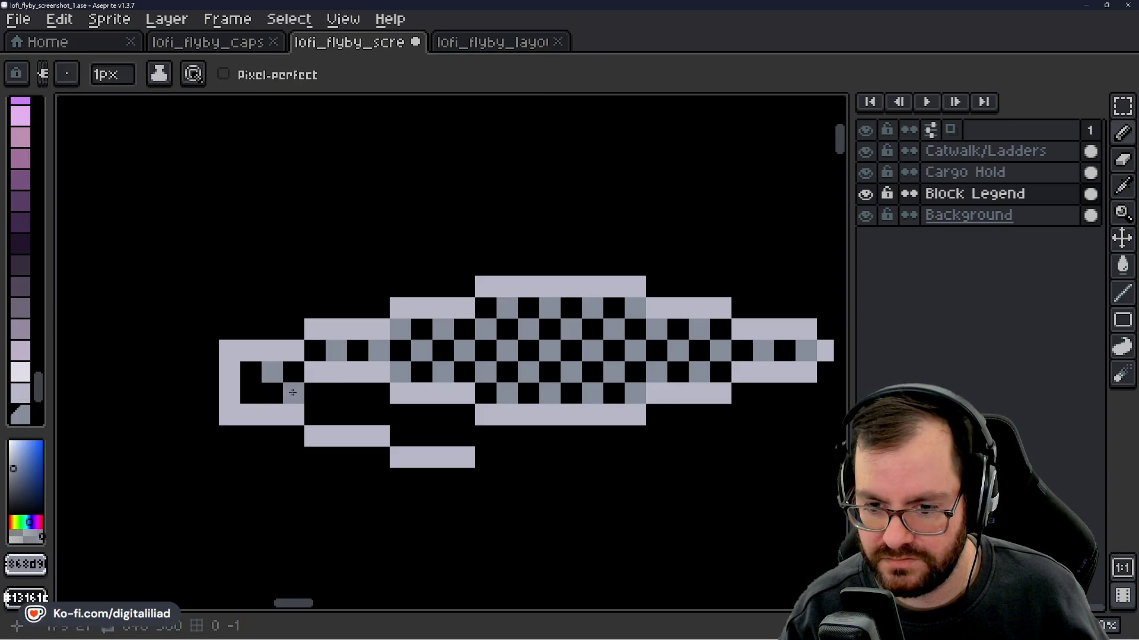
{"action": "left_click", "coordinate": [251, 393]}
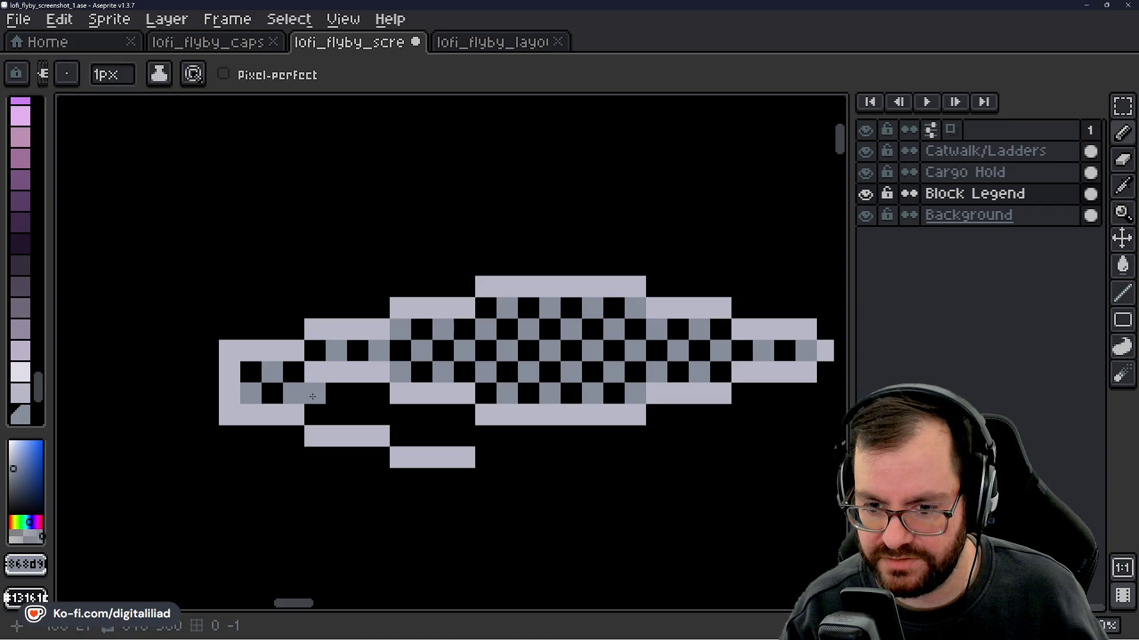
{"action": "left_click", "coordinate": [315, 415]}
{"action": "left_click", "coordinate": [330, 397]}
{"action": "left_click", "coordinate": [357, 415]}
{"action": "left_click", "coordinate": [379, 393]}
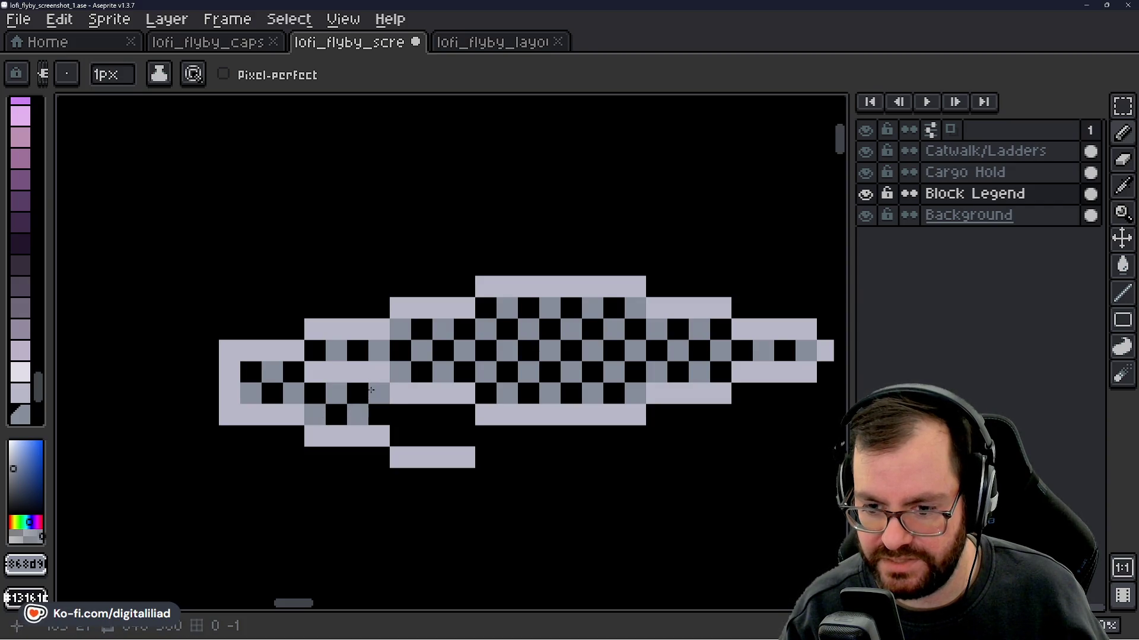
{"action": "left_click", "coordinate": [401, 415]}
{"action": "left_click", "coordinate": [422, 436]}
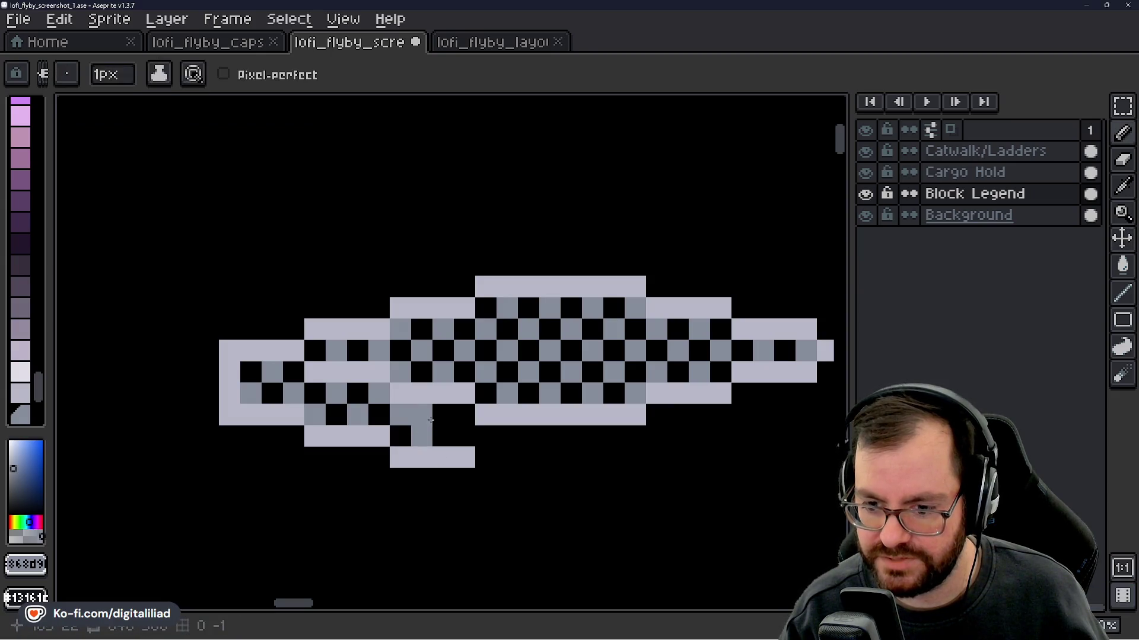
{"action": "scroll", "coordinate": [441, 383], "scroll_direction": "down", "scroll_amount": 8}
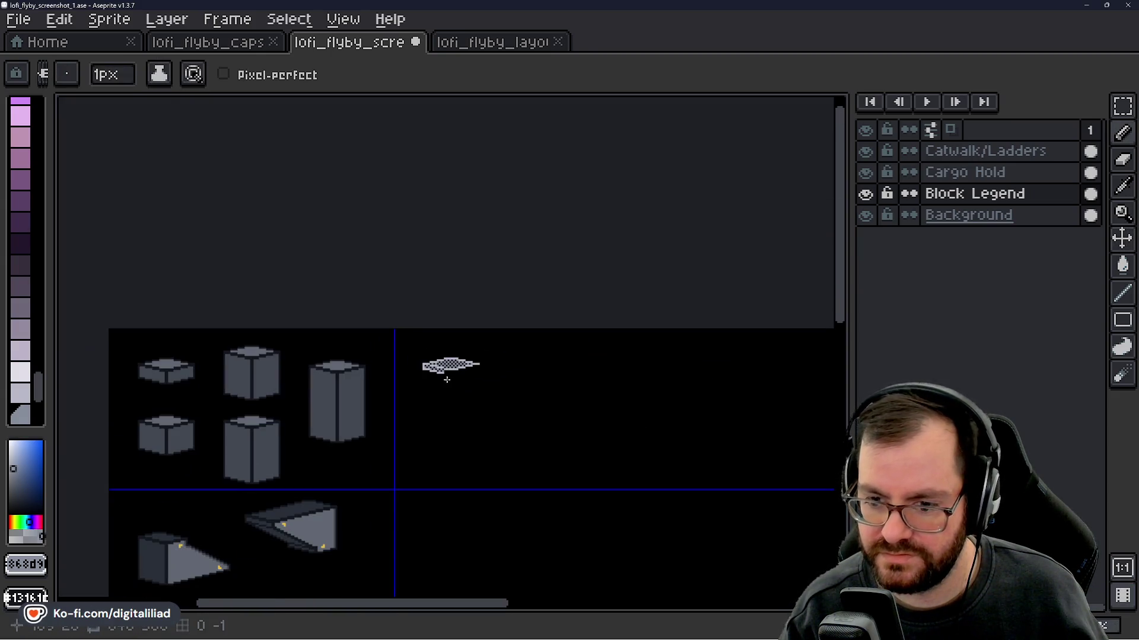
- Erase the checker cells in the lower-left staircase rows down to black
{"action": "scroll", "coordinate": [446, 380], "scroll_direction": "down", "scroll_amount": 2}
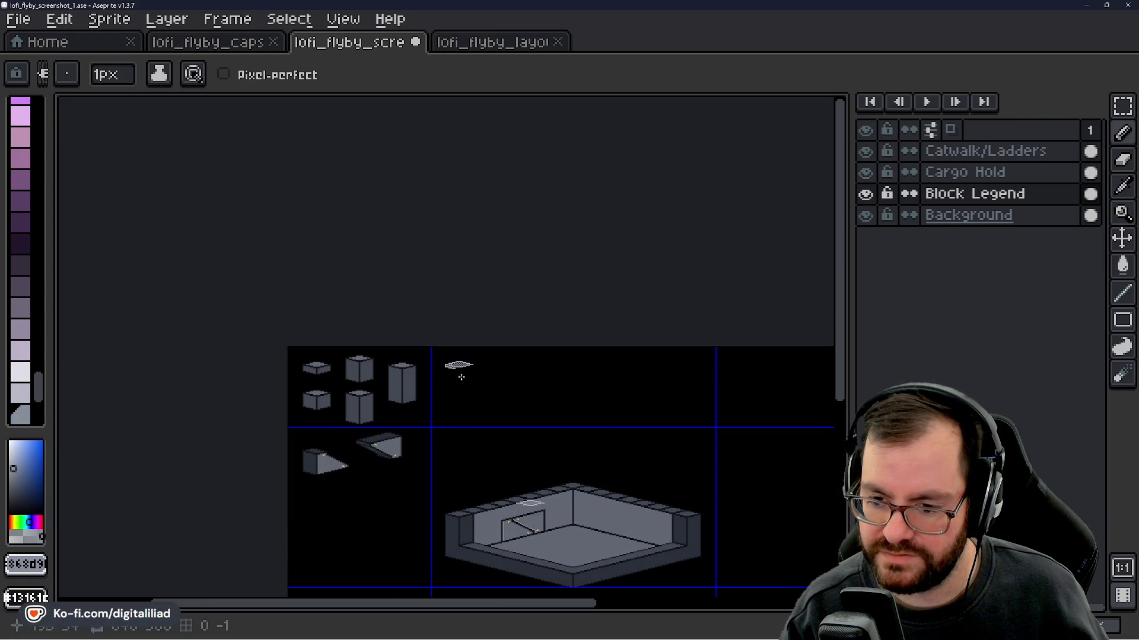
{"action": "scroll", "coordinate": [462, 377], "scroll_direction": "up", "scroll_amount": 10}
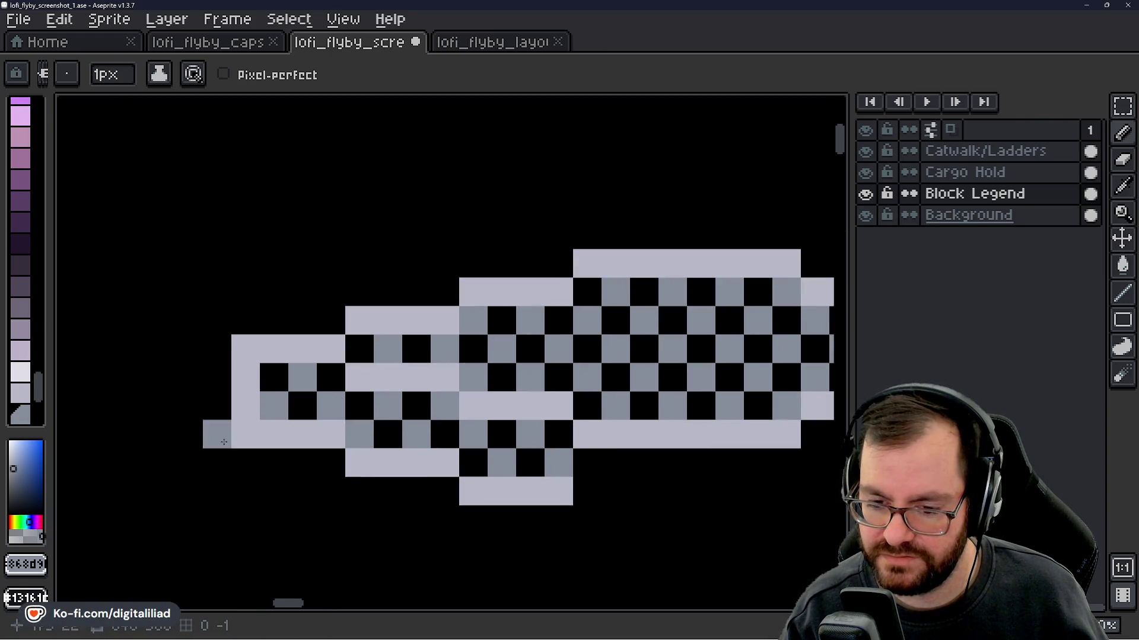
{"action": "key", "text": "e"}
{"action": "mouse_move", "coordinate": [568, 471]}
{"action": "left_mouse_down"}
{"action": "mouse_move", "coordinate": [502, 462]}
{"action": "mouse_move", "coordinate": [473, 434]}
{"action": "mouse_move", "coordinate": [530, 434]}
{"action": "mouse_move", "coordinate": [381, 430]}
{"action": "mouse_move", "coordinate": [360, 408]}
{"action": "mouse_move", "coordinate": [445, 406]}
{"action": "mouse_move", "coordinate": [331, 406]}
{"action": "mouse_move", "coordinate": [284, 389]}
{"action": "mouse_move", "coordinate": [318, 376]}
{"action": "left_mouse_up"}
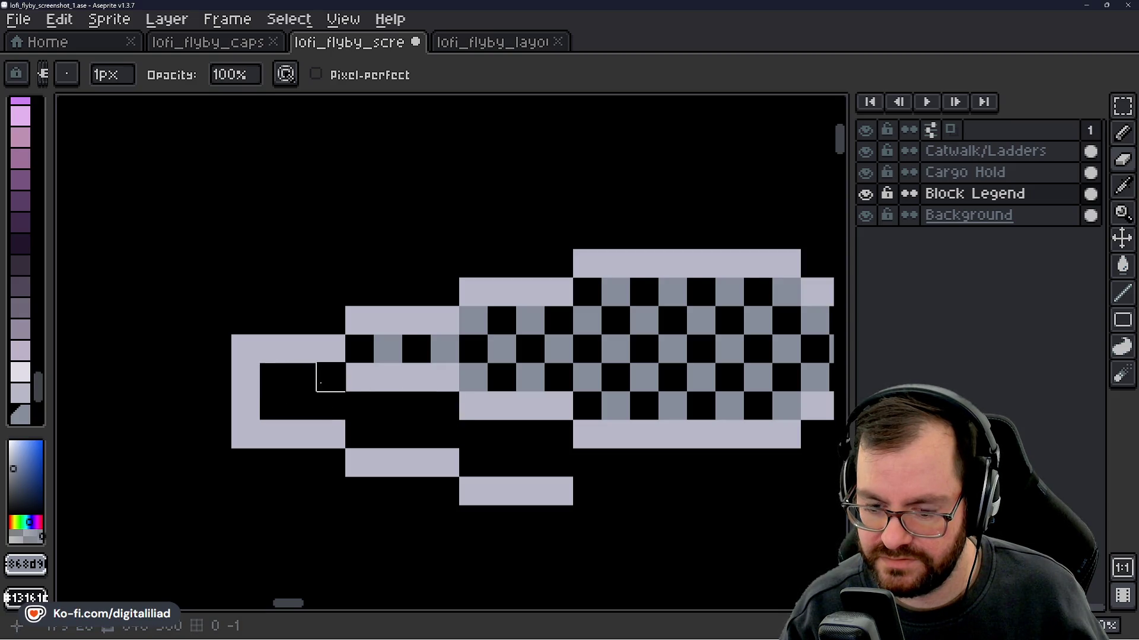
{"action": "scroll", "coordinate": [411, 440], "scroll_direction": "down", "scroll_amount": 6}
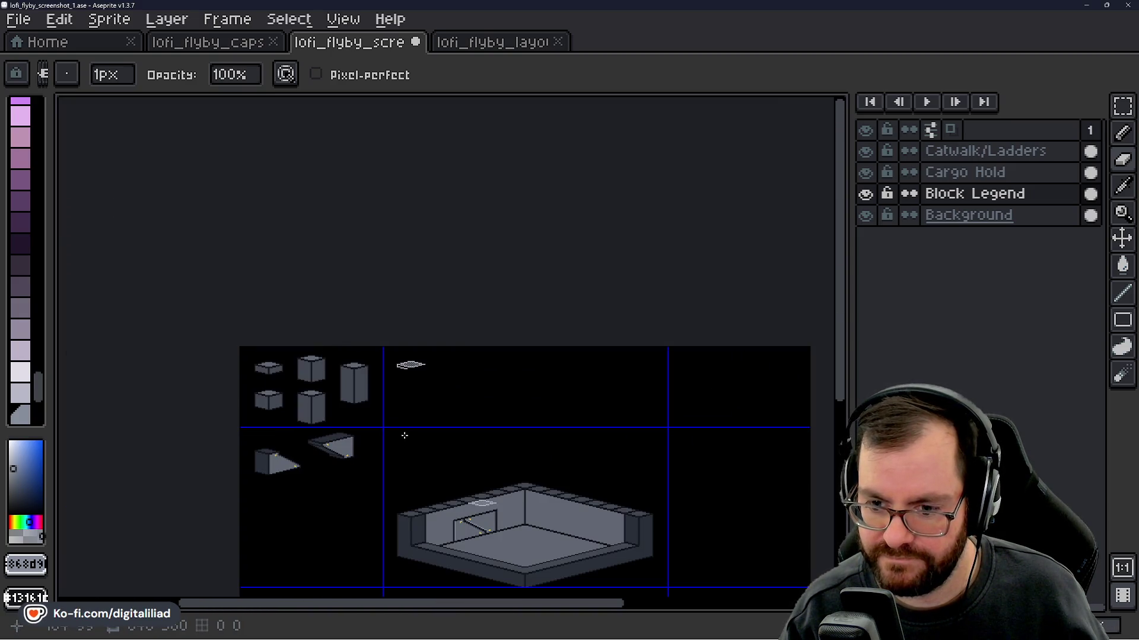
{"action": "scroll", "coordinate": [419, 343], "scroll_direction": "up", "scroll_amount": 7}
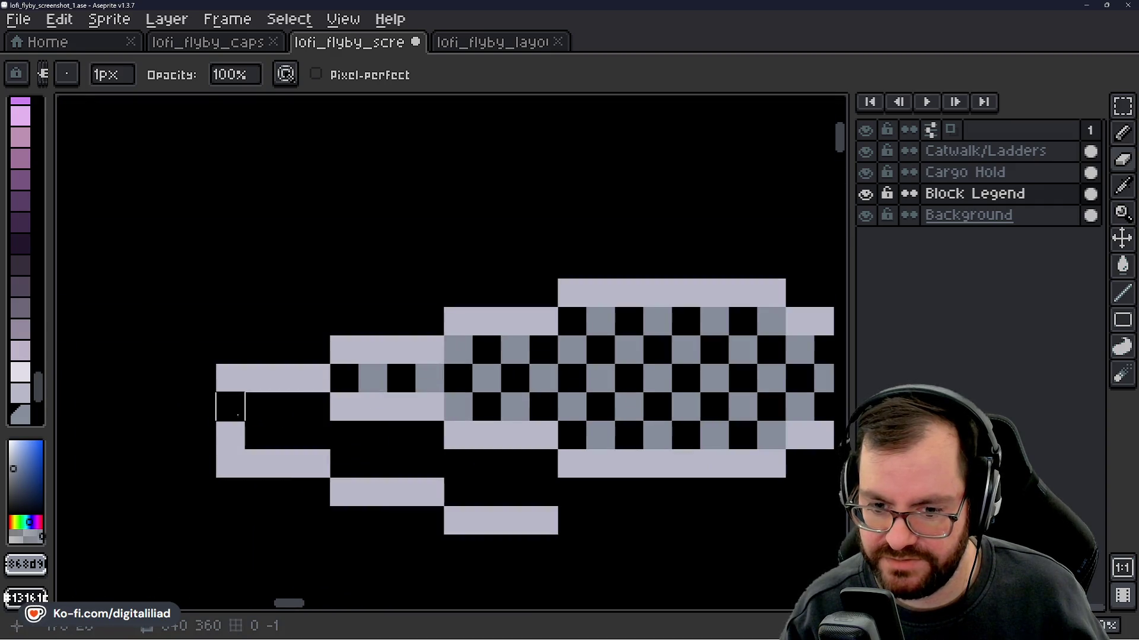
{"action": "mouse_move", "coordinate": [230, 434]}
{"action": "left_mouse_down"}
{"action": "mouse_move", "coordinate": [228, 462]}
{"action": "mouse_move", "coordinate": [543, 492]}
{"action": "mouse_move", "coordinate": [458, 492]}
{"action": "left_mouse_up"}
- Fill those rows solid with the light edge colour and extend the bottom row right
{"action": "left_click", "coordinate": [267, 373], "text": "alt"}
{"action": "key", "text": "b"}
{"action": "mouse_move", "coordinate": [231, 407]}
{"action": "left_mouse_down"}
{"action": "mouse_move", "coordinate": [312, 410]}
{"action": "mouse_move", "coordinate": [335, 431]}
{"action": "mouse_move", "coordinate": [432, 435]}
{"action": "mouse_move", "coordinate": [531, 460]}
{"action": "left_mouse_up"}
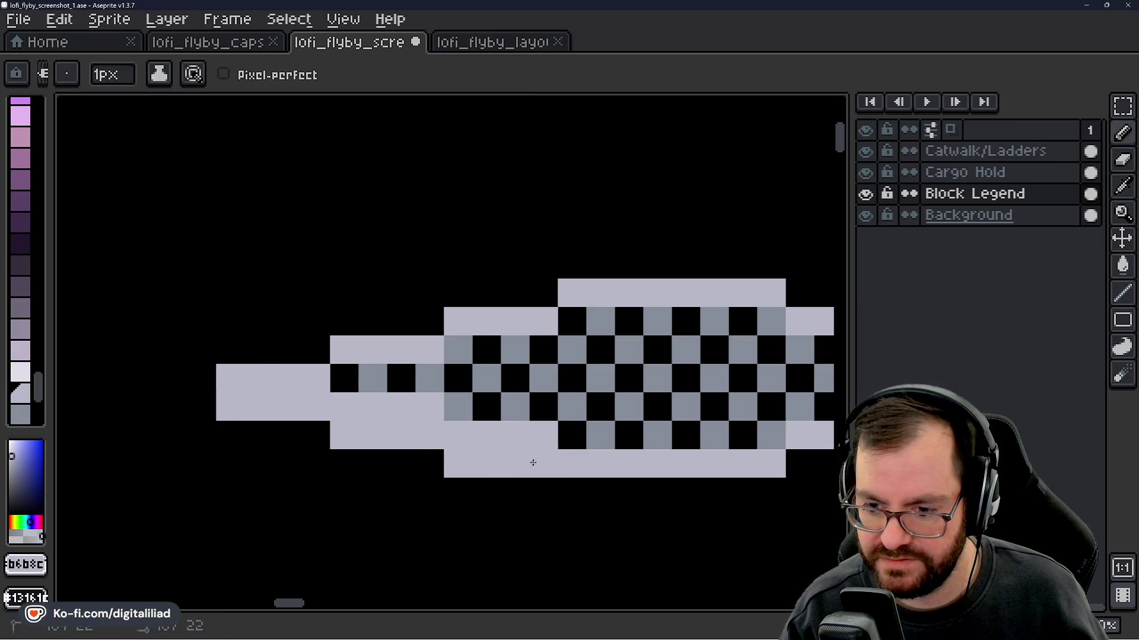
{"action": "scroll", "coordinate": [378, 432], "scroll_direction": "down", "scroll_amount": 2}
{"action": "left_click_drag", "start_coordinate": [378, 432], "coordinate": [427, 453]}
{"action": "left_click_drag", "start_coordinate": [329, 398], "coordinate": [353, 402]}
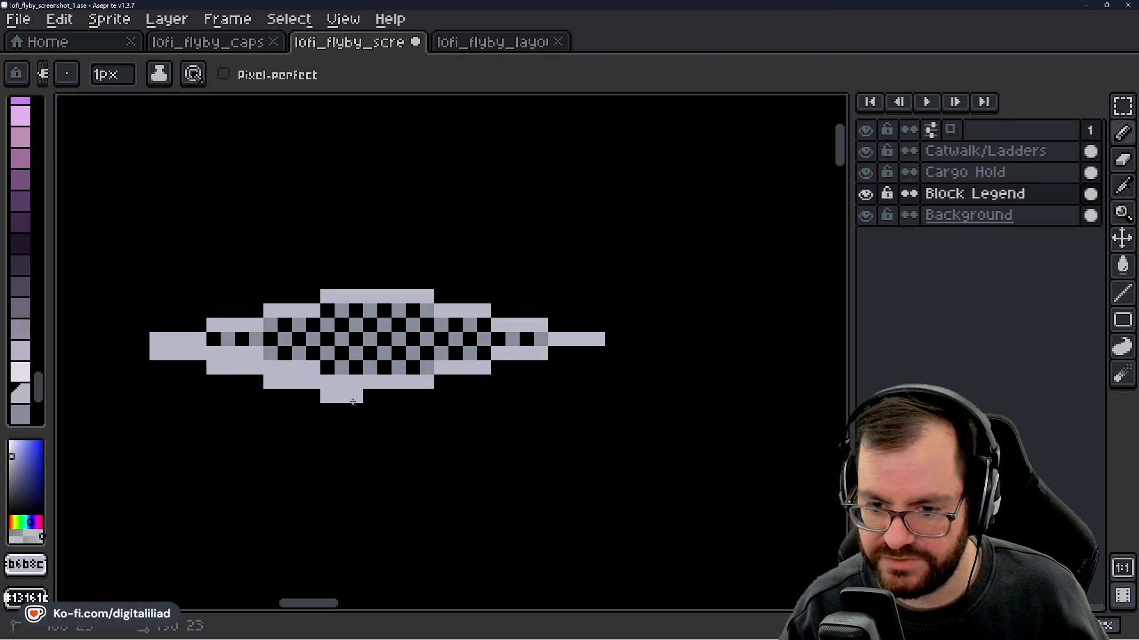
{"action": "scroll", "coordinate": [368, 402], "scroll_direction": "down", "scroll_amount": 5}
{"action": "scroll", "coordinate": [438, 399], "scroll_direction": "up", "scroll_amount": 3}
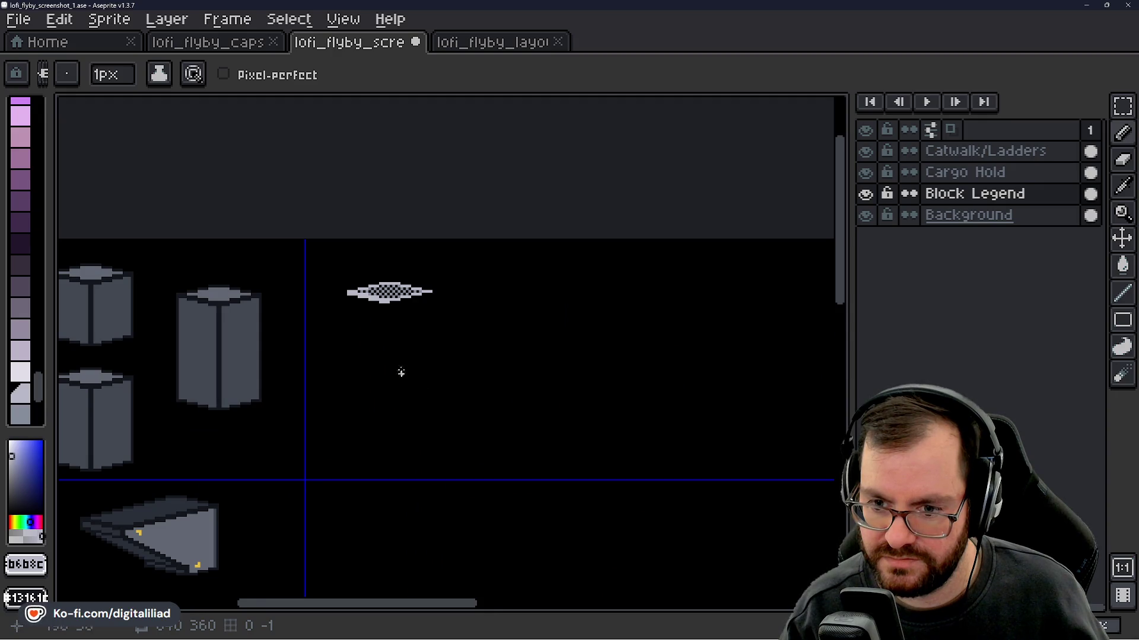
{"action": "scroll", "coordinate": [401, 373], "scroll_direction": "up", "scroll_amount": 5}
- Pencil a light column up the tile's left end with a short bar on top
{"action": "left_click", "coordinate": [307, 394]}
{"action": "scroll", "coordinate": [307, 395], "scroll_direction": "up", "scroll_amount": 1}
{"action": "key", "text": "ctrl+z"}
{"action": "left_click", "coordinate": [310, 406]}
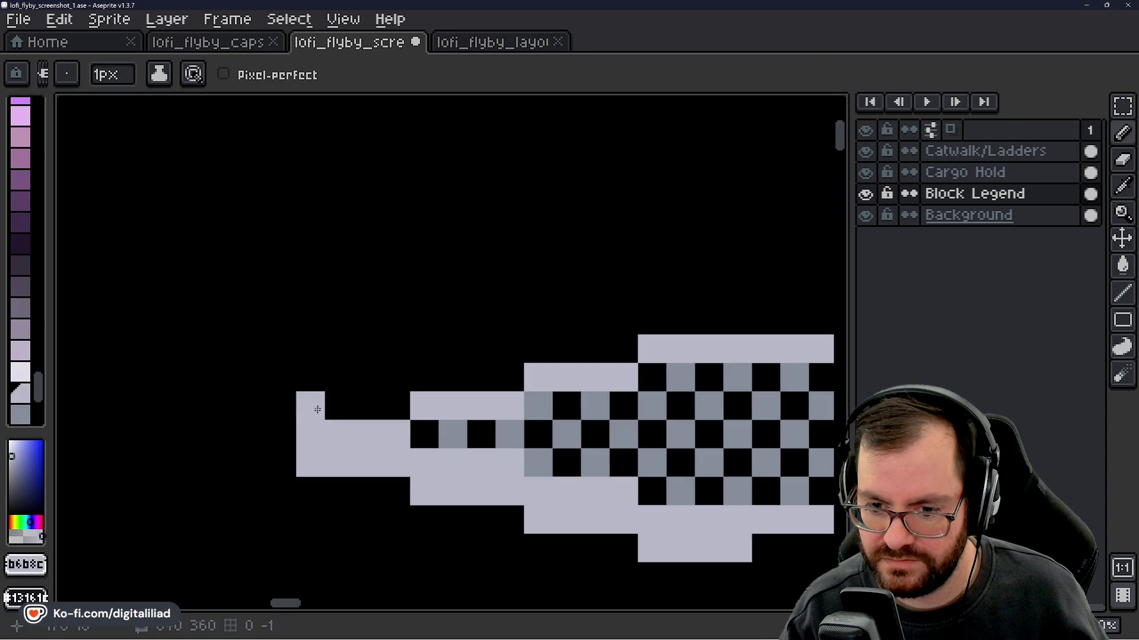
{"action": "left_click", "coordinate": [316, 375]}
{"action": "left_click", "coordinate": [311, 349]}
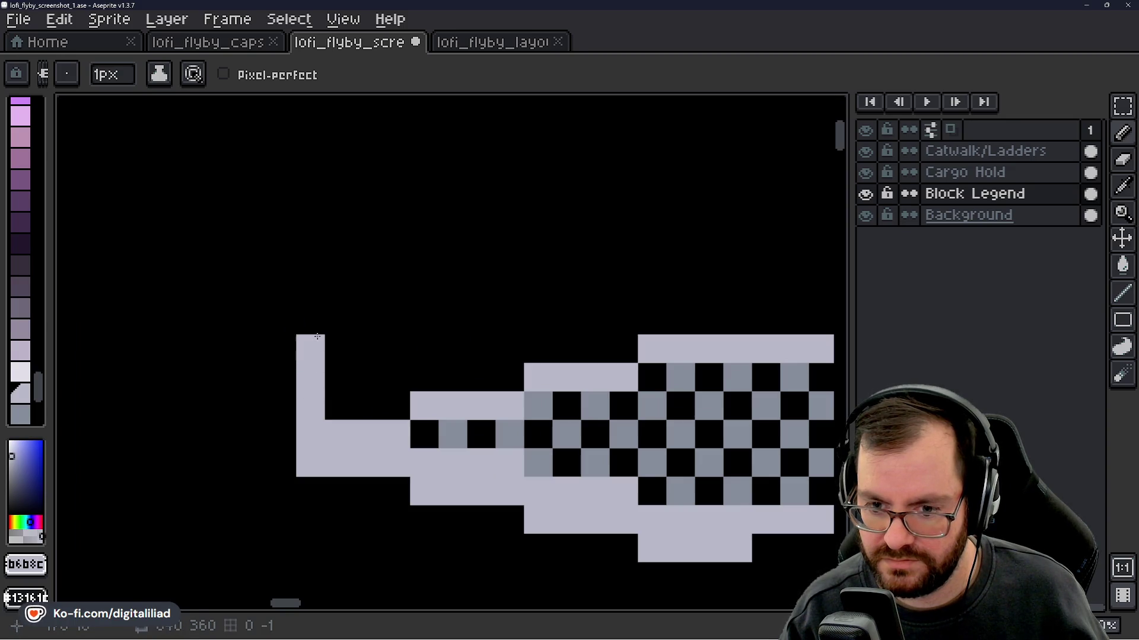
{"action": "left_click", "coordinate": [328, 327]}
{"action": "key", "text": "ctrl+z"}
{"action": "left_click", "coordinate": [311, 320]}
{"action": "left_click_drag", "start_coordinate": [310, 292], "coordinate": [337, 288]}
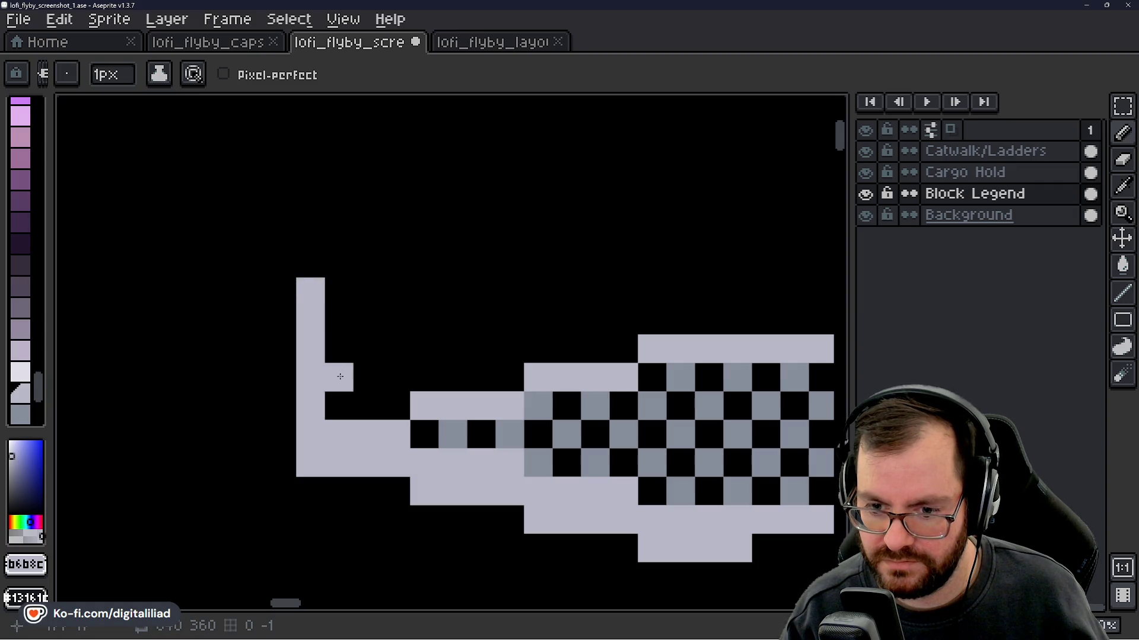
{"action": "left_click_drag", "start_coordinate": [310, 264], "coordinate": [365, 277]}
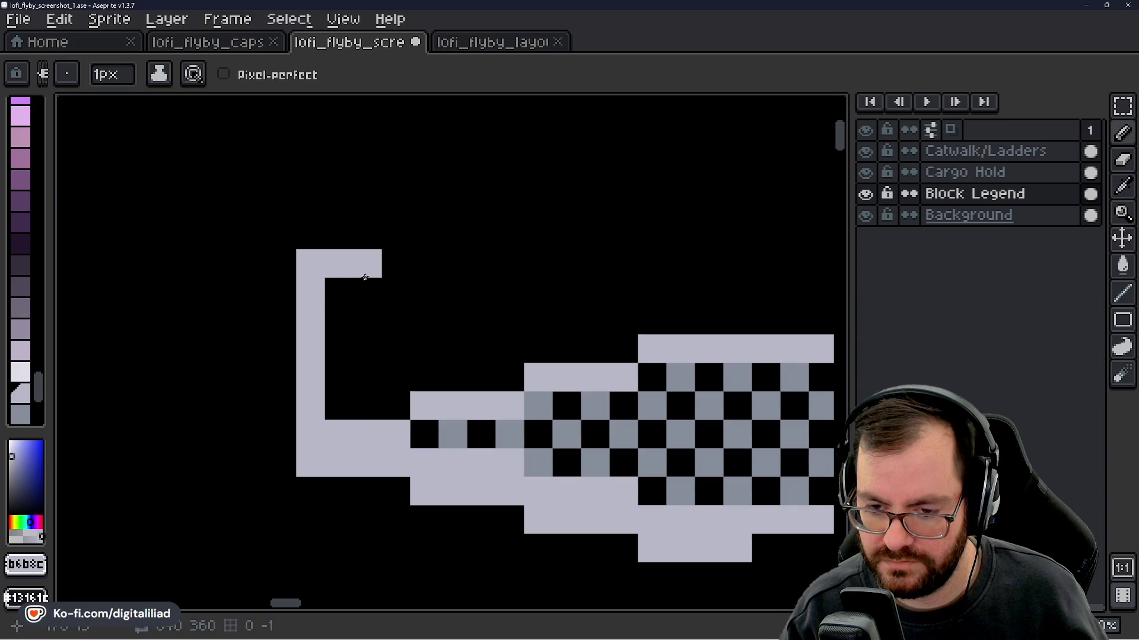
- Undo that first attempt at the left-end post
{"action": "scroll", "coordinate": [364, 349], "scroll_direction": "down", "scroll_amount": 3}
{"action": "scroll", "coordinate": [364, 348], "scroll_direction": "up", "scroll_amount": 4}
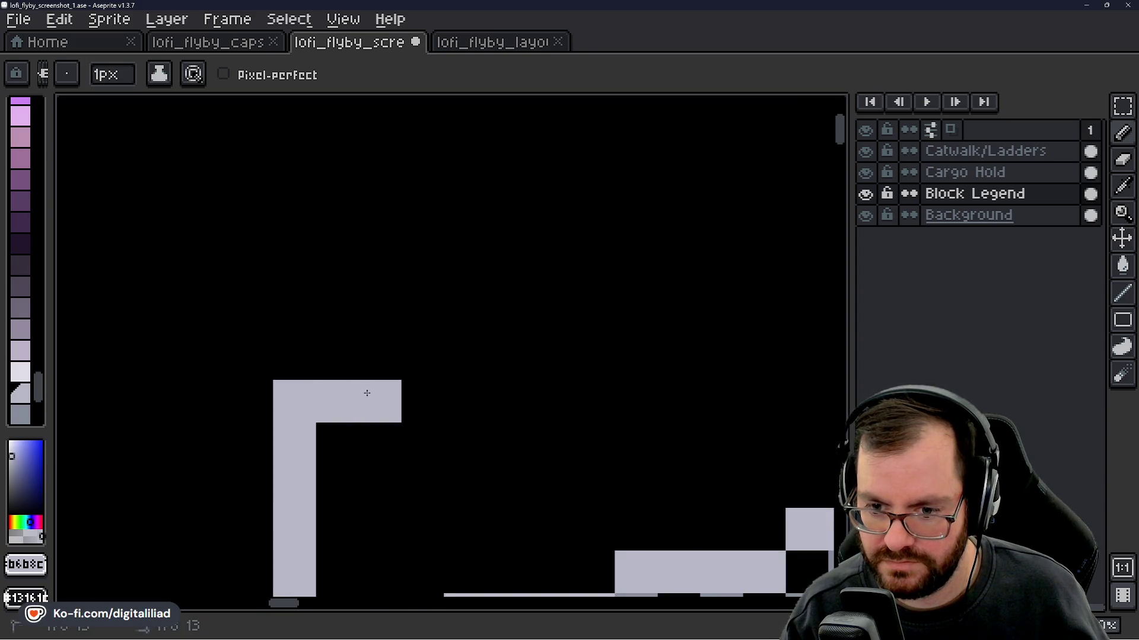
{"action": "scroll", "coordinate": [367, 394], "scroll_direction": "down", "scroll_amount": 2}
{"action": "scroll", "coordinate": [380, 373], "scroll_direction": "down", "scroll_amount": 3}
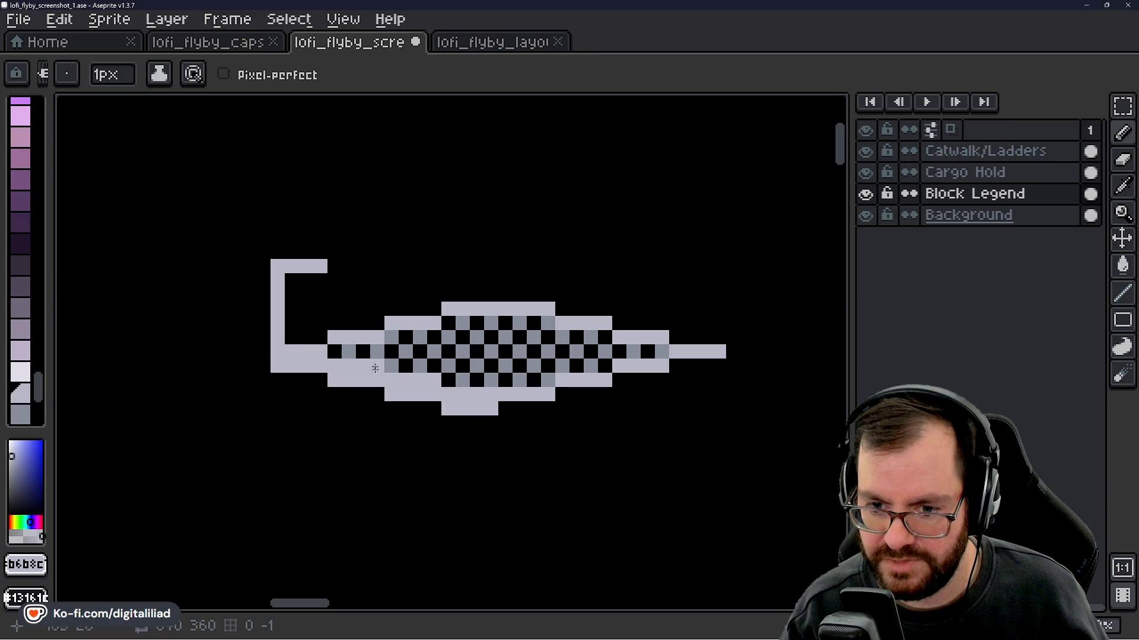
{"action": "scroll", "coordinate": [276, 329], "scroll_direction": "up", "scroll_amount": 3}
{"action": "key", "text": "ctrl+z"}
{"action": "key", "text": "ctrl+z"}
{"action": "key", "text": "ctrl+z"}
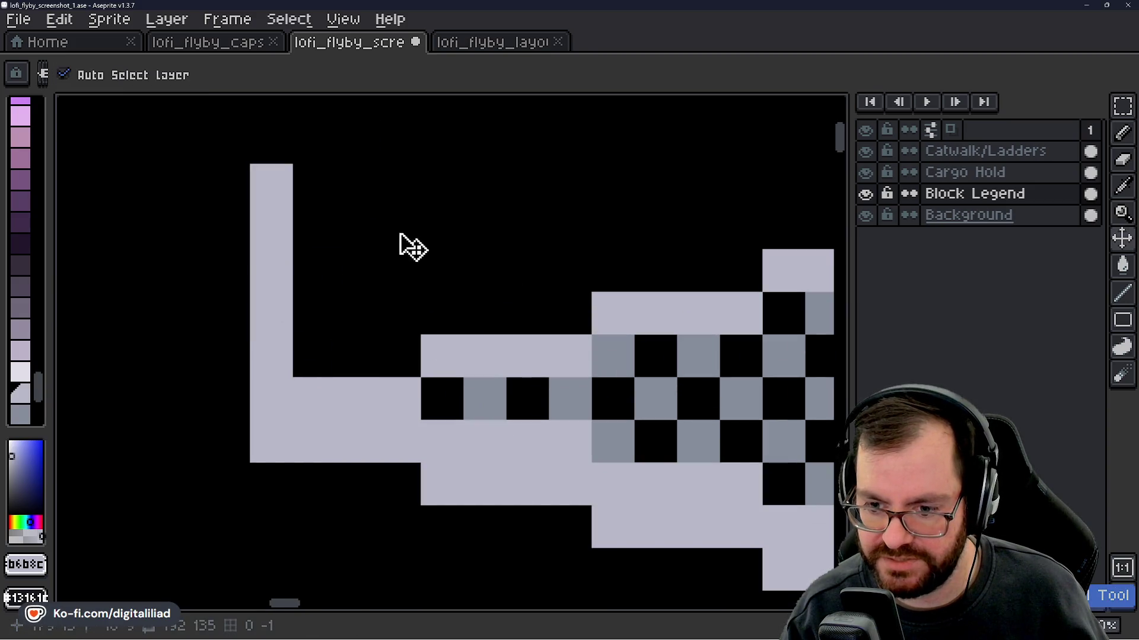
{"action": "scroll", "coordinate": [392, 233], "scroll_direction": "down", "scroll_amount": 3}
{"action": "key", "text": "ctrl+z"}
{"action": "key", "text": "ctrl+z"}
{"action": "key", "text": "ctrl+z"}
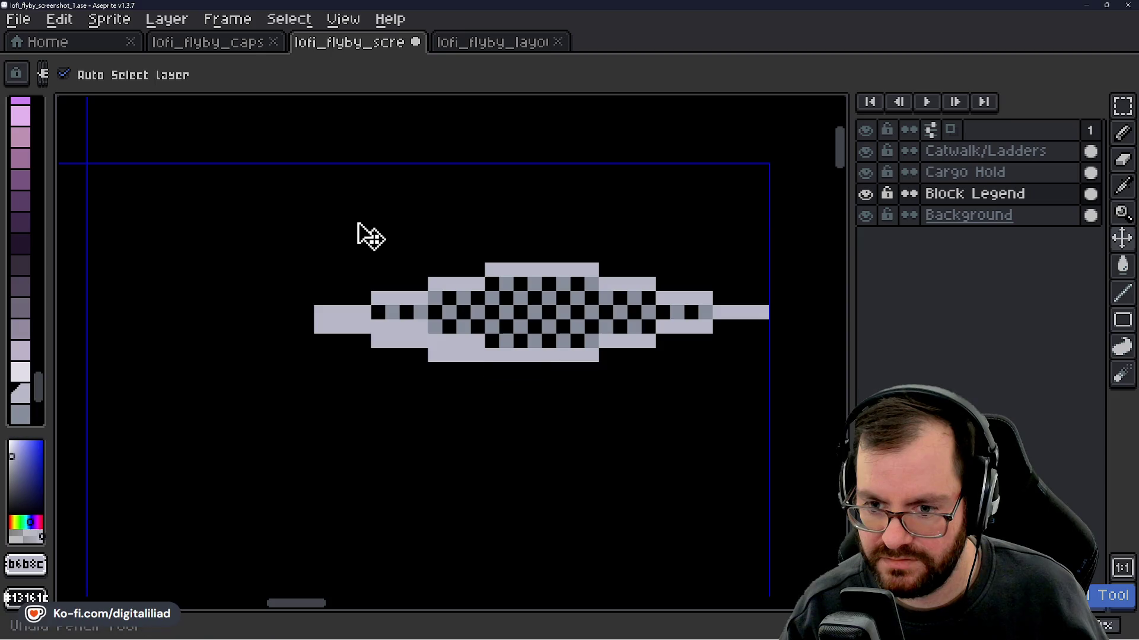
{"action": "key", "text": "ctrl+z"}
{"action": "key", "text": "ctrl+z"}
{"action": "left_click_drag", "start_coordinate": [356, 234], "coordinate": [323, 283]}
{"action": "scroll", "coordinate": [445, 355], "scroll_direction": "up", "scroll_amount": 2}
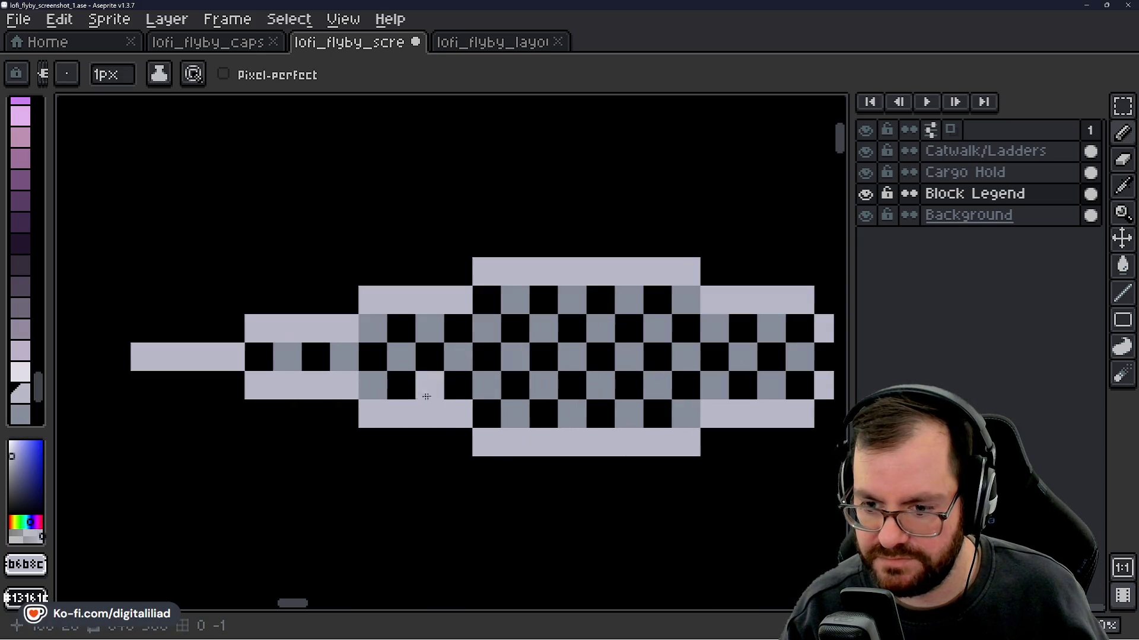
- Paint light cells leftward along the lower checker rows at the sprite's left end
{"action": "left_click", "coordinate": [586, 412]}
{"action": "mouse_move", "coordinate": [570, 414]}
{"action": "left_mouse_down"}
{"action": "mouse_move", "coordinate": [367, 386]}
{"action": "mouse_move", "coordinate": [309, 356]}
{"action": "mouse_move", "coordinate": [251, 358]}
{"action": "mouse_move", "coordinate": [212, 321]}
{"action": "mouse_move", "coordinate": [142, 321]}
{"action": "left_mouse_up"}
{"action": "scroll", "coordinate": [348, 293], "scroll_direction": "down", "scroll_amount": 3}
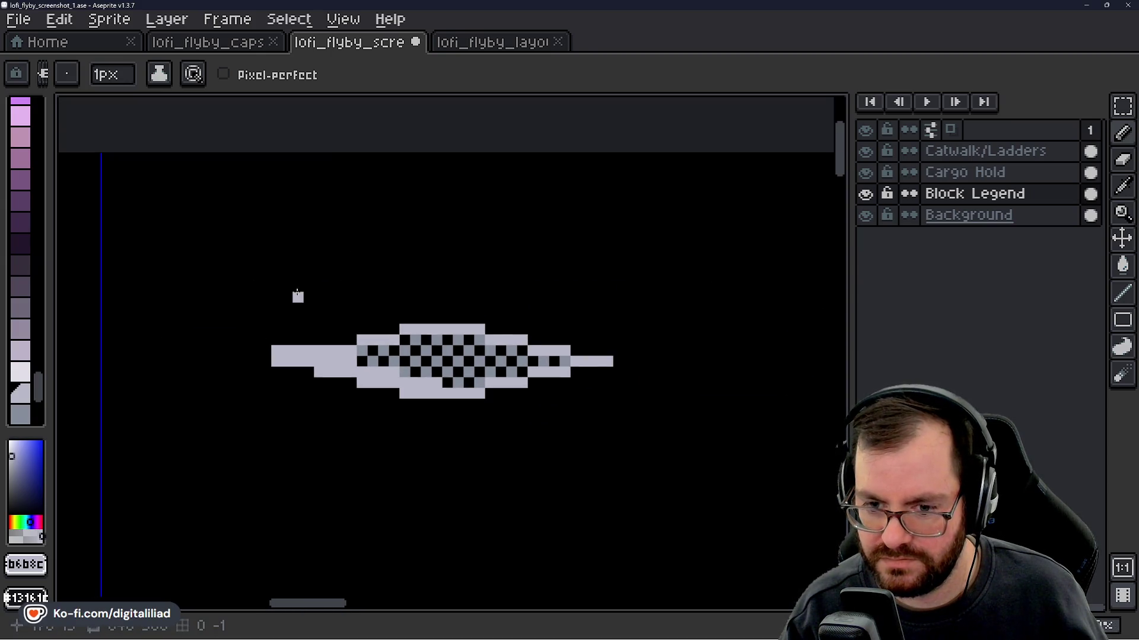
{"action": "left_click_drag", "start_coordinate": [282, 350], "coordinate": [282, 361]}
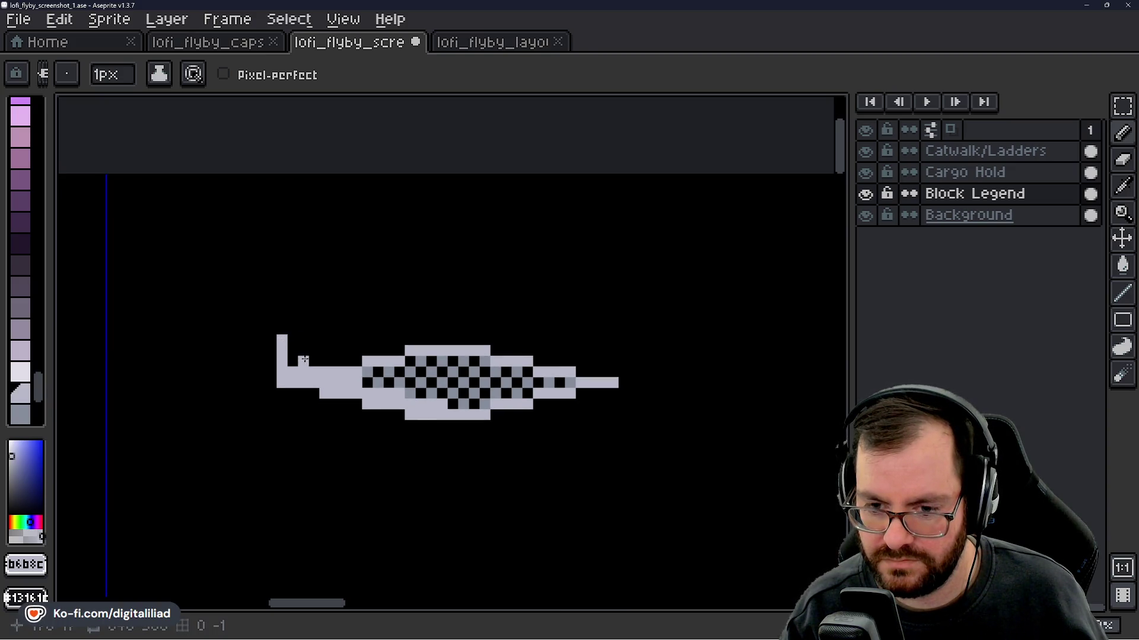
{"action": "scroll", "coordinate": [325, 296], "scroll_direction": "up", "scroll_amount": 2}
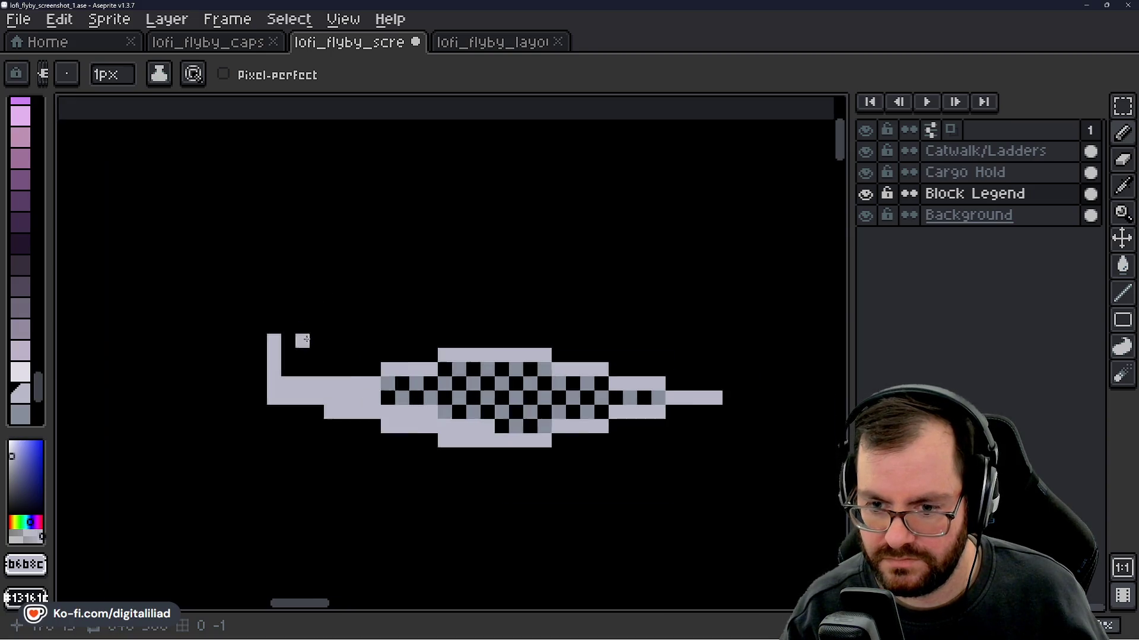
{"action": "key", "text": "ctrl+z"}
{"action": "key", "text": "ctrl+z"}
{"action": "key", "text": "ctrl+z"}
{"action": "key", "text": "ctrl+z"}
{"action": "key", "text": "ctrl+z"}
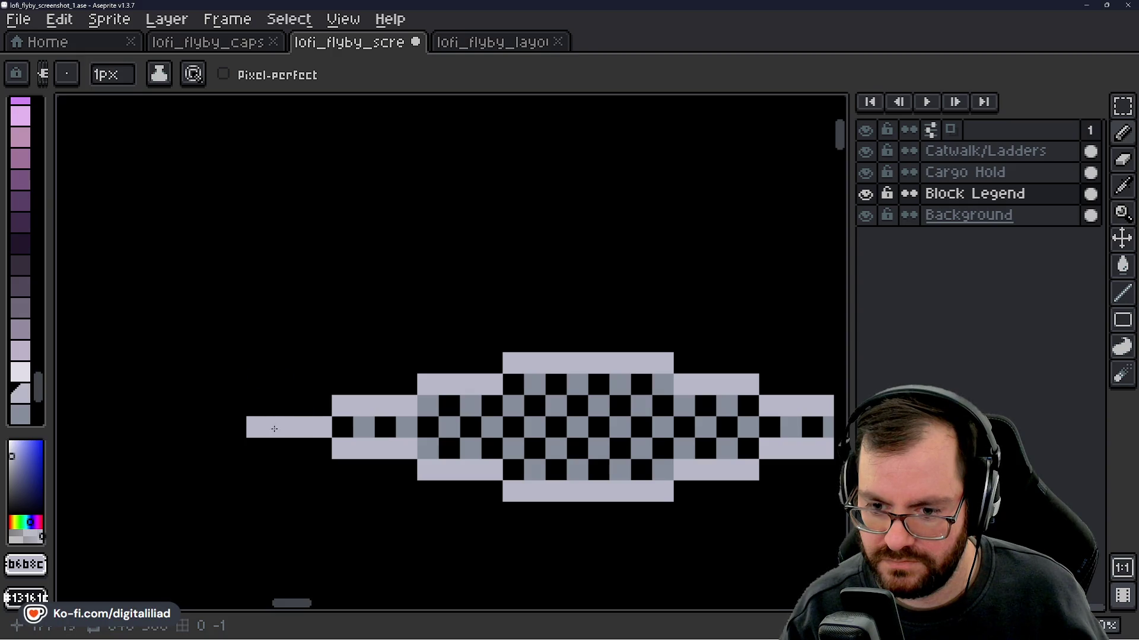
{"action": "scroll", "coordinate": [291, 375], "scroll_direction": "down", "scroll_amount": 3}
- Continue filling the lower rows with light pixels out to the bottom nub
{"action": "mouse_move", "coordinate": [291, 375]}
{"action": "left_mouse_down"}
{"action": "mouse_move", "coordinate": [520, 321]}
{"action": "mouse_move", "coordinate": [606, 355]}
{"action": "left_mouse_up"}
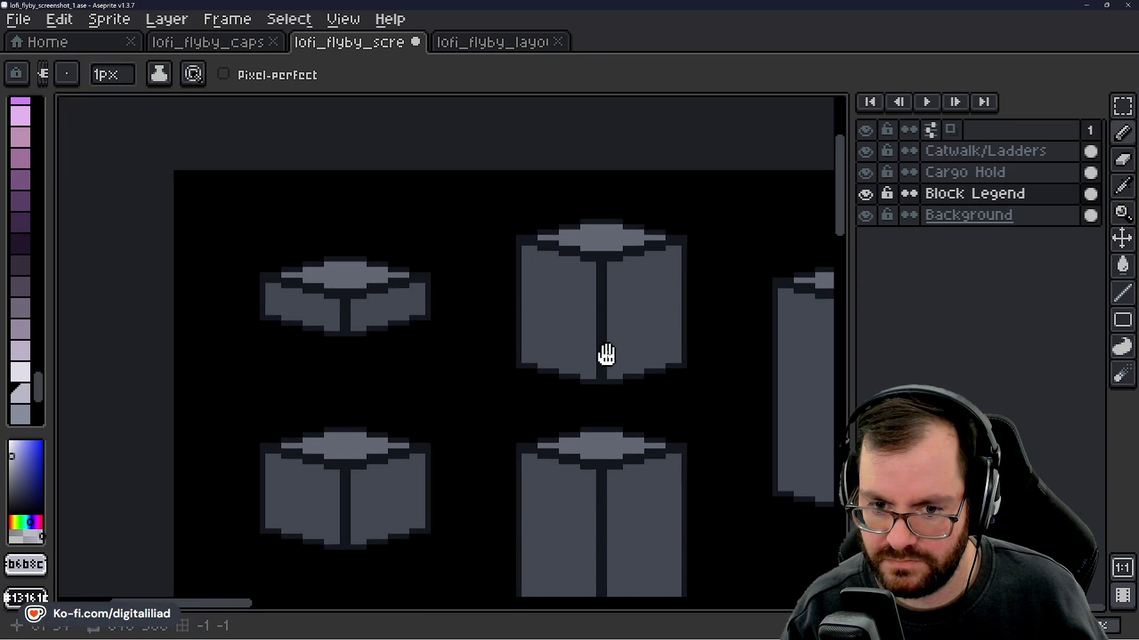
{"action": "left_click_drag", "start_coordinate": [477, 356], "coordinate": [486, 389]}
{"action": "scroll", "coordinate": [290, 320], "scroll_direction": "up", "scroll_amount": 3}
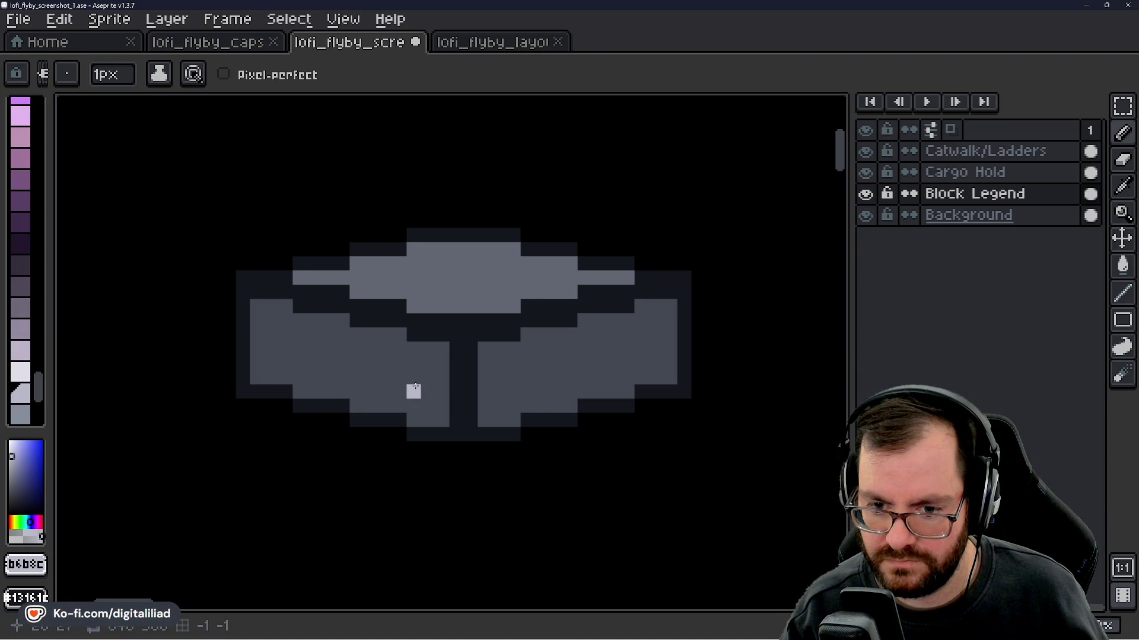
{"action": "scroll", "coordinate": [408, 383], "scroll_direction": "down", "scroll_amount": 2}
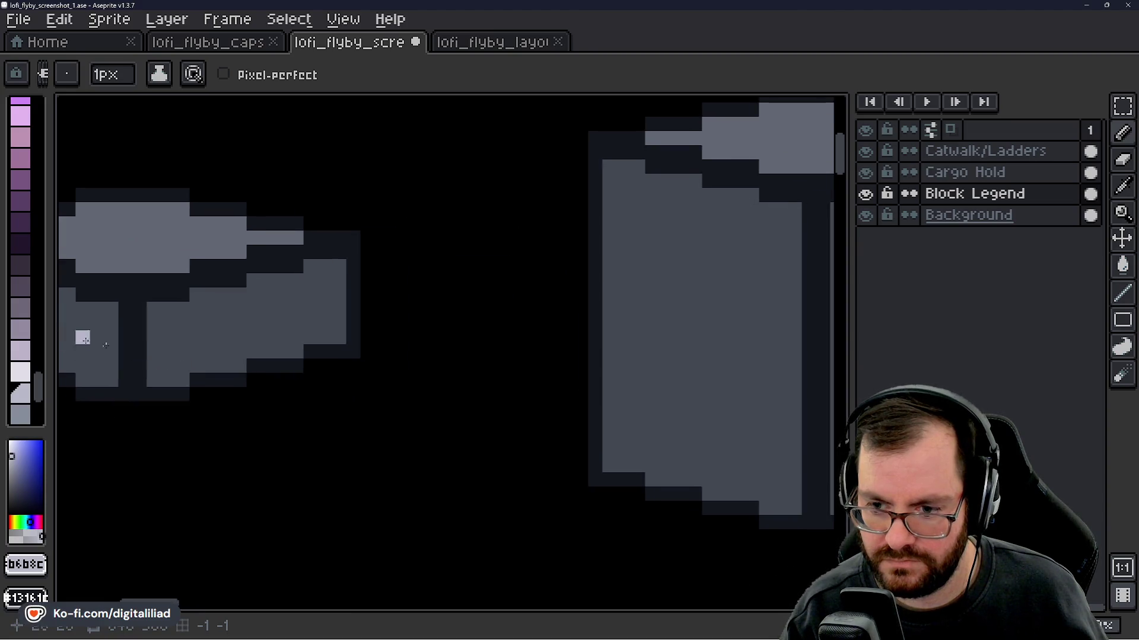
{"action": "scroll", "coordinate": [808, 287], "scroll_direction": "right", "scroll_amount": 5}
{"action": "scroll", "coordinate": [470, 324], "scroll_direction": "up", "scroll_amount": 4}
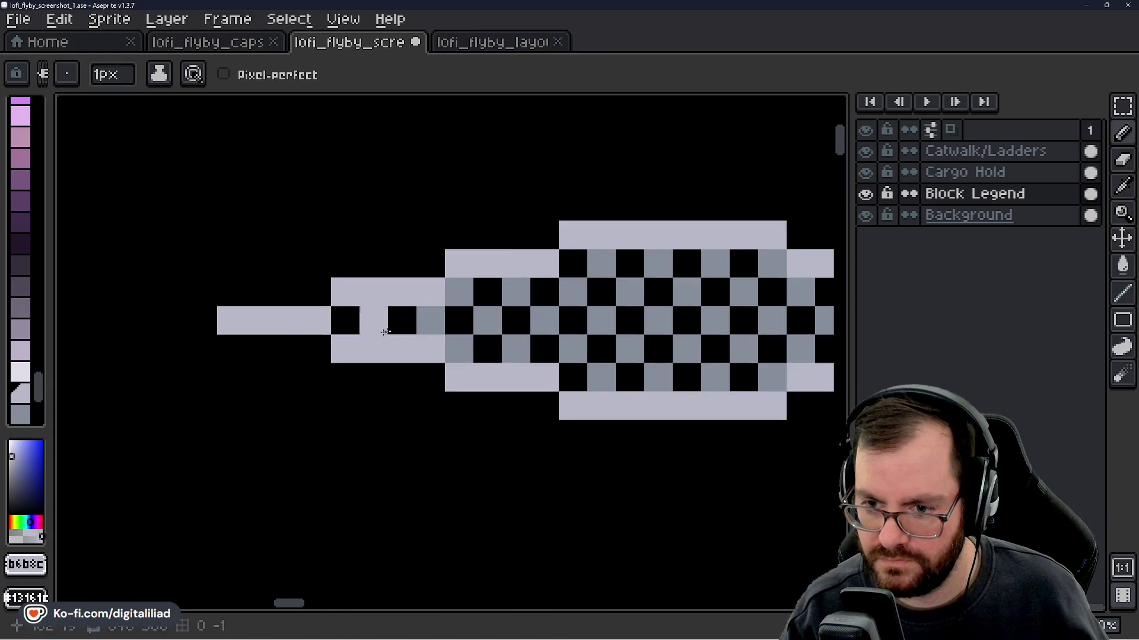
{"action": "left_click_drag", "start_coordinate": [366, 396], "coordinate": [491, 396]}
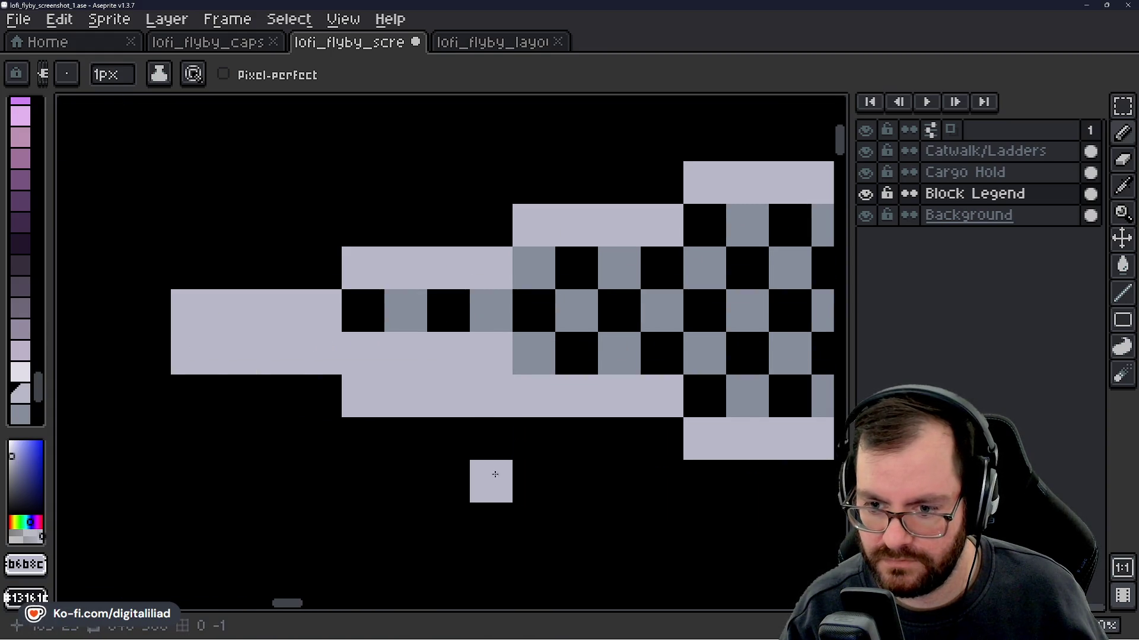
{"action": "scroll", "coordinate": [488, 483], "scroll_direction": "down", "scroll_amount": 1}
{"action": "scroll", "coordinate": [488, 483], "scroll_direction": "right", "scroll_amount": 2}
{"action": "left_click_drag", "start_coordinate": [407, 389], "coordinate": [524, 389]}
{"action": "left_click_drag", "start_coordinate": [458, 408], "coordinate": [584, 418]}
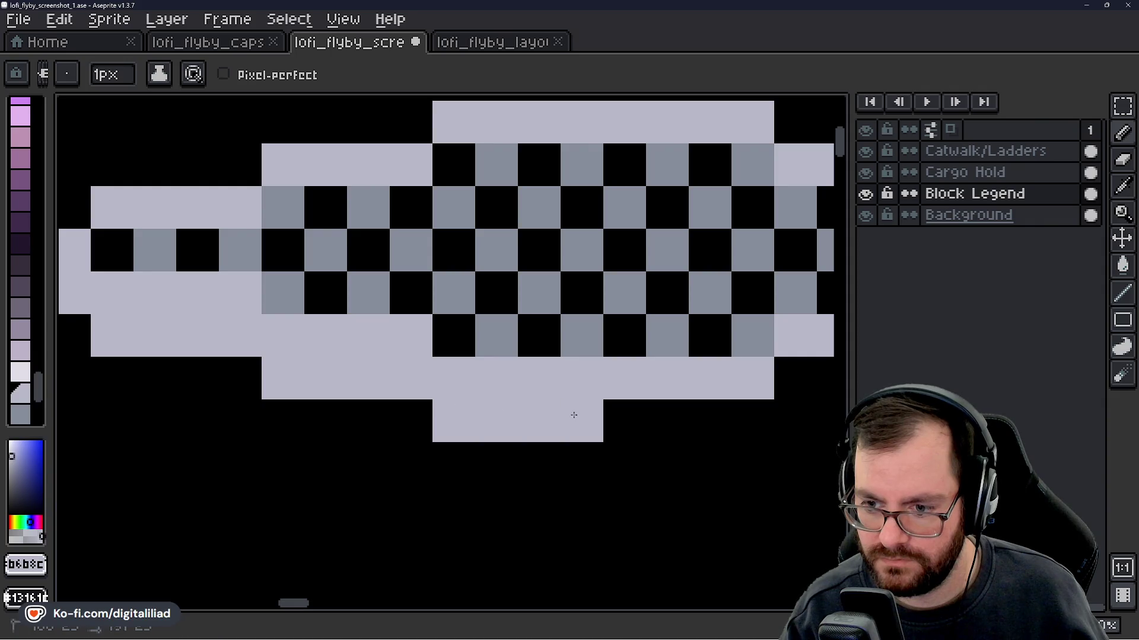
{"action": "scroll", "coordinate": [584, 418], "scroll_direction": "down", "scroll_amount": 2}
{"action": "scroll", "coordinate": [369, 401], "scroll_direction": "up", "scroll_amount": 2}
- Draw a tall light post at the left tip capped by a short top bar
{"action": "left_click", "coordinate": [369, 400]}
{"action": "left_click_drag", "start_coordinate": [369, 400], "coordinate": [366, 242]}
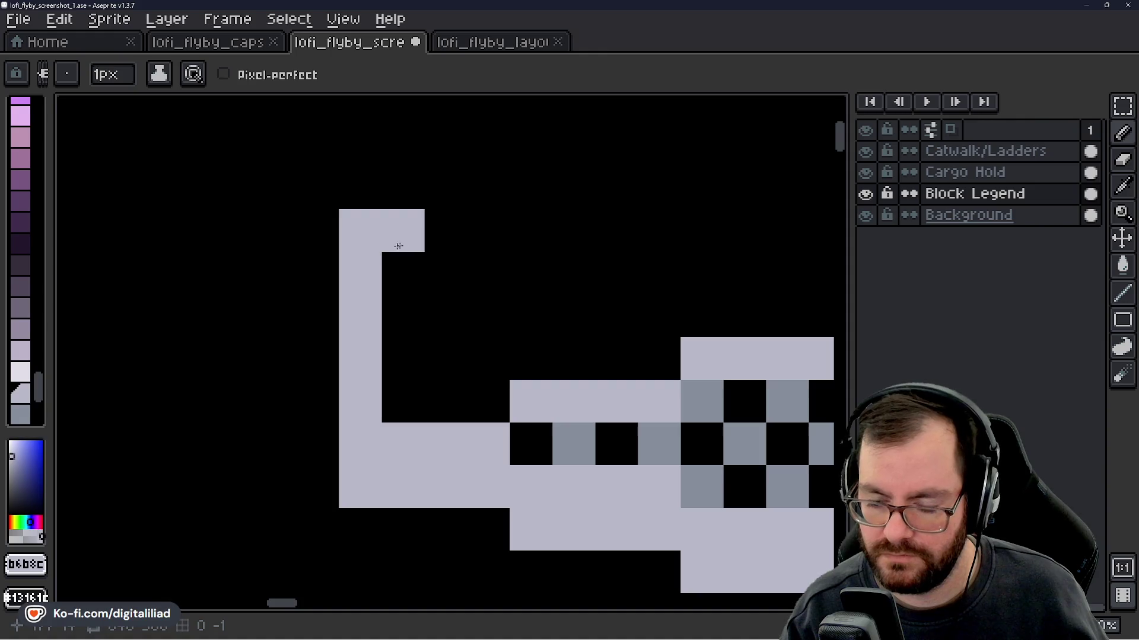
{"action": "left_click", "coordinate": [442, 206], "text": "shift"}
{"action": "key", "text": "ctrl+z"}
{"action": "mouse_move", "coordinate": [359, 189]}
{"action": "left_mouse_down"}
{"action": "mouse_move", "coordinate": [452, 198]}
{"action": "mouse_move", "coordinate": [488, 189]}
{"action": "left_mouse_up"}
{"action": "left_click", "coordinate": [499, 290]}
{"action": "scroll", "coordinate": [499, 290], "scroll_direction": "down", "scroll_amount": 1}
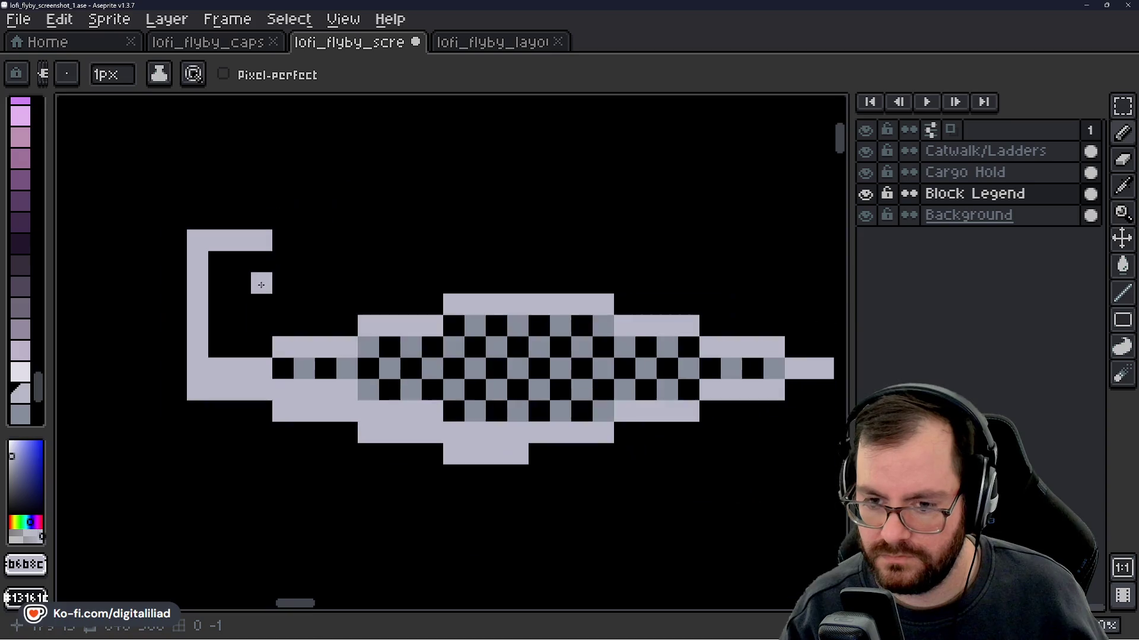
- Extend the top-left bar by one pixel, discarding a stray stroke on the checker row
{"action": "left_click", "coordinate": [347, 262]}
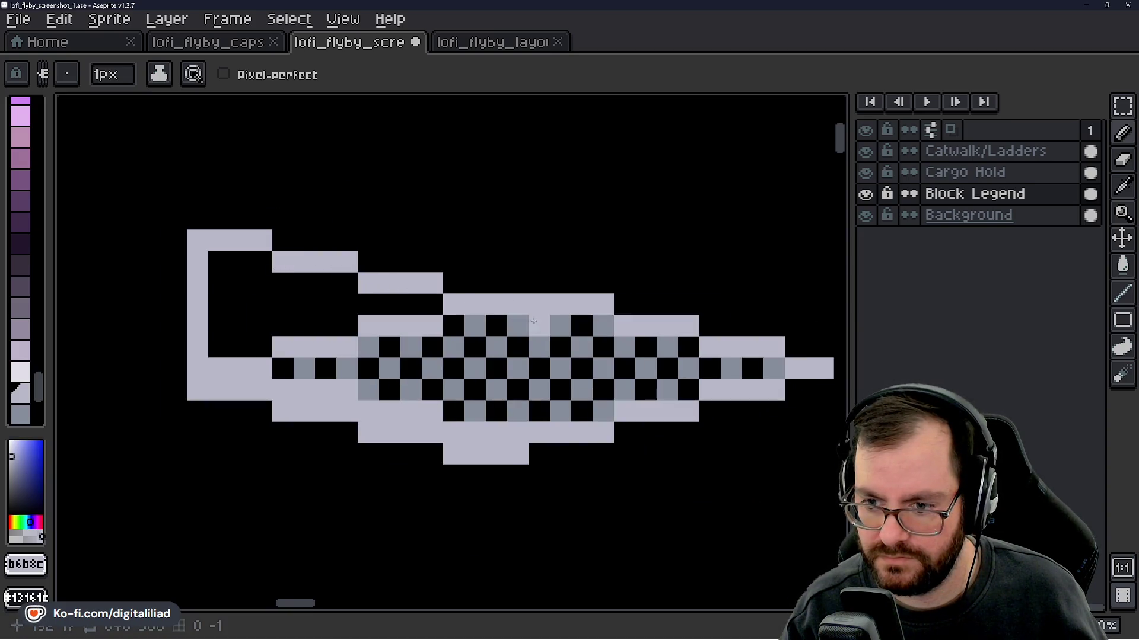
{"action": "left_click_drag", "start_coordinate": [534, 321], "coordinate": [579, 325]}
{"action": "key", "text": "ctrl+z"}
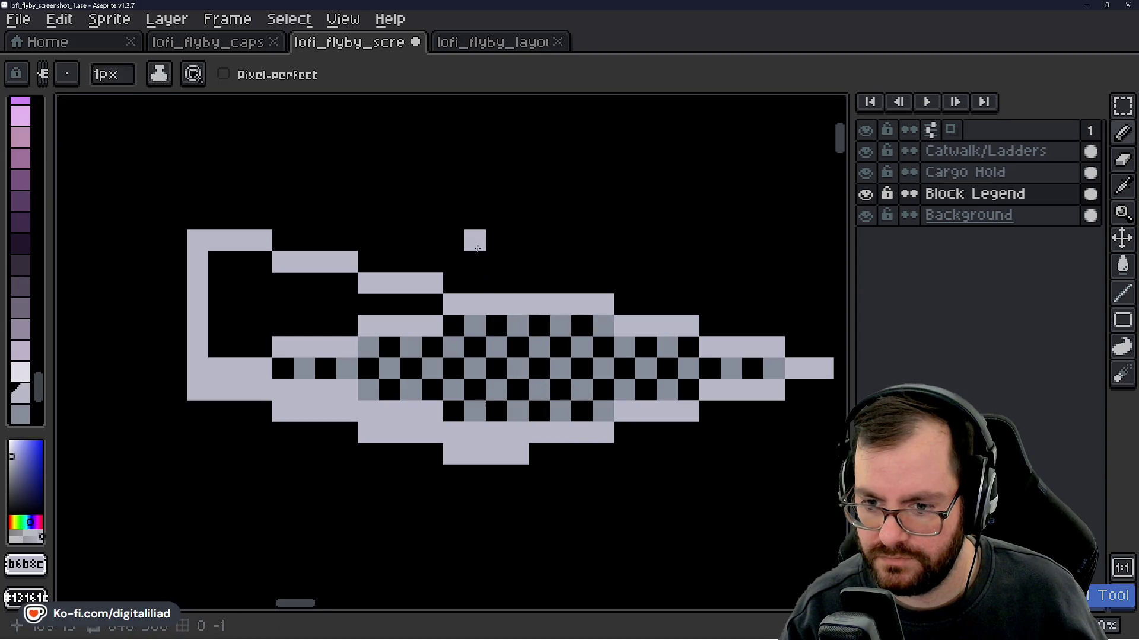
- Paint a light vertical divider through the checkers, correcting a misplaced pixel
{"action": "left_click_drag", "start_coordinate": [521, 439], "coordinate": [517, 311]}
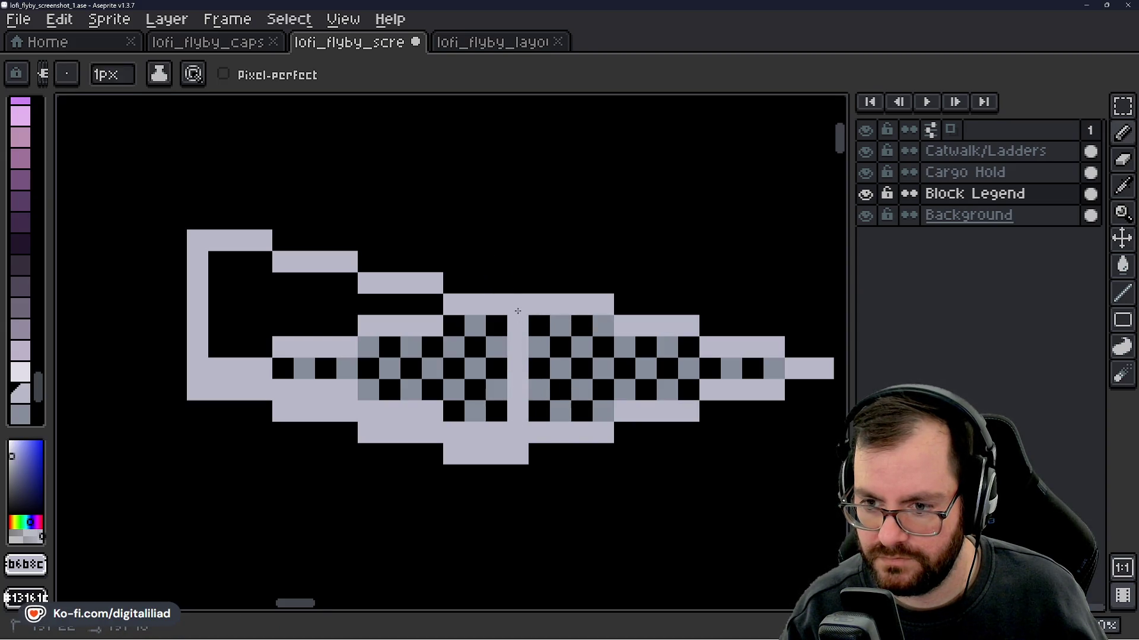
{"action": "scroll", "coordinate": [510, 294], "scroll_direction": "down", "scroll_amount": 1}
{"action": "scroll", "coordinate": [510, 293], "scroll_direction": "up", "scroll_amount": 2}
{"action": "scroll", "coordinate": [415, 356], "scroll_direction": "down", "scroll_amount": 6}
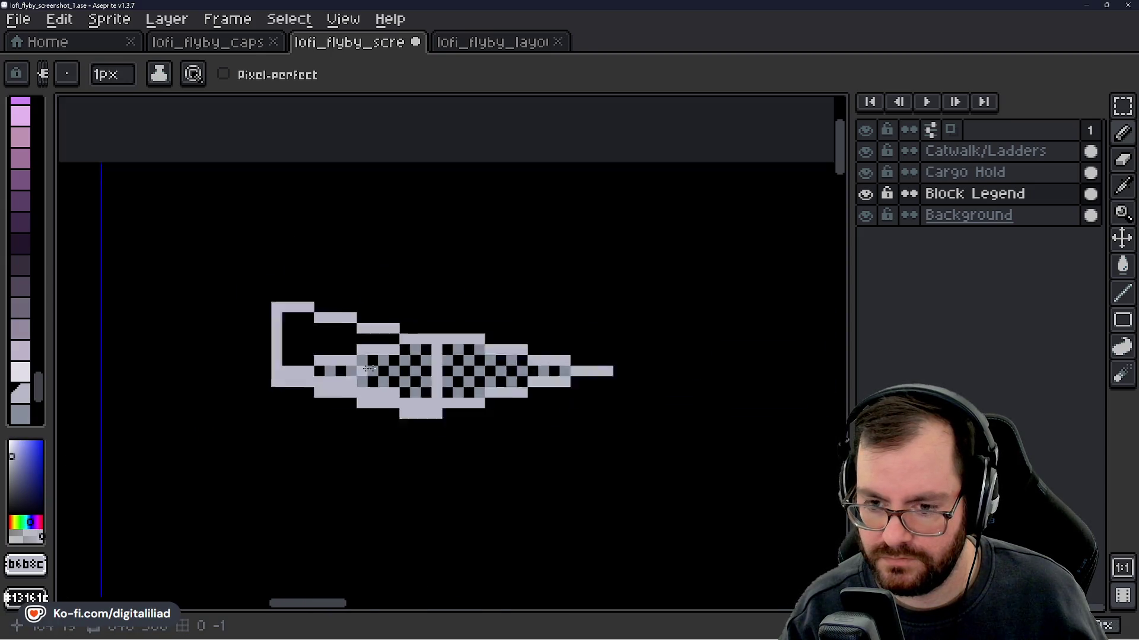
{"action": "scroll", "coordinate": [401, 367], "scroll_direction": "down", "scroll_amount": 3}
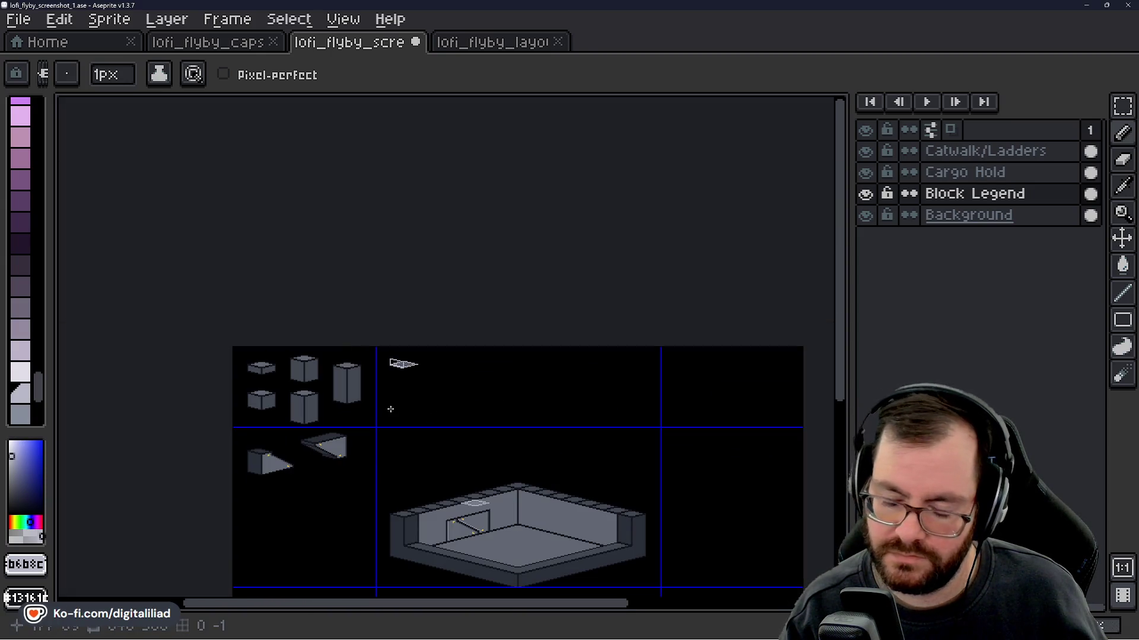
{"action": "scroll", "coordinate": [401, 364], "scroll_direction": "up", "scroll_amount": 6}
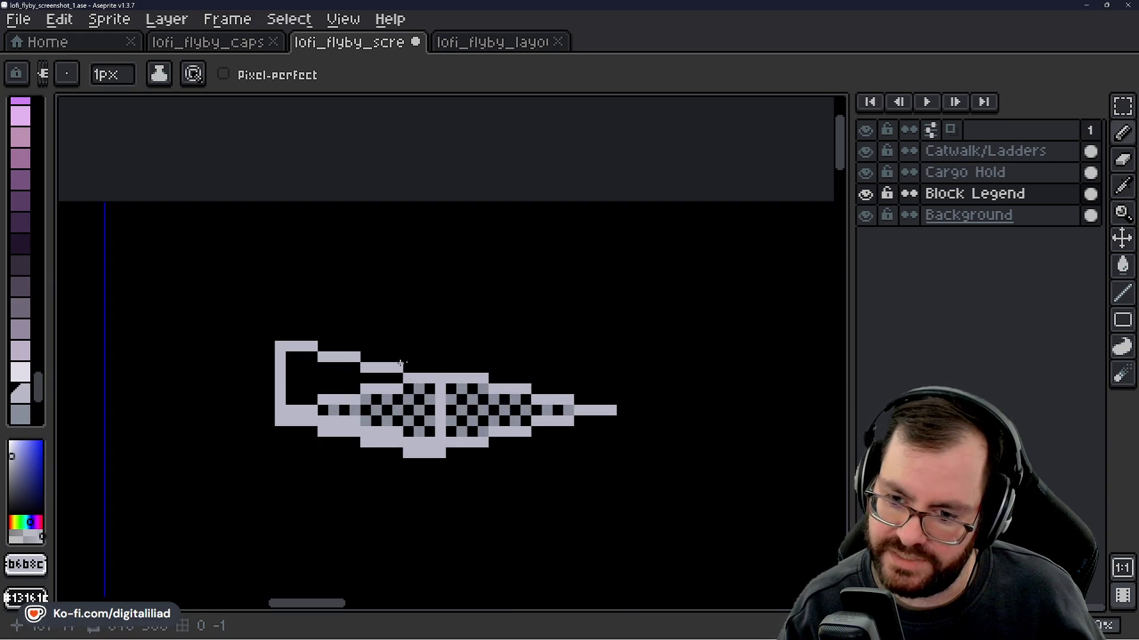
{"action": "scroll", "coordinate": [412, 318], "scroll_direction": "down", "scroll_amount": 5}
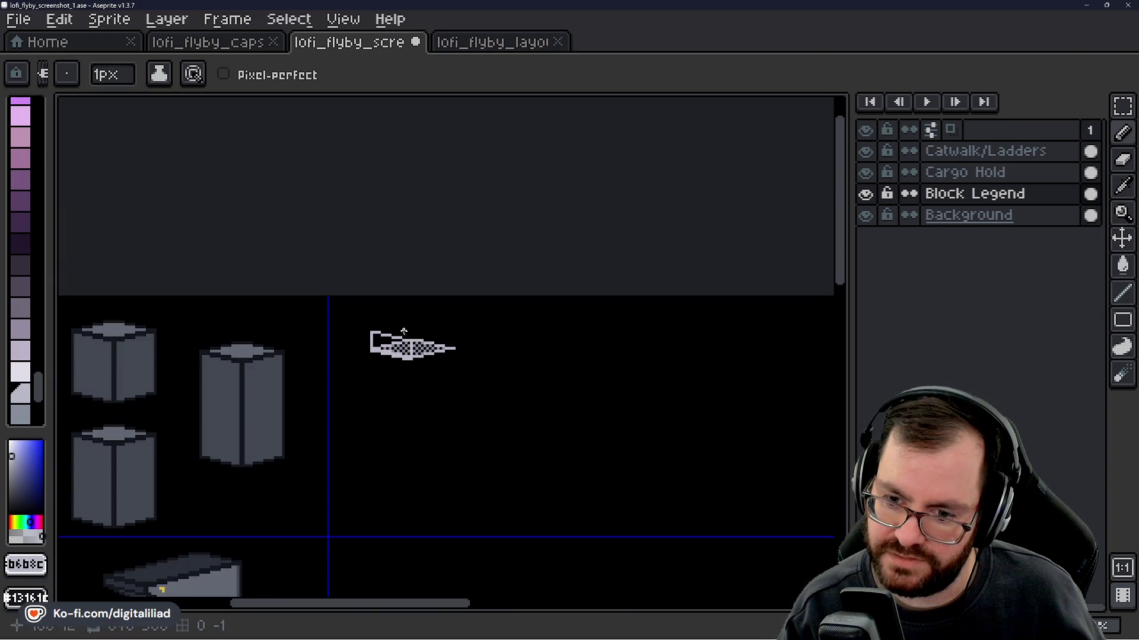
{"action": "scroll", "coordinate": [443, 407], "scroll_direction": "up", "scroll_amount": 5}
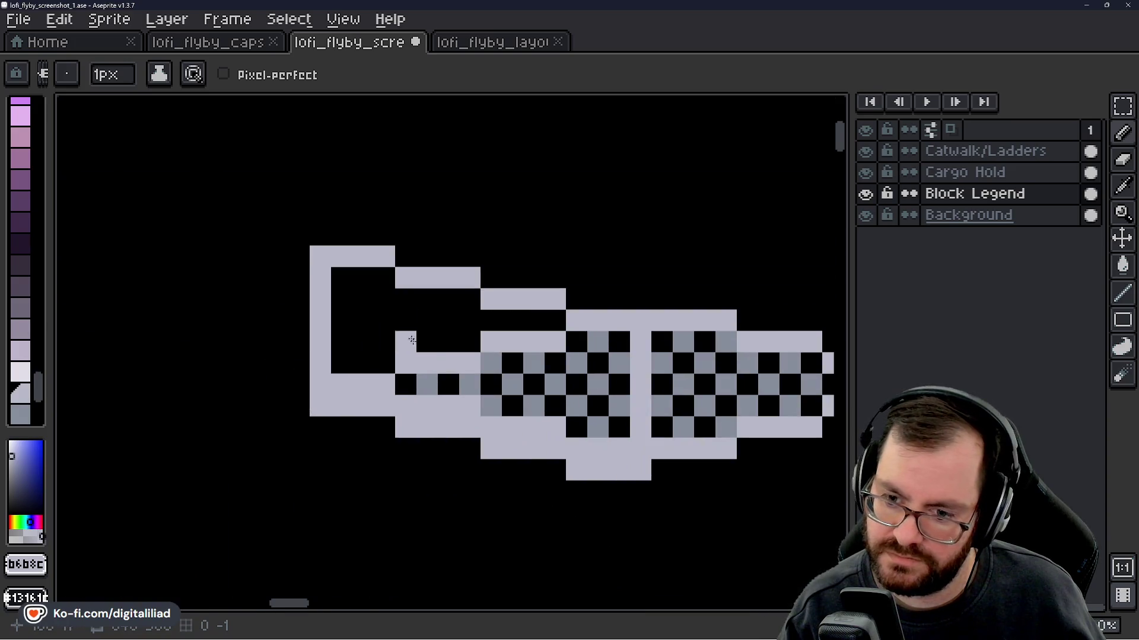
{"action": "right_click", "coordinate": [387, 297]}
{"action": "left_click", "coordinate": [388, 282]}
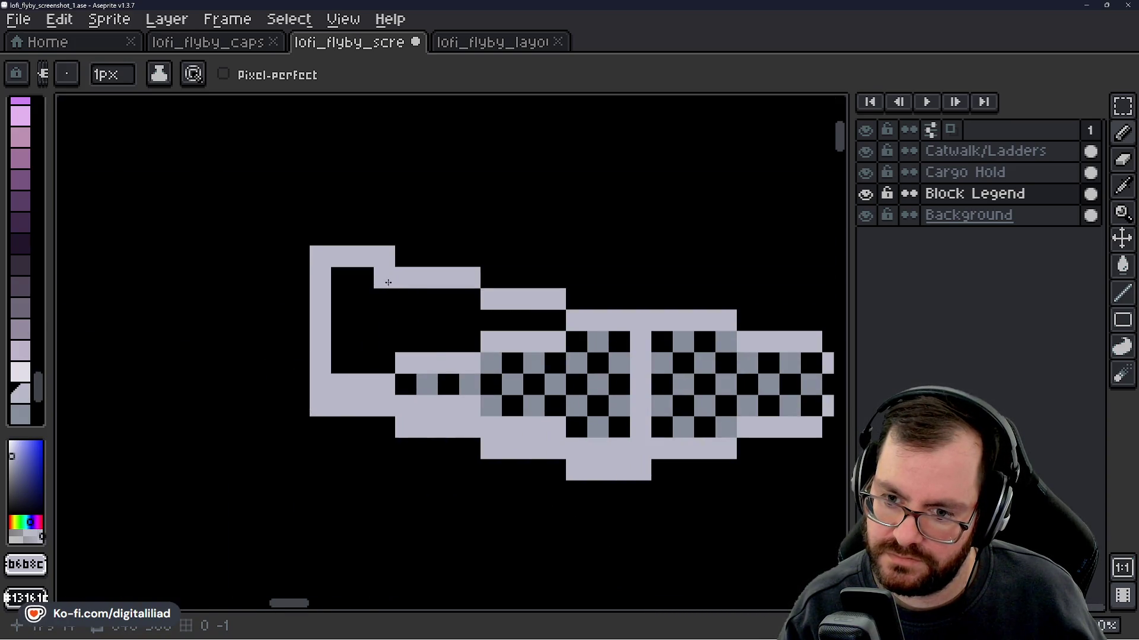
{"action": "left_click_drag", "start_coordinate": [403, 299], "coordinate": [403, 342]}
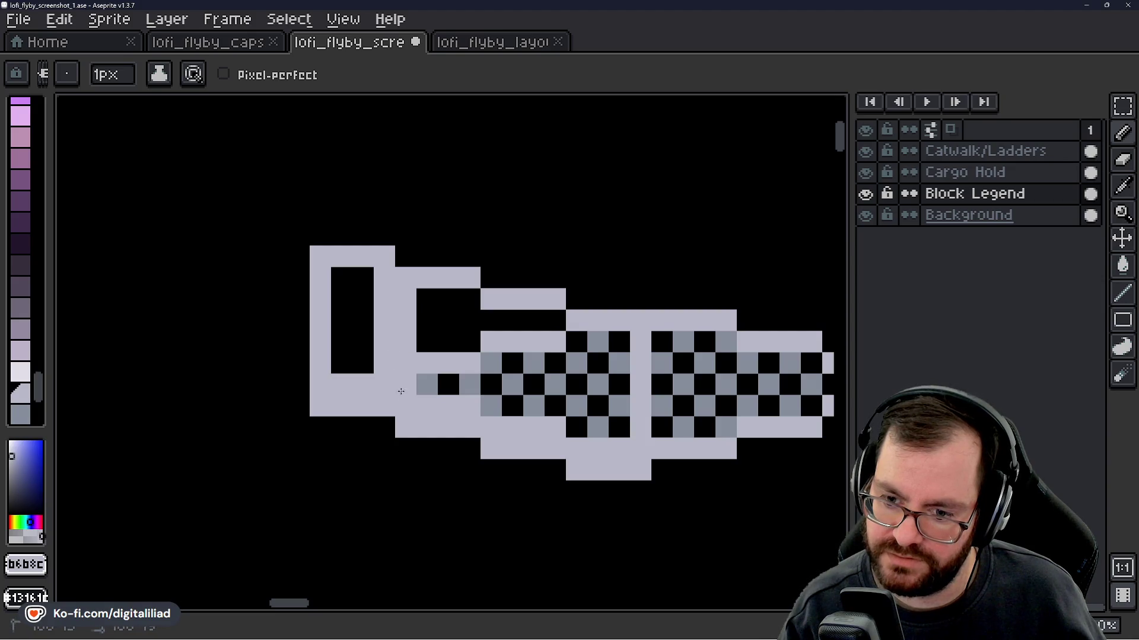
{"action": "scroll", "coordinate": [401, 392], "scroll_direction": "down", "scroll_amount": 5}
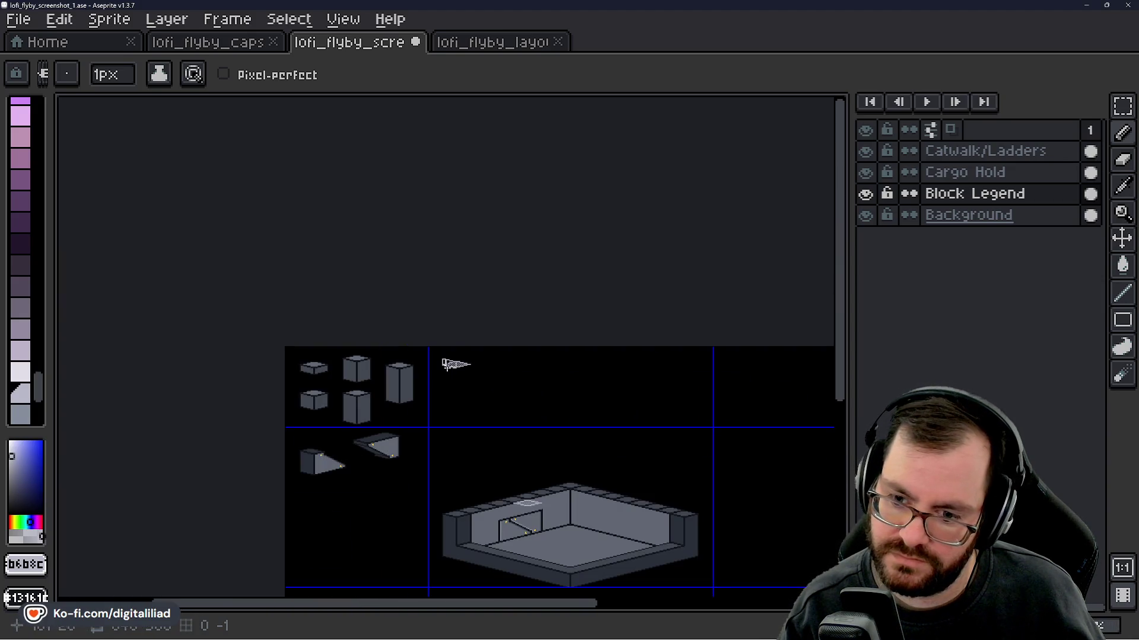
{"action": "scroll", "coordinate": [446, 366], "scroll_direction": "up", "scroll_amount": 5}
- Erase the light vertical divider from the centre of the checker pattern
{"action": "key", "text": "e"}
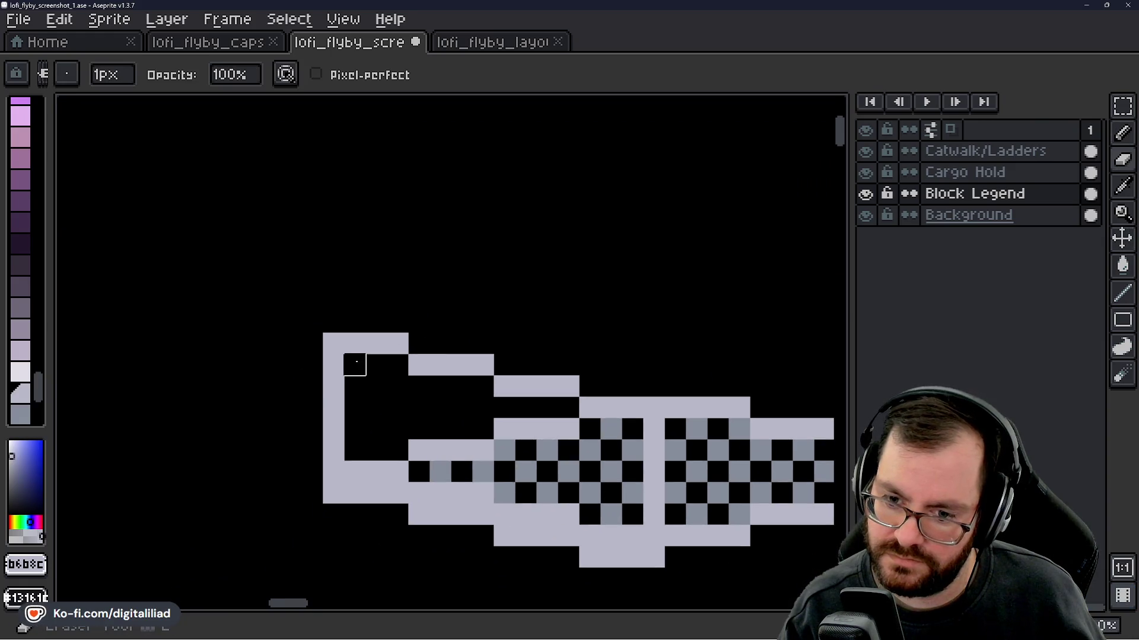
{"action": "left_click_drag", "start_coordinate": [355, 365], "coordinate": [333, 407]}
{"action": "key", "text": "ctrl+z"}
{"action": "scroll", "coordinate": [334, 451], "scroll_direction": "down", "scroll_amount": 4}
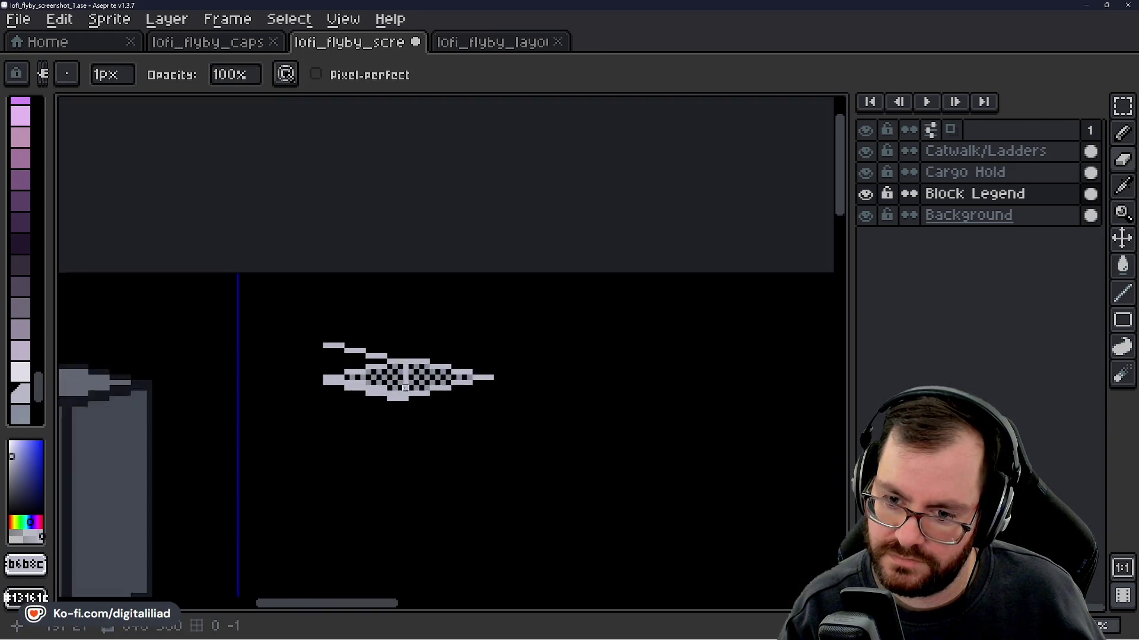
{"action": "scroll", "coordinate": [371, 301], "scroll_direction": "up", "scroll_amount": 5}
{"action": "key", "text": "i"}
{"action": "key", "text": "e"}
{"action": "mouse_move", "coordinate": [413, 237]}
{"action": "left_mouse_down"}
{"action": "mouse_move", "coordinate": [420, 376]}
{"action": "mouse_move", "coordinate": [392, 356]}
{"action": "left_mouse_up"}
- Restore the three missing grey checker pixels in the centre column
{"action": "key", "text": "b"}
{"action": "left_click", "coordinate": [408, 248]}
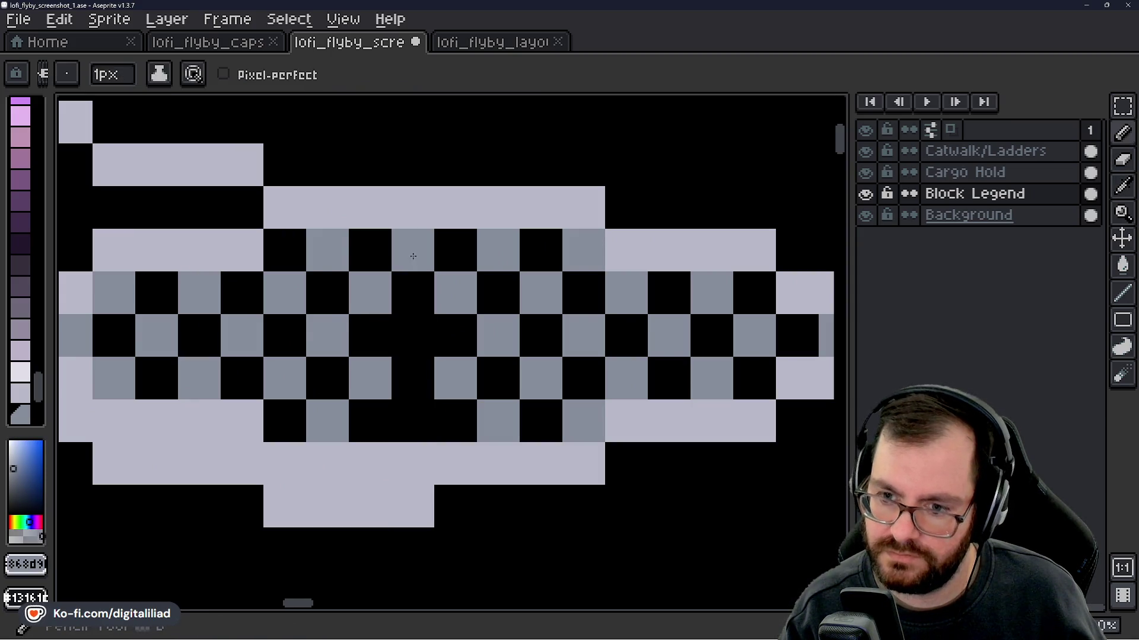
{"action": "left_click", "coordinate": [414, 336]}
{"action": "left_click", "coordinate": [417, 425]}
{"action": "scroll", "coordinate": [397, 356], "scroll_direction": "down", "scroll_amount": 14}
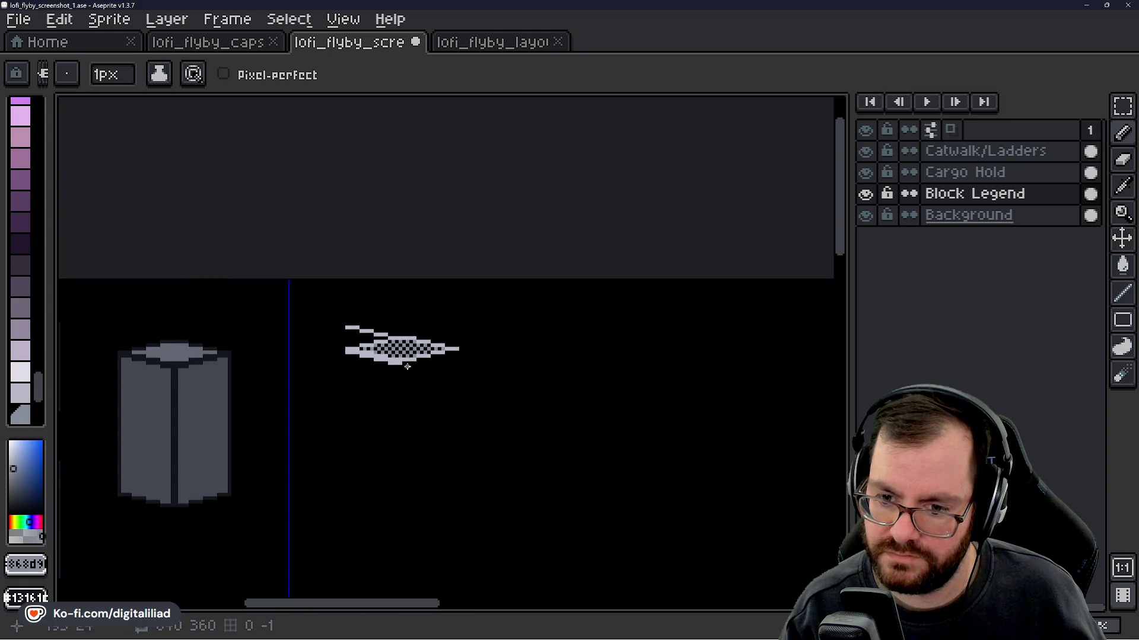
{"action": "scroll", "coordinate": [396, 355], "scroll_direction": "up", "scroll_amount": 4}
{"action": "scroll", "coordinate": [397, 355], "scroll_direction": "up", "scroll_amount": 5}
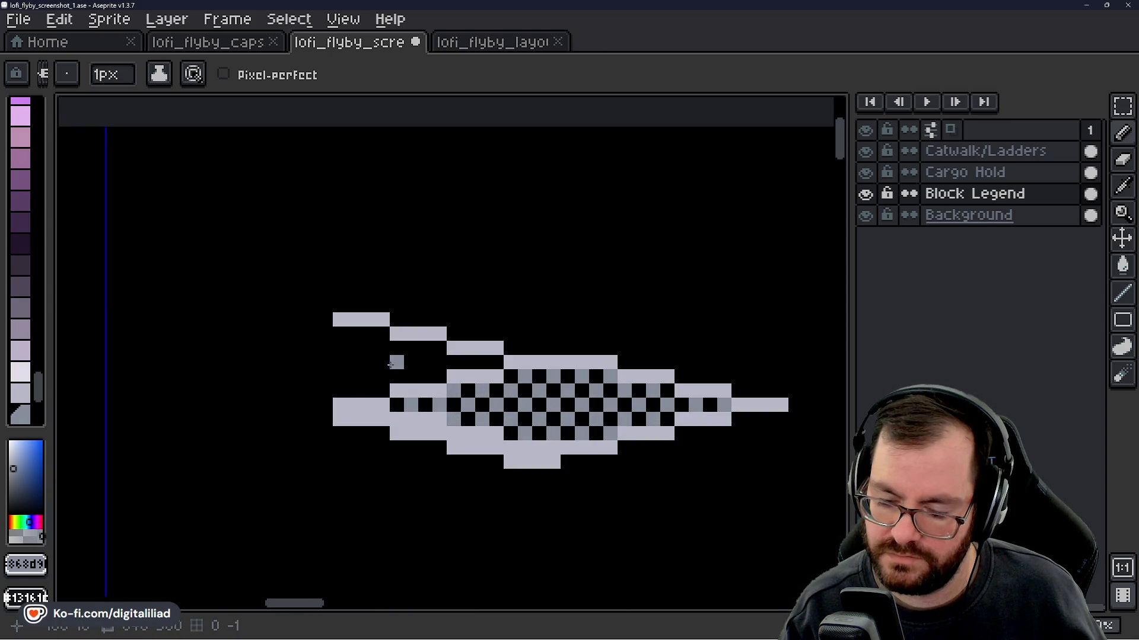
{"action": "scroll", "coordinate": [368, 376], "scroll_direction": "up", "scroll_amount": 1}
{"action": "scroll", "coordinate": [347, 353], "scroll_direction": "down", "scroll_amount": 1}
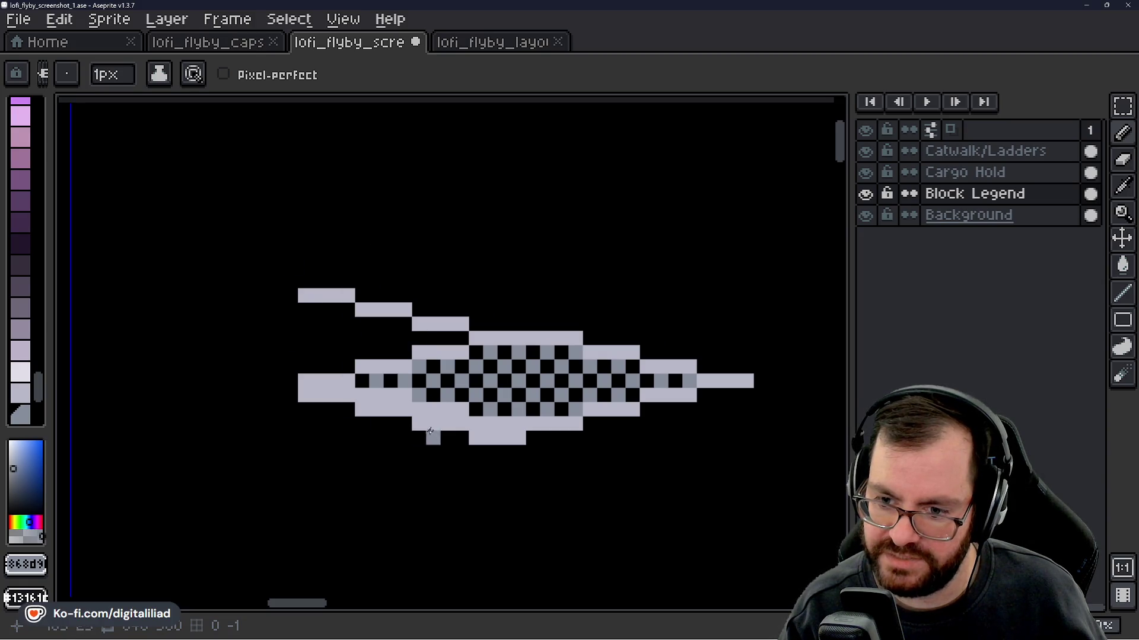
{"action": "scroll", "coordinate": [368, 359], "scroll_direction": "down", "scroll_amount": 1}
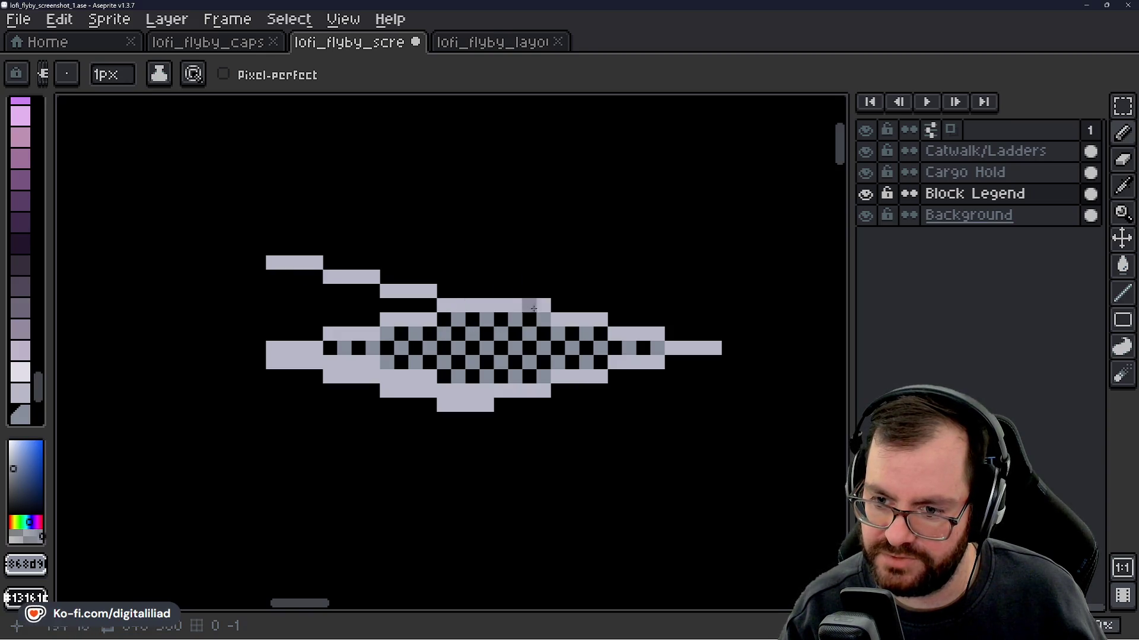
{"action": "scroll", "coordinate": [438, 243], "scroll_direction": "right", "scroll_amount": 1}
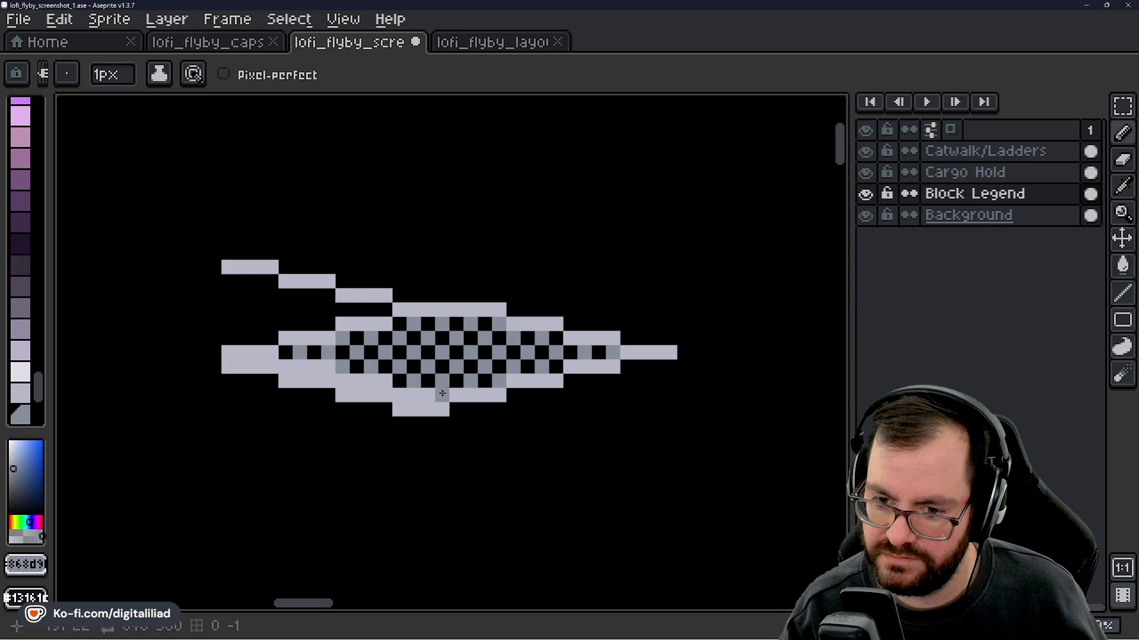
{"action": "scroll", "coordinate": [451, 309], "scroll_direction": "down", "scroll_amount": 3}
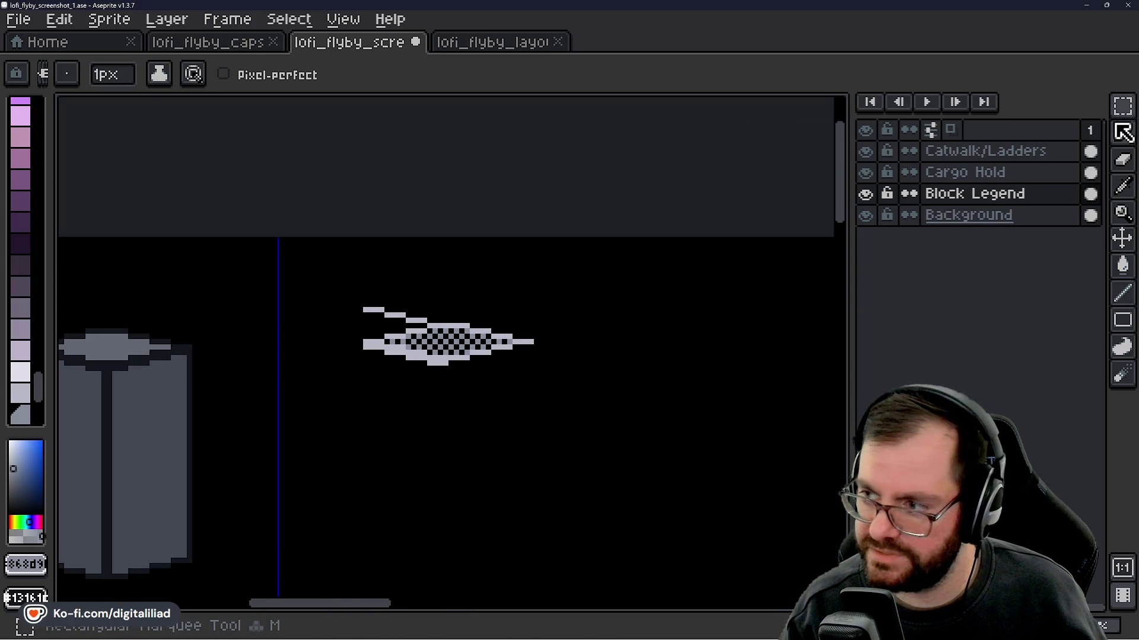
{"action": "left_click", "coordinate": [1121, 105]}
{"action": "scroll", "coordinate": [529, 355], "scroll_direction": "up", "scroll_amount": 2}
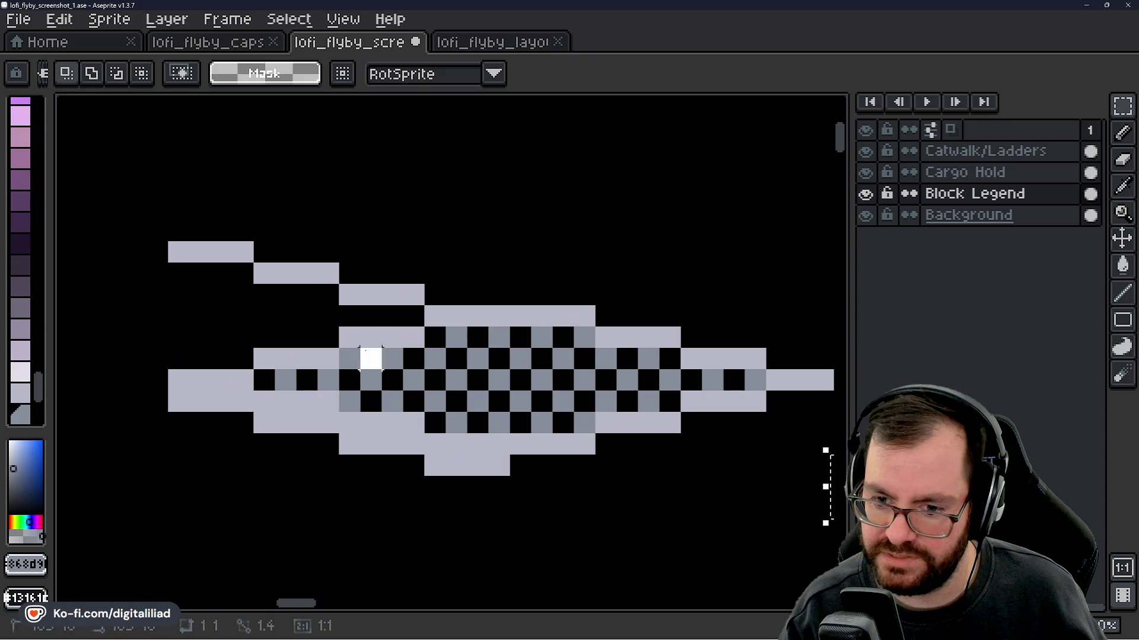
{"action": "scroll", "coordinate": [465, 478], "scroll_direction": "down", "scroll_amount": 3}
{"action": "scroll", "coordinate": [339, 225], "scroll_direction": "down", "scroll_amount": 3}
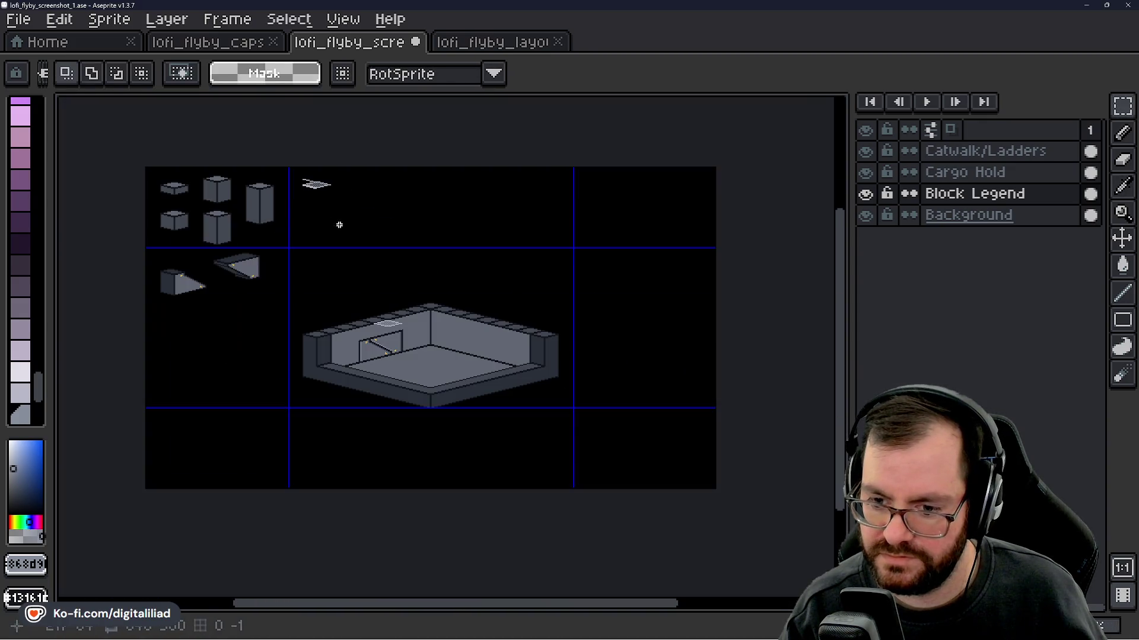
{"action": "scroll", "coordinate": [388, 320], "scroll_direction": "up", "scroll_amount": 3}
{"action": "scroll", "coordinate": [460, 450], "scroll_direction": "down", "scroll_amount": 1}
{"action": "scroll", "coordinate": [325, 440], "scroll_direction": "up", "scroll_amount": 2}
{"action": "key", "text": "i"}
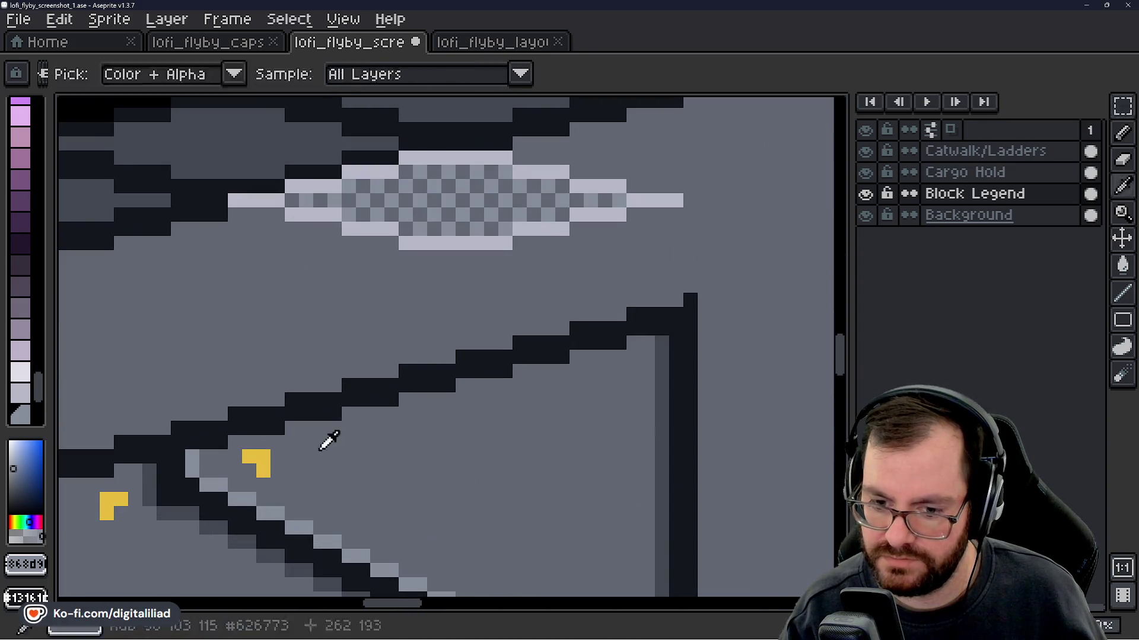
{"action": "key", "text": "b"}
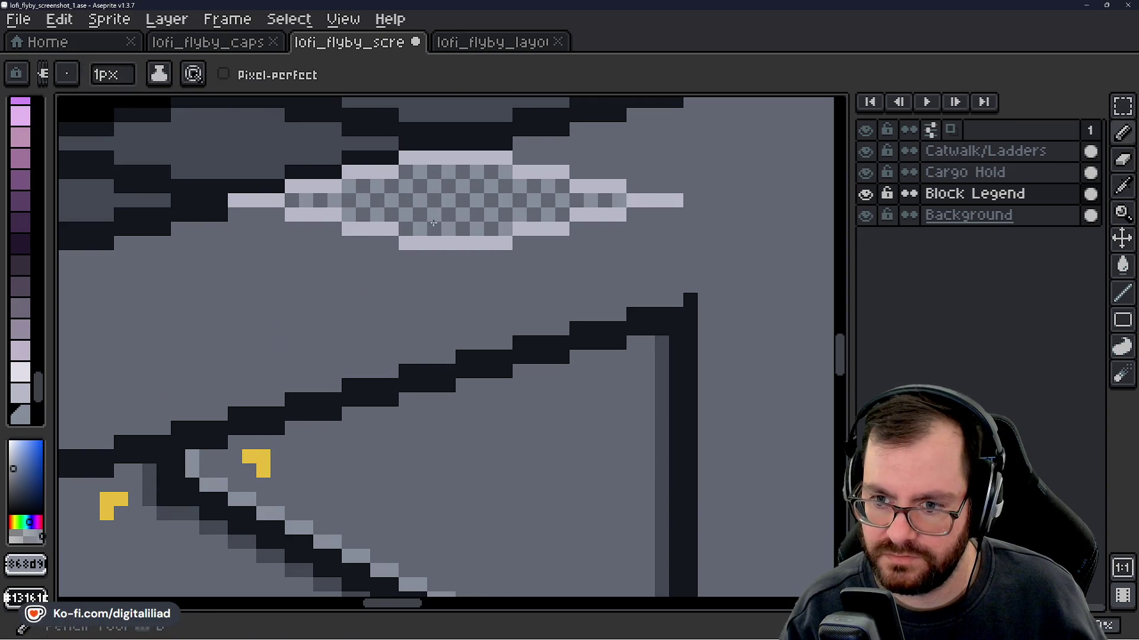
{"action": "scroll", "coordinate": [514, 377], "scroll_direction": "down", "scroll_amount": 3}
{"action": "scroll", "coordinate": [387, 254], "scroll_direction": "up", "scroll_amount": 3}
{"action": "scroll", "coordinate": [439, 339], "scroll_direction": "up", "scroll_amount": 3}
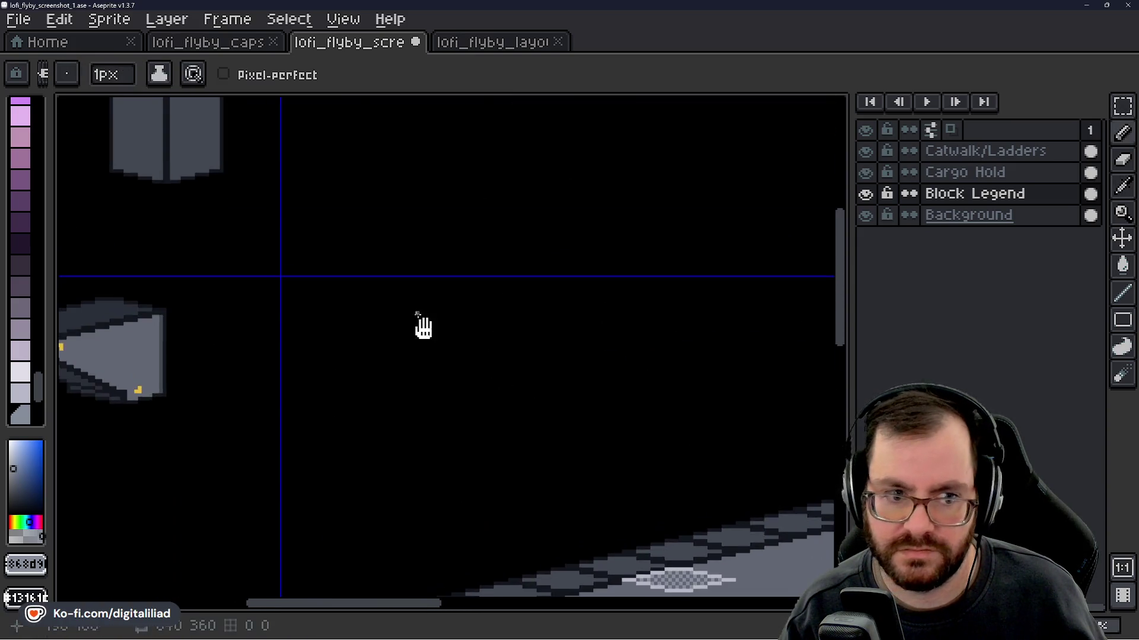
{"action": "scroll", "coordinate": [422, 379], "scroll_direction": "down", "scroll_amount": 5}
{"action": "scroll", "coordinate": [422, 379], "scroll_direction": "down", "scroll_amount": 1}
{"action": "scroll", "coordinate": [439, 351], "scroll_direction": "up", "scroll_amount": 1}
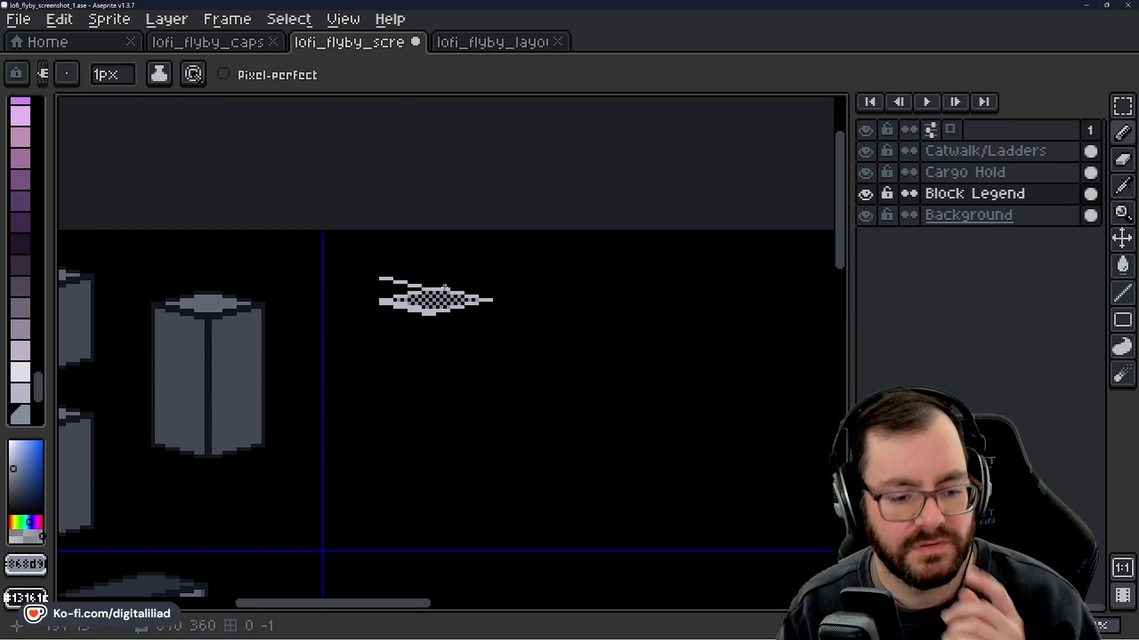
{"action": "scroll", "coordinate": [430, 296], "scroll_direction": "up", "scroll_amount": 3}
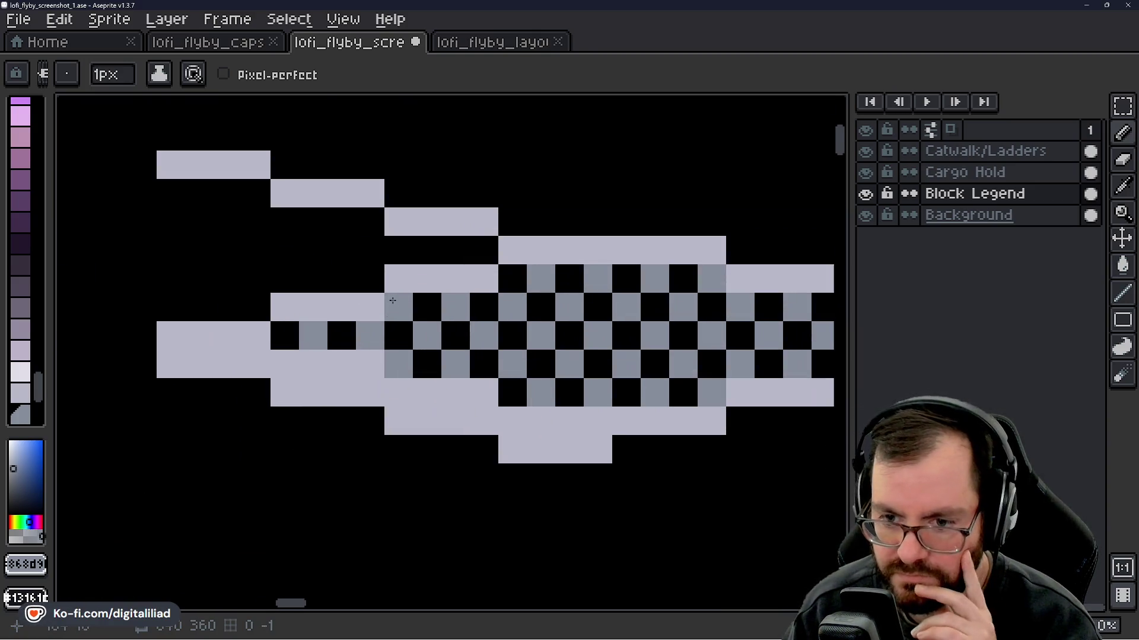
{"action": "scroll", "coordinate": [356, 320], "scroll_direction": "down", "scroll_amount": 3}
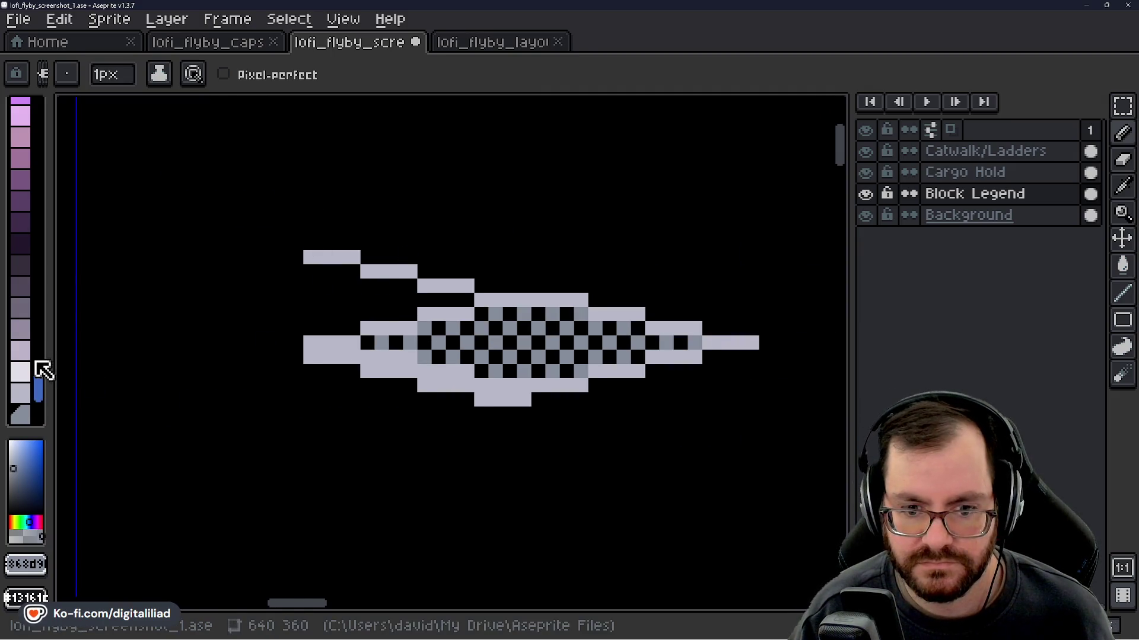
{"action": "scroll", "coordinate": [35, 371], "scroll_direction": "down", "scroll_amount": 2}
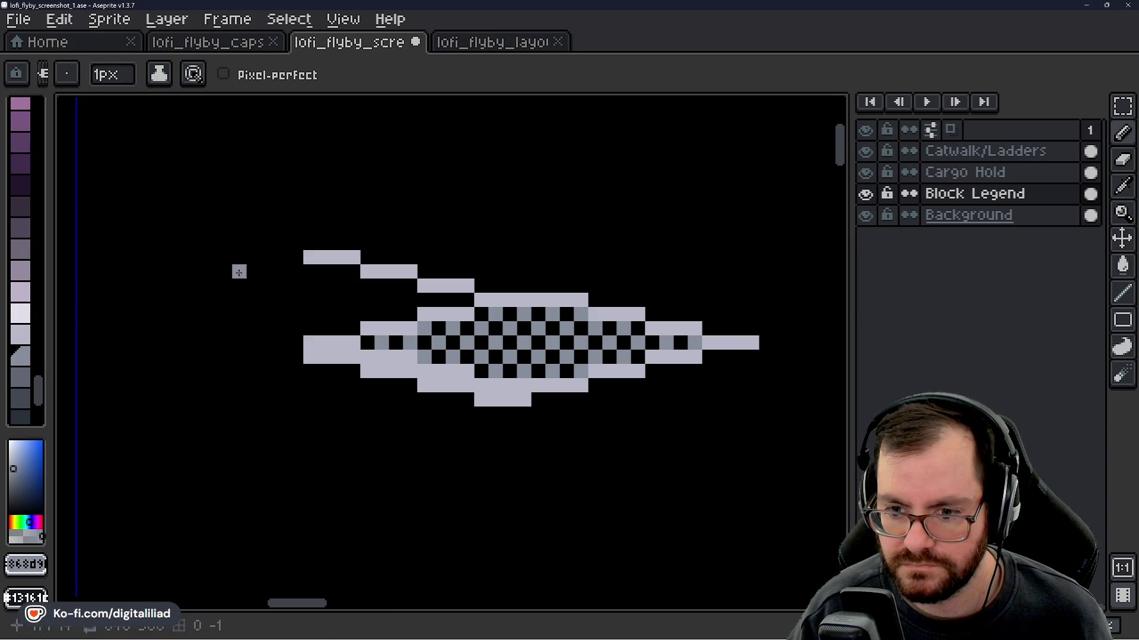
{"action": "scroll", "coordinate": [391, 327], "scroll_direction": "down", "scroll_amount": 4}
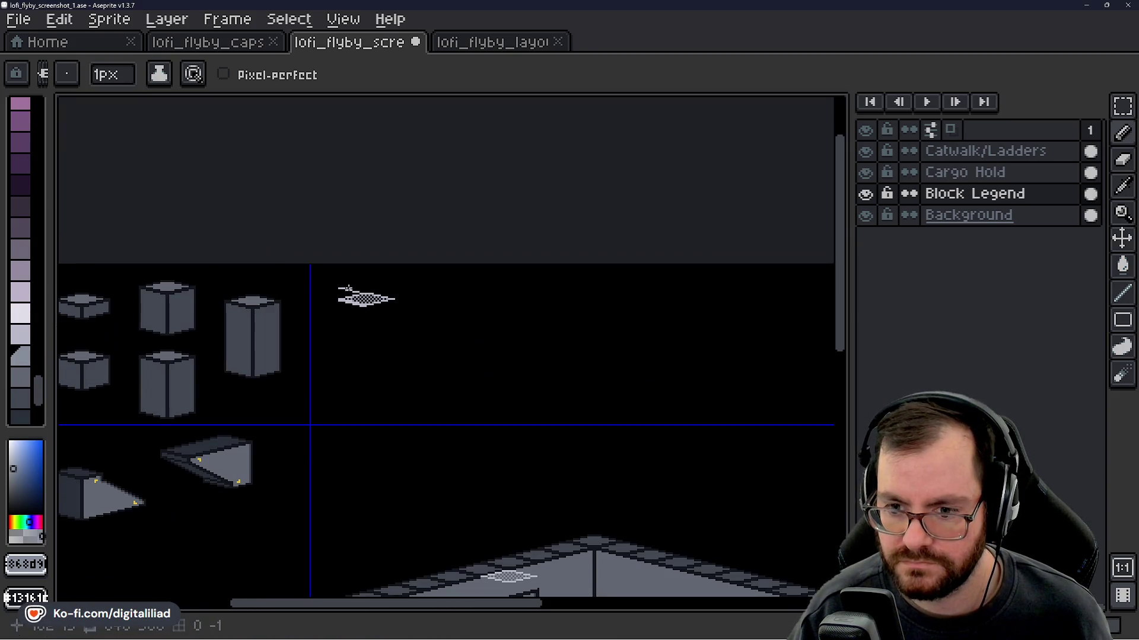
{"action": "scroll", "coordinate": [386, 299], "scroll_direction": "down", "scroll_amount": 3}
{"action": "scroll", "coordinate": [379, 297], "scroll_direction": "up", "scroll_amount": 3}
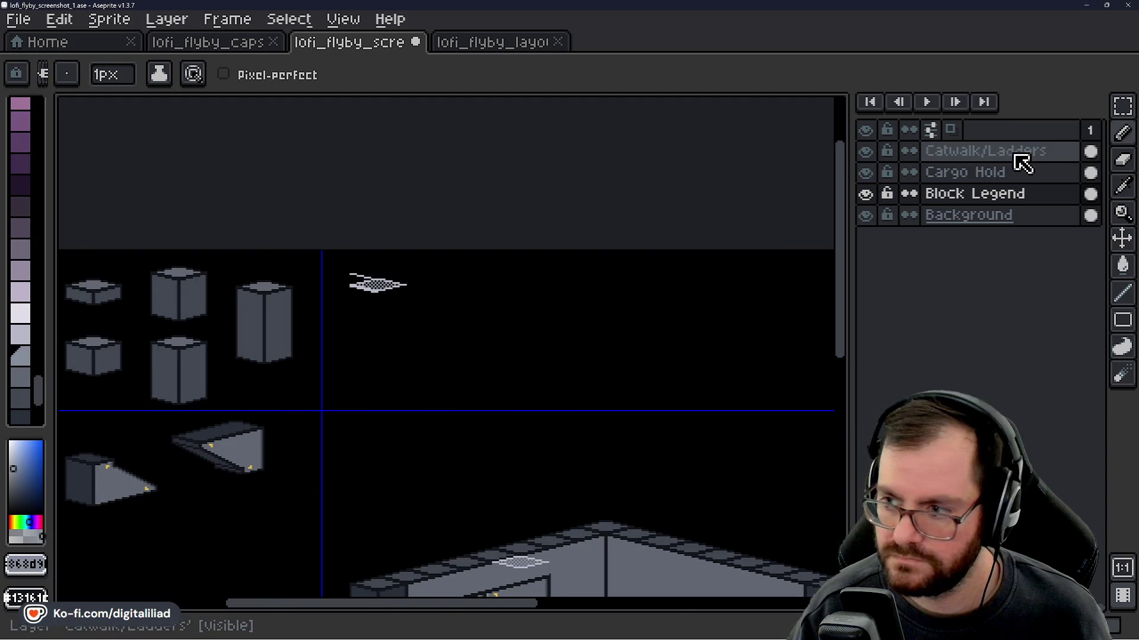
- On the Catwalk/Ladders layer, marquee-select the checkered catwalk band on the back wall
{"action": "left_click", "coordinate": [974, 158]}
{"action": "left_click", "coordinate": [1123, 106]}
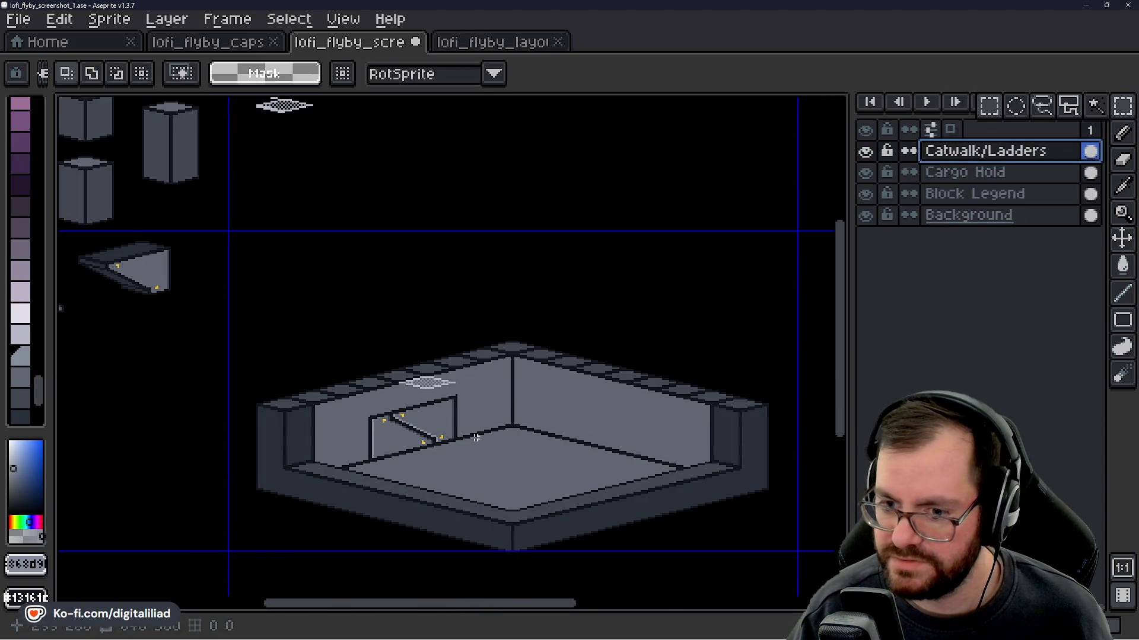
{"action": "scroll", "coordinate": [217, 267], "scroll_direction": "up", "scroll_amount": 4}
{"action": "scroll", "coordinate": [217, 266], "scroll_direction": "up", "scroll_amount": 3}
{"action": "scroll", "coordinate": [345, 407], "scroll_direction": "down", "scroll_amount": 2}
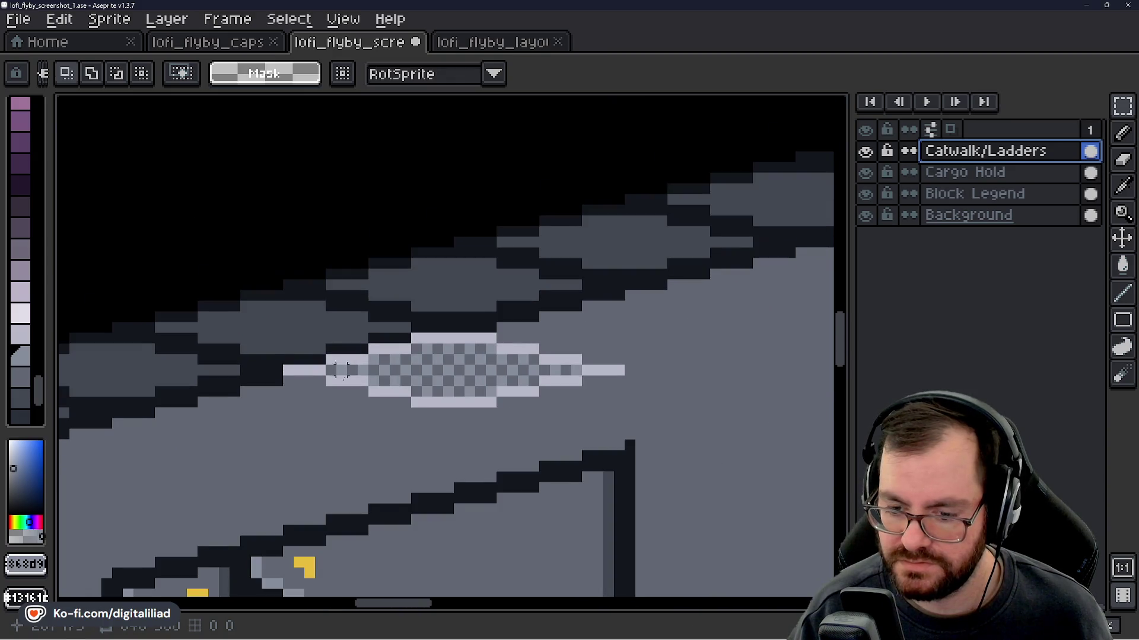
{"action": "scroll", "coordinate": [379, 384], "scroll_direction": "down", "scroll_amount": 2}
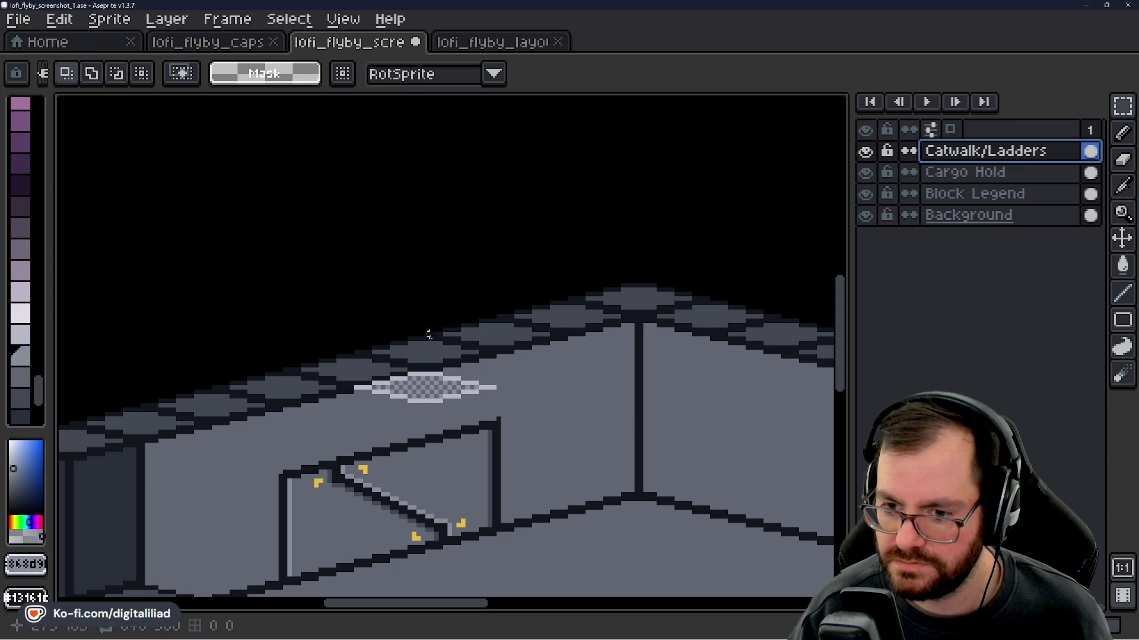
{"action": "scroll", "coordinate": [421, 320], "scroll_direction": "up", "scroll_amount": 3}
{"action": "mouse_move", "coordinate": [138, 215]}
{"action": "left_mouse_down"}
{"action": "mouse_move", "coordinate": [671, 377]}
{"action": "mouse_move", "coordinate": [745, 380]}
{"action": "left_mouse_up"}
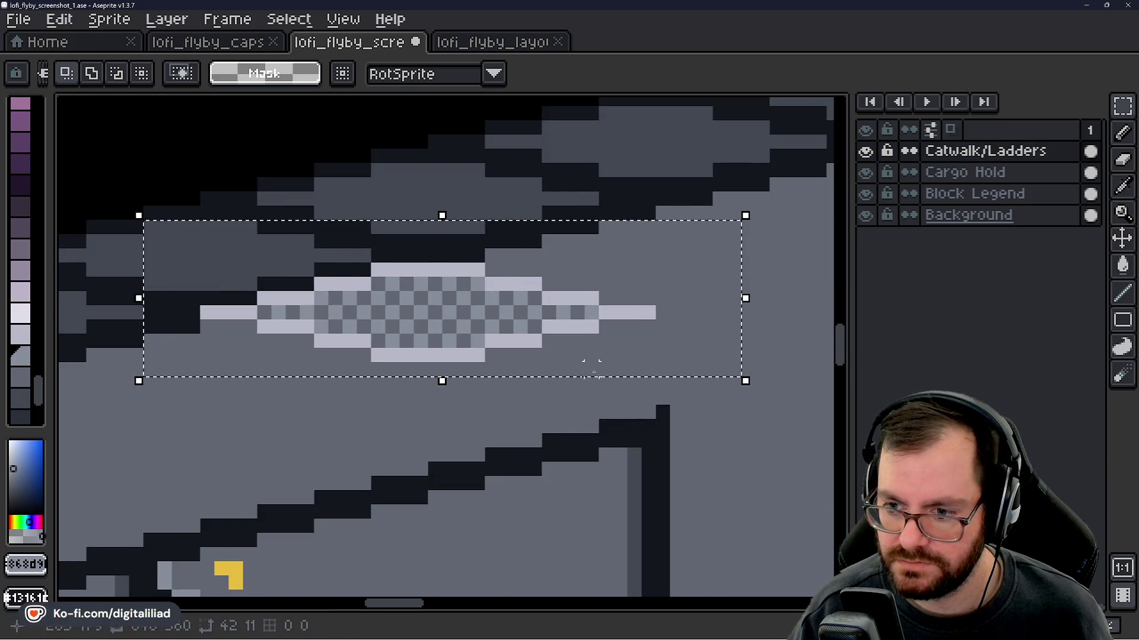
- Place copies of the catwalk section end to end down-right along the wall and commit them
{"action": "mouse_move", "coordinate": [580, 363]}
{"action": "left_mouse_down"}
{"action": "mouse_move", "coordinate": [465, 300]}
{"action": "mouse_move", "coordinate": [670, 341]}
{"action": "mouse_move", "coordinate": [681, 332]}
{"action": "mouse_move", "coordinate": [648, 333]}
{"action": "left_mouse_up"}
{"action": "scroll", "coordinate": [427, 300], "scroll_direction": "down", "scroll_amount": 3}
{"action": "left_click", "coordinate": [516, 404]}
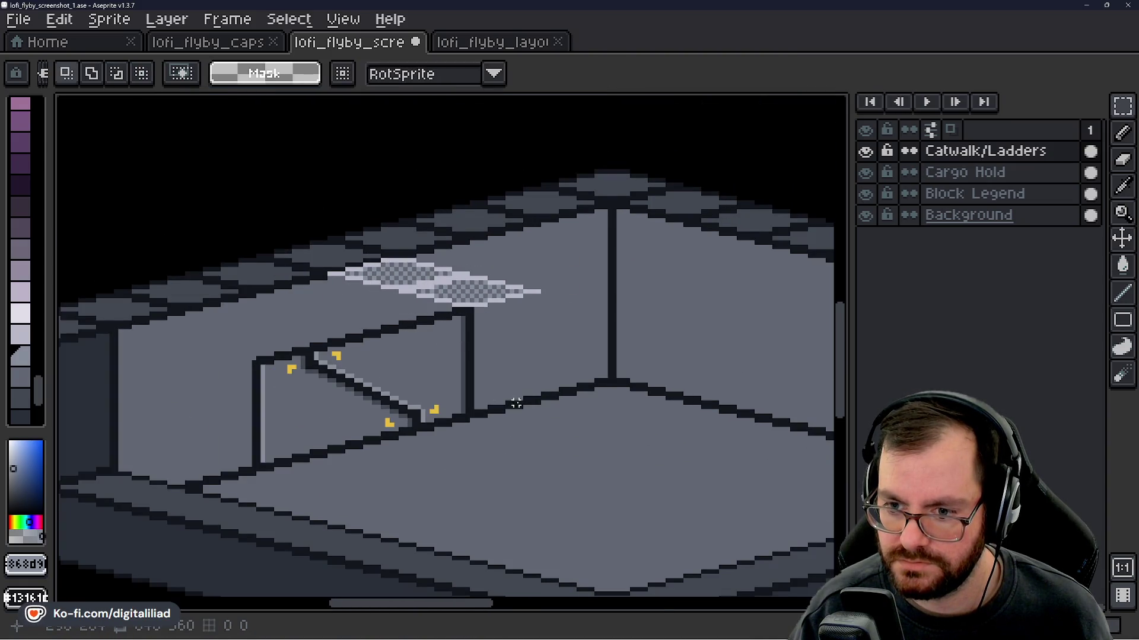
{"action": "left_click_drag", "start_coordinate": [516, 403], "coordinate": [424, 383]}
{"action": "left_click_drag", "start_coordinate": [208, 221], "coordinate": [407, 274]}
{"action": "left_click_drag", "start_coordinate": [338, 241], "coordinate": [494, 283]}
{"action": "left_click_drag", "start_coordinate": [450, 383], "coordinate": [389, 340]}
{"action": "key", "text": "ctrl+z"}
{"action": "key", "text": "ctrl+z"}
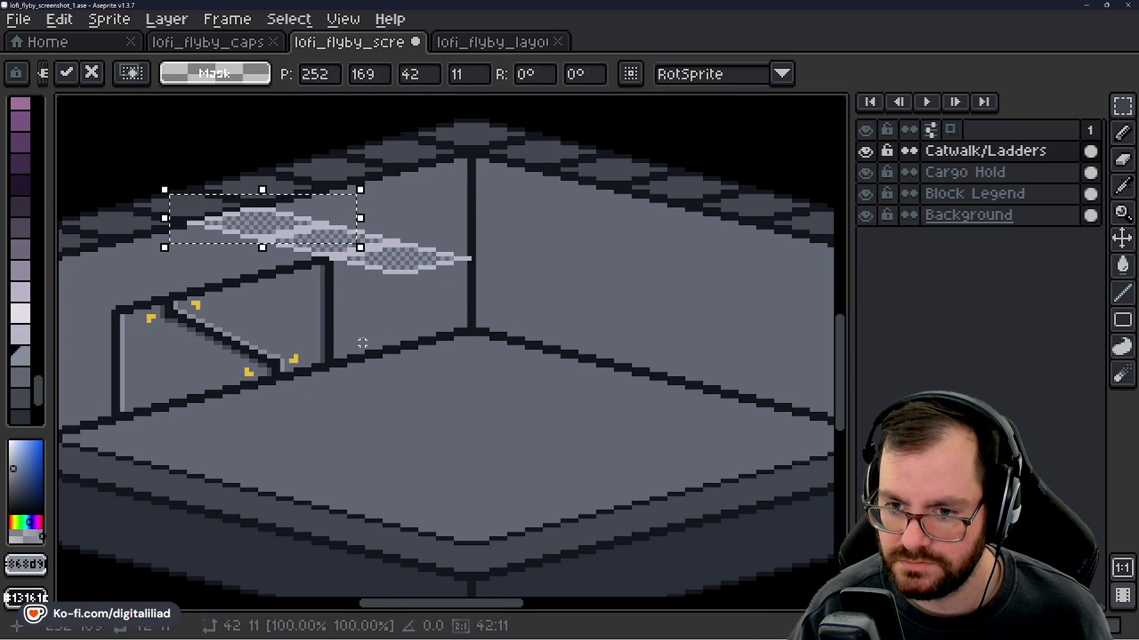
{"action": "mouse_move", "coordinate": [297, 229]}
{"action": "left_mouse_down"}
{"action": "mouse_move", "coordinate": [522, 296]}
{"action": "mouse_move", "coordinate": [516, 280]}
{"action": "left_mouse_up"}
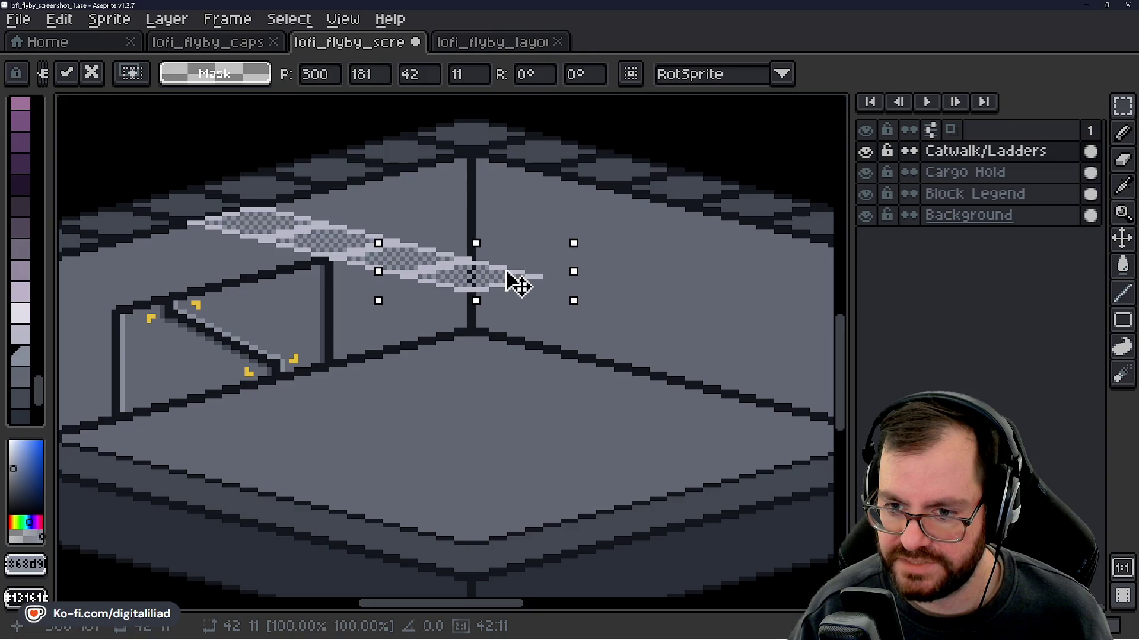
{"action": "left_click", "coordinate": [318, 260]}
- Sample the light catwalk colour from the band
{"action": "scroll", "coordinate": [318, 259], "scroll_direction": "down", "scroll_amount": 4}
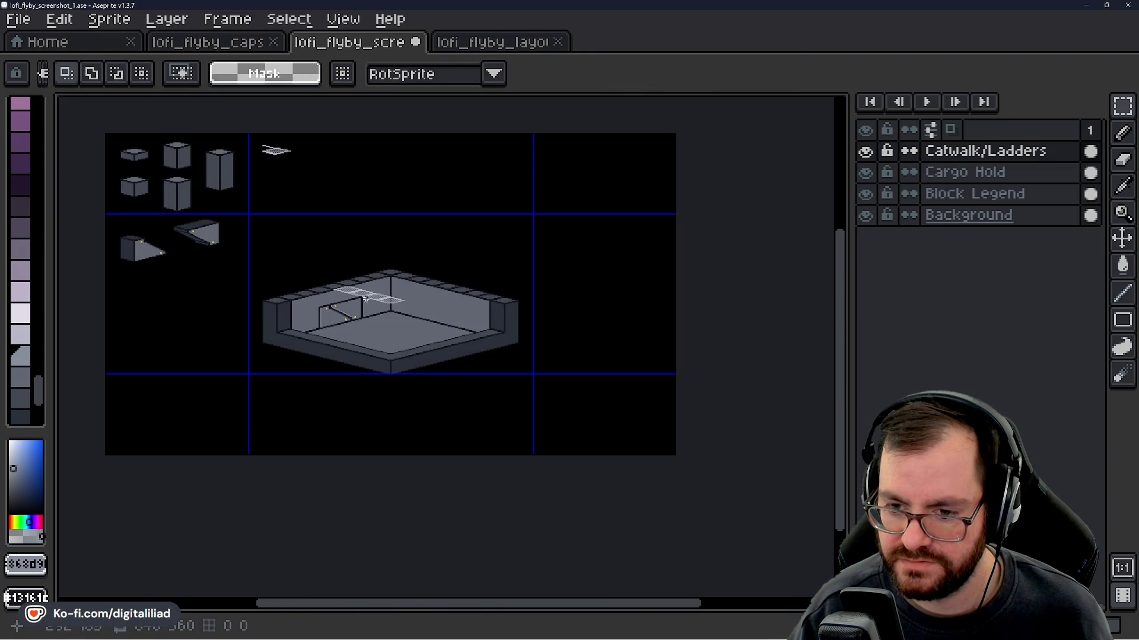
{"action": "scroll", "coordinate": [381, 313], "scroll_direction": "up", "scroll_amount": 3}
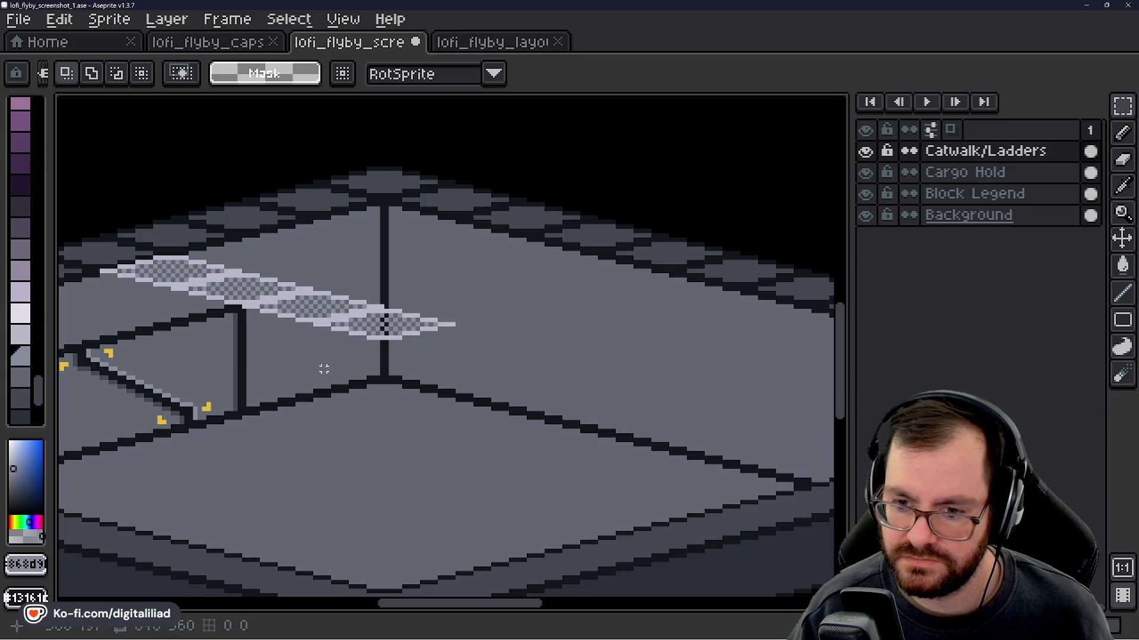
{"action": "scroll", "coordinate": [324, 369], "scroll_direction": "down", "scroll_amount": 1}
{"action": "scroll", "coordinate": [293, 329], "scroll_direction": "up", "scroll_amount": 2}
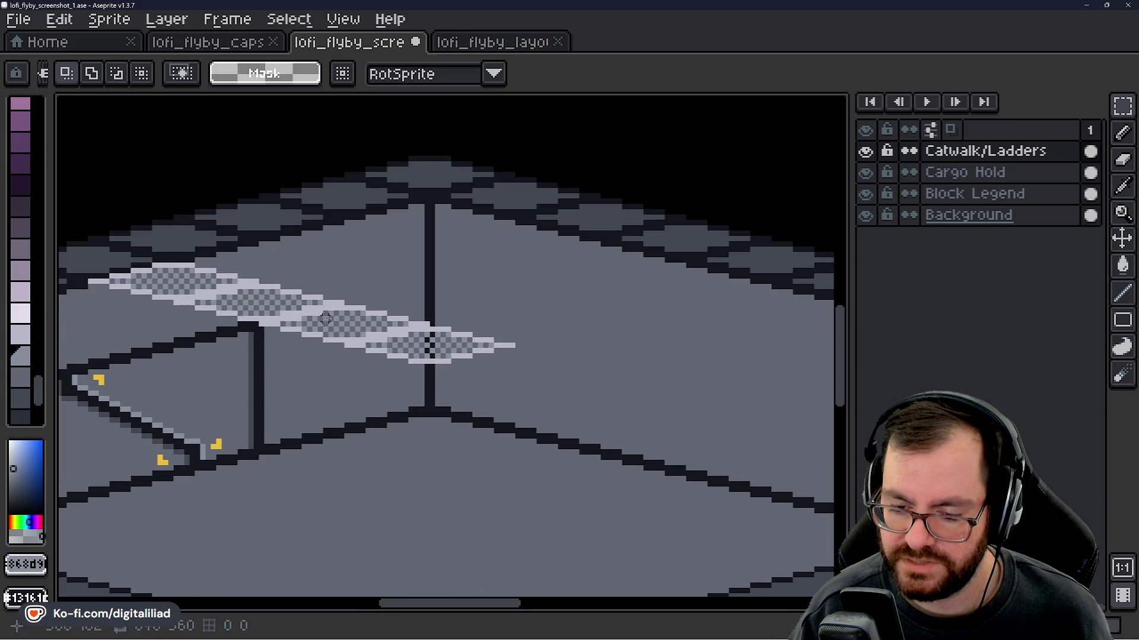
{"action": "left_click_drag", "start_coordinate": [198, 293], "coordinate": [317, 335]}
{"action": "scroll", "coordinate": [266, 313], "scroll_direction": "up", "scroll_amount": 3}
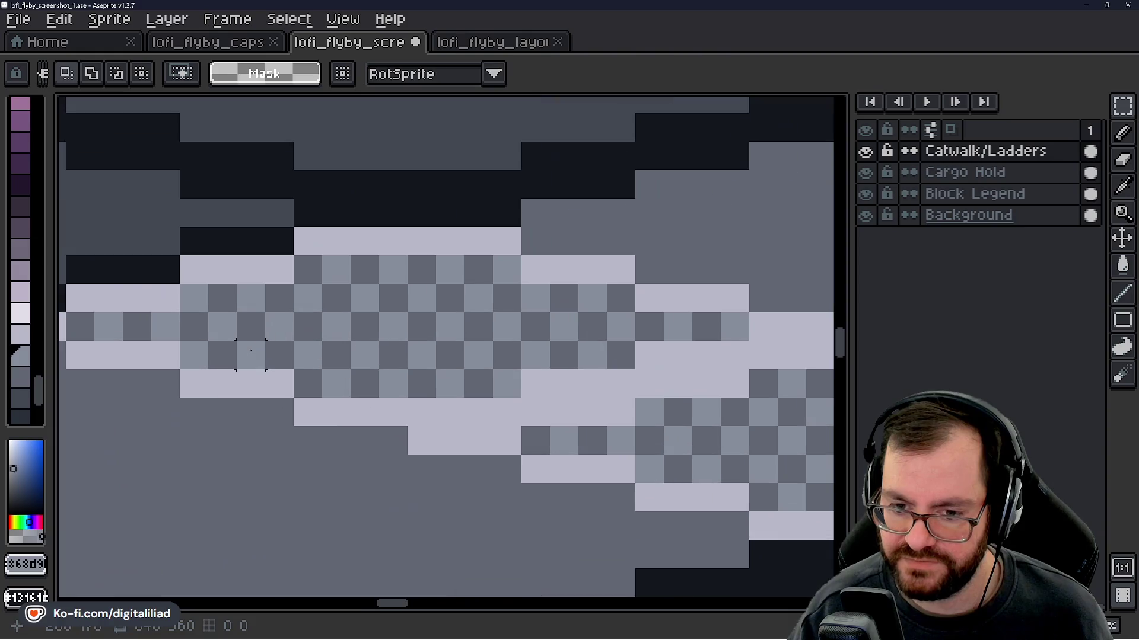
{"action": "left_click", "coordinate": [254, 374], "text": "alt"}
- Bucket-fill a checker gap with the light colour, then sample a different grey
{"action": "key", "text": "g"}
{"action": "left_click", "coordinate": [257, 348]}
{"action": "scroll", "coordinate": [257, 348], "scroll_direction": "down", "scroll_amount": 6}
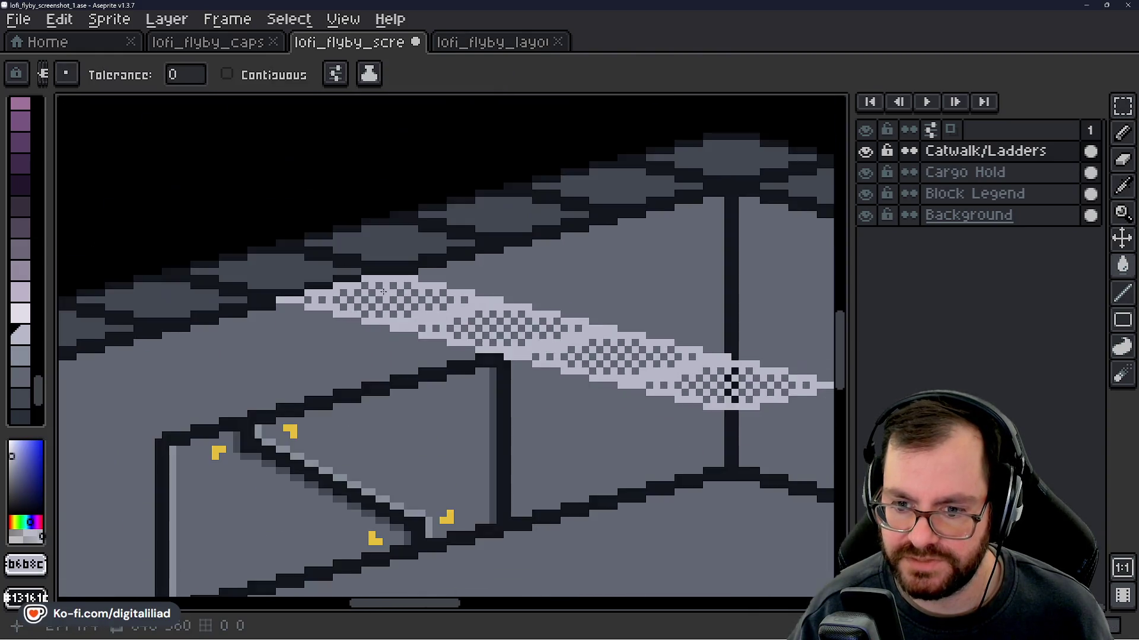
{"action": "scroll", "coordinate": [414, 390], "scroll_direction": "up", "scroll_amount": 4}
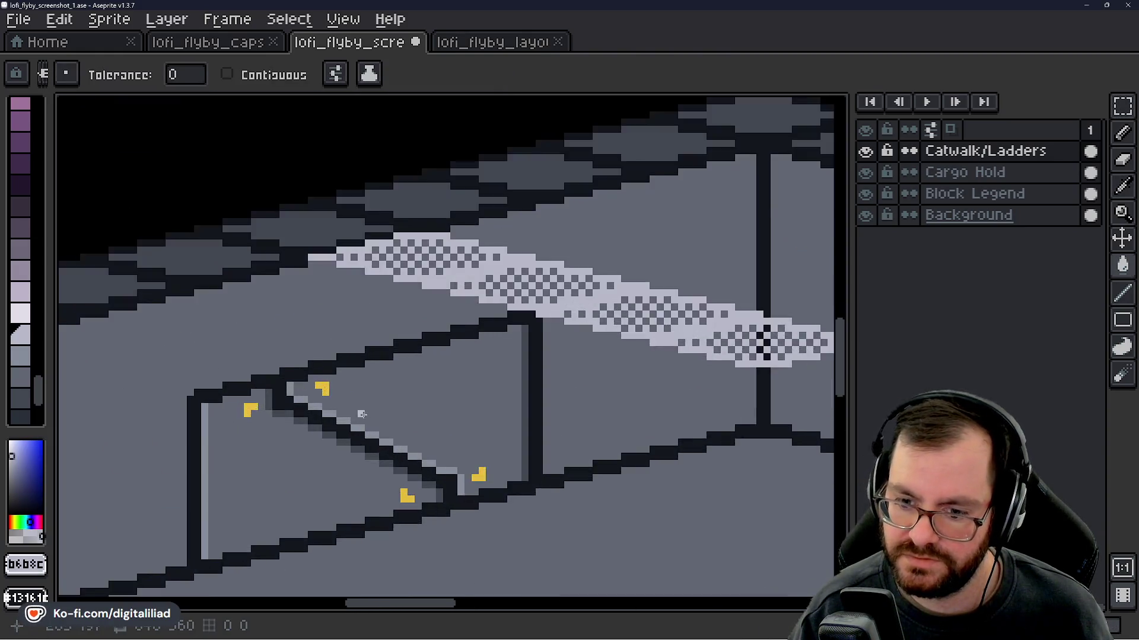
{"action": "left_click", "coordinate": [305, 394], "text": "alt"}
- Zoom in on the catwalk and repaint its light rows in checker greys with the pencil
{"action": "scroll", "coordinate": [367, 315], "scroll_direction": "down", "scroll_amount": 1}
{"action": "scroll", "coordinate": [367, 315], "scroll_direction": "down", "scroll_amount": 4}
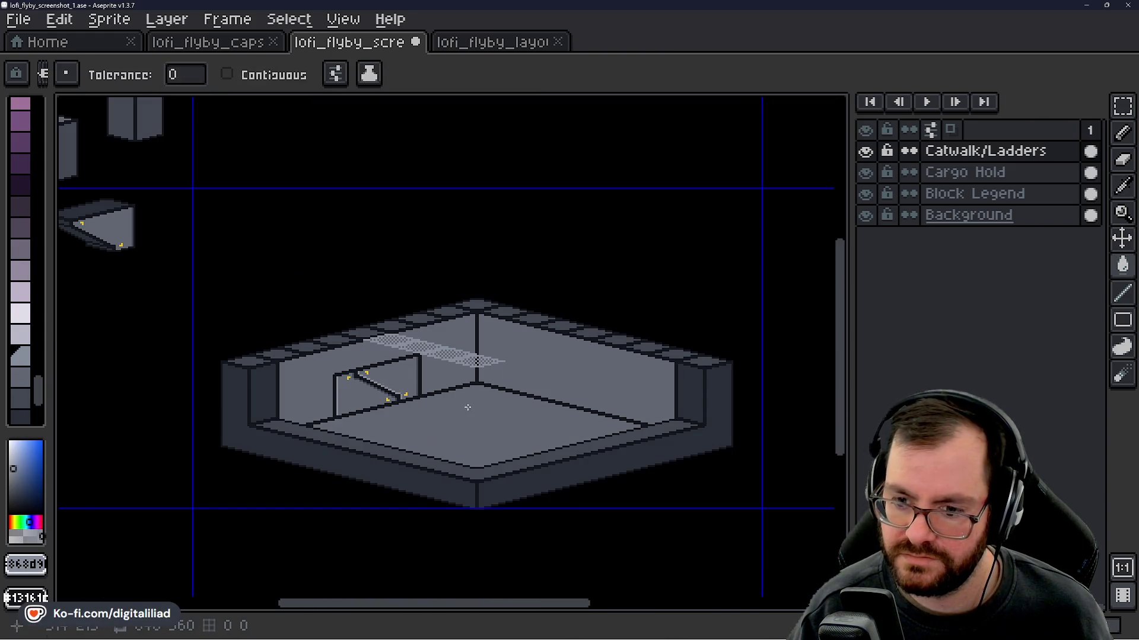
{"action": "left_click_drag", "start_coordinate": [467, 407], "coordinate": [423, 360]}
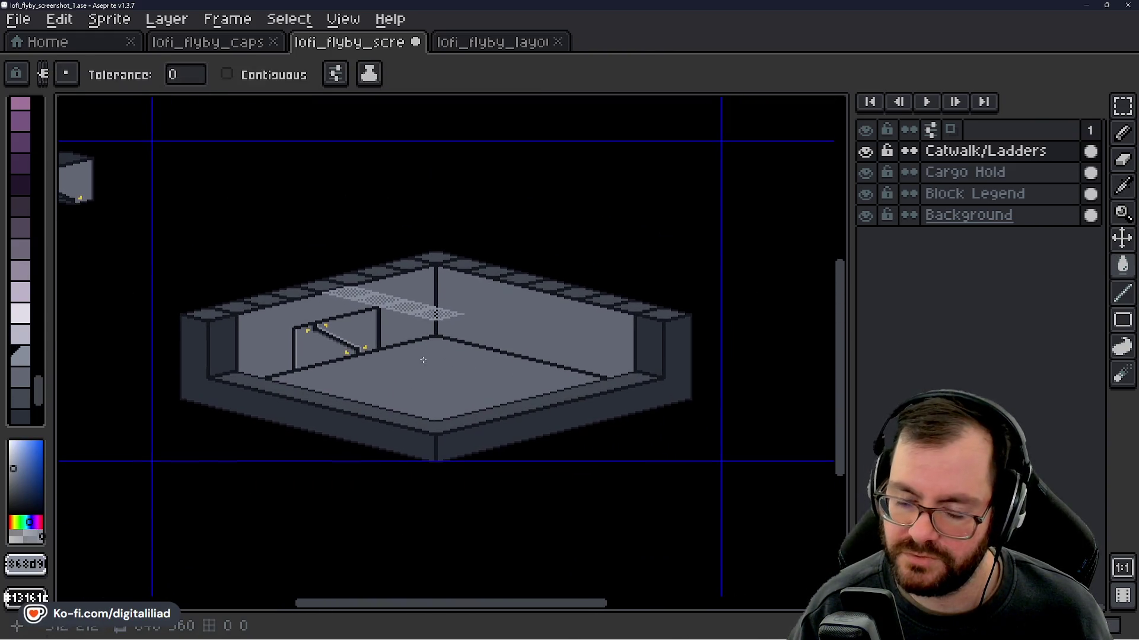
{"action": "scroll", "coordinate": [355, 303], "scroll_direction": "up", "scroll_amount": 4}
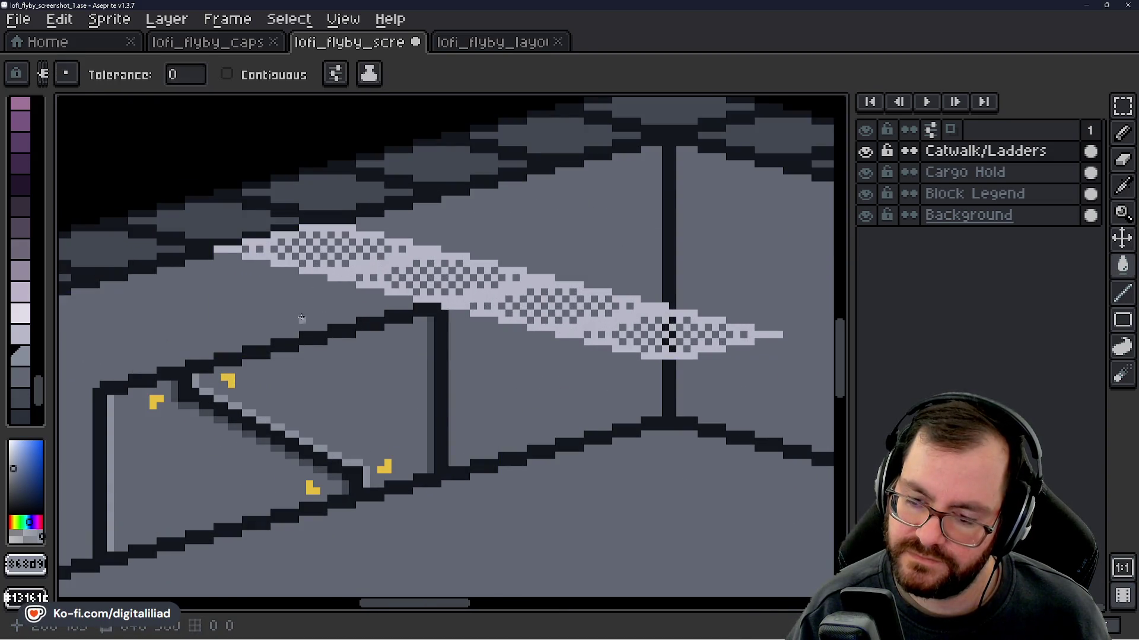
{"action": "left_click_drag", "start_coordinate": [329, 310], "coordinate": [323, 325]}
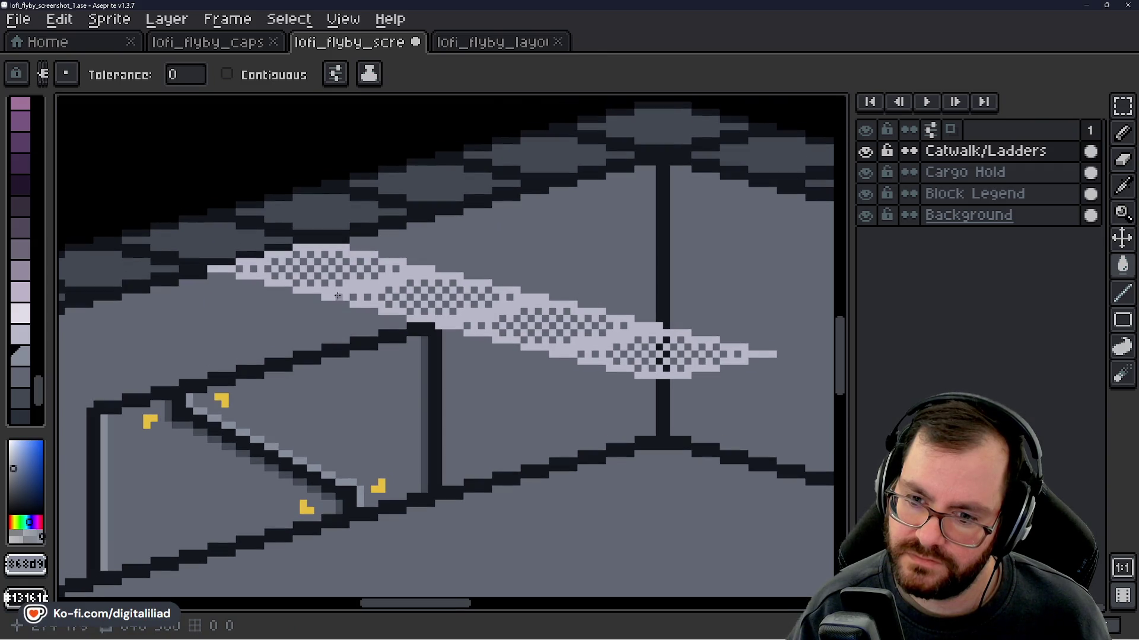
{"action": "scroll", "coordinate": [338, 295], "scroll_direction": "up", "scroll_amount": 1}
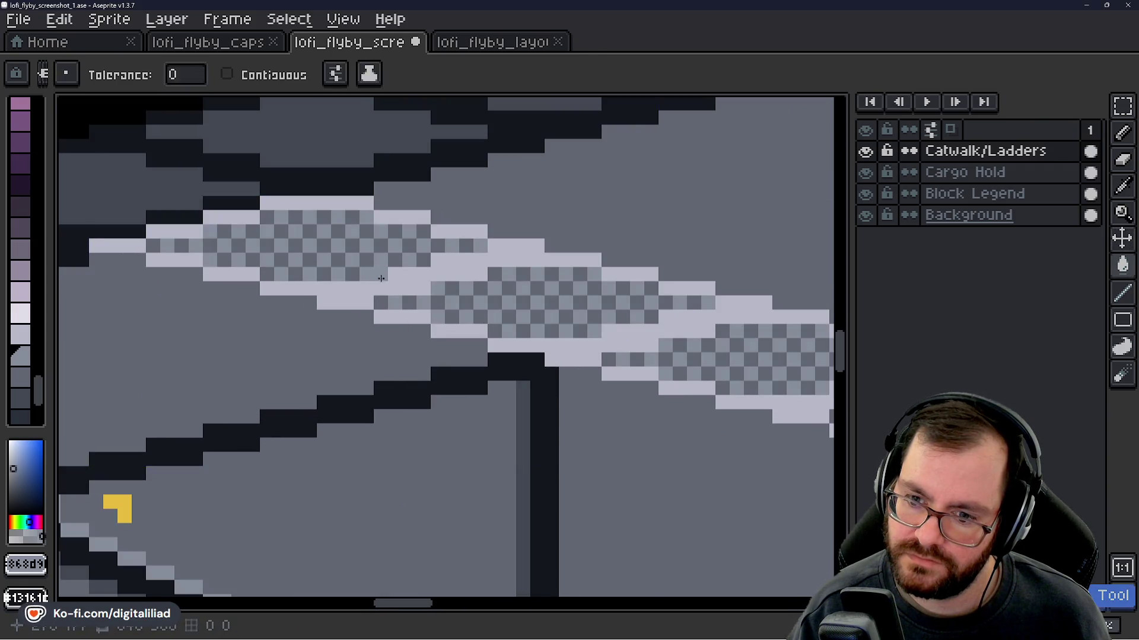
{"action": "scroll", "coordinate": [307, 312], "scroll_direction": "up", "scroll_amount": 1}
{"action": "key", "text": "b"}
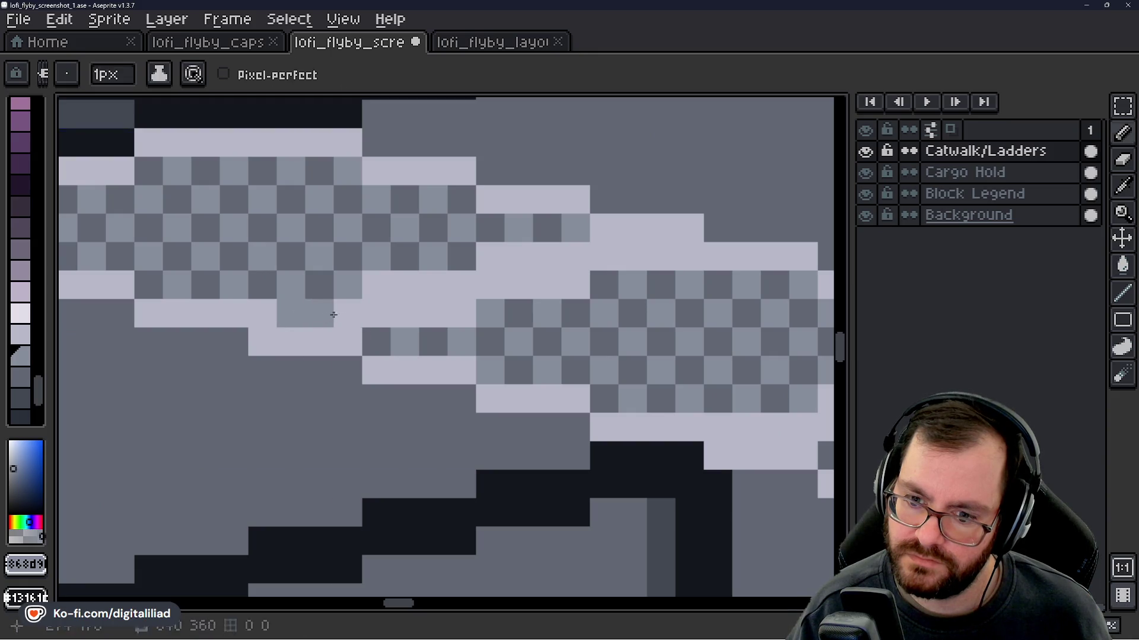
{"action": "mouse_move", "coordinate": [274, 318]}
{"action": "left_mouse_down"}
{"action": "mouse_move", "coordinate": [351, 308]}
{"action": "mouse_move", "coordinate": [376, 284]}
{"action": "mouse_move", "coordinate": [462, 285]}
{"action": "left_mouse_up"}
{"action": "left_click_drag", "start_coordinate": [384, 315], "coordinate": [472, 314]}
- Paint dark grey strokes across the catwalk's stepped cells along the row
{"action": "scroll", "coordinate": [421, 348], "scroll_direction": "down", "scroll_amount": 3}
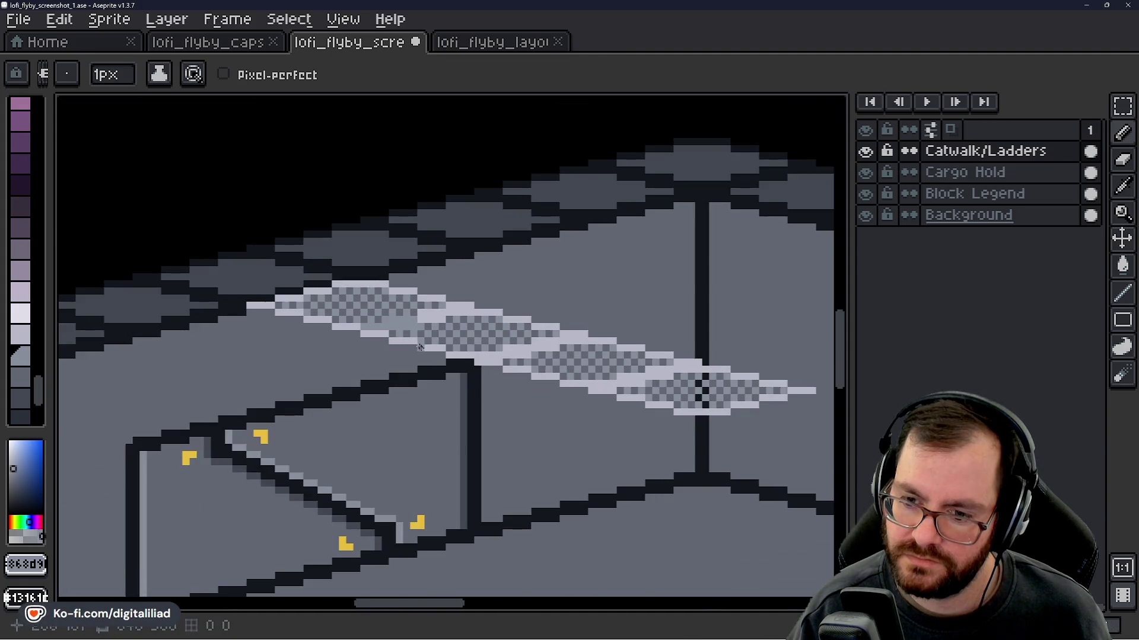
{"action": "scroll", "coordinate": [438, 346], "scroll_direction": "up", "scroll_amount": 4}
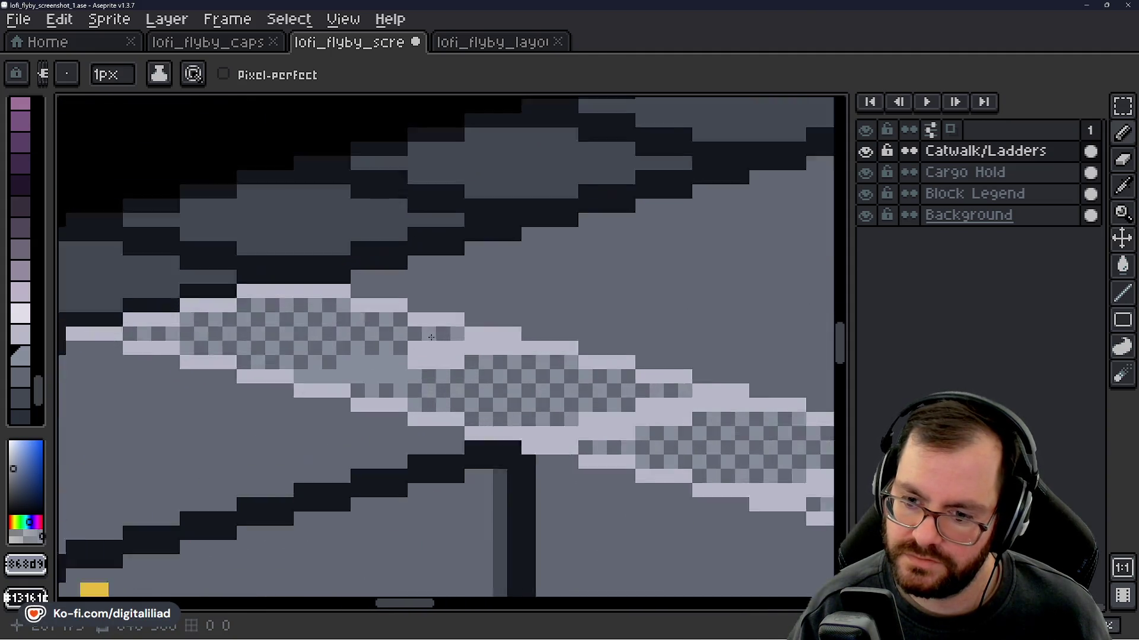
{"action": "scroll", "coordinate": [380, 337], "scroll_direction": "down", "scroll_amount": 1}
{"action": "scroll", "coordinate": [348, 331], "scroll_direction": "down", "scroll_amount": 4}
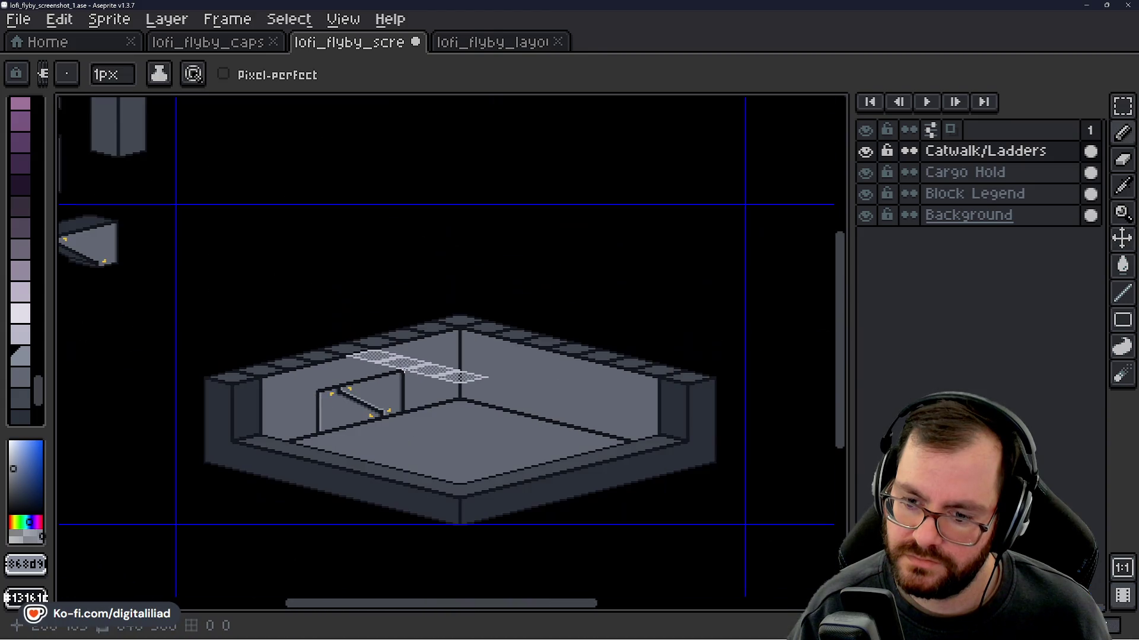
{"action": "scroll", "coordinate": [390, 366], "scroll_direction": "up", "scroll_amount": 4}
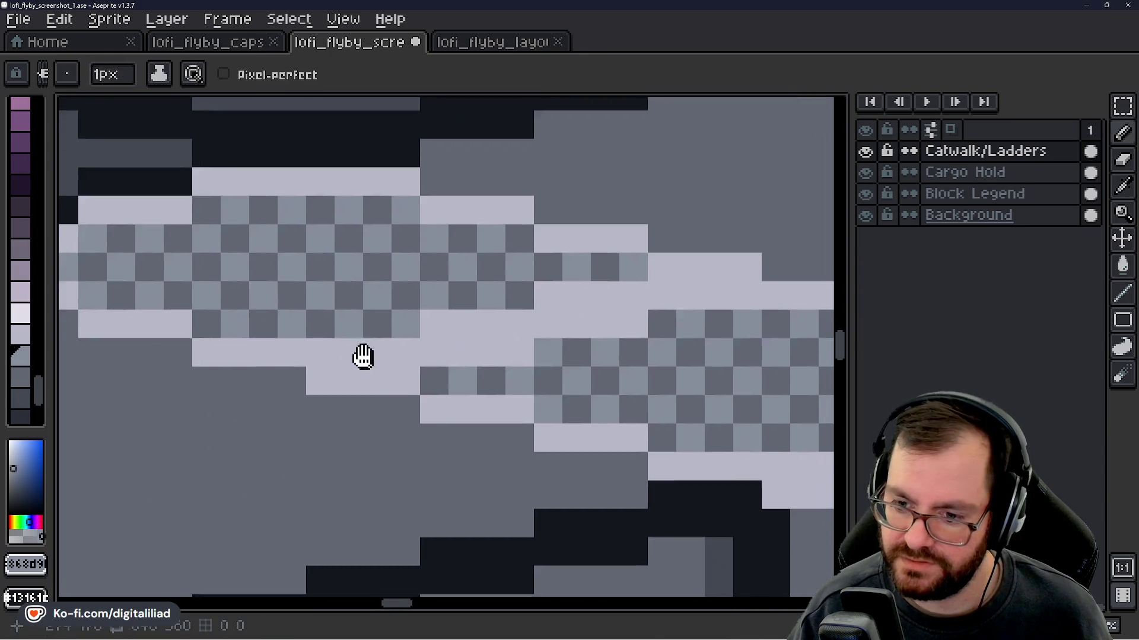
{"action": "left_click_drag", "start_coordinate": [362, 356], "coordinate": [352, 345]}
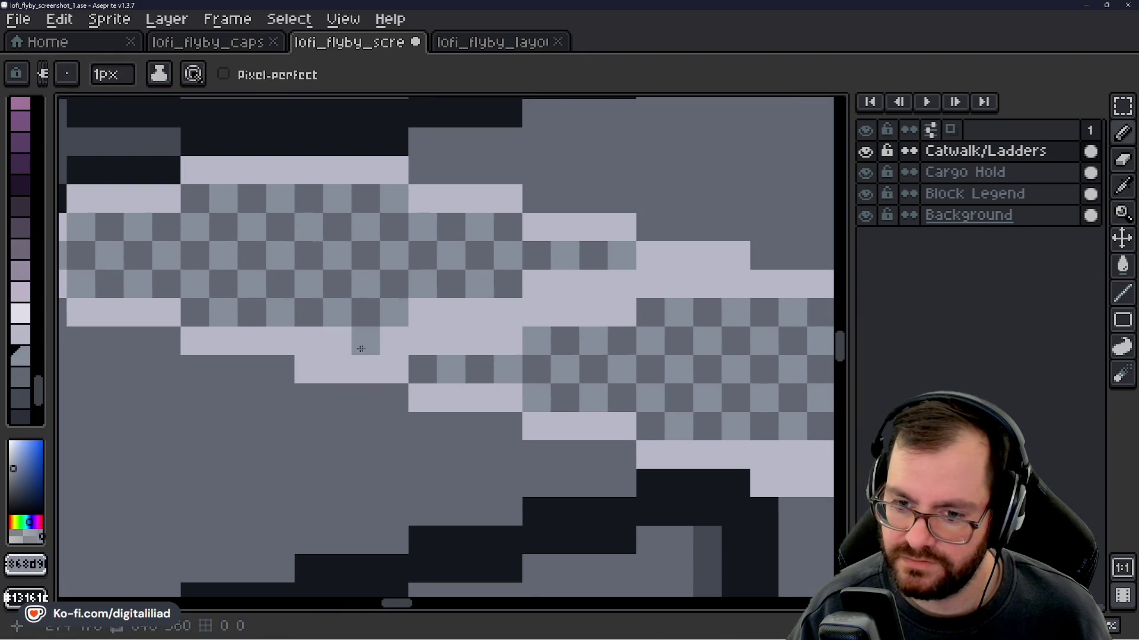
{"action": "mouse_move", "coordinate": [422, 341]}
{"action": "left_mouse_down"}
{"action": "mouse_move", "coordinate": [451, 312]}
{"action": "mouse_move", "coordinate": [593, 312]}
{"action": "mouse_move", "coordinate": [621, 284]}
{"action": "mouse_move", "coordinate": [521, 284]}
{"action": "left_mouse_up"}
{"action": "left_click_drag", "start_coordinate": [591, 326], "coordinate": [401, 326]}
{"action": "left_click_drag", "start_coordinate": [454, 285], "coordinate": [546, 287]}
- Fill the pattern gap with light checker pixels, undoing one misplaced cell
{"action": "left_click_drag", "start_coordinate": [318, 341], "coordinate": [440, 353]}
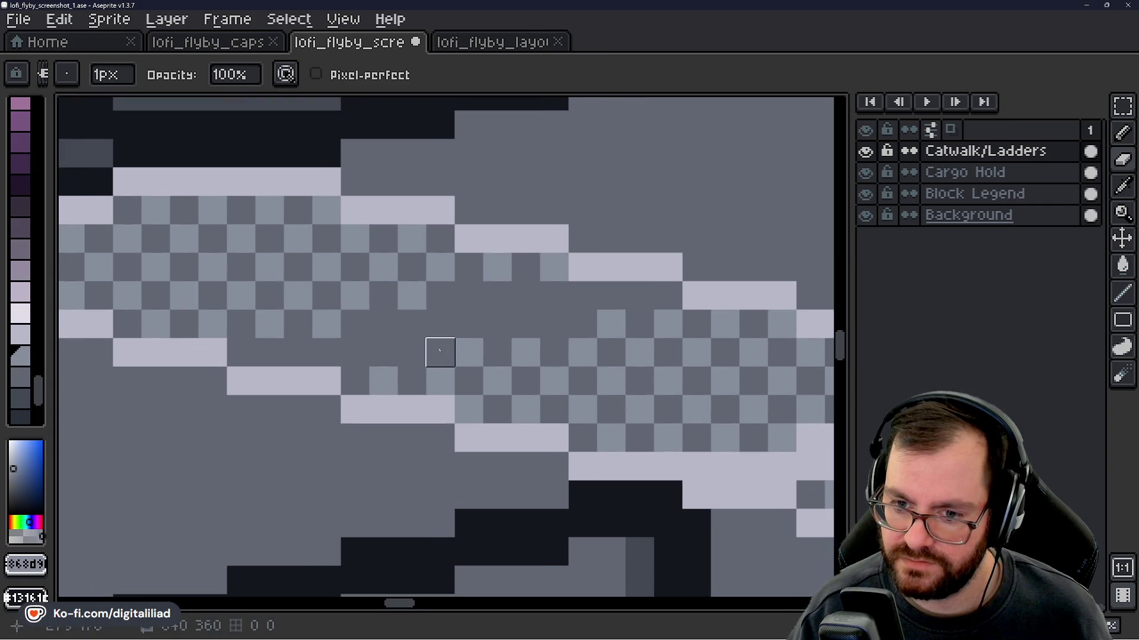
{"action": "left_click", "coordinate": [298, 352]}
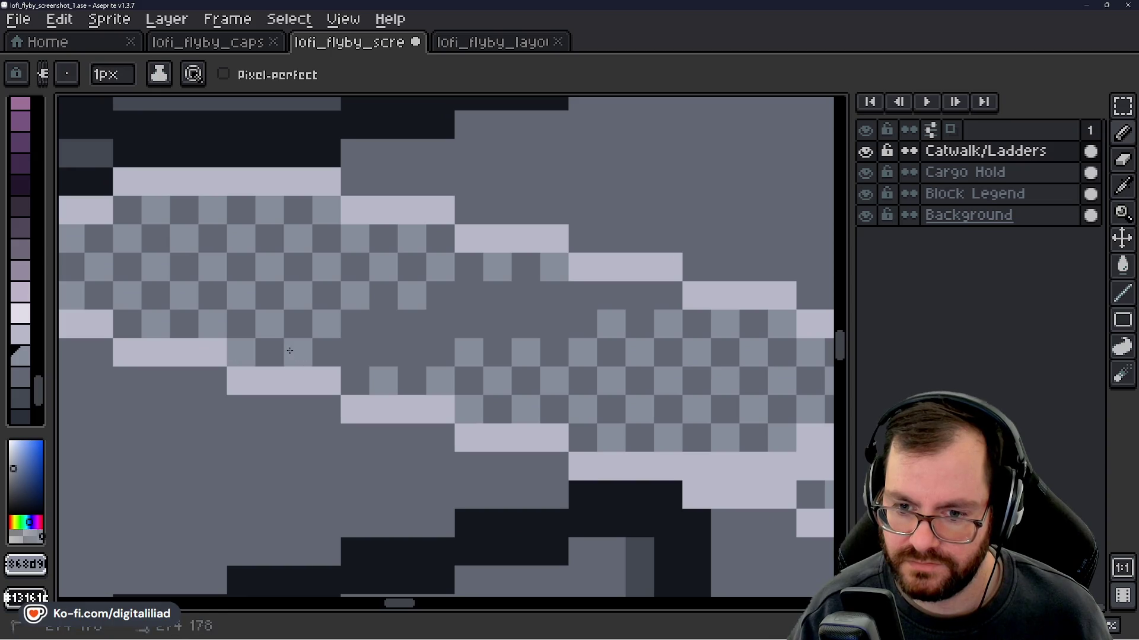
{"action": "left_click", "coordinate": [355, 323]}
{"action": "key", "text": "ctrl+z"}
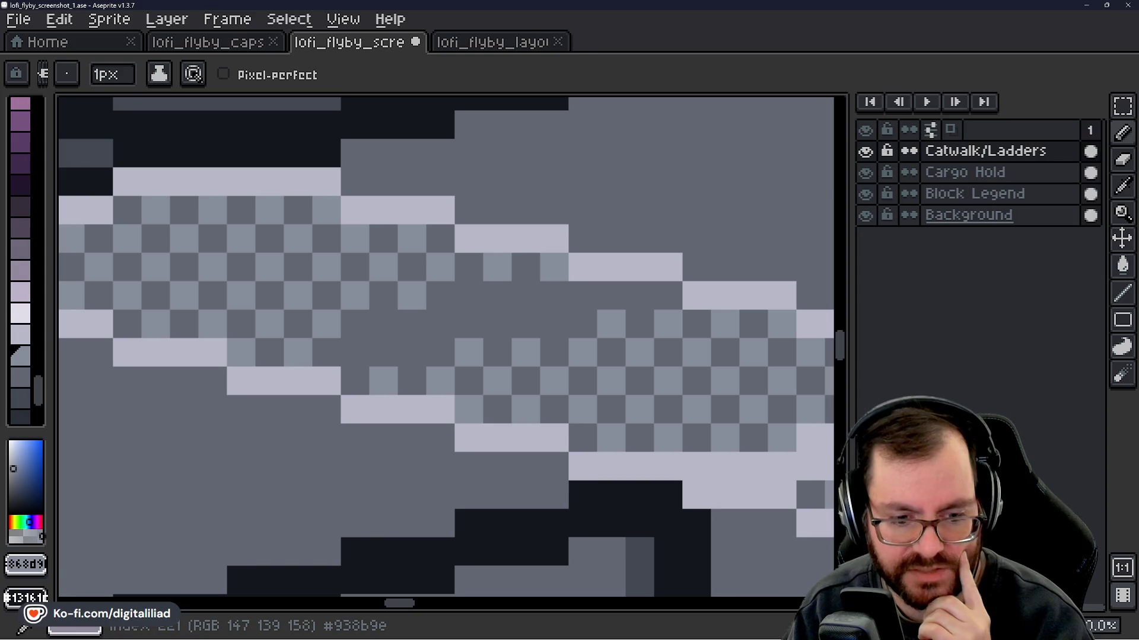
{"action": "left_click_drag", "start_coordinate": [411, 323], "coordinate": [365, 311]}
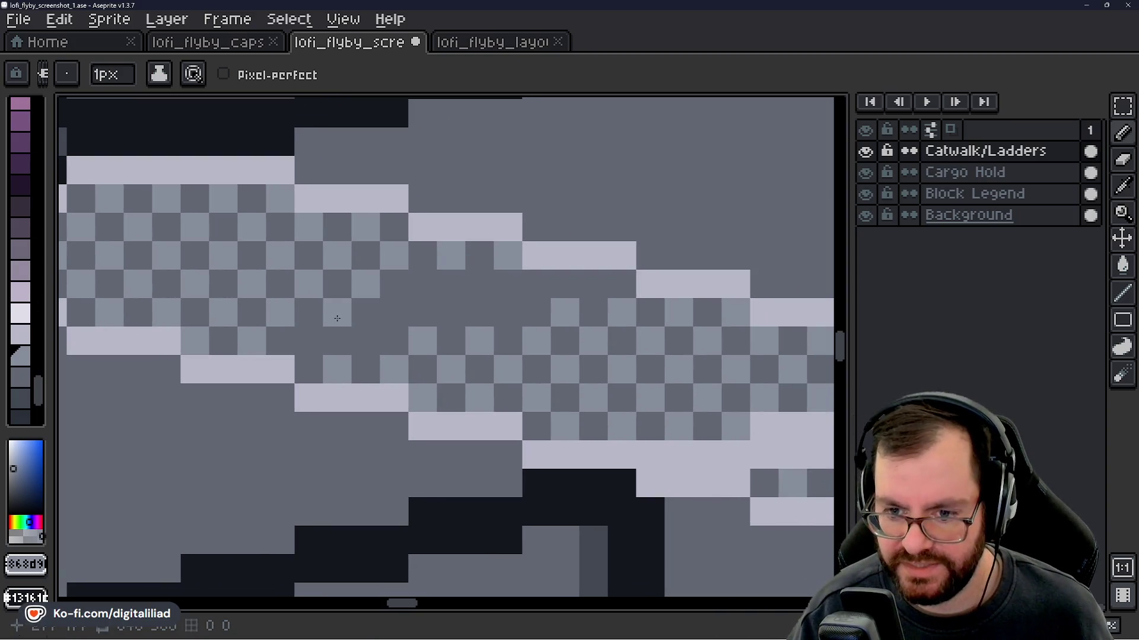
{"action": "left_click", "coordinate": [308, 341]}
{"action": "left_click", "coordinate": [366, 341]}
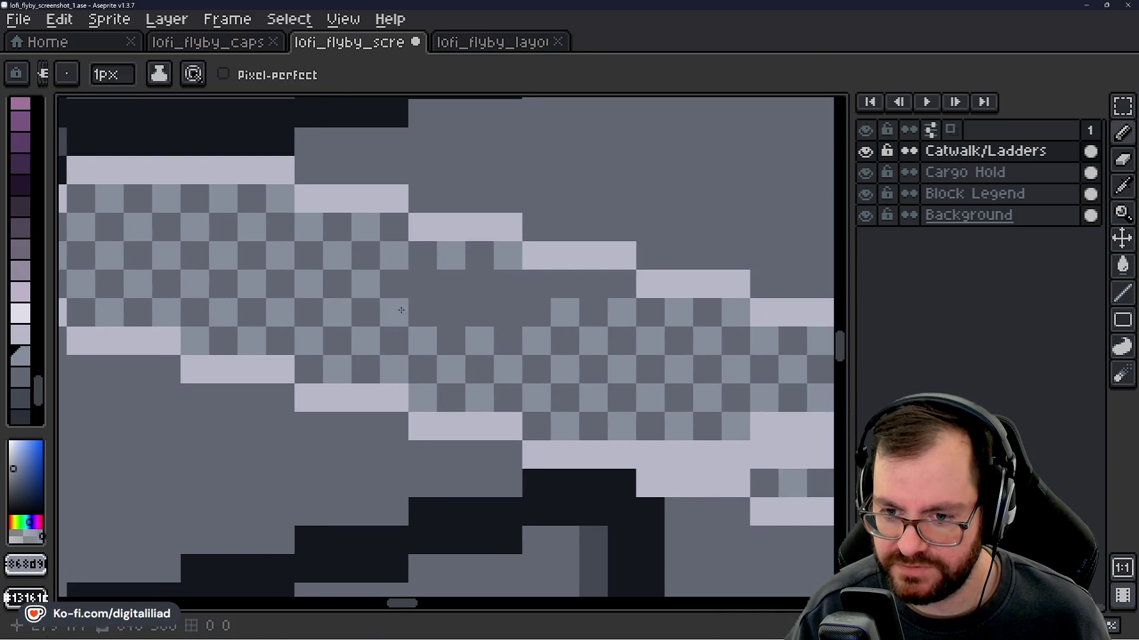
{"action": "left_click", "coordinate": [509, 315]}
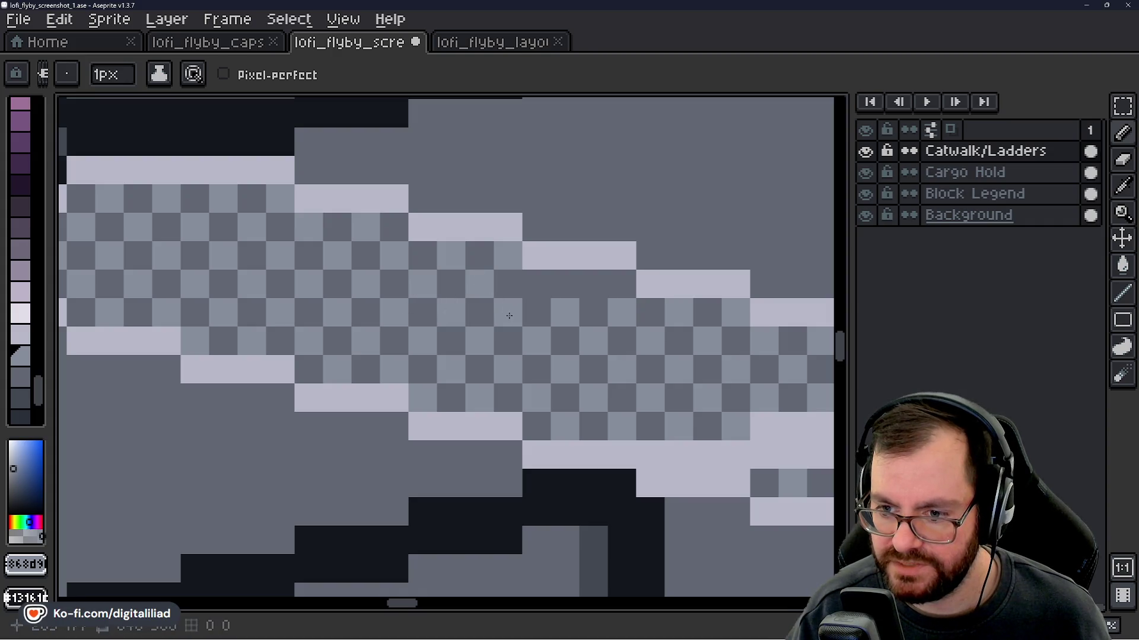
{"action": "scroll", "coordinate": [543, 295], "scroll_direction": "down", "scroll_amount": 2}
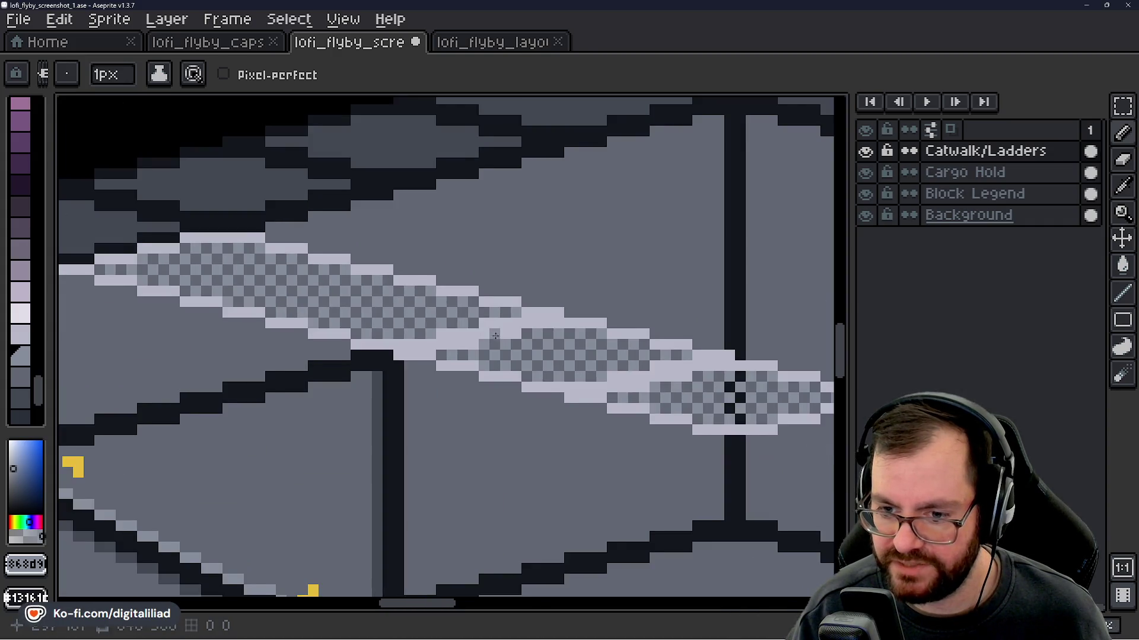
{"action": "scroll", "coordinate": [336, 352], "scroll_direction": "up", "scroll_amount": 2}
- Erase a stray row of light pixels and repaint checker grey cells across the gap
{"action": "key", "text": "e"}
{"action": "mouse_move", "coordinate": [330, 310]}
{"action": "left_mouse_down"}
{"action": "mouse_move", "coordinate": [475, 313]}
{"action": "mouse_move", "coordinate": [500, 280]}
{"action": "mouse_move", "coordinate": [353, 348]}
{"action": "mouse_move", "coordinate": [376, 323]}
{"action": "mouse_move", "coordinate": [436, 298]}
{"action": "mouse_move", "coordinate": [461, 312]}
{"action": "mouse_move", "coordinate": [490, 299]}
{"action": "mouse_move", "coordinate": [579, 299]}
{"action": "left_mouse_up"}
{"action": "key", "text": "b"}
{"action": "left_click_drag", "start_coordinate": [177, 359], "coordinate": [272, 353]}
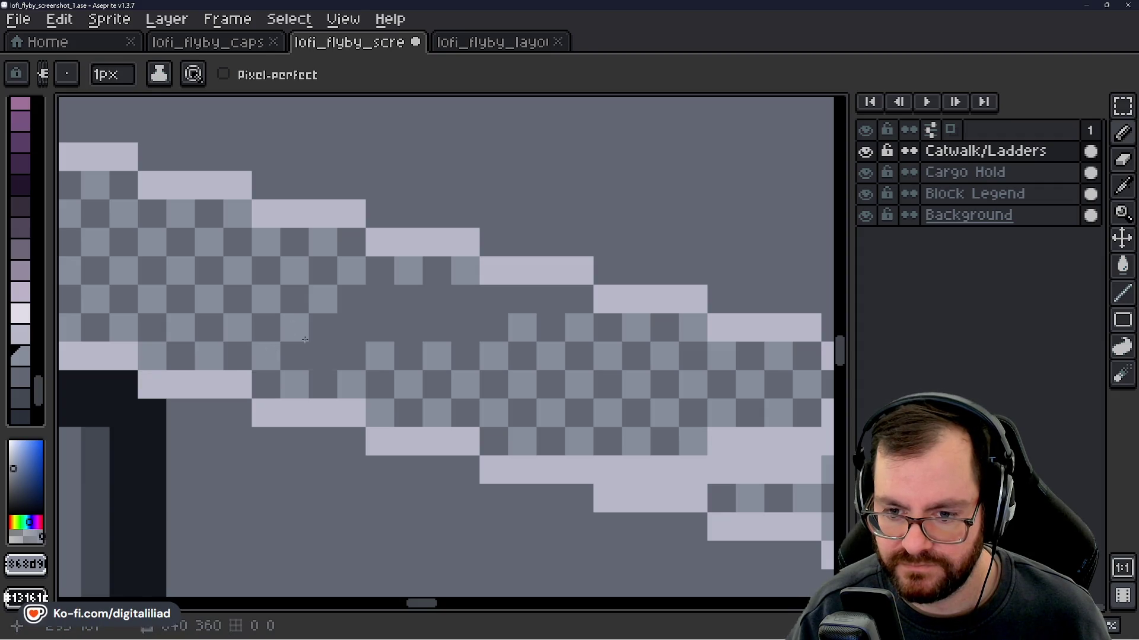
{"action": "mouse_move", "coordinate": [349, 332]}
{"action": "left_mouse_down"}
{"action": "mouse_move", "coordinate": [380, 299]}
{"action": "mouse_move", "coordinate": [382, 327]}
{"action": "mouse_move", "coordinate": [409, 302]}
{"action": "mouse_move", "coordinate": [437, 314]}
{"action": "left_mouse_up"}
{"action": "left_click", "coordinate": [508, 306]}
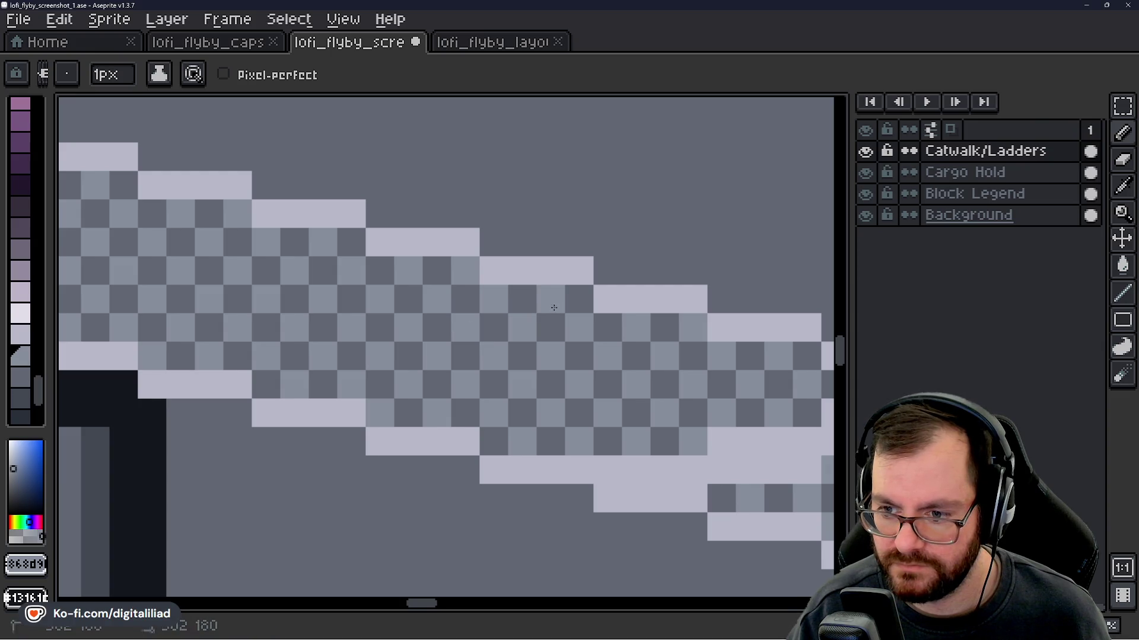
{"action": "scroll", "coordinate": [508, 306], "scroll_direction": "down", "scroll_amount": 6}
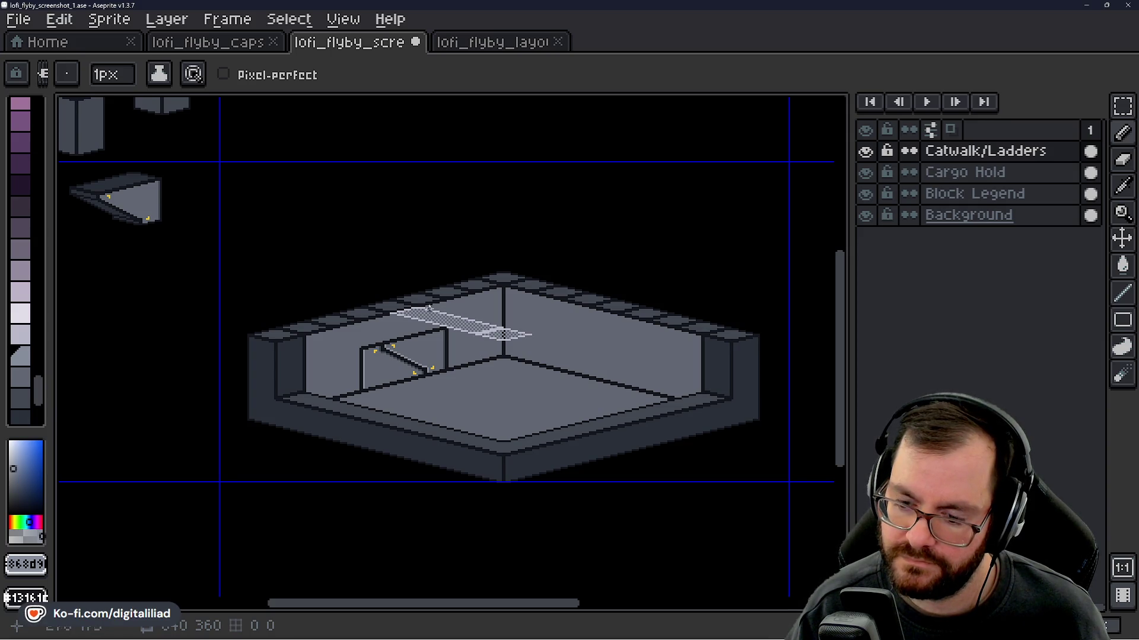
{"action": "scroll", "coordinate": [428, 307], "scroll_direction": "up", "scroll_amount": 5}
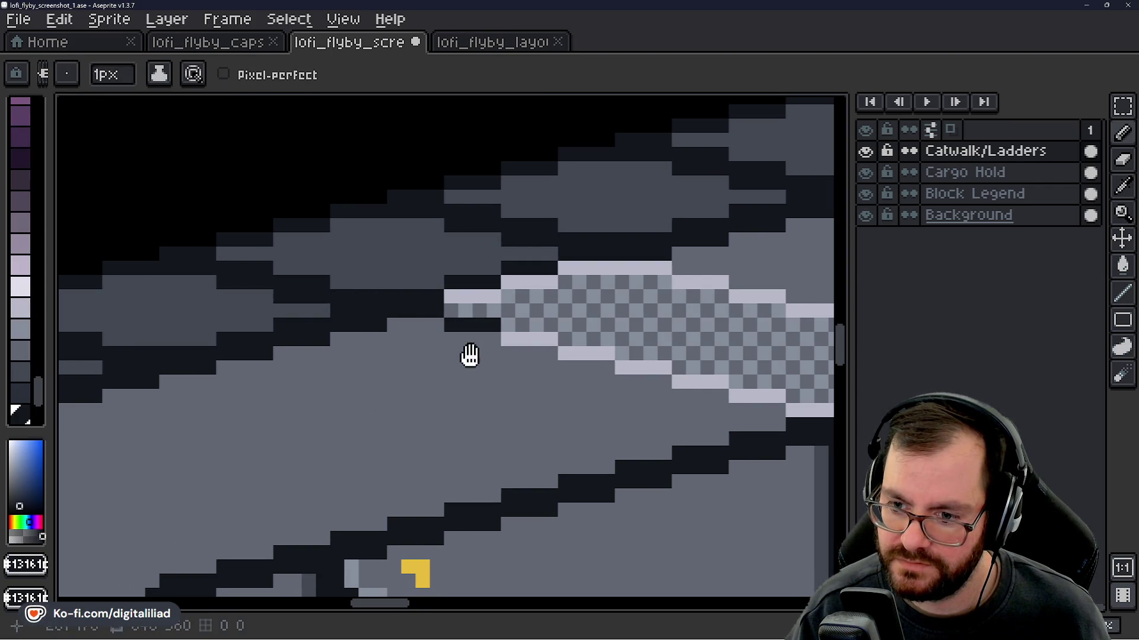
- Darken pixels along the catwalk's lower edge at the wall line, undoing the last stroke
{"action": "left_click_drag", "start_coordinate": [470, 355], "coordinate": [394, 311]}
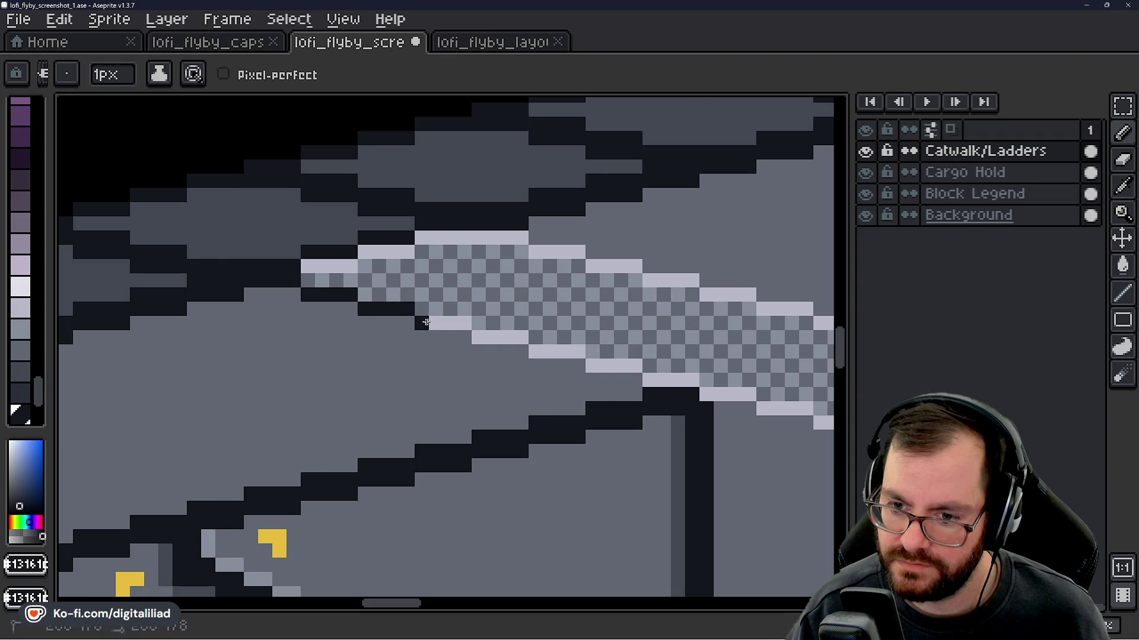
{"action": "scroll", "coordinate": [466, 324], "scroll_direction": "down", "scroll_amount": 5}
{"action": "scroll", "coordinate": [415, 299], "scroll_direction": "up", "scroll_amount": 5}
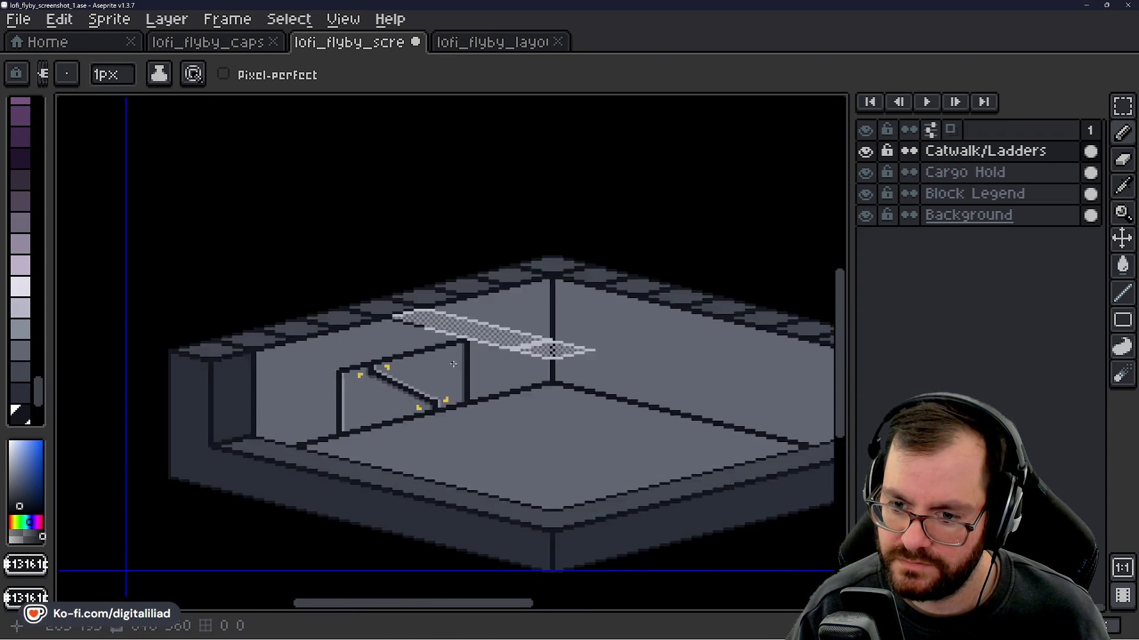
{"action": "left_click_drag", "start_coordinate": [345, 269], "coordinate": [382, 270]}
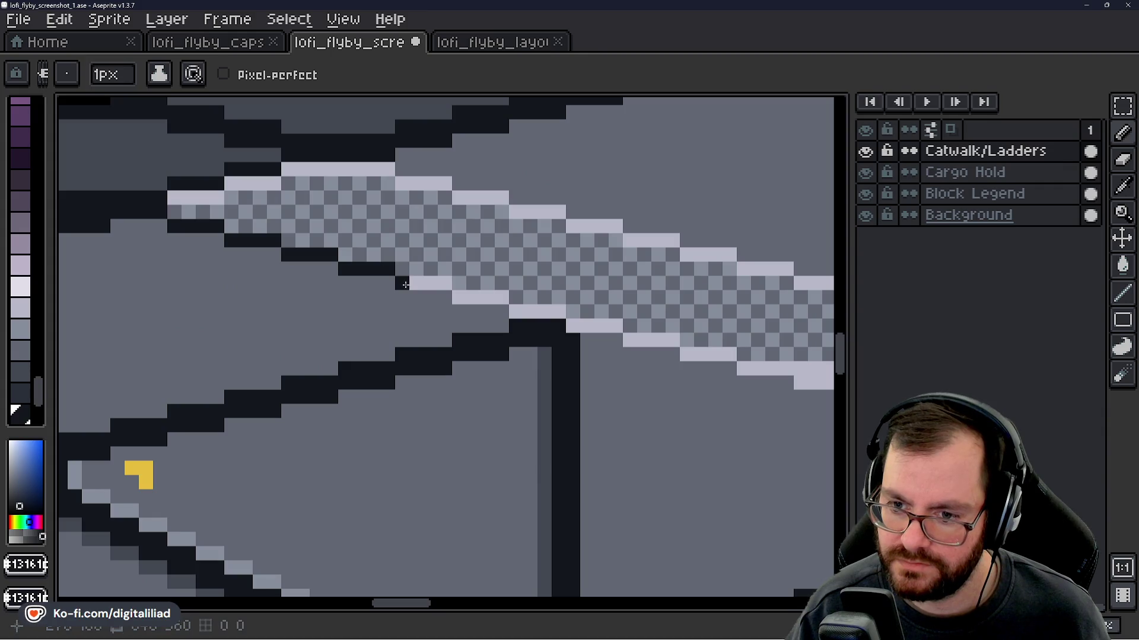
{"action": "left_click_drag", "start_coordinate": [486, 330], "coordinate": [360, 296]}
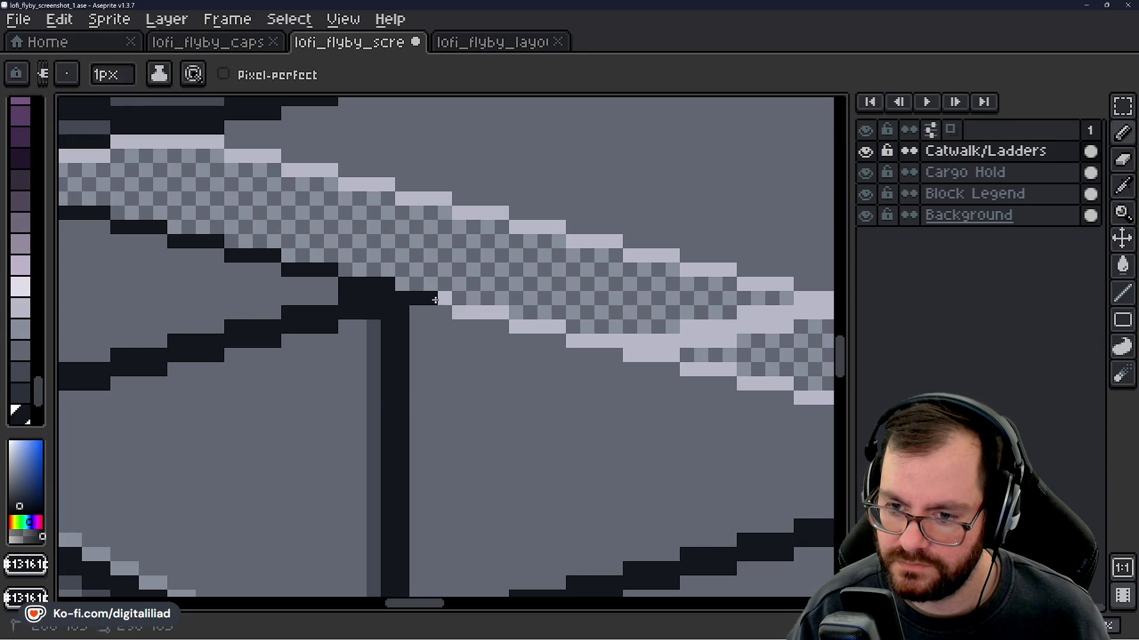
{"action": "scroll", "coordinate": [416, 313], "scroll_direction": "down", "scroll_amount": 5}
{"action": "scroll", "coordinate": [460, 362], "scroll_direction": "down", "scroll_amount": 2}
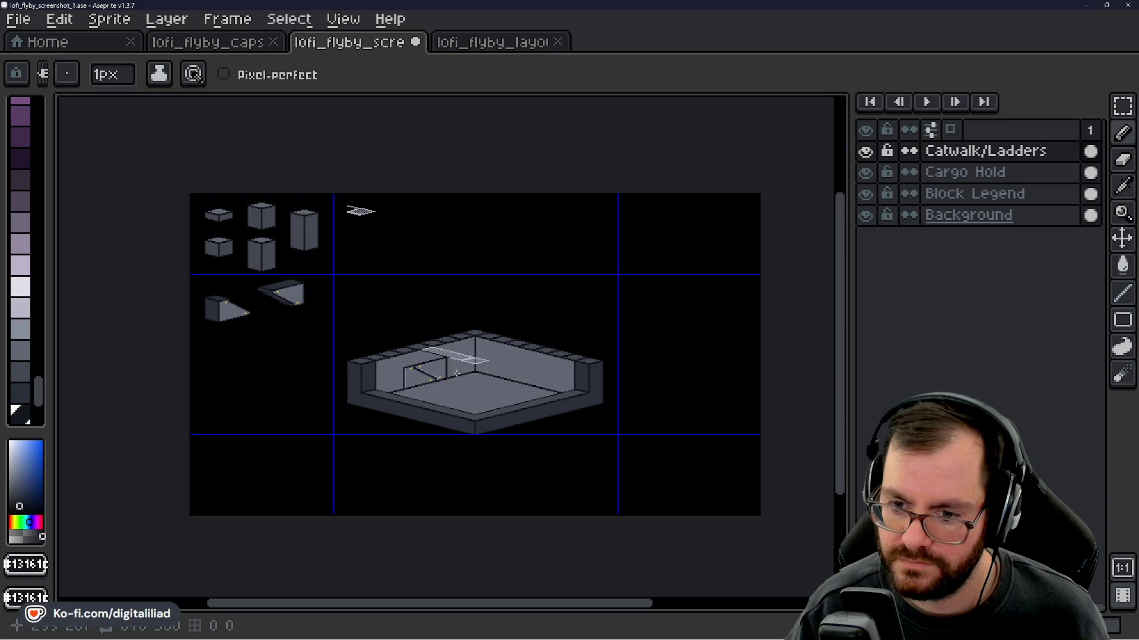
{"action": "scroll", "coordinate": [459, 377], "scroll_direction": "up", "scroll_amount": 2}
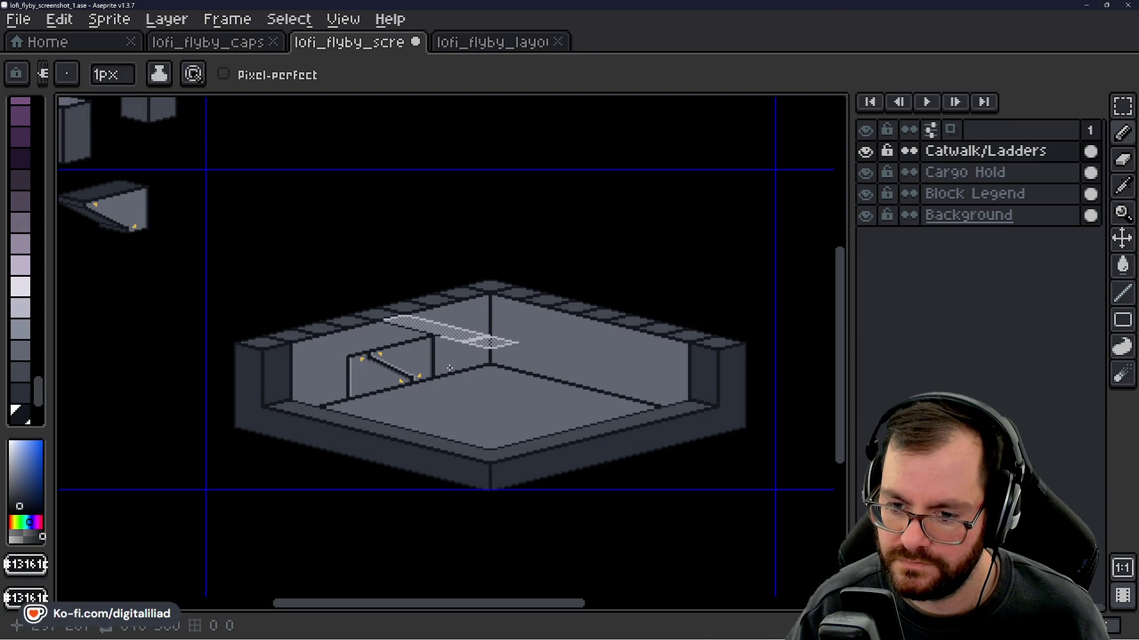
{"action": "key", "text": "ctrl+z"}
{"action": "scroll", "coordinate": [421, 308], "scroll_direction": "up", "scroll_amount": 3}
- Pick the grey checker colour and paint the first grey squares in the gap
{"action": "key", "text": "v"}
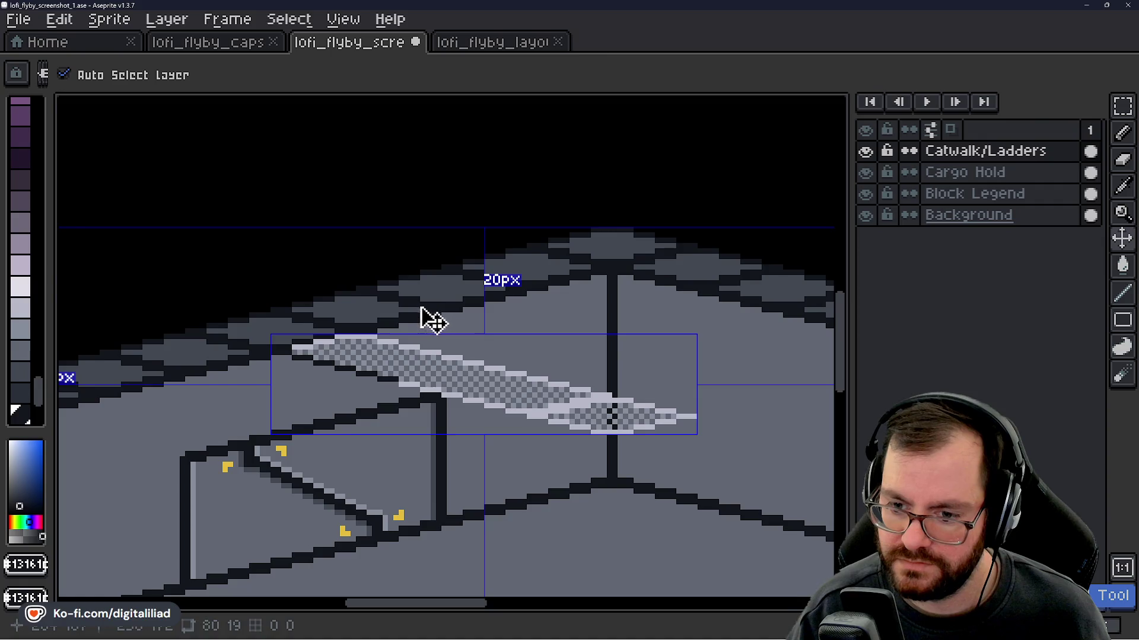
{"action": "key", "text": "b"}
{"action": "mouse_move", "coordinate": [375, 362]}
{"action": "left_mouse_down"}
{"action": "mouse_move", "coordinate": [411, 344]}
{"action": "mouse_move", "coordinate": [233, 359]}
{"action": "mouse_move", "coordinate": [399, 362]}
{"action": "mouse_move", "coordinate": [419, 344]}
{"action": "mouse_move", "coordinate": [456, 349]}
{"action": "mouse_move", "coordinate": [508, 303]}
{"action": "mouse_move", "coordinate": [655, 306]}
{"action": "mouse_move", "coordinate": [484, 305]}
{"action": "mouse_move", "coordinate": [483, 278]}
{"action": "left_mouse_up"}
{"action": "scroll", "coordinate": [233, 361], "scroll_direction": "up", "scroll_amount": 4}
{"action": "key", "text": "e"}
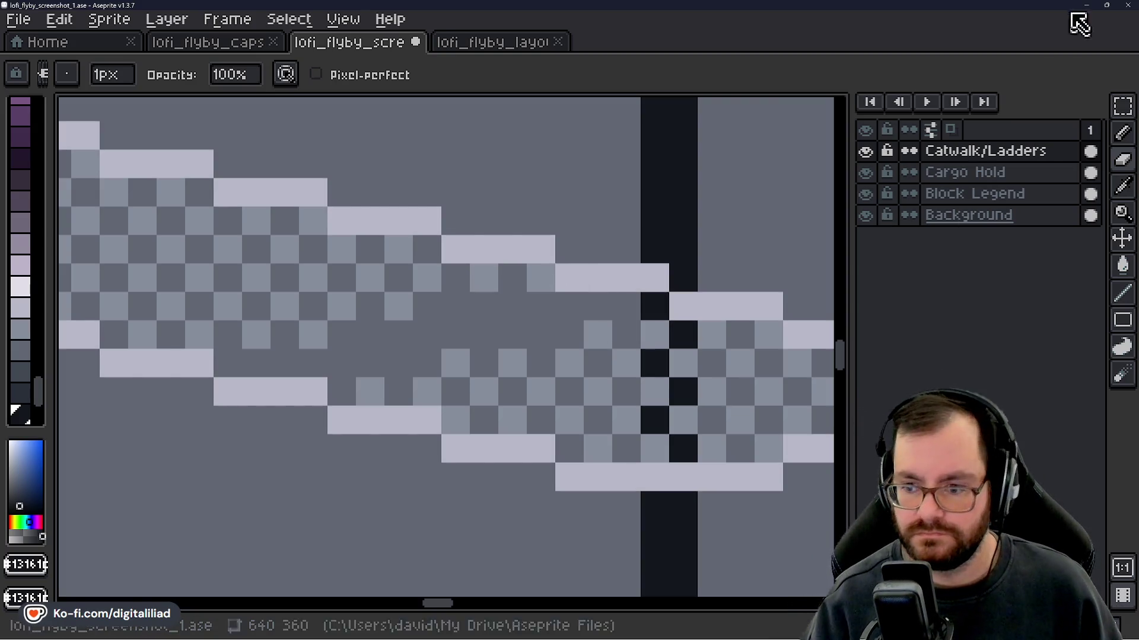
{"action": "left_click_drag", "start_coordinate": [625, 363], "coordinate": [720, 326]}
{"action": "left_click", "coordinate": [355, 292], "text": "alt"}
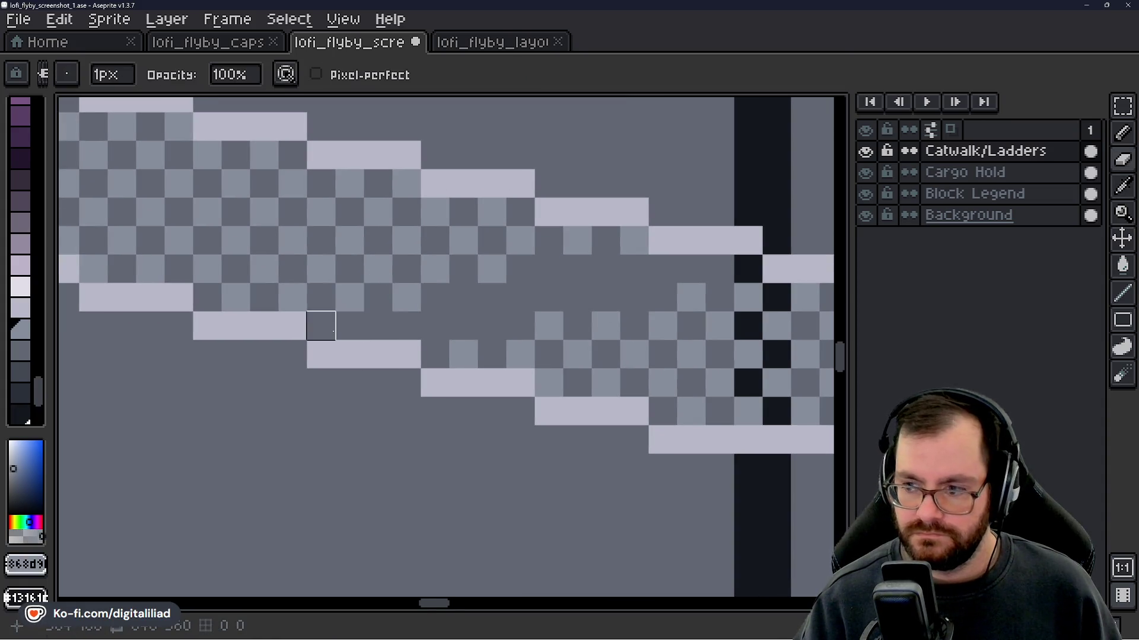
{"action": "left_click", "coordinate": [377, 326]}
{"action": "left_click", "coordinate": [435, 325]}
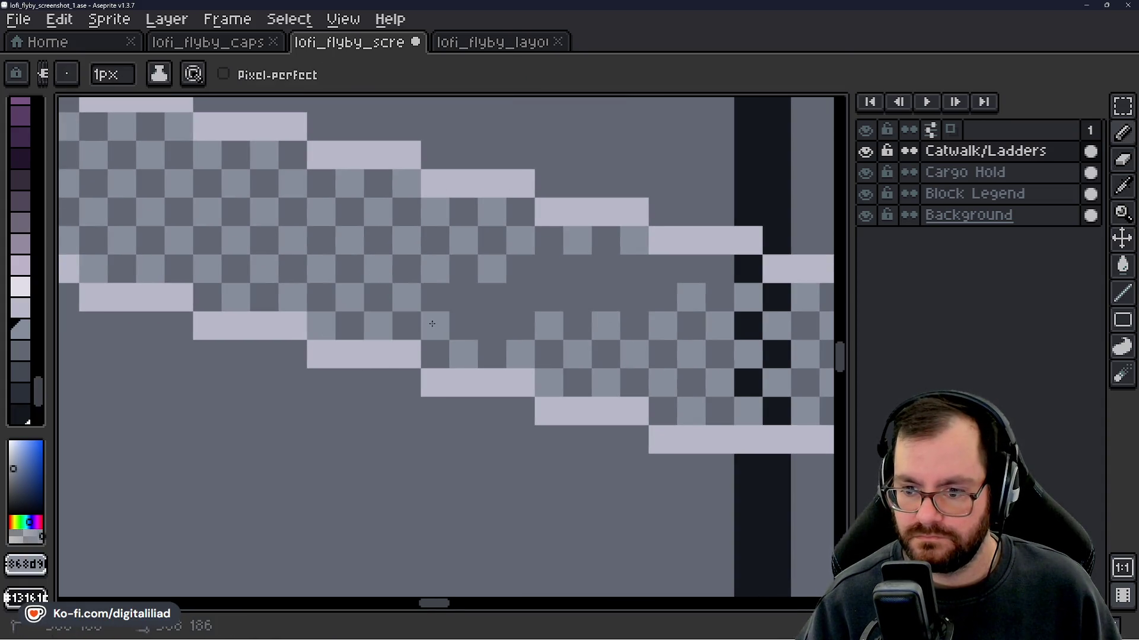
- Continue the grey checker squares along the strip up to the wall post
{"action": "left_click_drag", "start_coordinate": [449, 325], "coordinate": [376, 324]}
{"action": "left_click", "coordinate": [447, 324]}
{"action": "left_click", "coordinate": [447, 296]}
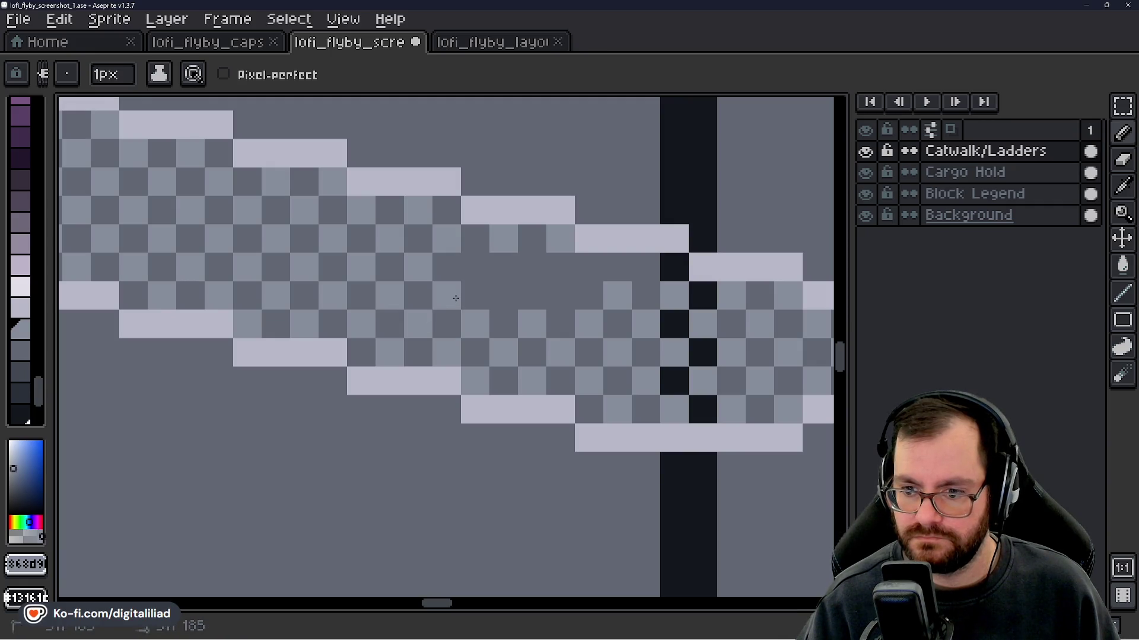
{"action": "left_click", "coordinate": [475, 267]}
{"action": "left_click", "coordinate": [532, 266]}
{"action": "left_click", "coordinate": [560, 295]}
{"action": "left_click", "coordinate": [588, 267]}
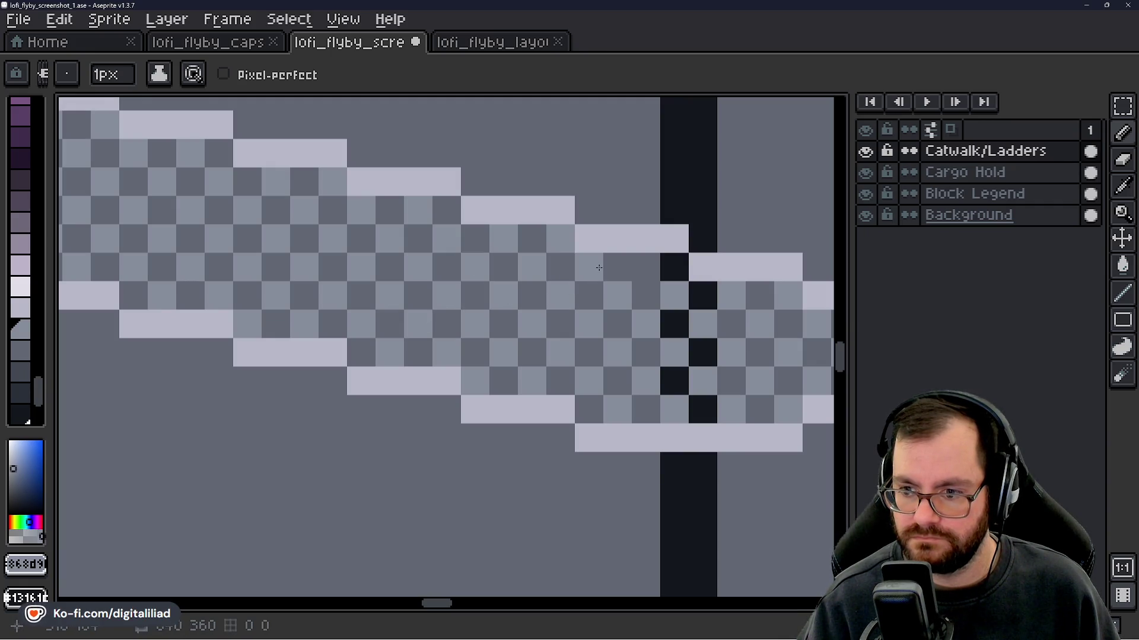
- Zoom out to check the catwalk and pick the dark outline colour from the wall
{"action": "scroll", "coordinate": [518, 349], "scroll_direction": "down", "scroll_amount": 10}
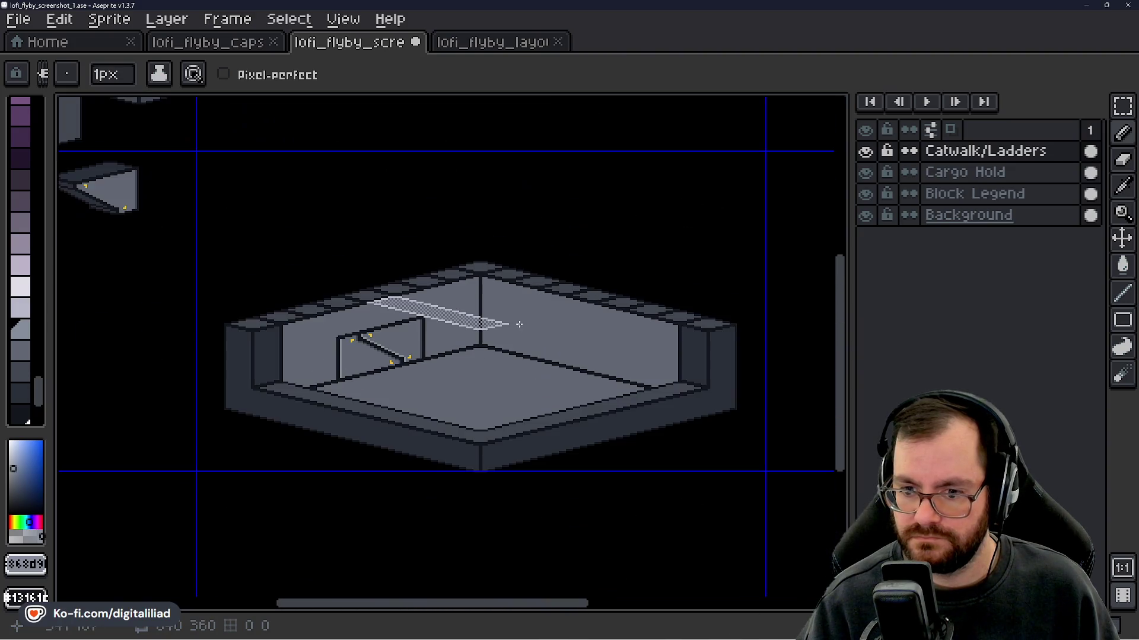
{"action": "scroll", "coordinate": [520, 349], "scroll_direction": "up", "scroll_amount": 4}
{"action": "scroll", "coordinate": [248, 252], "scroll_direction": "down", "scroll_amount": 3}
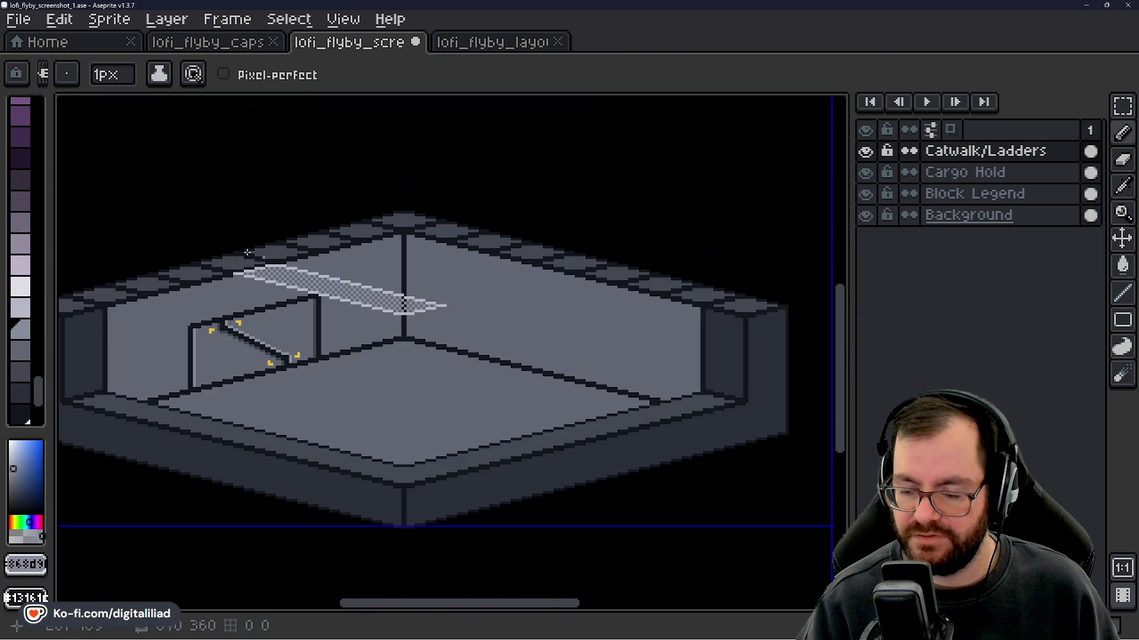
{"action": "scroll", "coordinate": [520, 328], "scroll_direction": "up", "scroll_amount": 6}
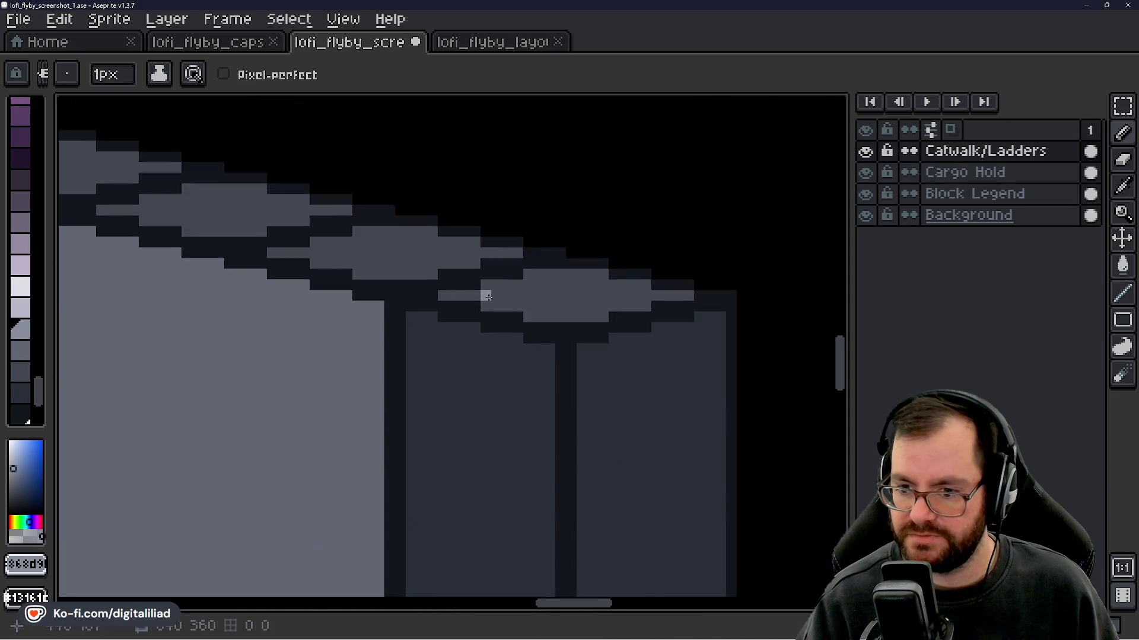
{"action": "left_click", "coordinate": [603, 246], "text": "alt"}
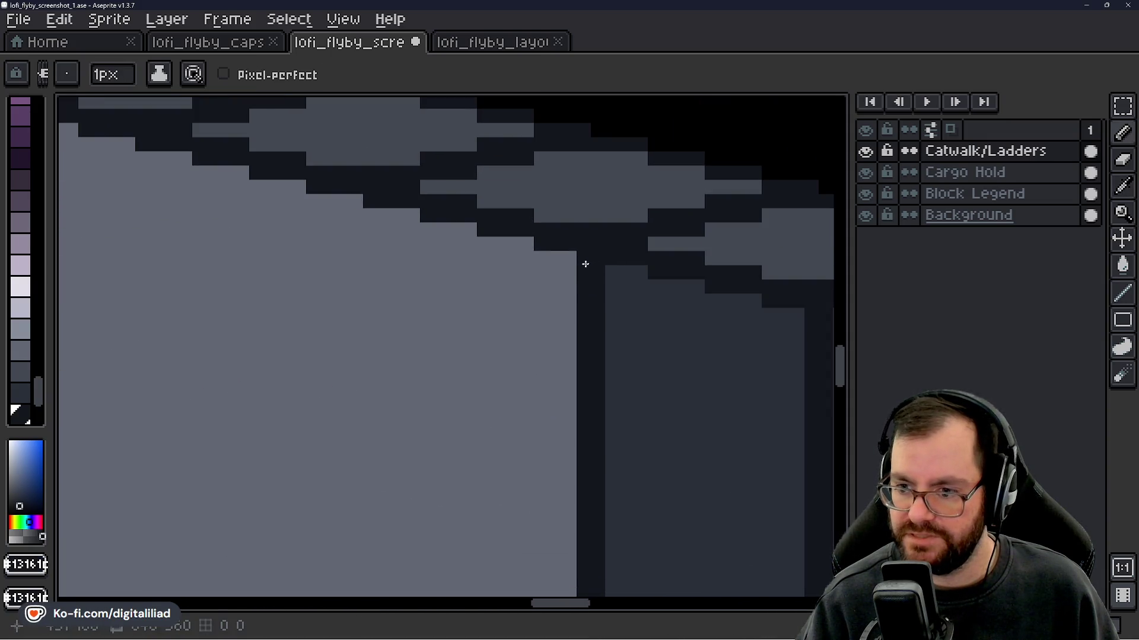
{"action": "scroll", "coordinate": [573, 258], "scroll_direction": "down", "scroll_amount": 4}
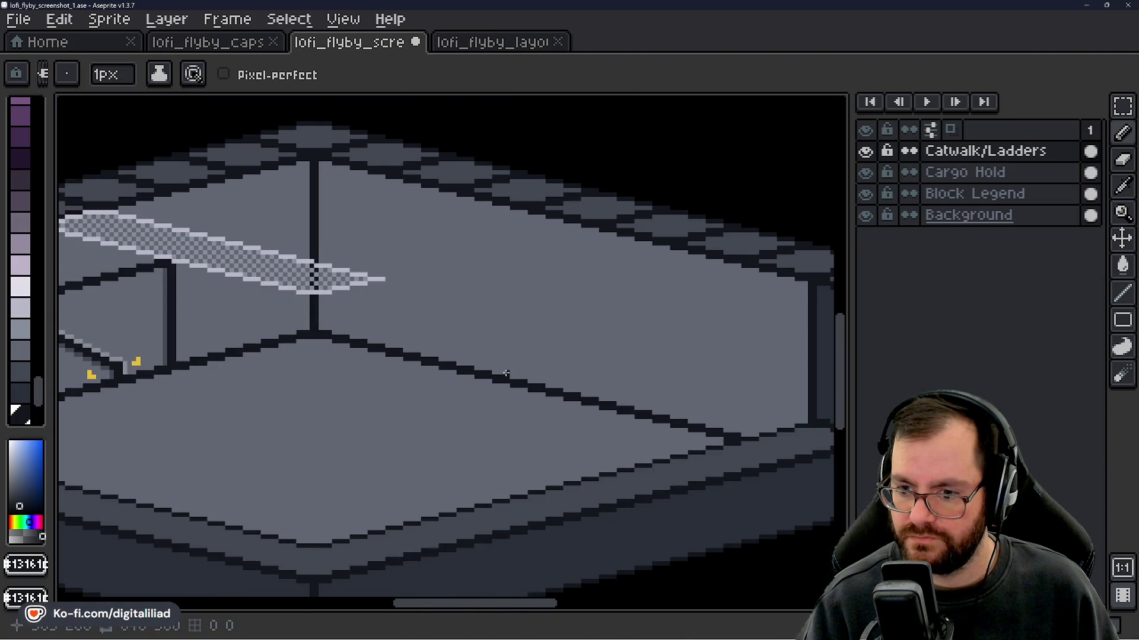
{"action": "mouse_move", "coordinate": [508, 353]}
{"action": "left_mouse_down"}
{"action": "mouse_move", "coordinate": [709, 381]}
{"action": "mouse_move", "coordinate": [663, 374]}
{"action": "left_mouse_up"}
- Select the Catwalk/Ladders layer and briefly hide the Background layer to check transparency
{"action": "left_click", "coordinate": [1054, 151]}
{"action": "scroll", "coordinate": [516, 285], "scroll_direction": "down", "scroll_amount": 5}
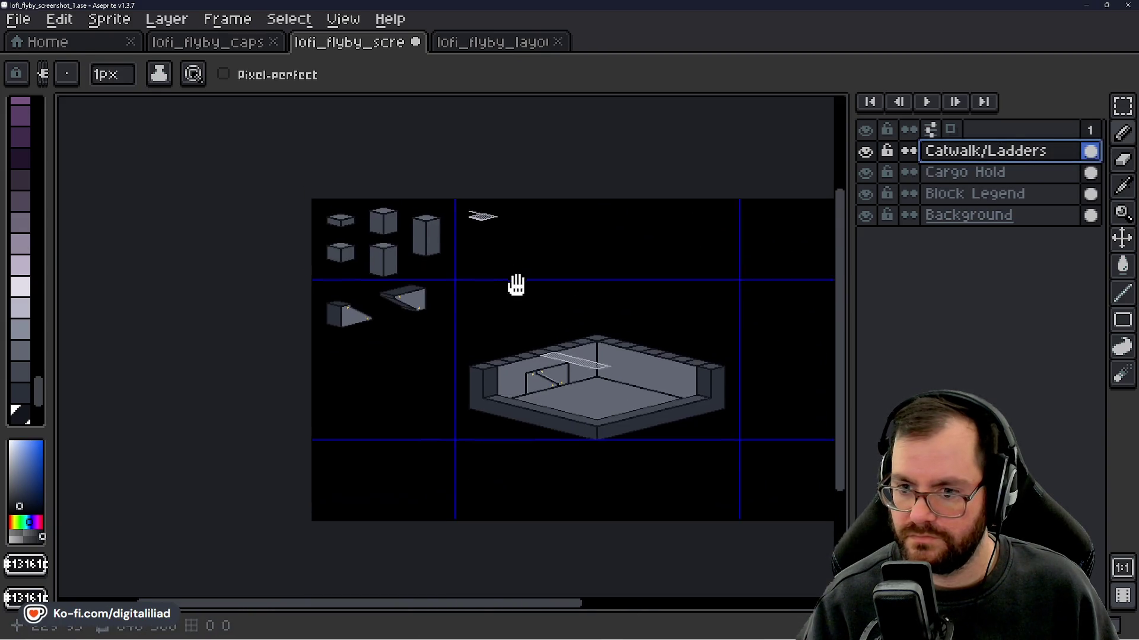
{"action": "scroll", "coordinate": [475, 226], "scroll_direction": "up", "scroll_amount": 5}
{"action": "scroll", "coordinate": [475, 226], "scroll_direction": "up", "scroll_amount": 3}
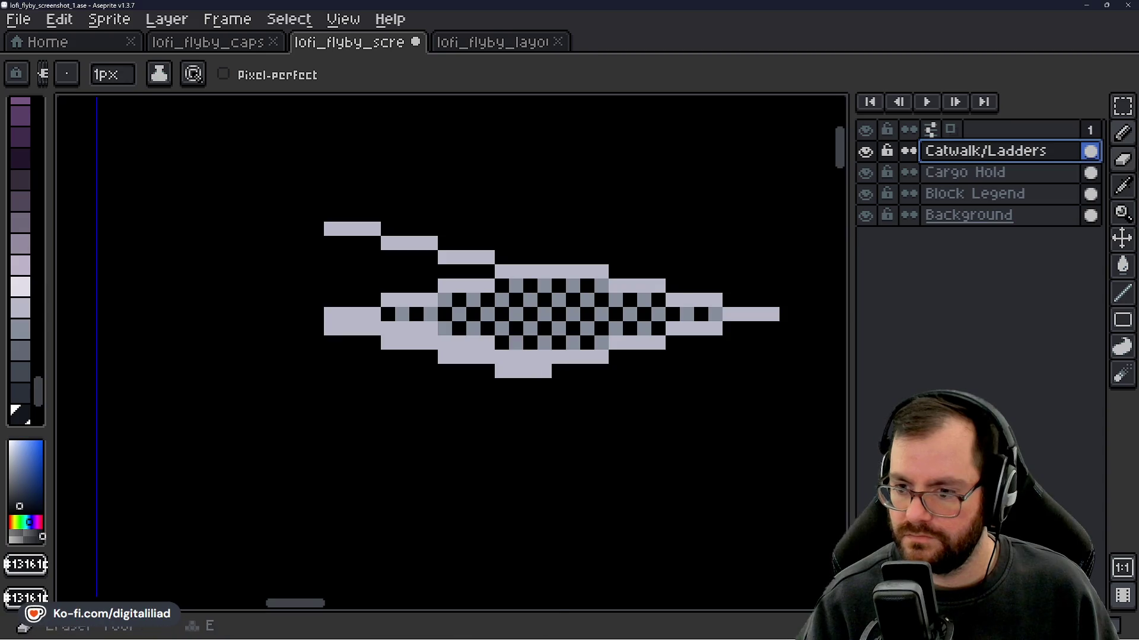
{"action": "left_click", "coordinate": [1125, 112]}
{"action": "left_click", "coordinate": [866, 215]}
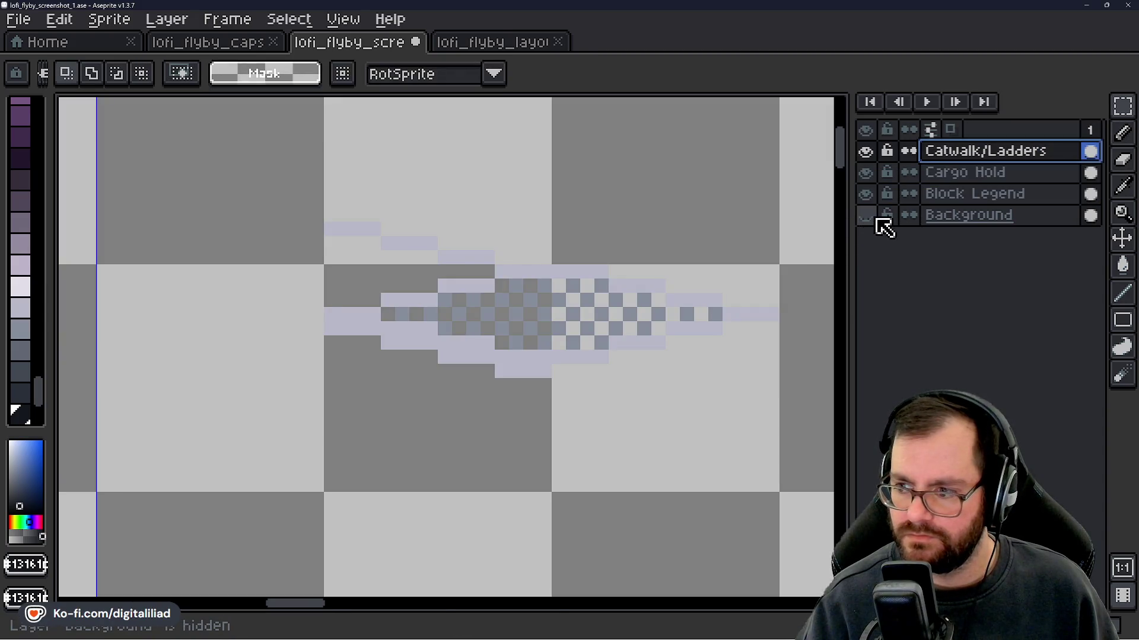
{"action": "left_click", "coordinate": [866, 215]}
{"action": "scroll", "coordinate": [303, 295], "scroll_direction": "down", "scroll_amount": 3}
{"action": "scroll", "coordinate": [327, 168], "scroll_direction": "up", "scroll_amount": 5}
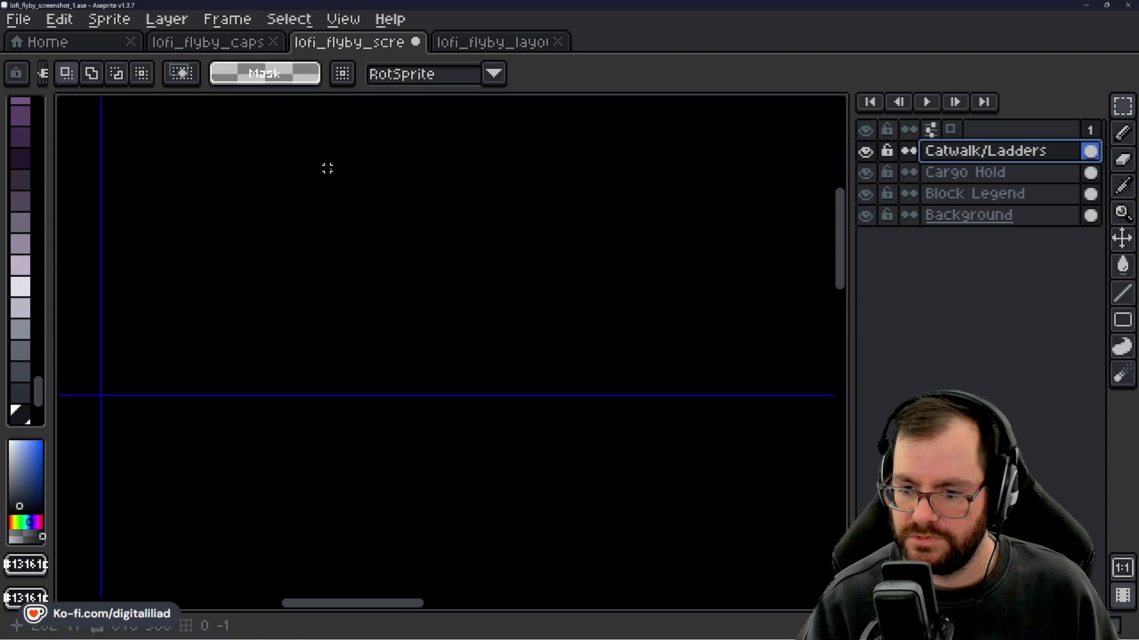
{"action": "scroll", "coordinate": [327, 168], "scroll_direction": "down", "scroll_amount": 3}
{"action": "scroll", "coordinate": [391, 420], "scroll_direction": "up", "scroll_amount": 5}
- Draw a light vertical post with a top pixel at the catwalk's left end in the edge colour
{"action": "key", "text": "i"}
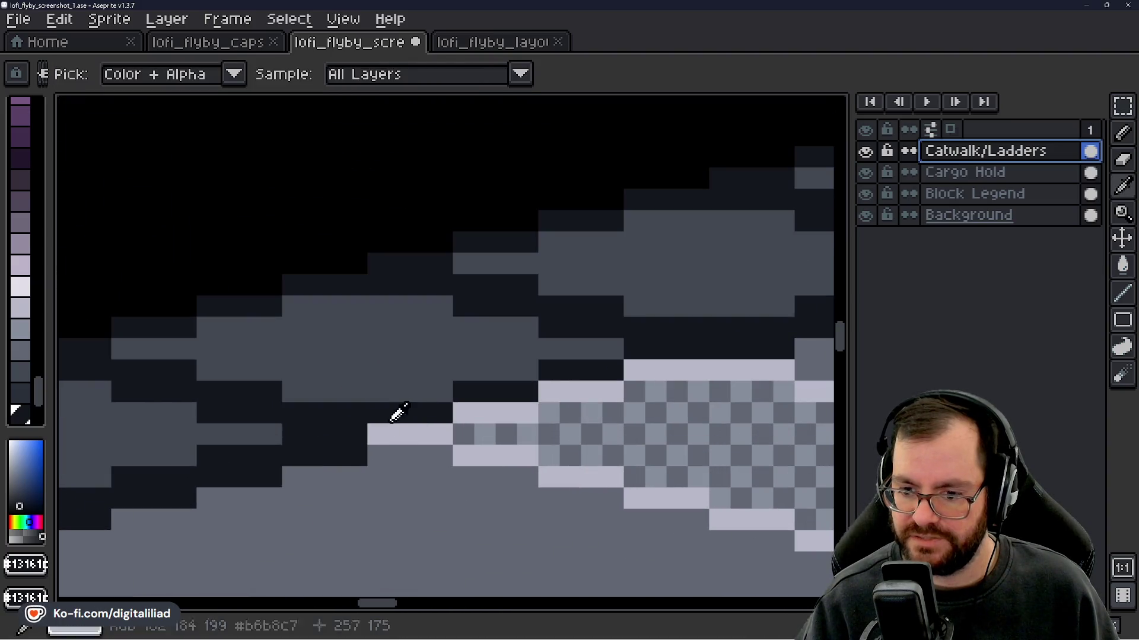
{"action": "left_click", "coordinate": [396, 413]}
{"action": "key", "text": "b"}
{"action": "left_click", "coordinate": [381, 409]}
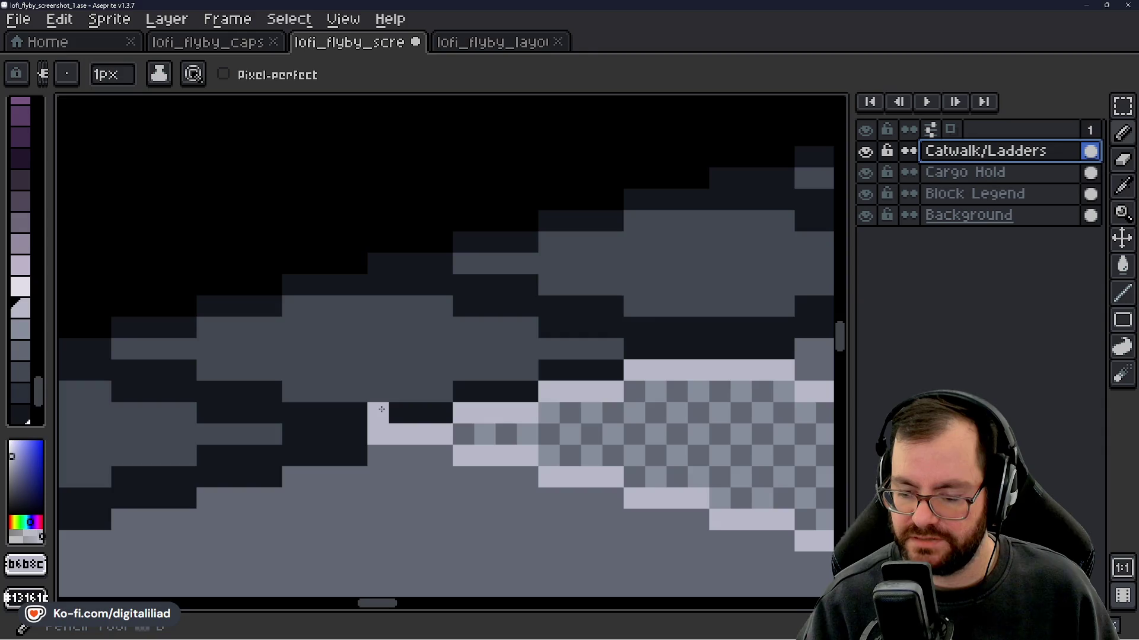
{"action": "scroll", "coordinate": [381, 409], "scroll_direction": "down", "scroll_amount": 3}
{"action": "scroll", "coordinate": [387, 407], "scroll_direction": "up", "scroll_amount": 4}
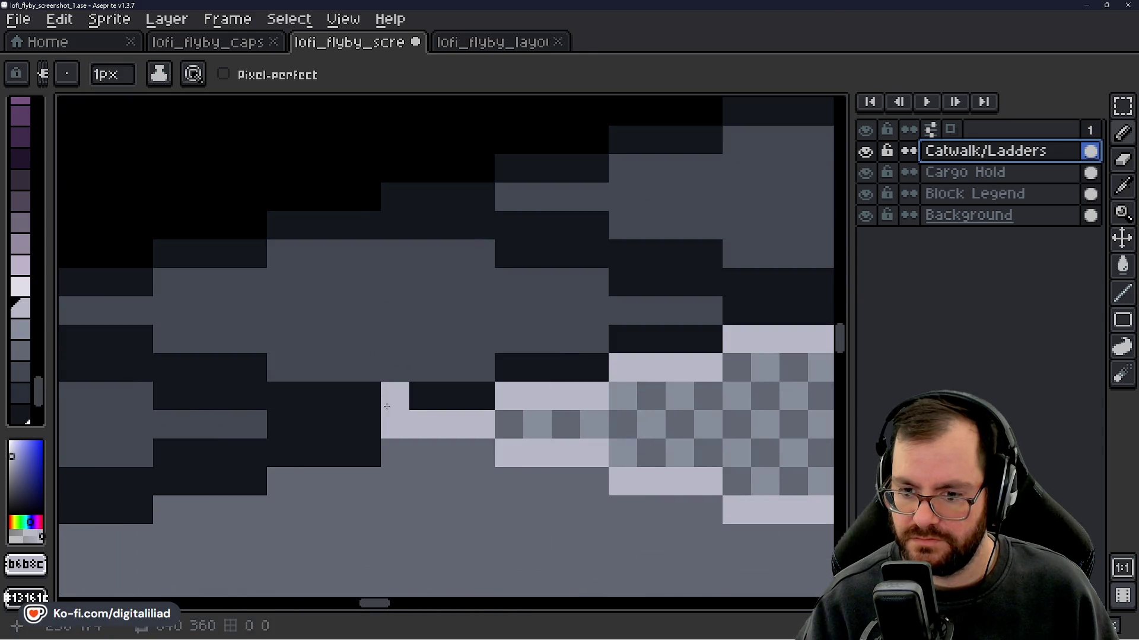
{"action": "mouse_move", "coordinate": [394, 397]}
{"action": "left_mouse_down"}
{"action": "mouse_move", "coordinate": [394, 339]}
{"action": "mouse_move", "coordinate": [478, 313]}
{"action": "left_mouse_up"}
{"action": "left_click", "coordinate": [407, 321]}
{"action": "scroll", "coordinate": [452, 339], "scroll_direction": "down", "scroll_amount": 4}
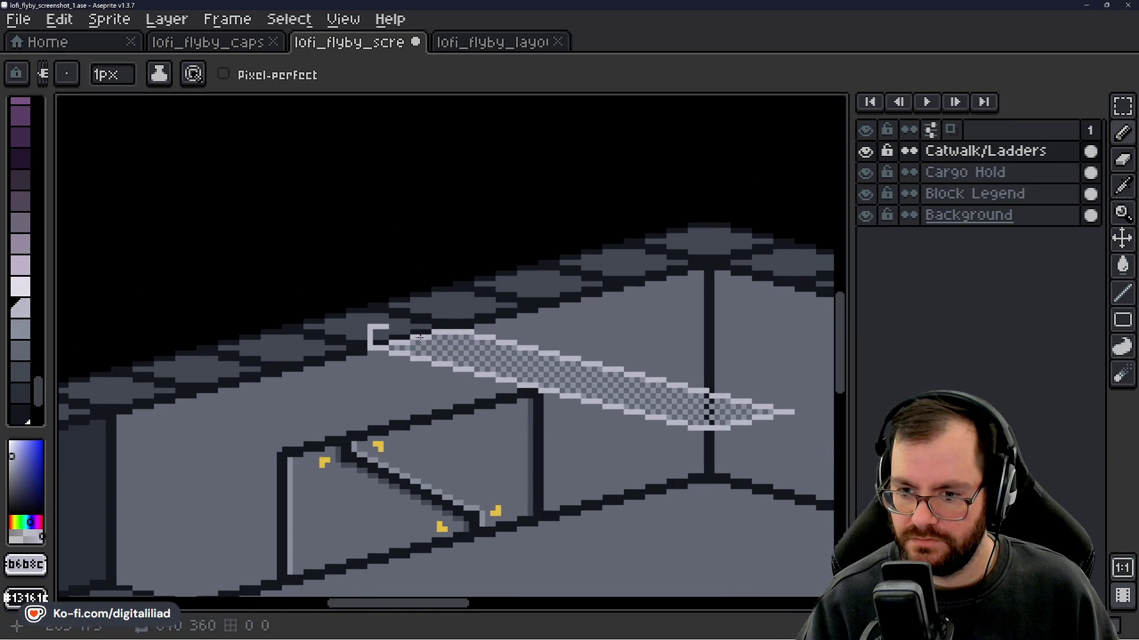
{"action": "scroll", "coordinate": [397, 331], "scroll_direction": "up", "scroll_amount": 3}
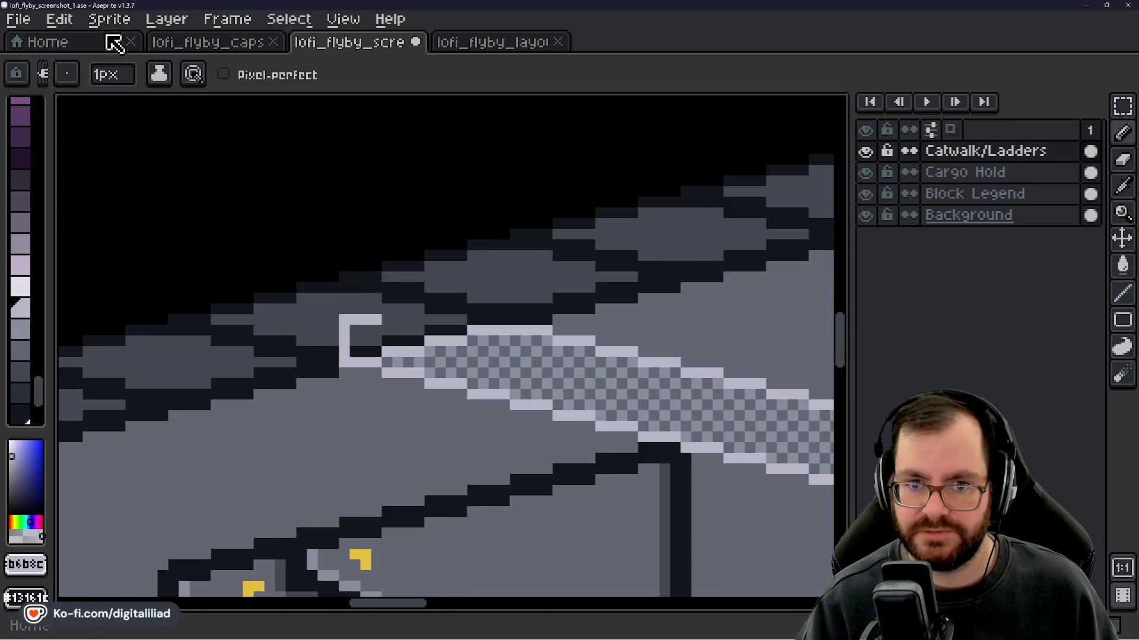
- Open lofi_flyby_ripley.ase from Recent files and marquee-select the whole character sprite
{"action": "left_click", "coordinate": [111, 40]}
{"action": "scroll", "coordinate": [154, 279], "scroll_direction": "up", "scroll_amount": 2}
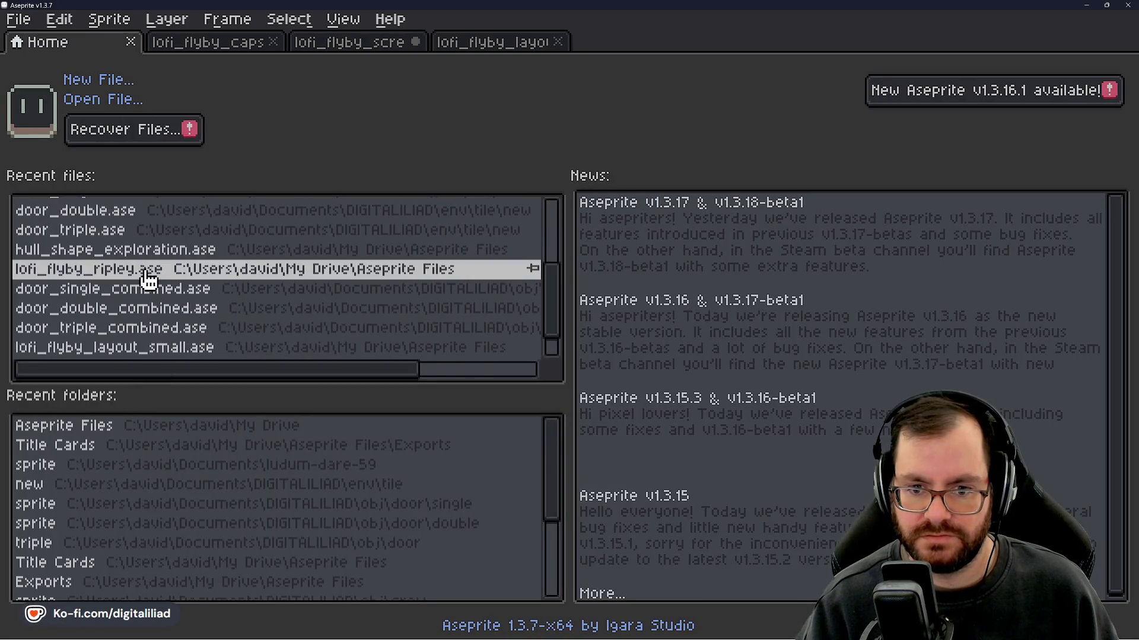
{"action": "left_click", "coordinate": [144, 266]}
{"action": "scroll", "coordinate": [439, 341], "scroll_direction": "up", "scroll_amount": 5}
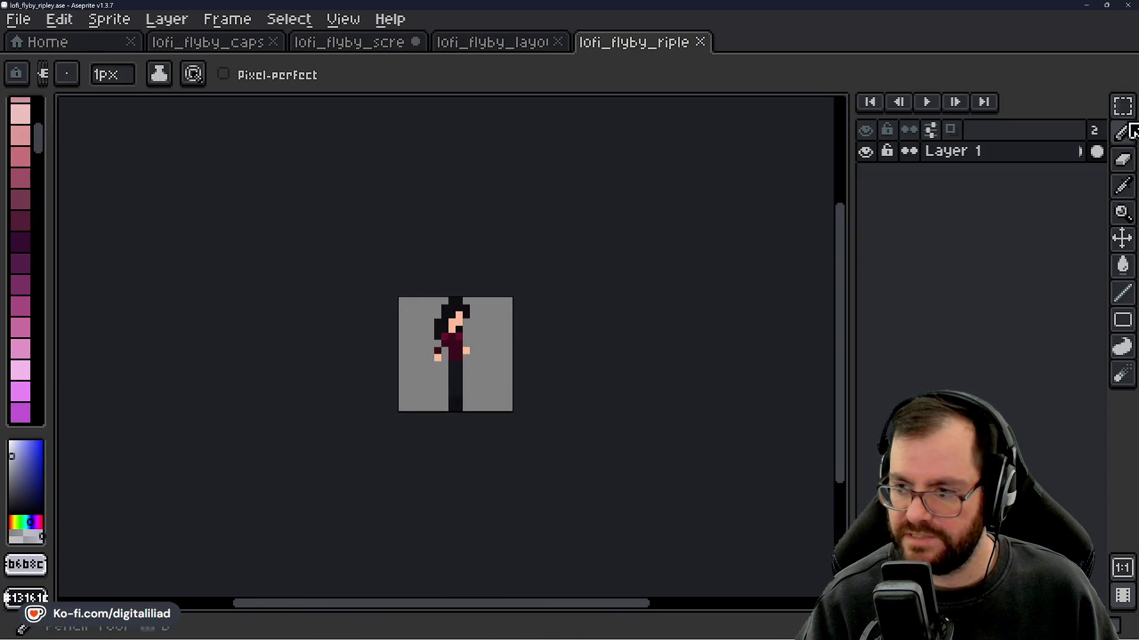
{"action": "key", "text": "m"}
{"action": "scroll", "coordinate": [433, 356], "scroll_direction": "up", "scroll_amount": 2}
{"action": "left_click_drag", "start_coordinate": [372, 224], "coordinate": [593, 446]}
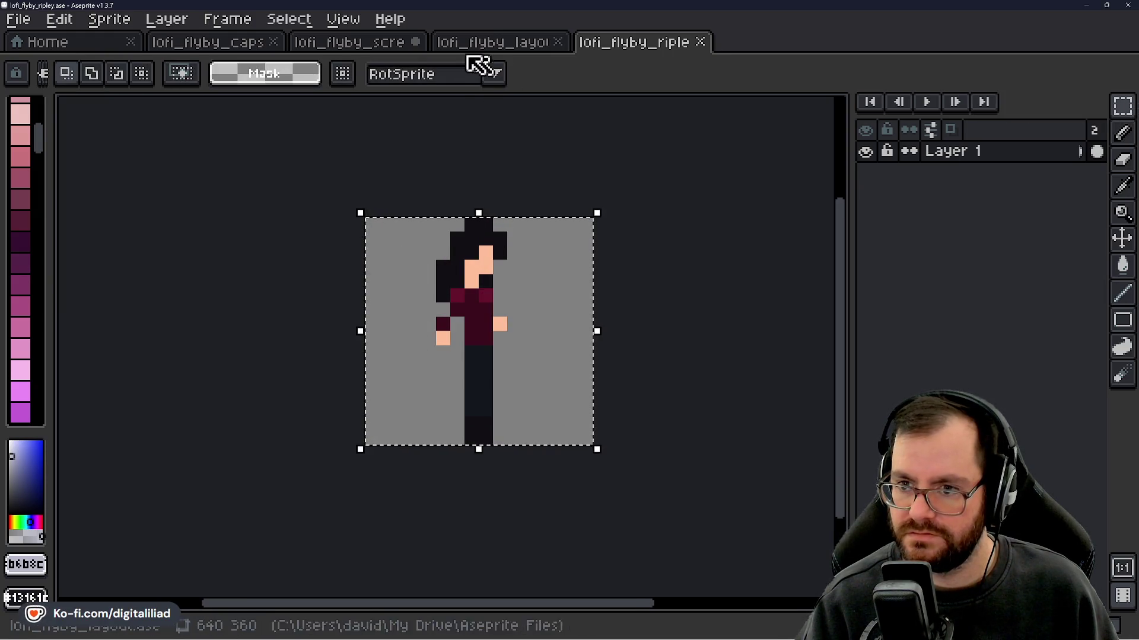
- Paste the character onto the catwalk scene, position it, then undo the paste
{"action": "left_click", "coordinate": [390, 42]}
{"action": "scroll", "coordinate": [437, 211], "scroll_direction": "down", "scroll_amount": 1}
{"action": "scroll", "coordinate": [447, 249], "scroll_direction": "up", "scroll_amount": 1}
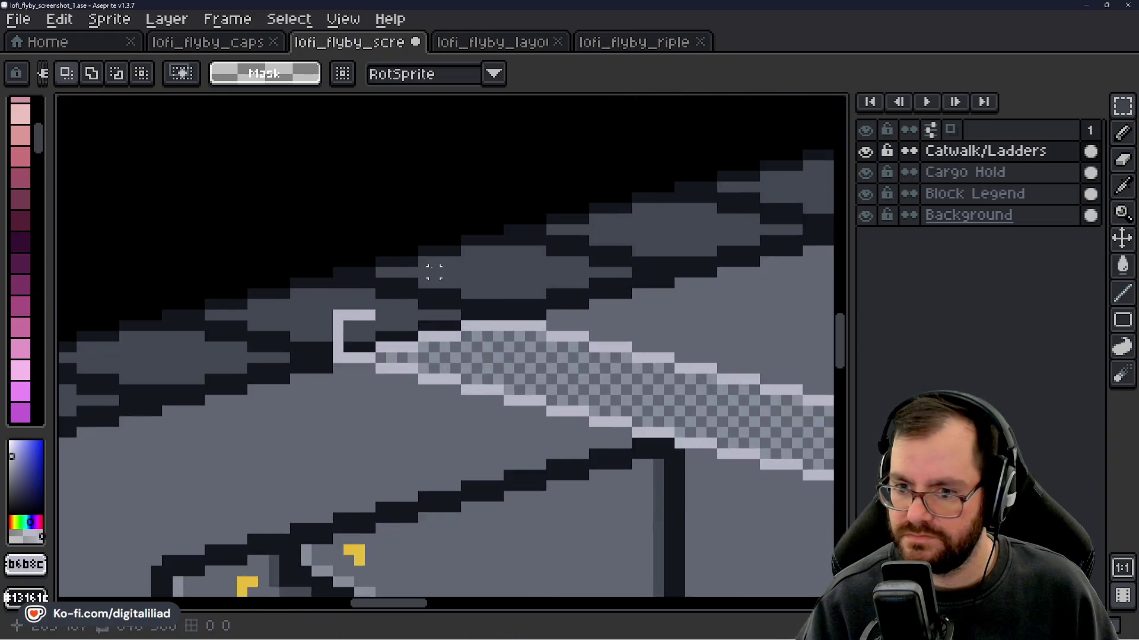
{"action": "scroll", "coordinate": [433, 271], "scroll_direction": "up", "scroll_amount": 1}
{"action": "key", "text": "ctrl+v"}
{"action": "mouse_move", "coordinate": [439, 332]}
{"action": "left_mouse_down"}
{"action": "mouse_move", "coordinate": [434, 221]}
{"action": "mouse_move", "coordinate": [439, 232]}
{"action": "mouse_move", "coordinate": [394, 229]}
{"action": "mouse_move", "coordinate": [374, 247]}
{"action": "mouse_move", "coordinate": [435, 232]}
{"action": "left_mouse_up"}
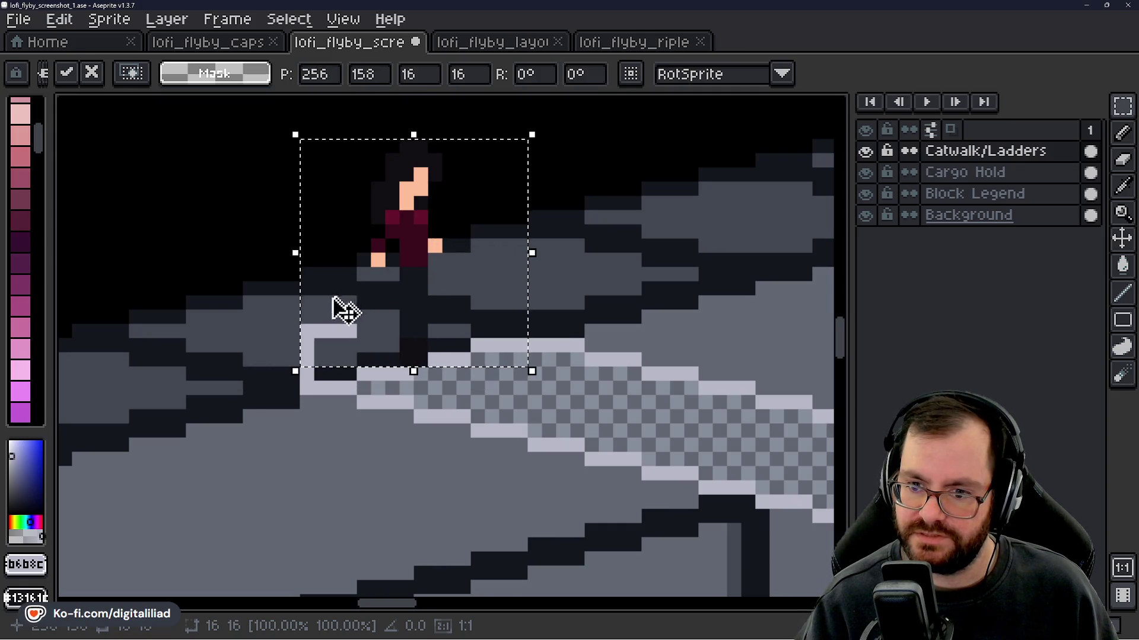
{"action": "scroll", "coordinate": [338, 308], "scroll_direction": "down", "scroll_amount": 2}
{"action": "left_click_drag", "start_coordinate": [297, 221], "coordinate": [300, 225]}
{"action": "key", "text": "ctrl+z"}
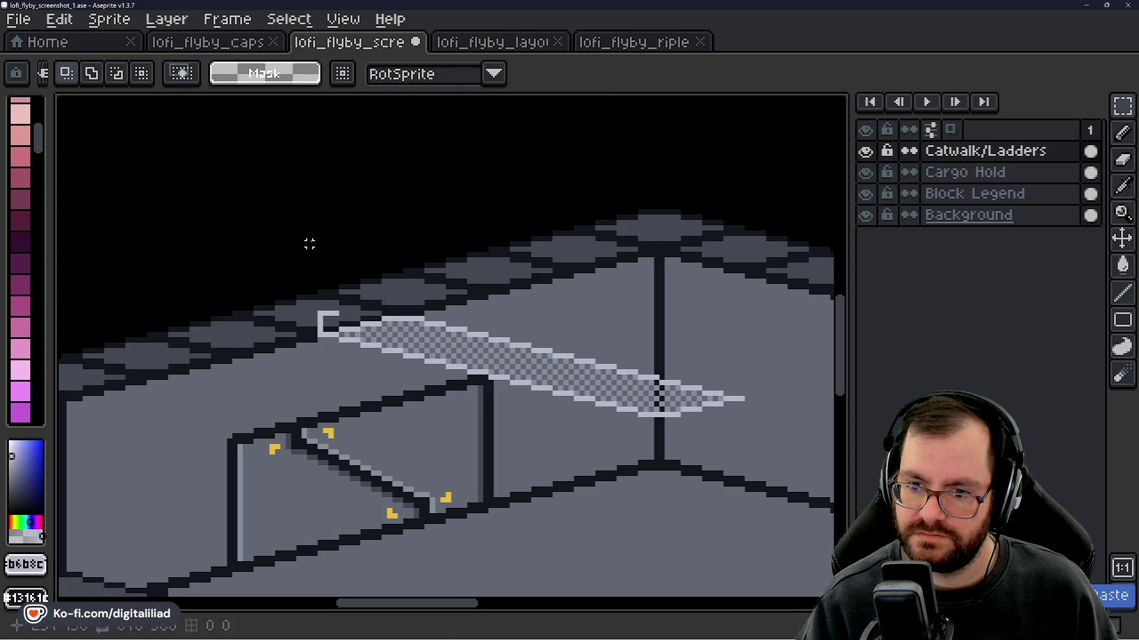
{"action": "scroll", "coordinate": [320, 310], "scroll_direction": "up", "scroll_amount": 3}
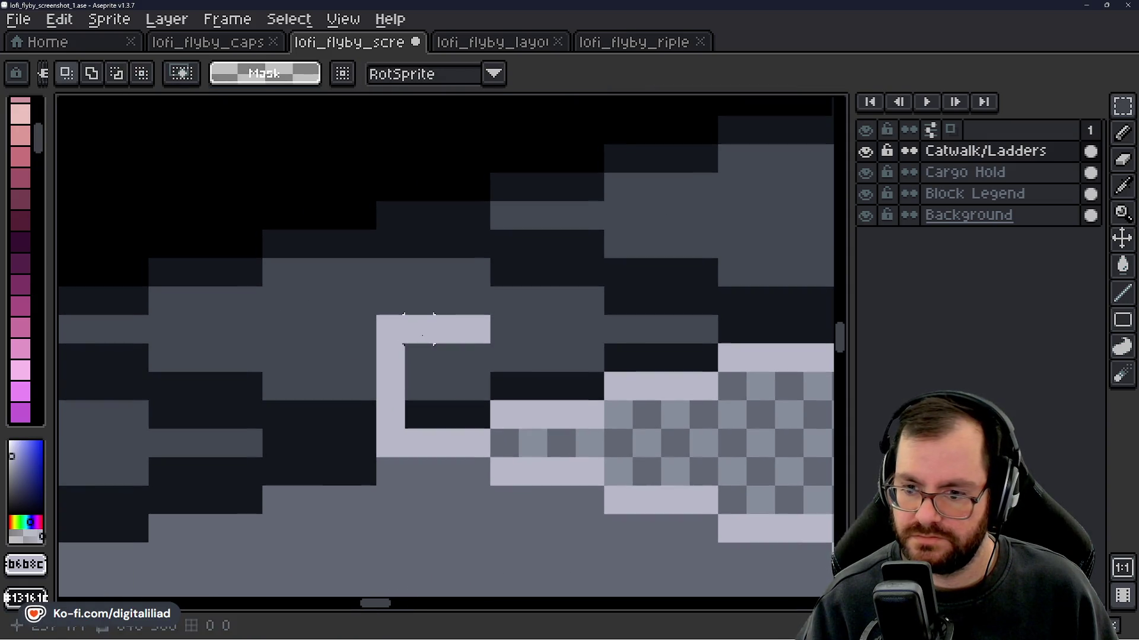
- Paint two light pixels just right of the back-wall post top
{"action": "key", "text": "b"}
{"action": "key", "text": "Delete"}
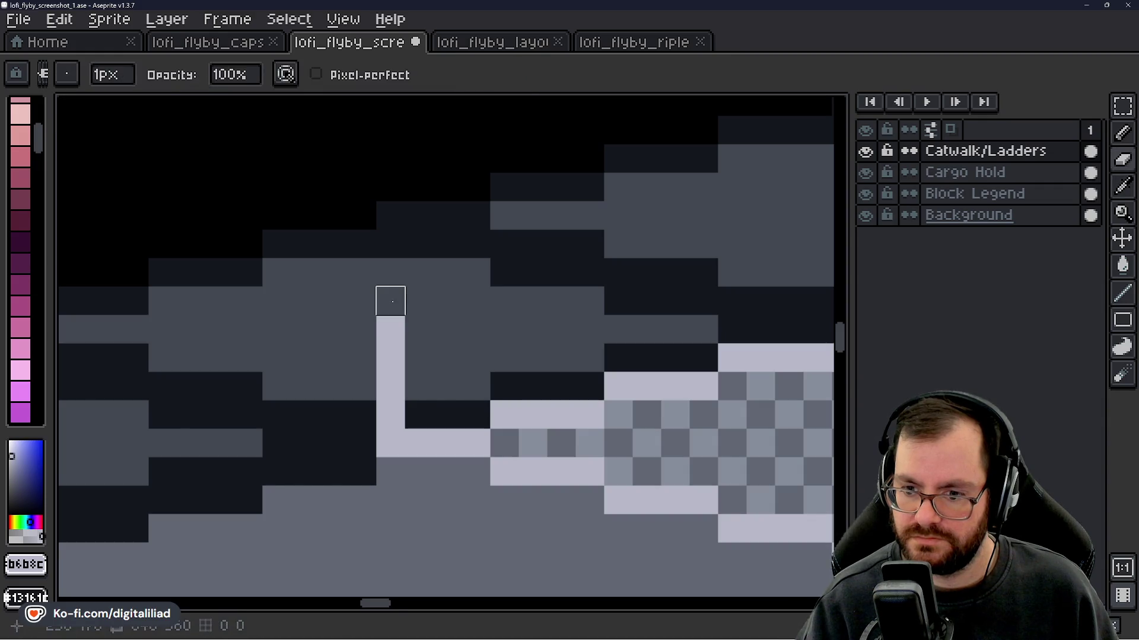
{"action": "key", "text": "b"}
{"action": "left_click_drag", "start_coordinate": [392, 330], "coordinate": [406, 334]}
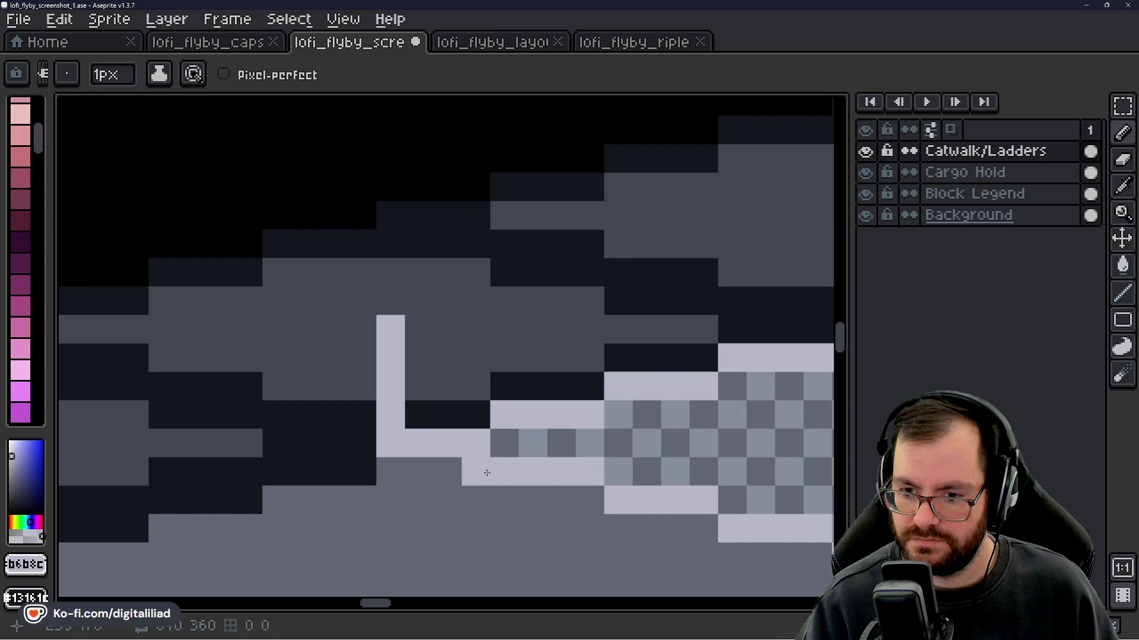
- Turn the grey row beneath the catwalk's light edge into light pixels
{"action": "left_click_drag", "start_coordinate": [388, 475], "coordinate": [475, 473]}
{"action": "scroll", "coordinate": [418, 350], "scroll_direction": "down", "scroll_amount": 4}
{"action": "scroll", "coordinate": [401, 304], "scroll_direction": "up", "scroll_amount": 3}
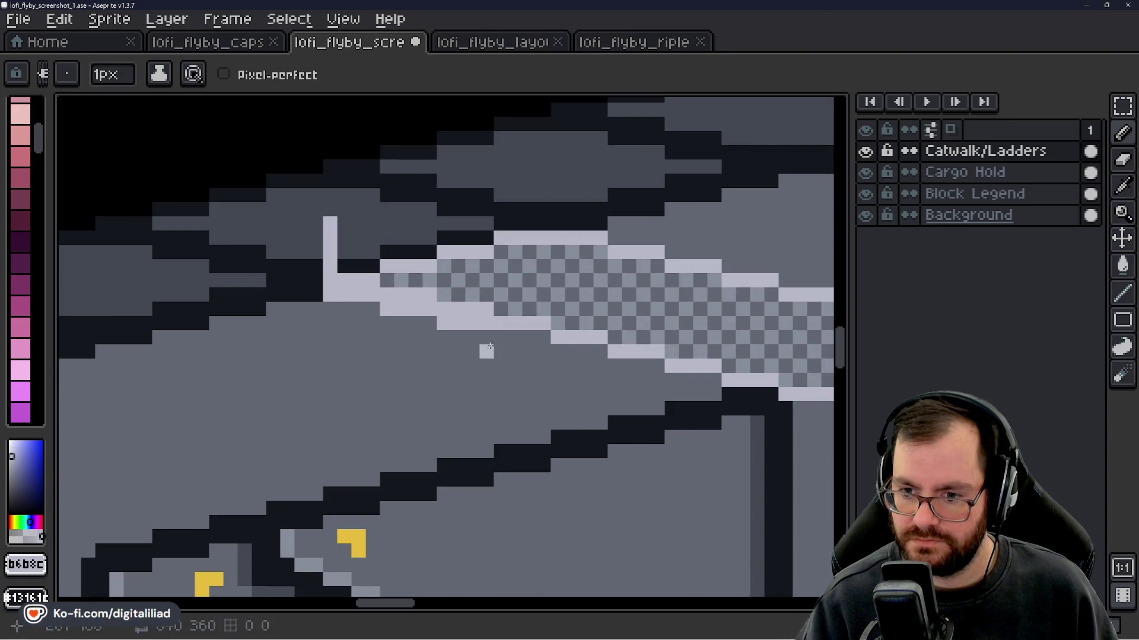
{"action": "left_click_drag", "start_coordinate": [482, 351], "coordinate": [316, 265]}
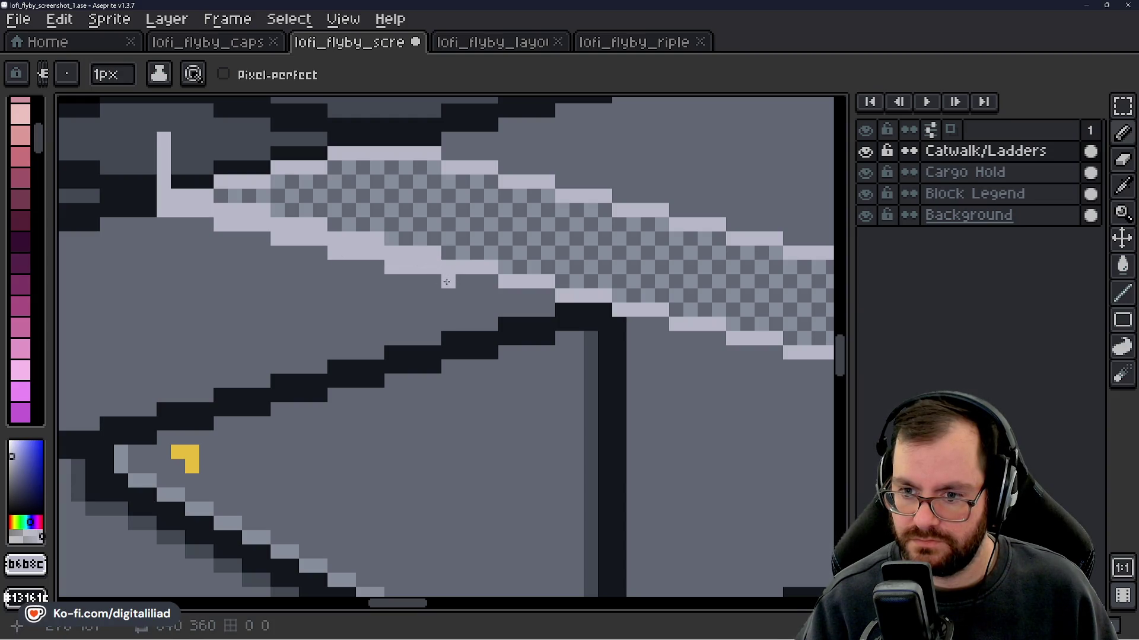
{"action": "left_click_drag", "start_coordinate": [494, 309], "coordinate": [338, 249]}
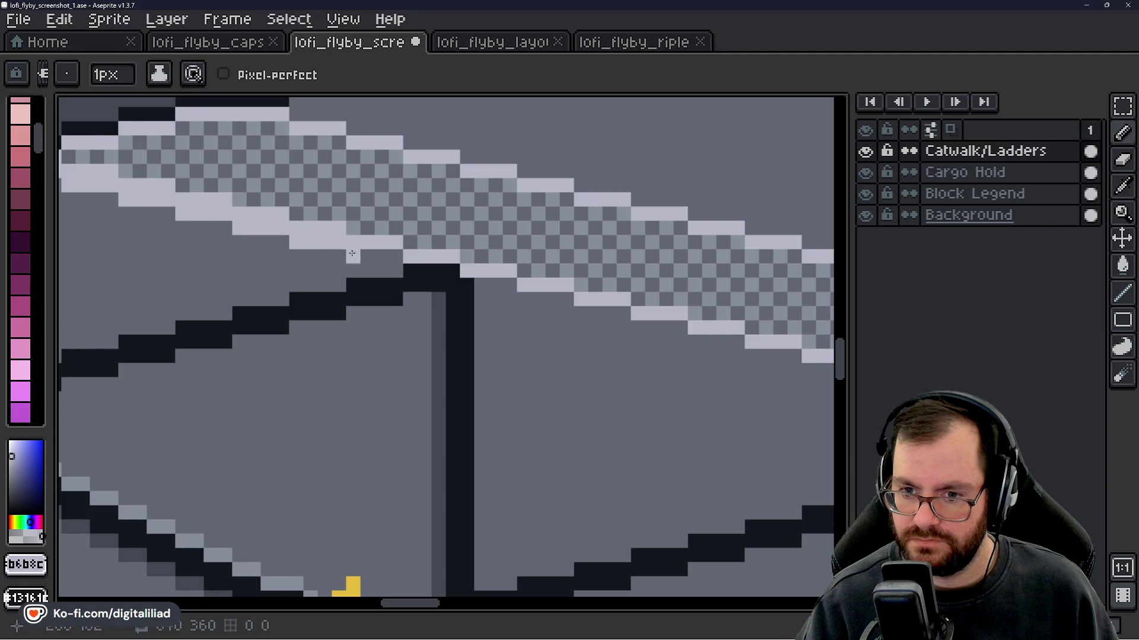
{"action": "scroll", "coordinate": [488, 311], "scroll_direction": "down", "scroll_amount": 5}
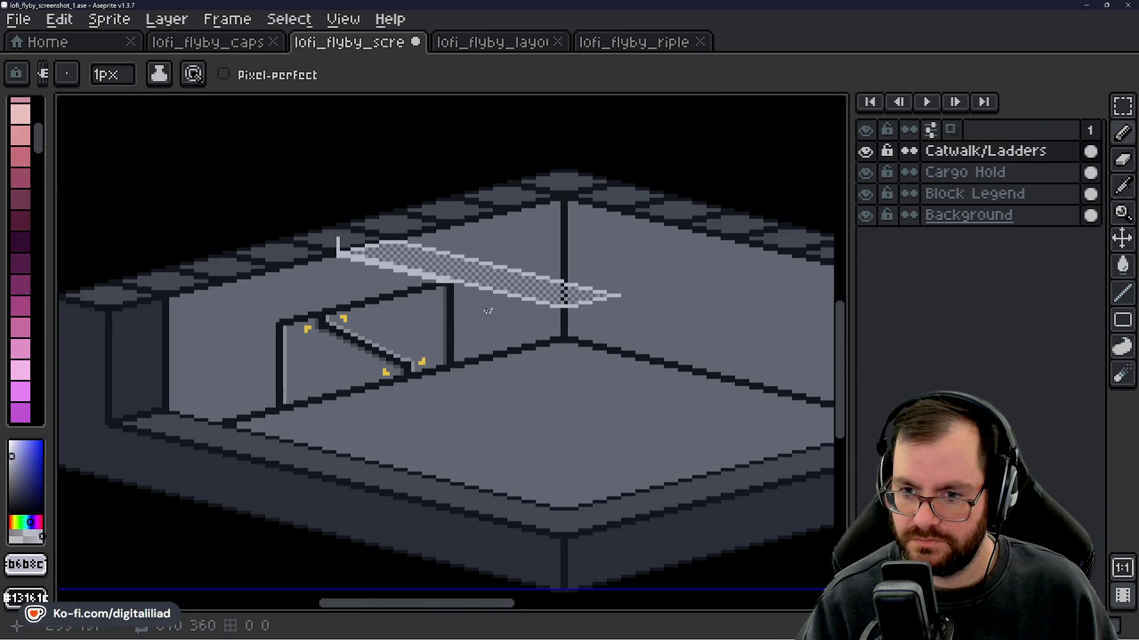
{"action": "scroll", "coordinate": [456, 279], "scroll_direction": "up", "scroll_amount": 4}
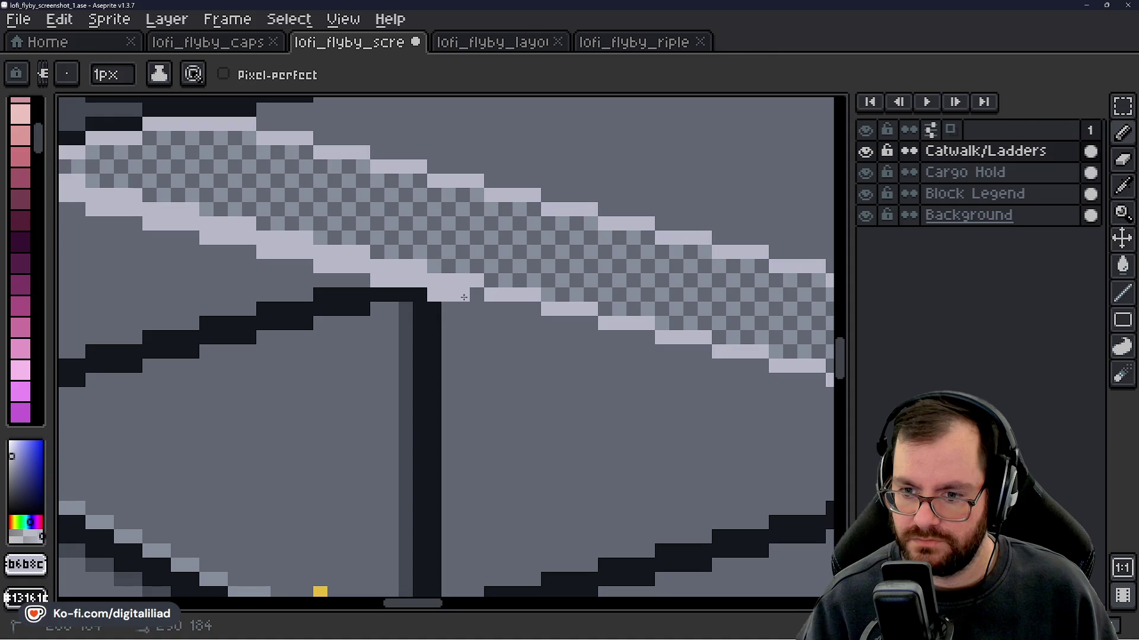
{"action": "scroll", "coordinate": [519, 327], "scroll_direction": "down", "scroll_amount": 6}
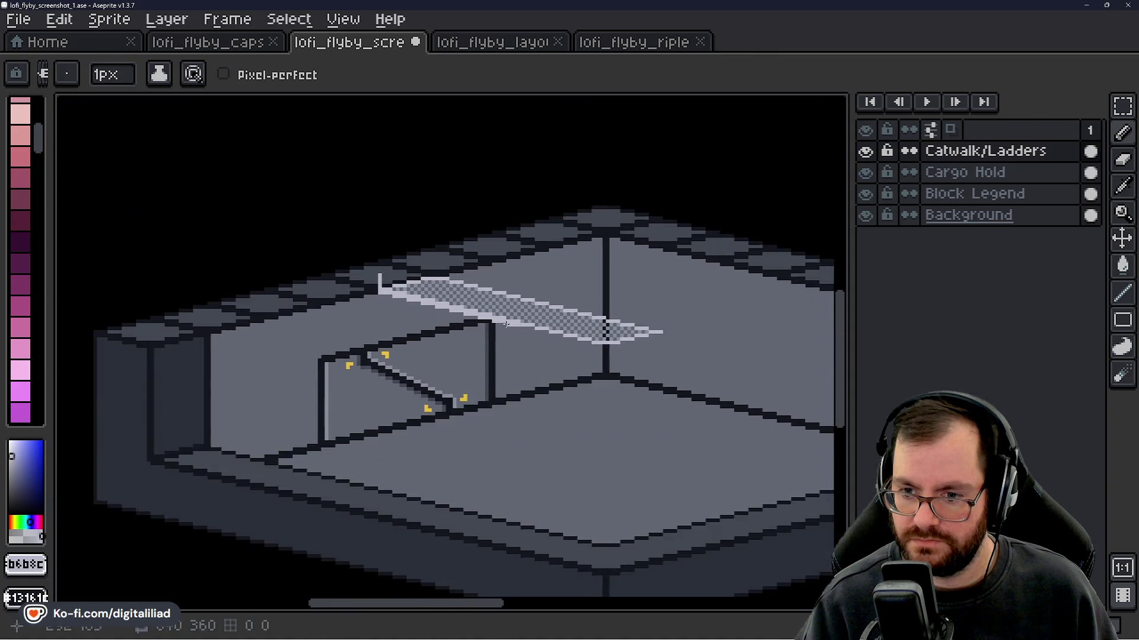
{"action": "scroll", "coordinate": [524, 331], "scroll_direction": "up", "scroll_amount": 2}
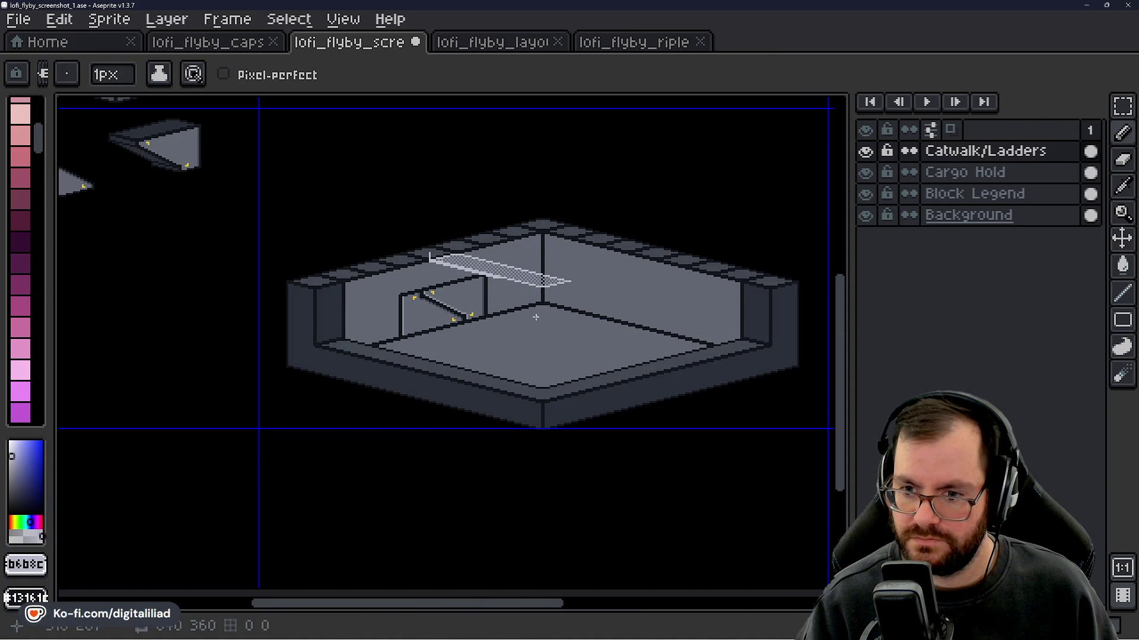
{"action": "scroll", "coordinate": [528, 292], "scroll_direction": "up", "scroll_amount": 4}
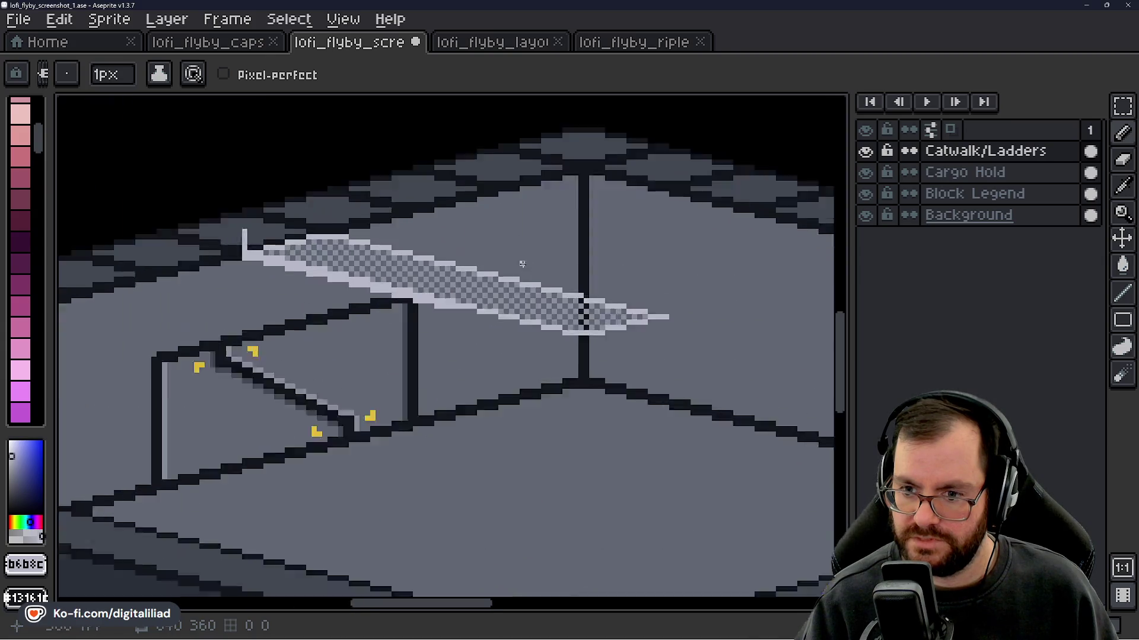
- Paint a light pixel row along the catwalk's lower edge toward its right end
{"action": "left_click_drag", "start_coordinate": [424, 319], "coordinate": [465, 323]}
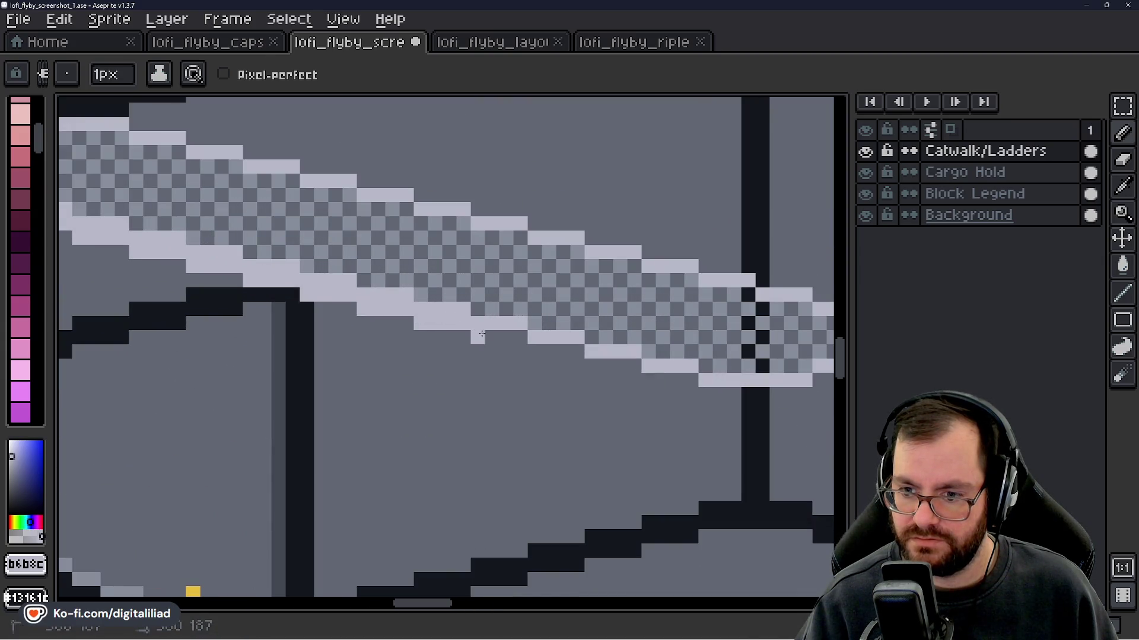
{"action": "left_click_drag", "start_coordinate": [529, 351], "coordinate": [578, 351]}
{"action": "mouse_move", "coordinate": [591, 394]}
{"action": "left_mouse_down"}
{"action": "mouse_move", "coordinate": [434, 333]}
{"action": "mouse_move", "coordinate": [439, 342]}
{"action": "left_mouse_up"}
{"action": "left_click", "coordinate": [1122, 105]}
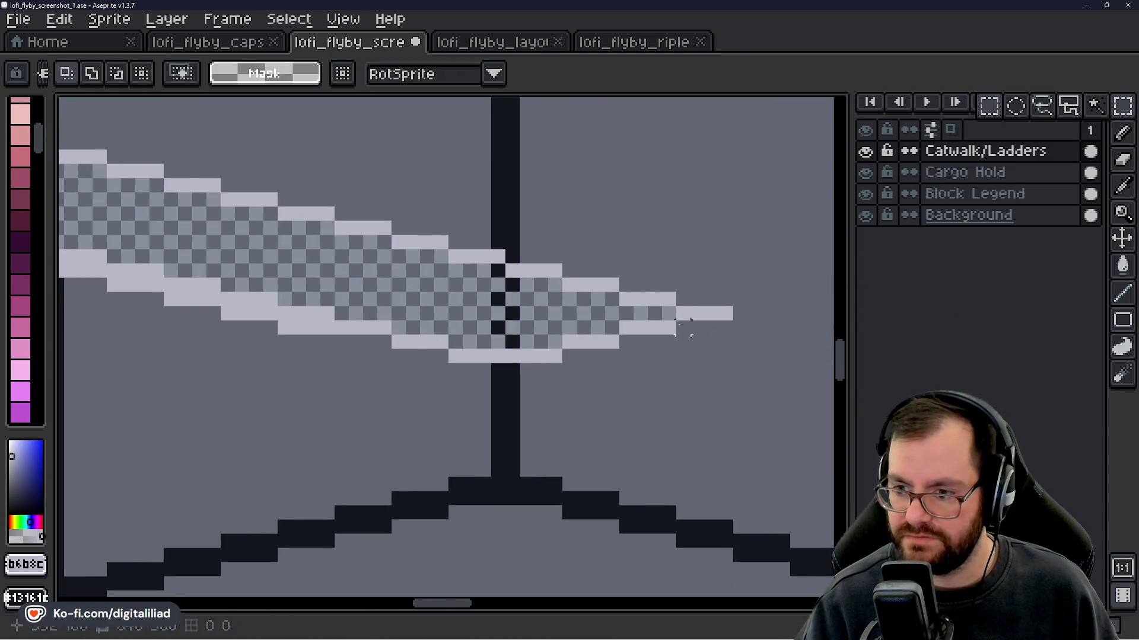
- Move the 32×7 right-end catwalk section right and down, nudge it up one pixel, and commit
{"action": "mouse_move", "coordinate": [729, 265]}
{"action": "left_mouse_down"}
{"action": "mouse_move", "coordinate": [468, 347]}
{"action": "mouse_move", "coordinate": [353, 359]}
{"action": "mouse_move", "coordinate": [292, 351]}
{"action": "mouse_move", "coordinate": [278, 361]}
{"action": "left_mouse_up"}
{"action": "scroll", "coordinate": [327, 372], "scroll_direction": "down", "scroll_amount": 3}
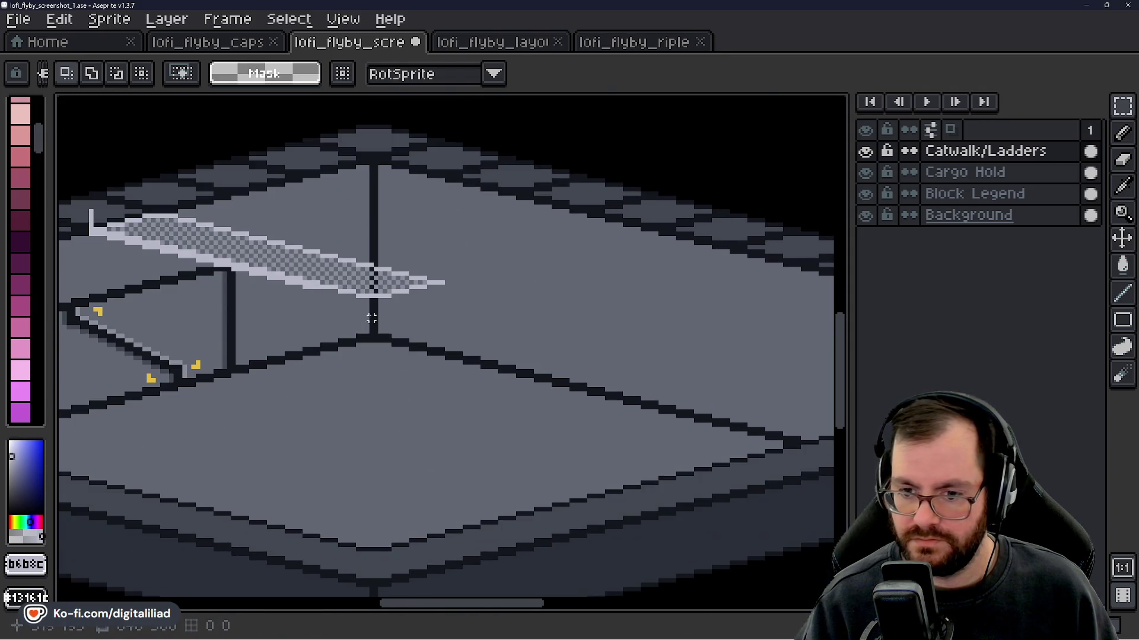
{"action": "left_click", "coordinate": [392, 296]}
{"action": "mouse_move", "coordinate": [388, 291]}
{"action": "left_mouse_down"}
{"action": "mouse_move", "coordinate": [477, 313]}
{"action": "mouse_move", "coordinate": [457, 304]}
{"action": "mouse_move", "coordinate": [474, 301]}
{"action": "mouse_move", "coordinate": [474, 326]}
{"action": "mouse_move", "coordinate": [460, 324]}
{"action": "mouse_move", "coordinate": [461, 308]}
{"action": "left_mouse_up"}
{"action": "key", "text": "Up"}
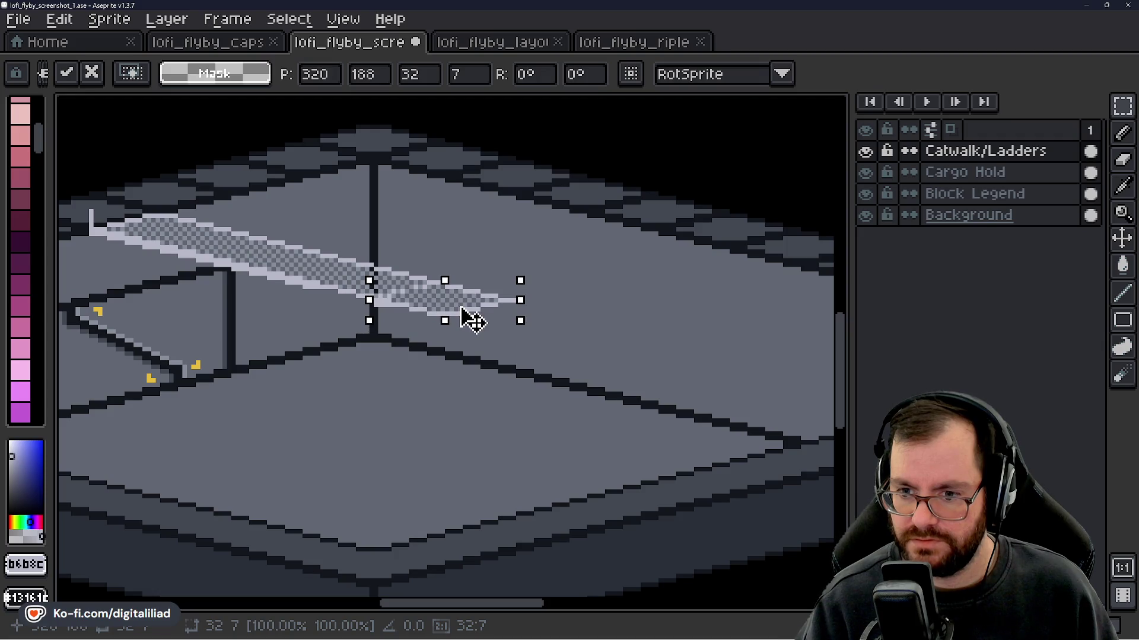
{"action": "key", "text": "Return"}
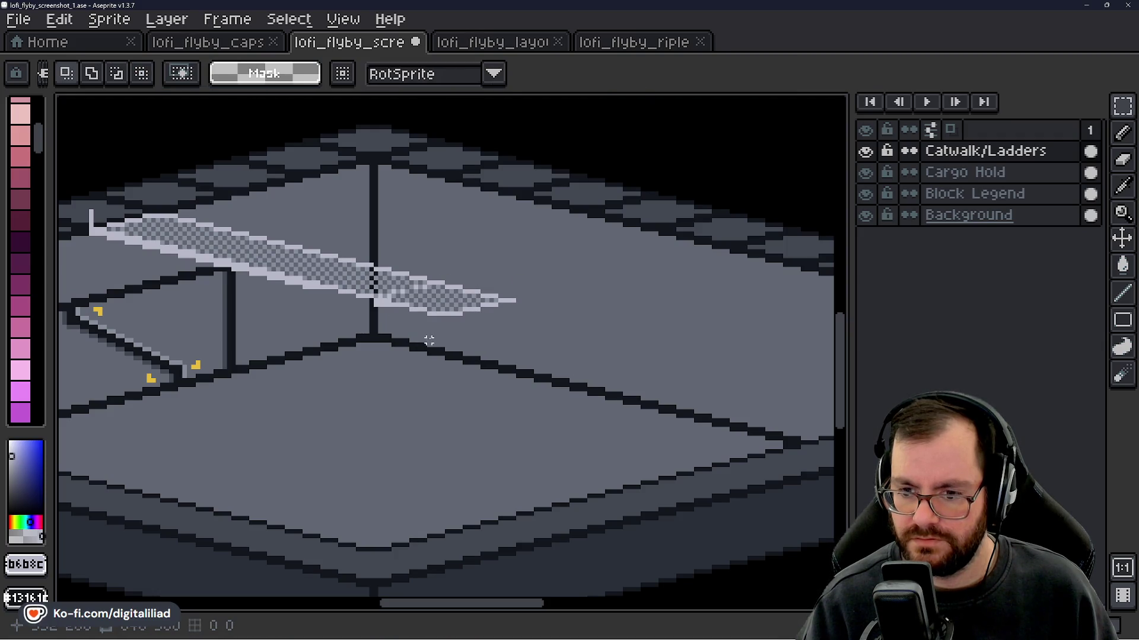
{"action": "scroll", "coordinate": [382, 291], "scroll_direction": "up", "scroll_amount": 3}
{"action": "scroll", "coordinate": [438, 414], "scroll_direction": "down", "scroll_amount": 3}
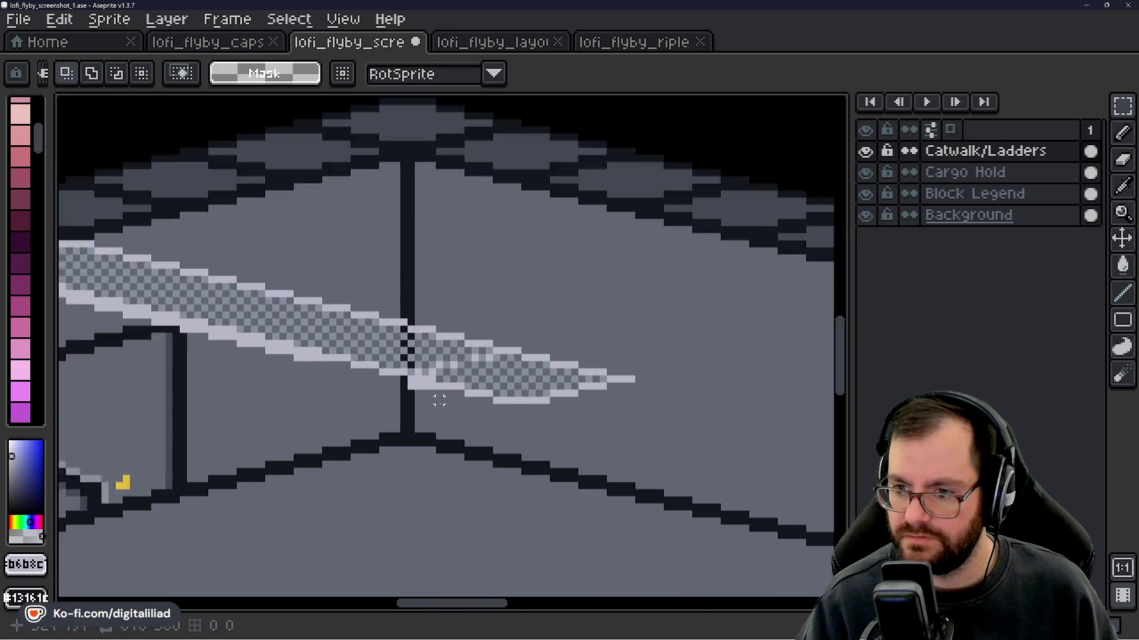
{"action": "scroll", "coordinate": [428, 385], "scroll_direction": "up", "scroll_amount": 5}
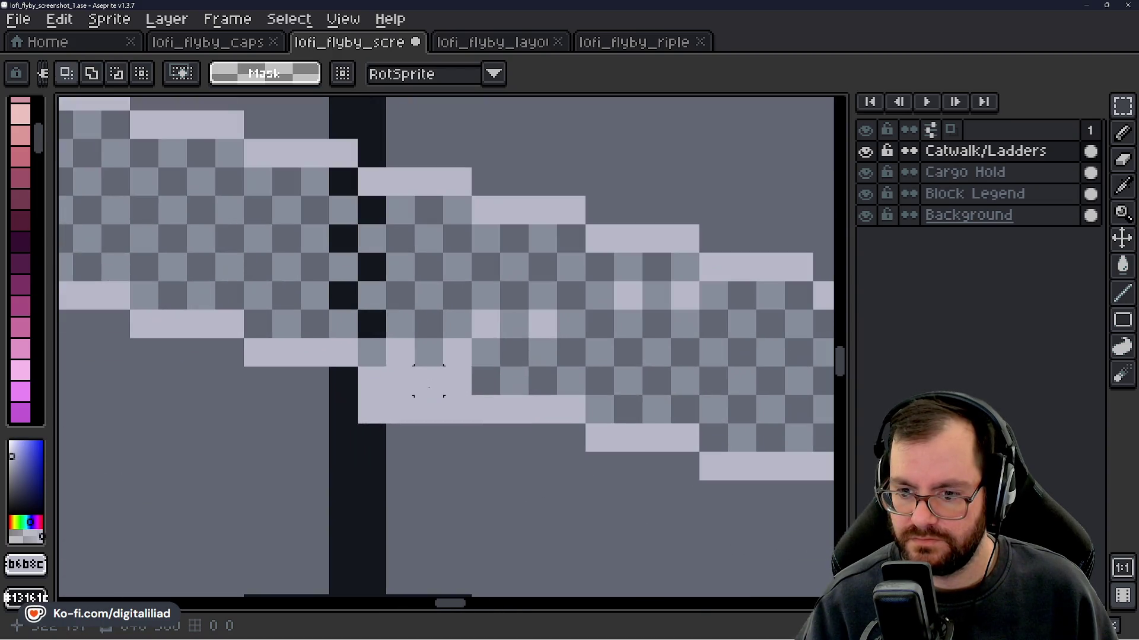
- Paste a copy of the catwalk section and drag it right and down along the catwalk
{"action": "scroll", "coordinate": [400, 353], "scroll_direction": "down", "scroll_amount": 5}
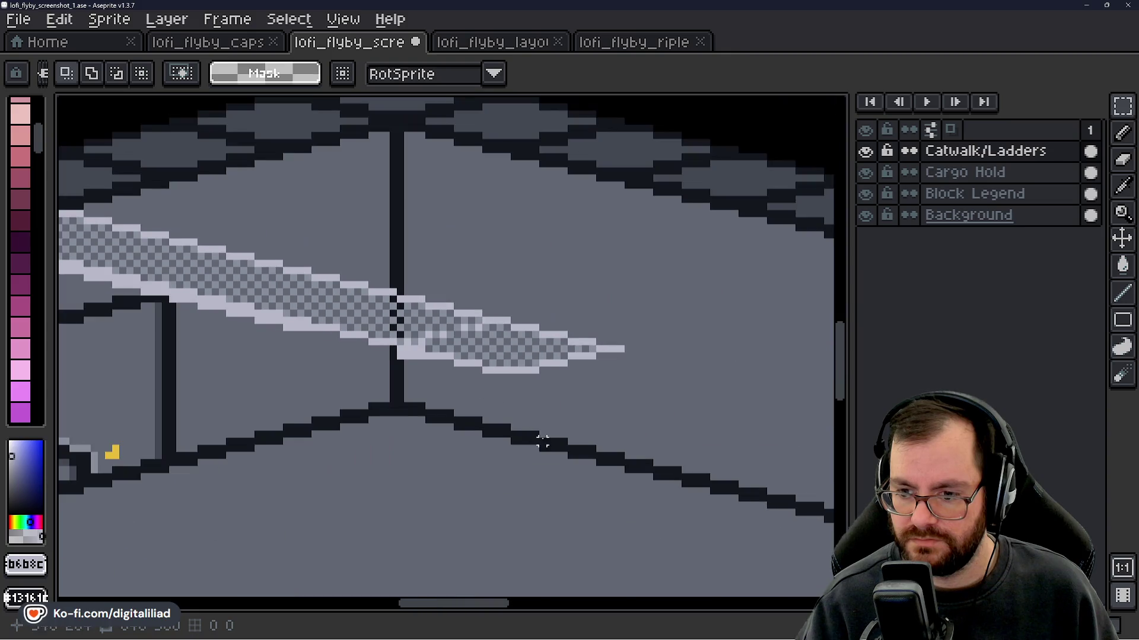
{"action": "key", "text": "ctrl+v"}
{"action": "mouse_move", "coordinate": [402, 266]}
{"action": "left_mouse_down"}
{"action": "mouse_move", "coordinate": [507, 308]}
{"action": "mouse_move", "coordinate": [599, 326]}
{"action": "mouse_move", "coordinate": [604, 312]}
{"action": "left_mouse_up"}
{"action": "left_click_drag", "start_coordinate": [589, 437], "coordinate": [399, 367]}
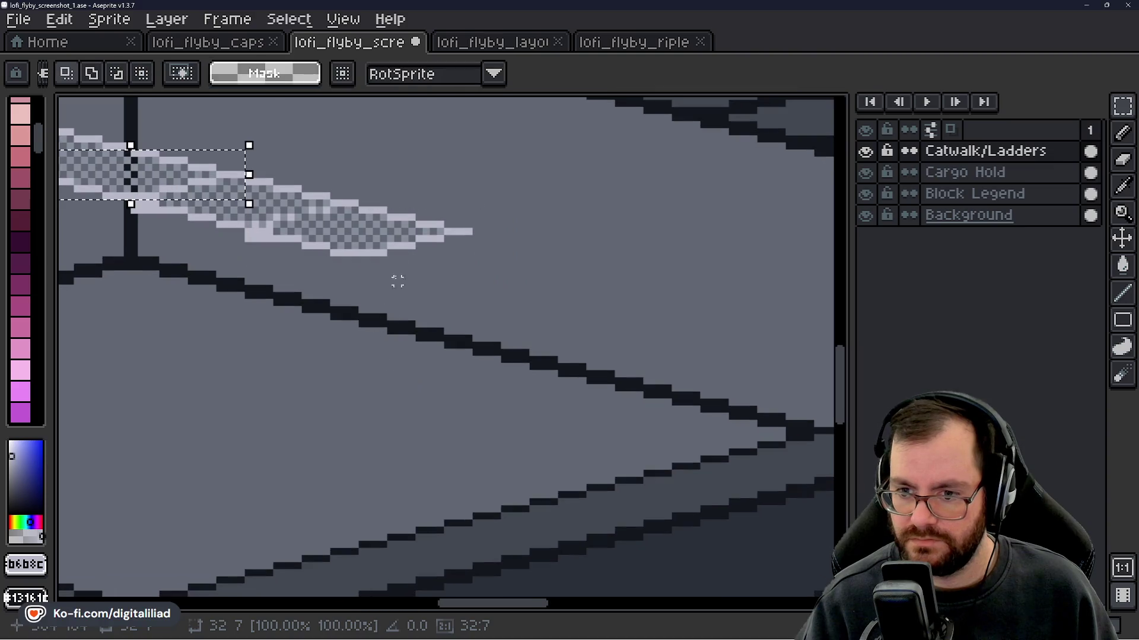
{"action": "mouse_move", "coordinate": [413, 248]}
{"action": "left_mouse_down"}
{"action": "mouse_move", "coordinate": [613, 300]}
{"action": "mouse_move", "coordinate": [550, 292]}
{"action": "mouse_move", "coordinate": [542, 265]}
{"action": "left_mouse_up"}
{"action": "key", "text": "Return"}
{"action": "key", "text": "ctrl+z"}
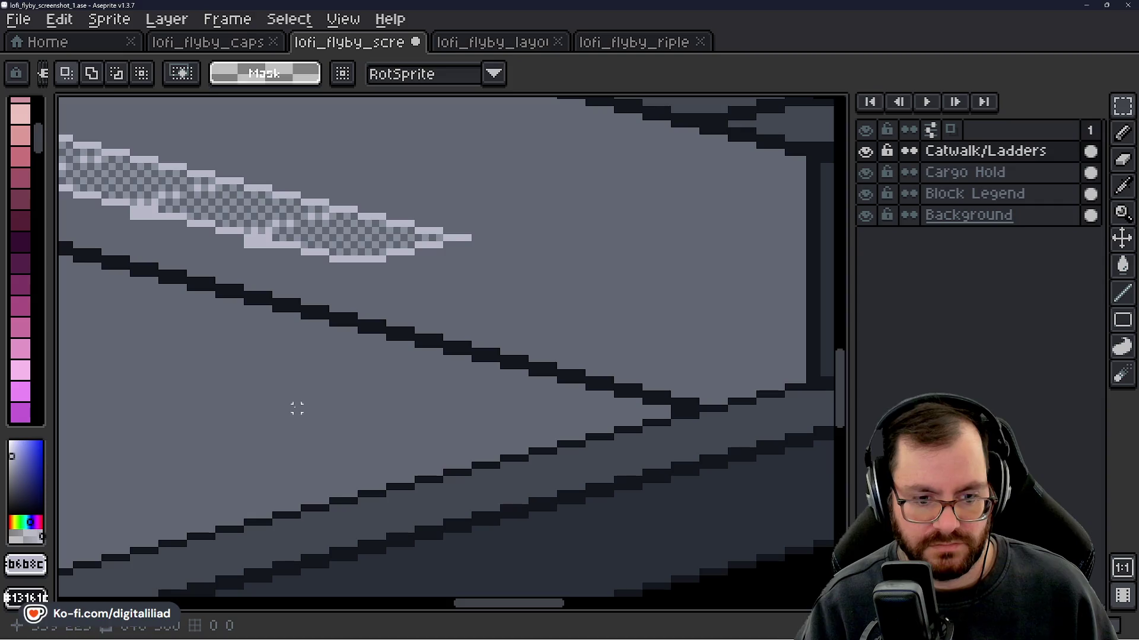
- Paste another catwalk section and line it up with the catwalk's far end at 368, 200
{"action": "mouse_move", "coordinate": [326, 416]}
{"action": "left_mouse_down"}
{"action": "mouse_move", "coordinate": [274, 376]}
{"action": "mouse_move", "coordinate": [254, 394]}
{"action": "mouse_move", "coordinate": [232, 331]}
{"action": "mouse_move", "coordinate": [214, 415]}
{"action": "left_mouse_up"}
{"action": "key", "text": "ctrl+v"}
{"action": "key", "text": "Return"}
{"action": "left_click_drag", "start_coordinate": [432, 229], "coordinate": [351, 325]}
{"action": "mouse_move", "coordinate": [466, 243]}
{"action": "left_mouse_down"}
{"action": "mouse_move", "coordinate": [415, 395]}
{"action": "mouse_move", "coordinate": [368, 364]}
{"action": "left_mouse_up"}
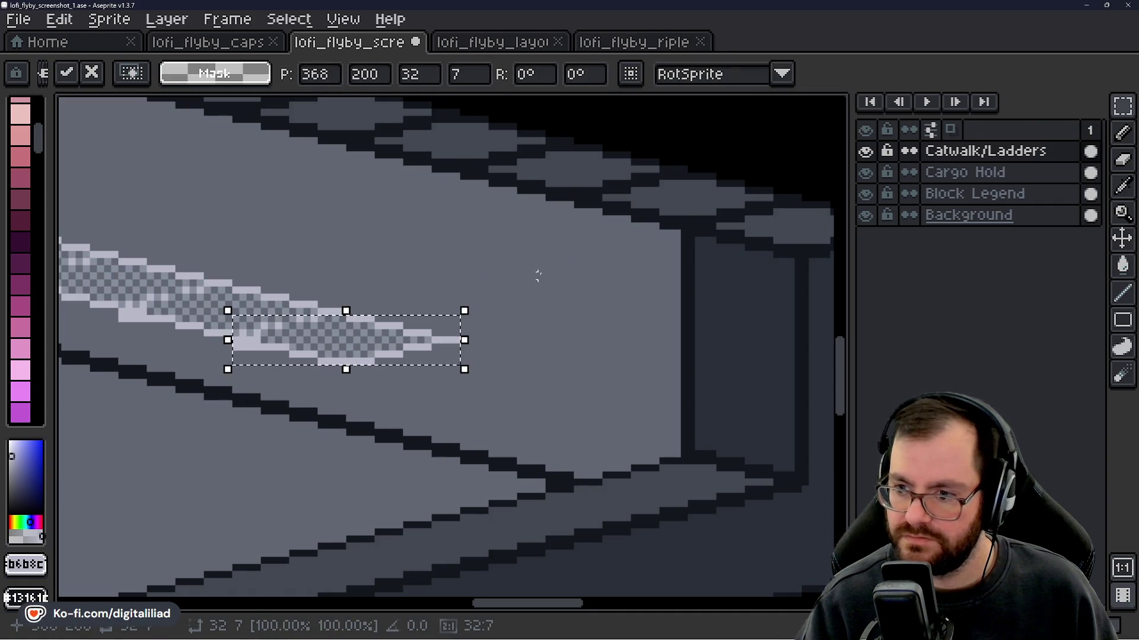
{"action": "left_click", "coordinate": [538, 285]}
{"action": "scroll", "coordinate": [537, 304], "scroll_direction": "down", "scroll_amount": 1}
{"action": "scroll", "coordinate": [538, 305], "scroll_direction": "up", "scroll_amount": 4}
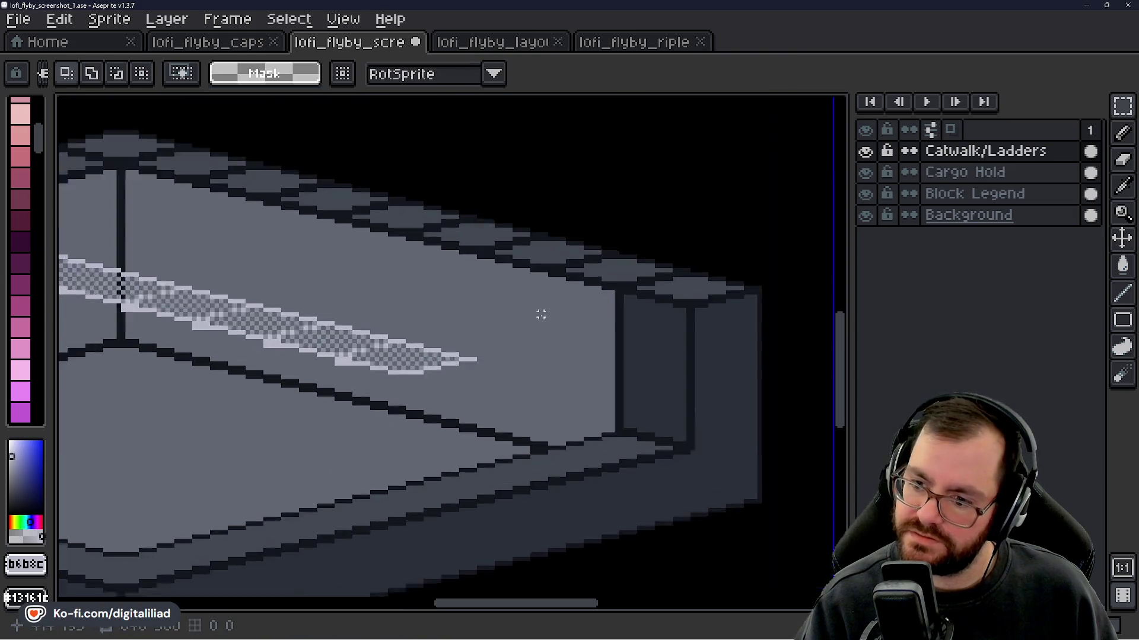
{"action": "key", "text": "b"}
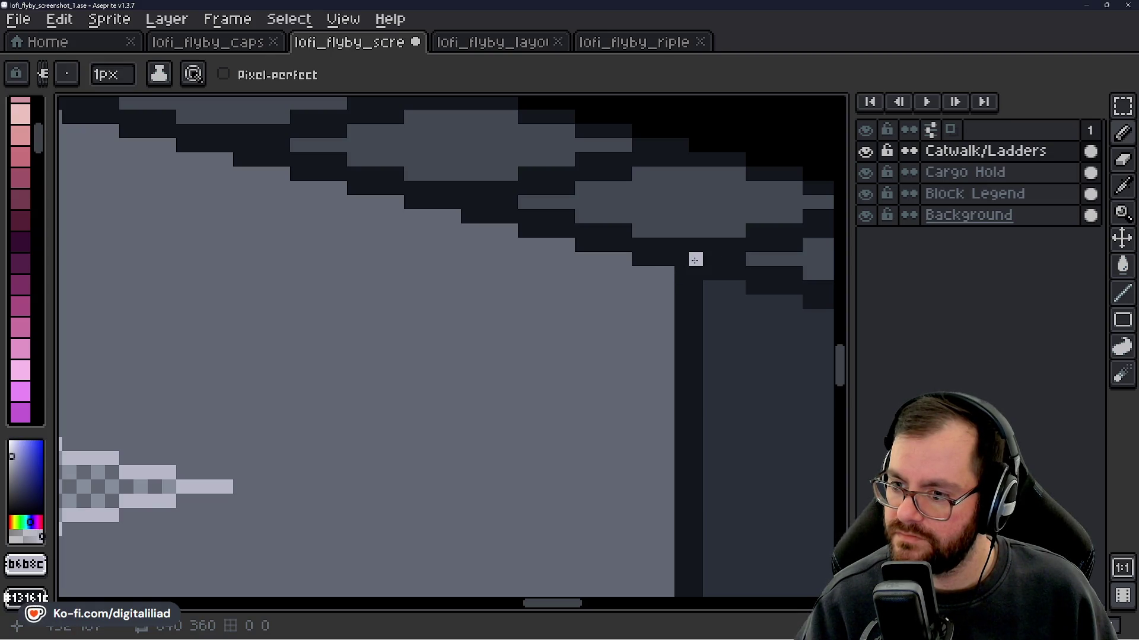
- Paint a stepped row of light pixels near the corner post, undoing an overlong row
{"action": "left_click_drag", "start_coordinate": [682, 273], "coordinate": [650, 276]}
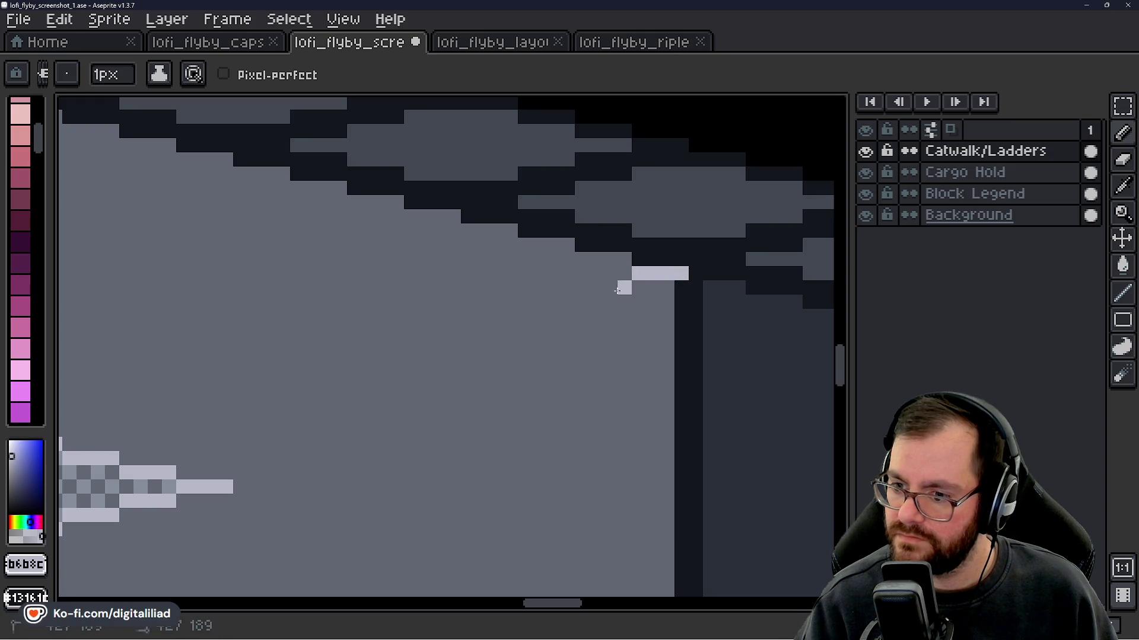
{"action": "mouse_move", "coordinate": [553, 302]}
{"action": "left_mouse_down"}
{"action": "mouse_move", "coordinate": [538, 304]}
{"action": "mouse_move", "coordinate": [652, 279]}
{"action": "mouse_move", "coordinate": [612, 254]}
{"action": "mouse_move", "coordinate": [532, 281]}
{"action": "mouse_move", "coordinate": [622, 280]}
{"action": "mouse_move", "coordinate": [568, 274]}
{"action": "mouse_move", "coordinate": [587, 275]}
{"action": "left_mouse_up"}
{"action": "key", "text": "ctrl+z"}
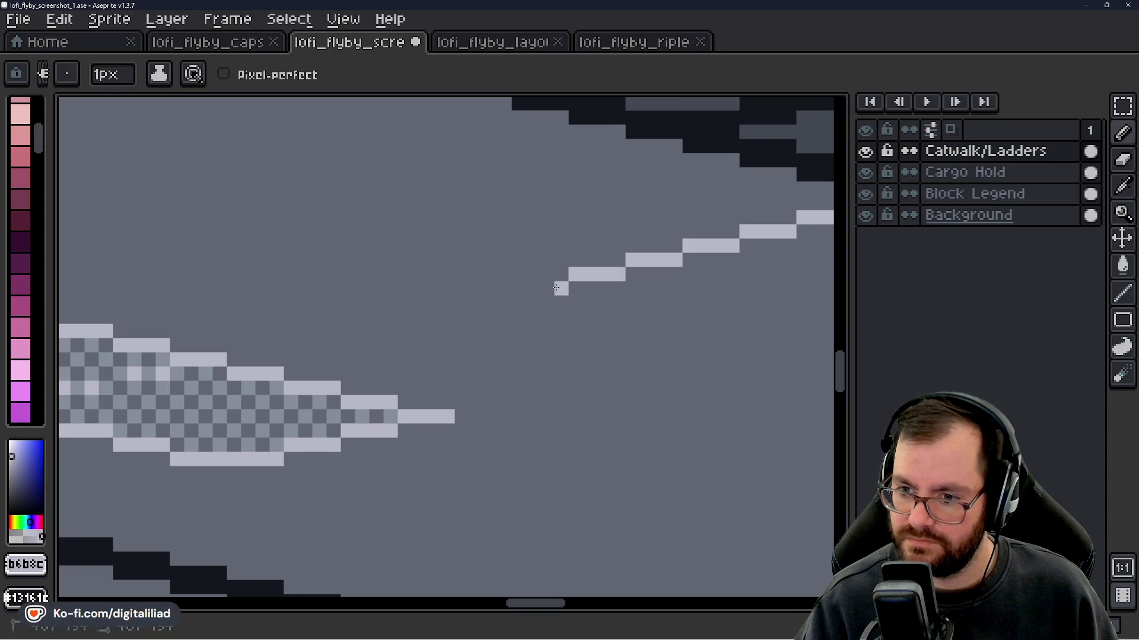
{"action": "mouse_move", "coordinate": [522, 287]}
{"action": "left_mouse_down"}
{"action": "mouse_move", "coordinate": [518, 305]}
{"action": "mouse_move", "coordinate": [577, 288]}
{"action": "left_mouse_up"}
{"action": "left_click", "coordinate": [577, 287]}
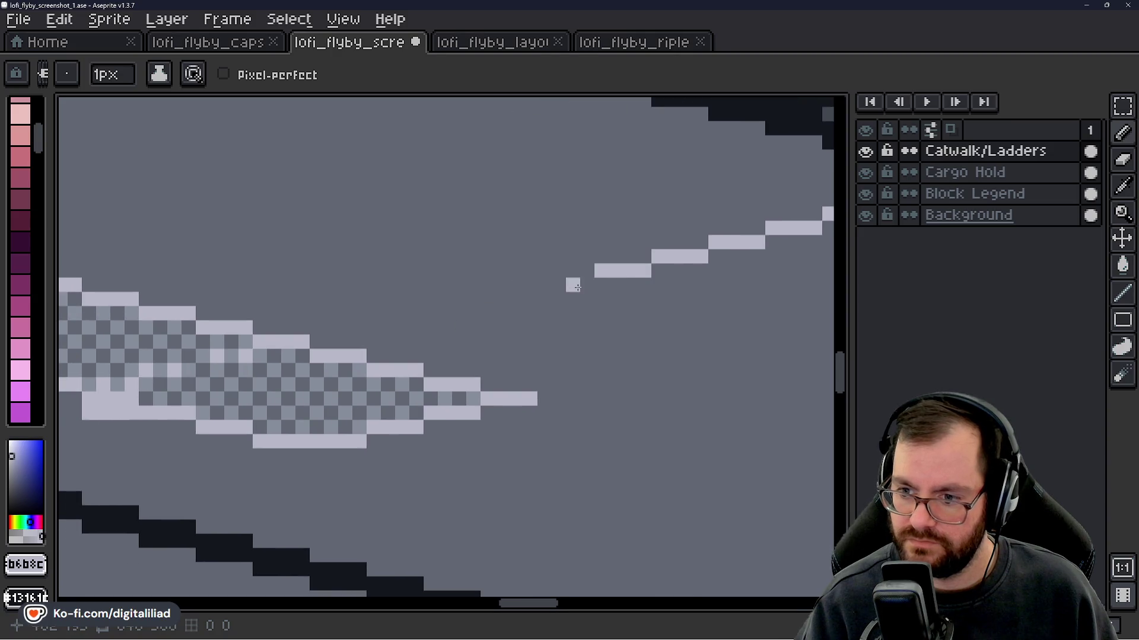
- Select the catwalk's tip and move it back onto the catwalk
{"action": "scroll", "coordinate": [508, 297], "scroll_direction": "down", "scroll_amount": 2}
{"action": "key", "text": "ctrl"}
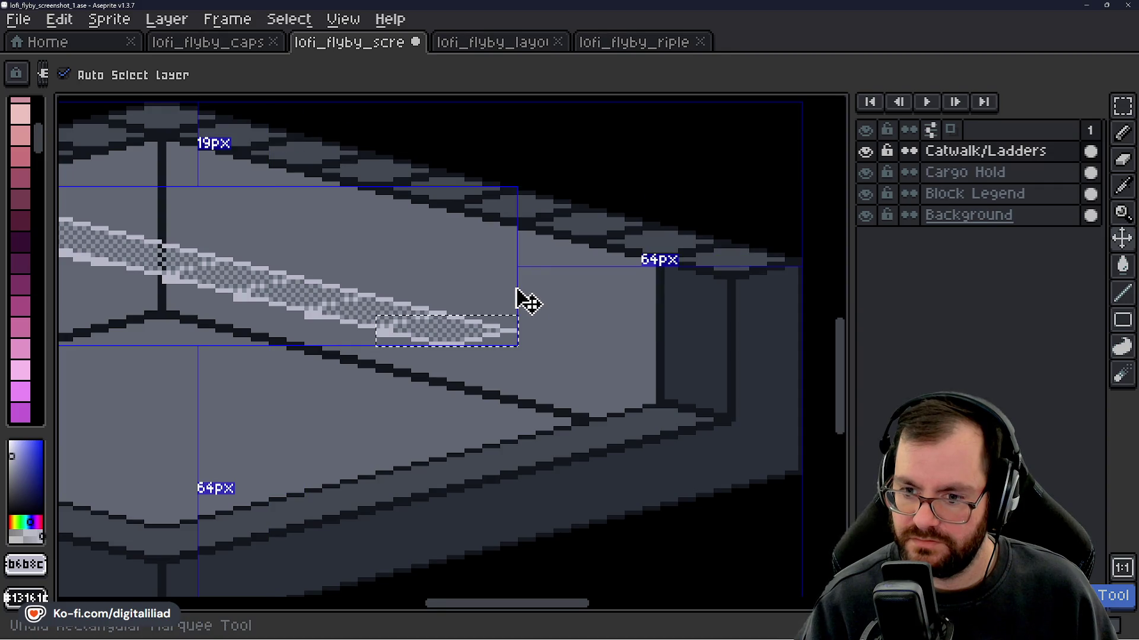
{"action": "key", "text": "ctrl+z"}
{"action": "key", "text": "ctrl+z"}
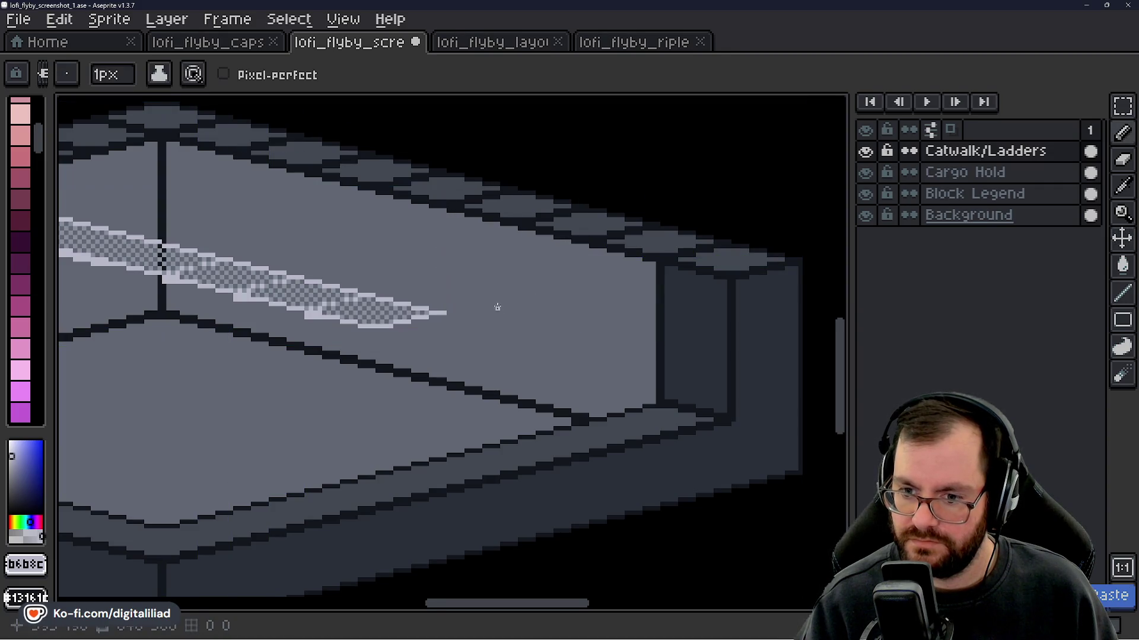
{"action": "left_click_drag", "start_coordinate": [496, 308], "coordinate": [710, 336]}
{"action": "scroll", "coordinate": [601, 293], "scroll_direction": "down", "scroll_amount": 3}
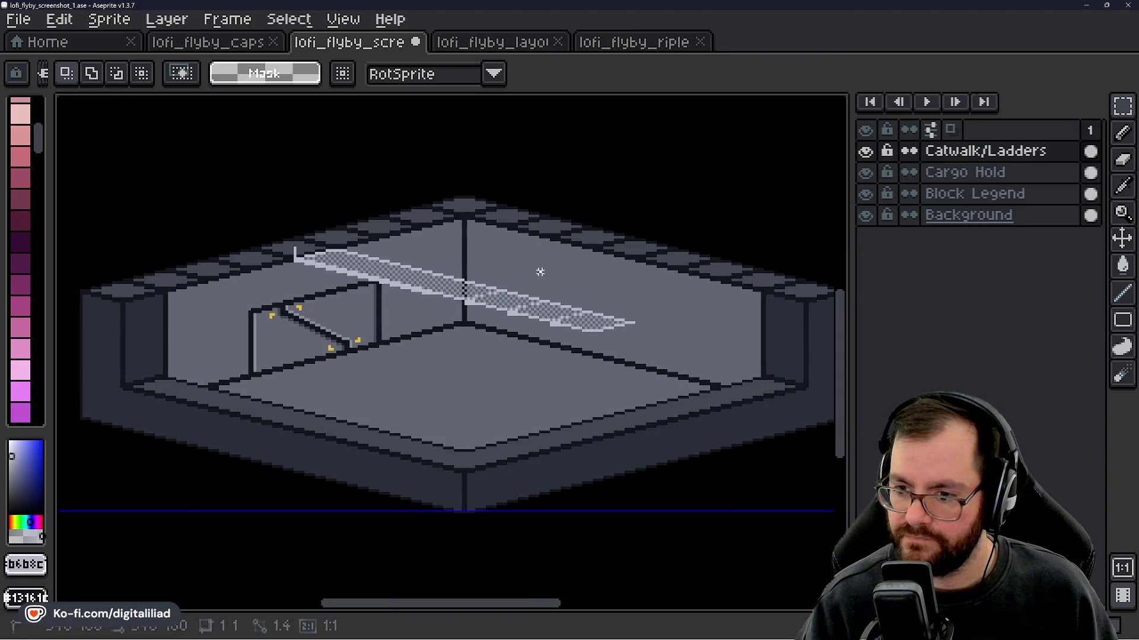
- Zoom and pan to bring the catwalk's left part into view with the Pencil active
{"action": "scroll", "coordinate": [549, 287], "scroll_direction": "up", "scroll_amount": 2}
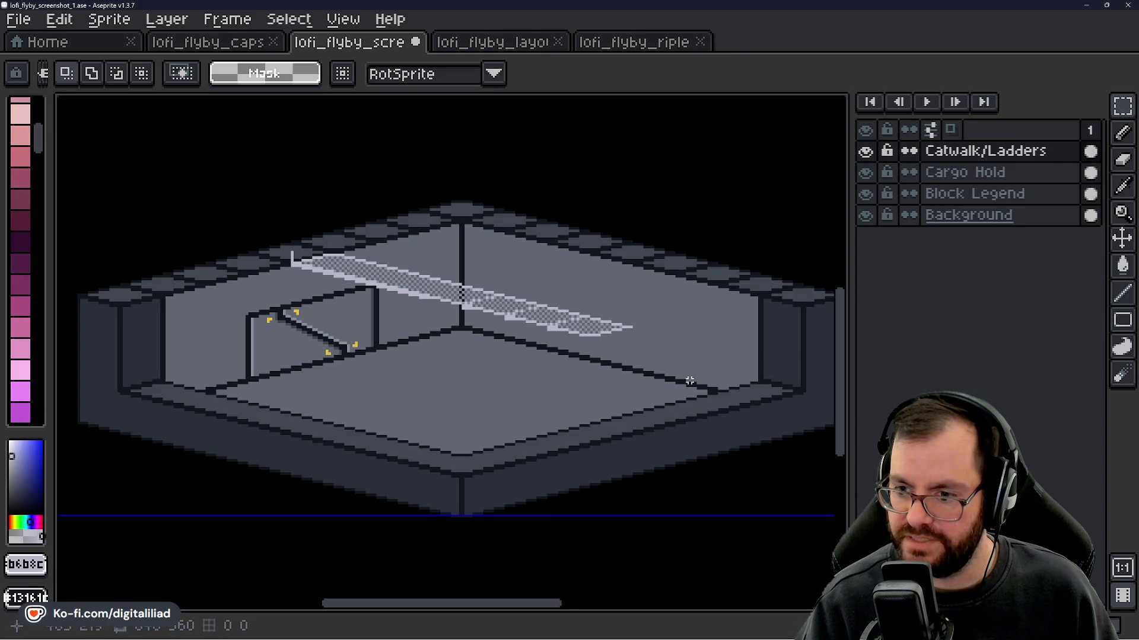
{"action": "scroll", "coordinate": [488, 307], "scroll_direction": "up", "scroll_amount": 1}
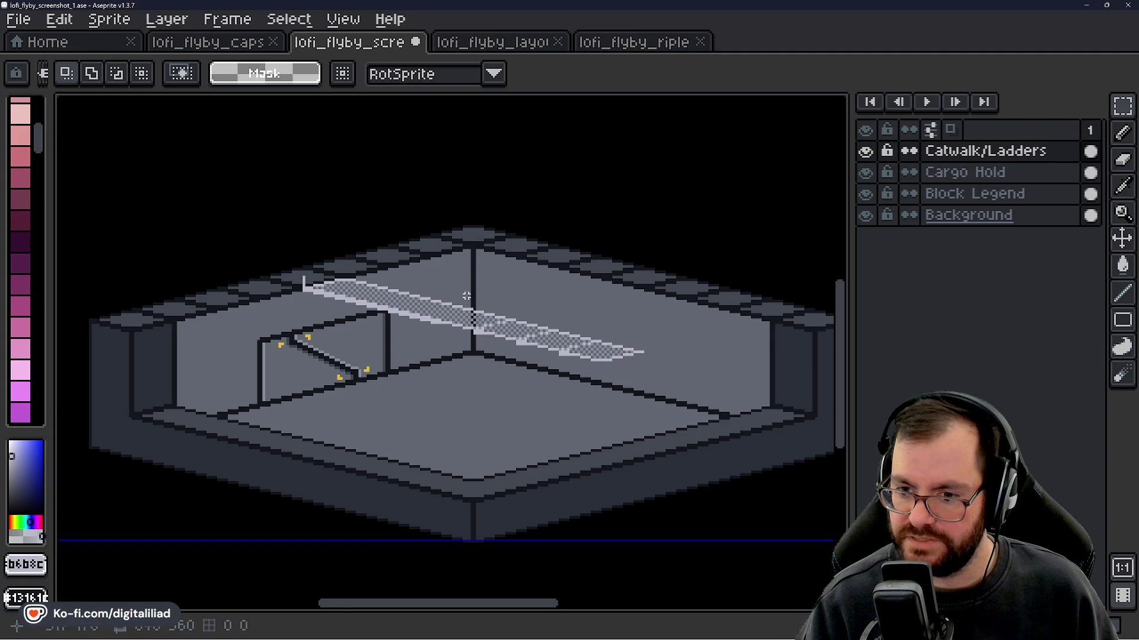
{"action": "scroll", "coordinate": [466, 295], "scroll_direction": "up", "scroll_amount": 4}
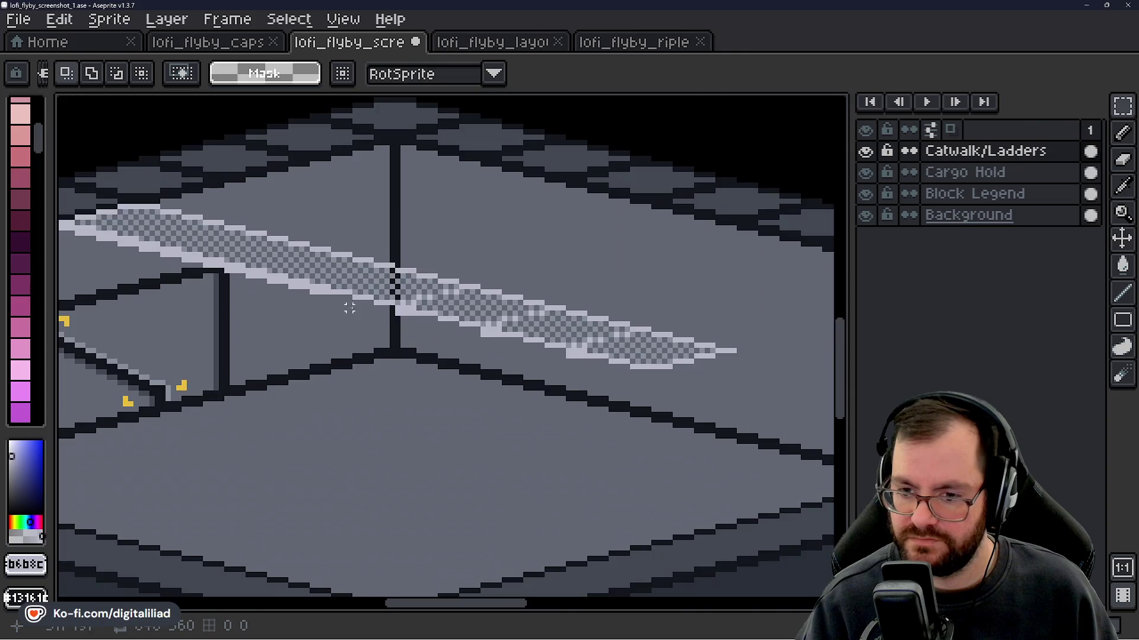
{"action": "scroll", "coordinate": [350, 308], "scroll_direction": "up", "scroll_amount": 1}
{"action": "scroll", "coordinate": [386, 332], "scroll_direction": "down", "scroll_amount": 1}
{"action": "scroll", "coordinate": [449, 371], "scroll_direction": "up", "scroll_amount": 2}
{"action": "key", "text": "b"}
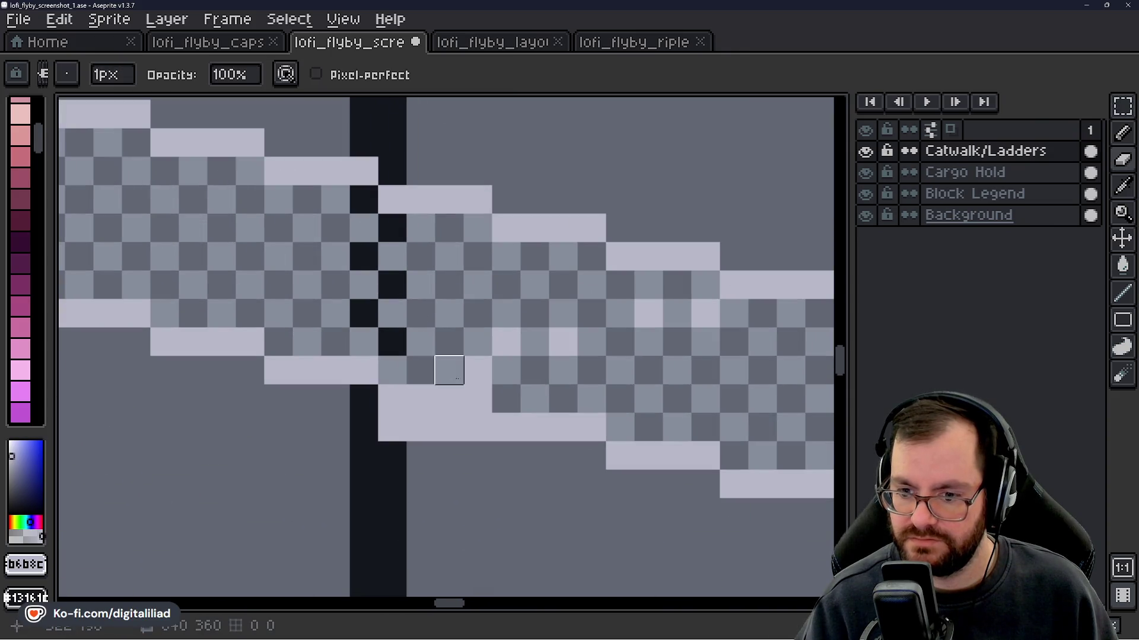
{"action": "left_click_drag", "start_coordinate": [577, 356], "coordinate": [442, 362]}
{"action": "scroll", "coordinate": [513, 320], "scroll_direction": "down", "scroll_amount": 4}
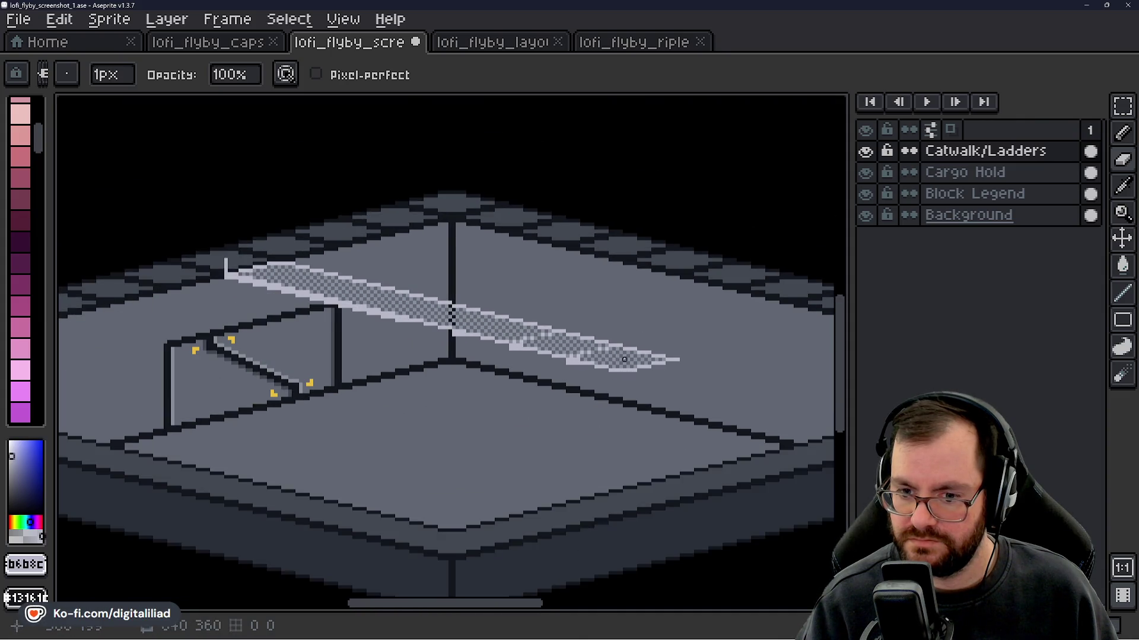
{"action": "scroll", "coordinate": [623, 360], "scroll_direction": "up", "scroll_amount": 4}
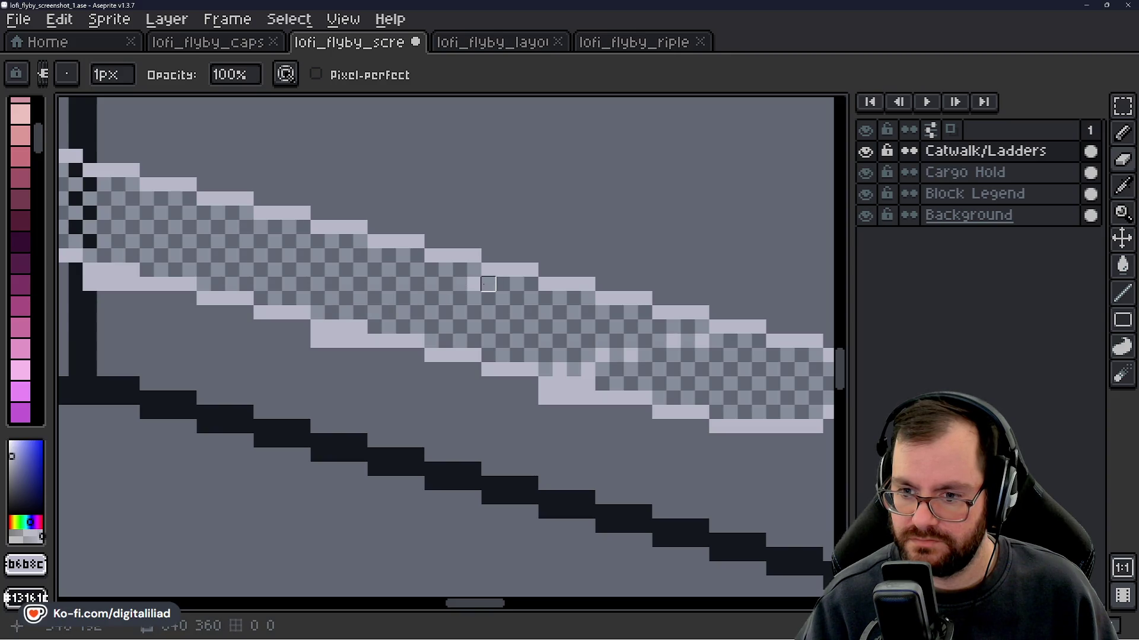
- Pan to the ladder post and sample the catwalk's mid-grey underside shade
{"action": "left_click_drag", "start_coordinate": [516, 319], "coordinate": [373, 309]}
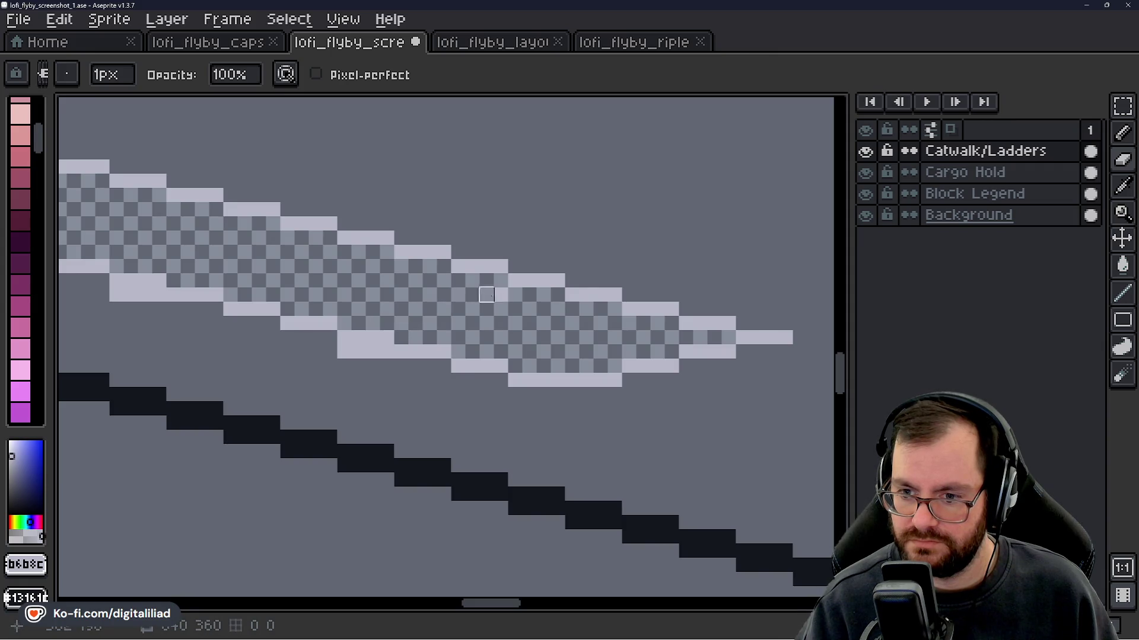
{"action": "scroll", "coordinate": [543, 332], "scroll_direction": "down", "scroll_amount": 3}
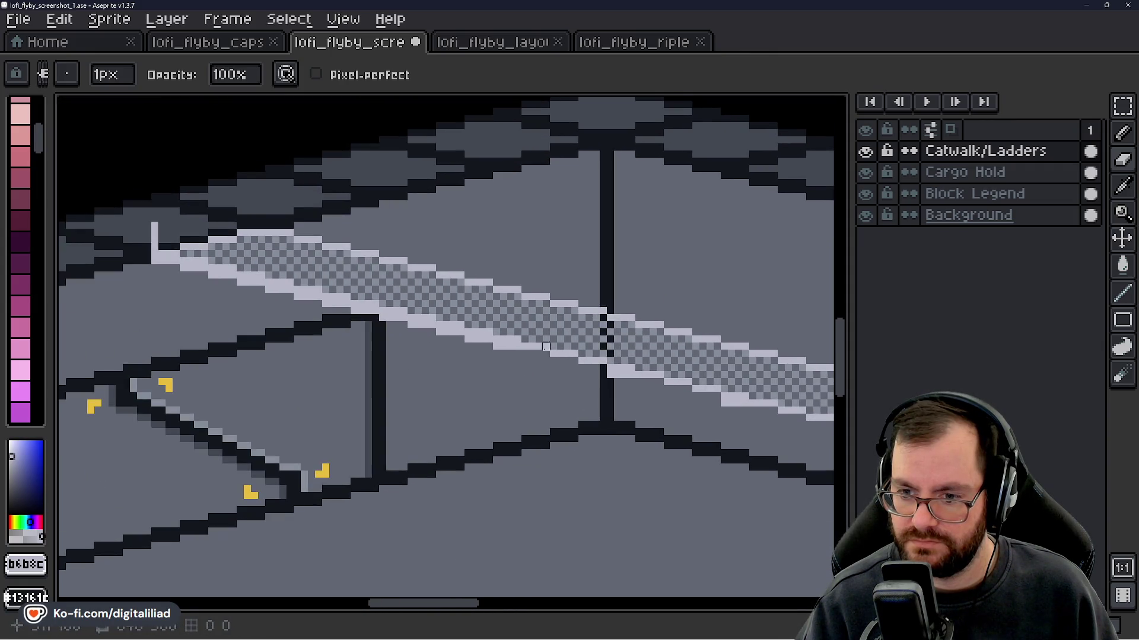
{"action": "scroll", "coordinate": [546, 346], "scroll_direction": "up", "scroll_amount": 2}
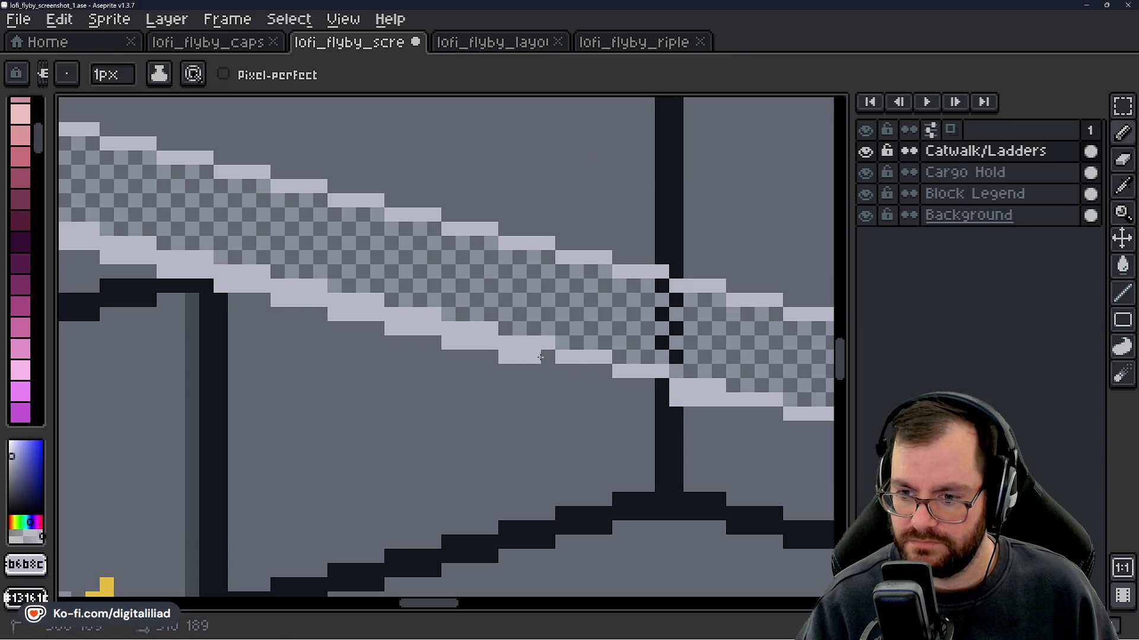
{"action": "left_click_drag", "start_coordinate": [574, 399], "coordinate": [431, 330]}
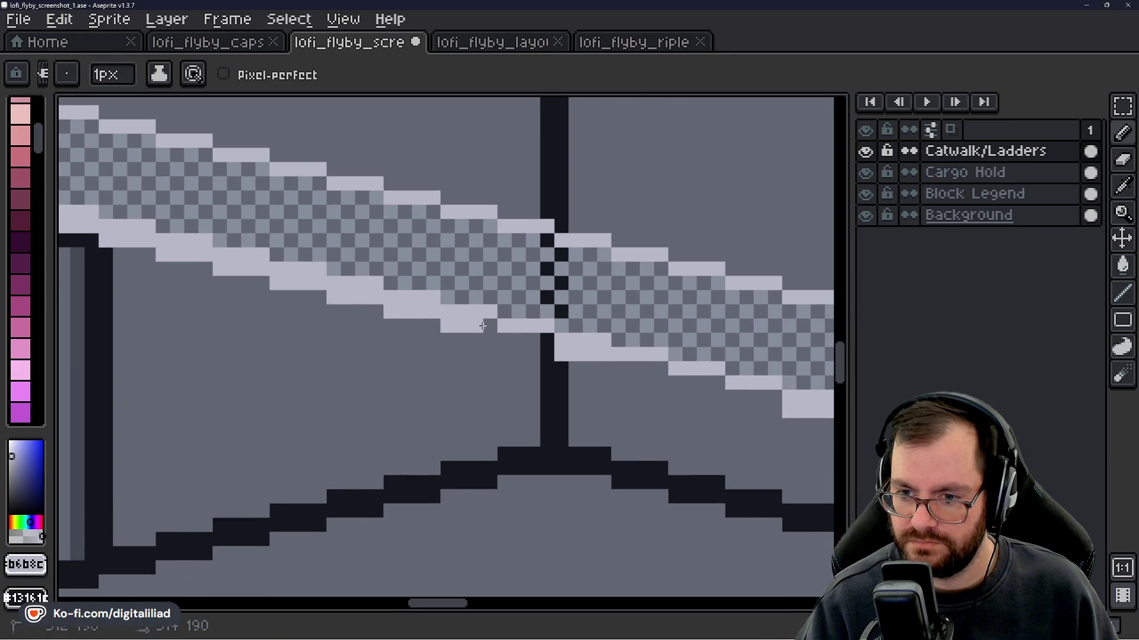
{"action": "left_click_drag", "start_coordinate": [549, 370], "coordinate": [597, 379]}
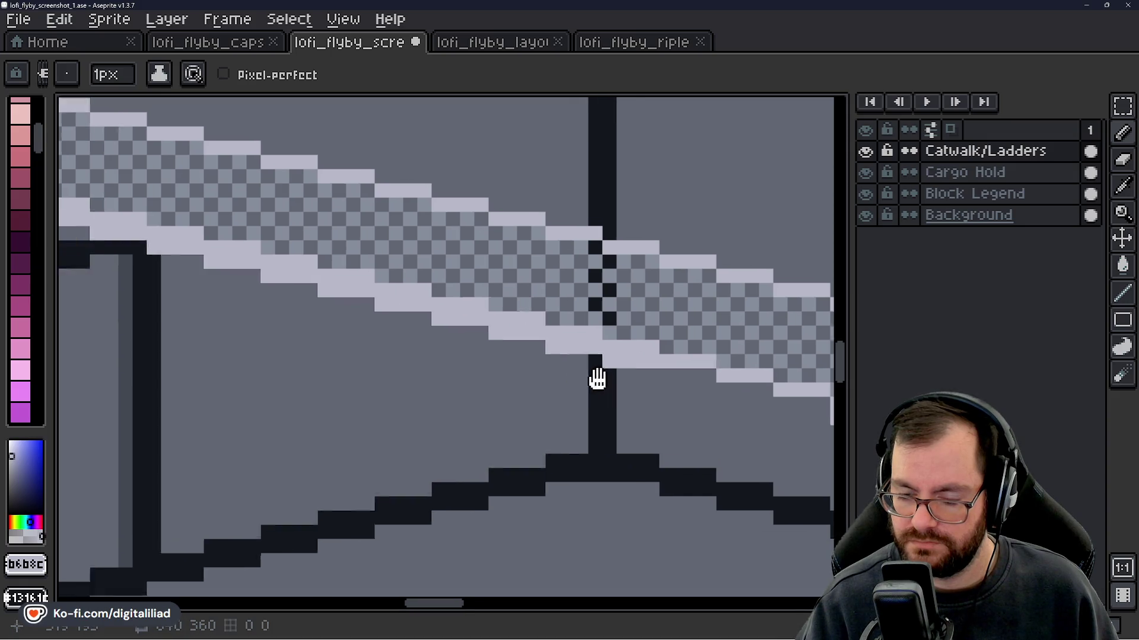
{"action": "scroll", "coordinate": [597, 378], "scroll_direction": "down", "scroll_amount": 3}
{"action": "scroll", "coordinate": [388, 412], "scroll_direction": "up", "scroll_amount": 3}
{"action": "left_click", "coordinate": [387, 412], "text": "alt"}
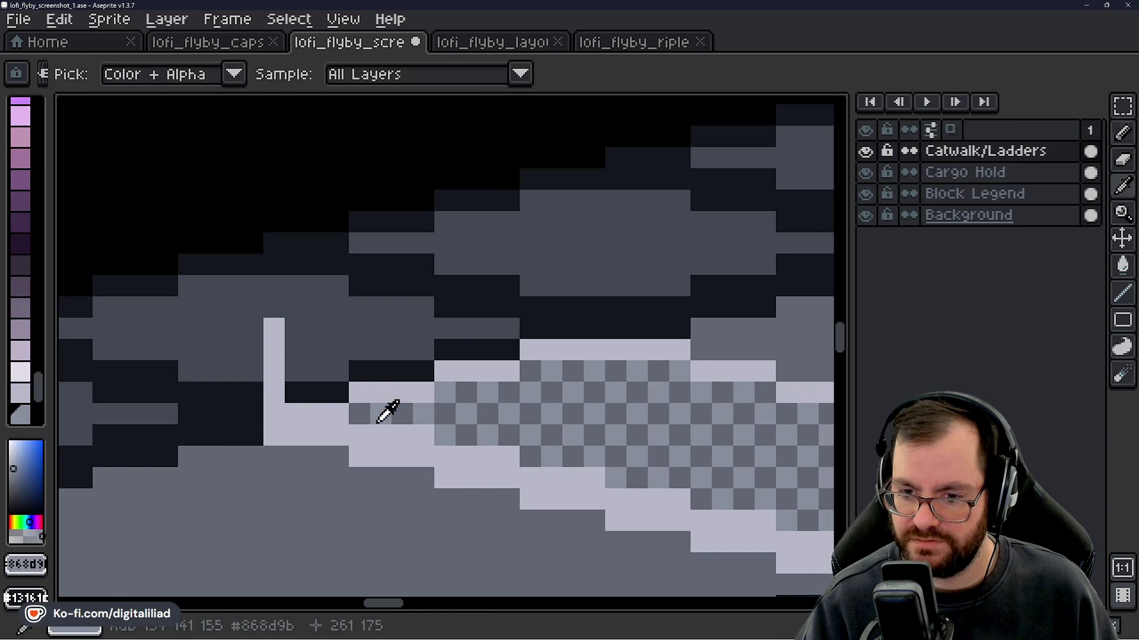
- Paint grey shading pixels under the lower edge at the catwalk's left end
{"action": "scroll", "coordinate": [388, 412], "scroll_direction": "down", "scroll_amount": 1}
{"action": "mouse_move", "coordinate": [300, 377]}
{"action": "left_mouse_down"}
{"action": "mouse_move", "coordinate": [279, 376]}
{"action": "mouse_move", "coordinate": [322, 381]}
{"action": "left_mouse_up"}
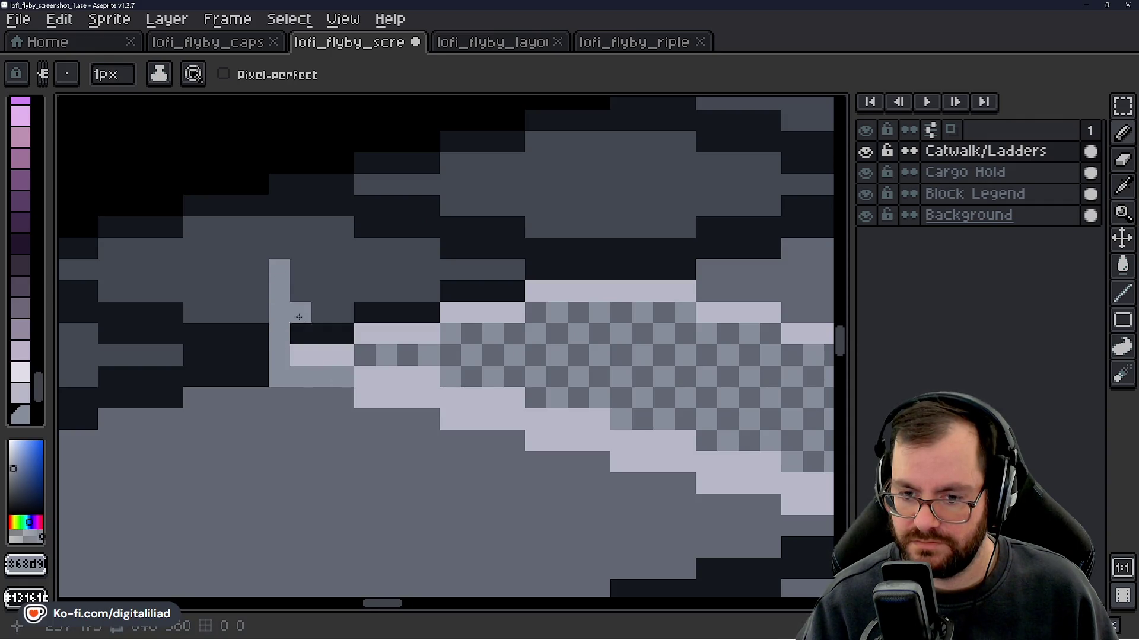
{"action": "scroll", "coordinate": [301, 312], "scroll_direction": "down", "scroll_amount": 4}
{"action": "scroll", "coordinate": [333, 373], "scroll_direction": "up", "scroll_amount": 3}
{"action": "scroll", "coordinate": [333, 373], "scroll_direction": "up", "scroll_amount": 1}
{"action": "mouse_move", "coordinate": [323, 323]}
{"action": "left_mouse_down"}
{"action": "mouse_move", "coordinate": [474, 341]}
{"action": "mouse_move", "coordinate": [348, 325]}
{"action": "mouse_move", "coordinate": [354, 232]}
{"action": "left_mouse_up"}
{"action": "mouse_move", "coordinate": [288, 232]}
{"action": "left_mouse_down"}
{"action": "mouse_move", "coordinate": [355, 231]}
{"action": "mouse_move", "coordinate": [436, 255]}
{"action": "mouse_move", "coordinate": [157, 134]}
{"action": "mouse_move", "coordinate": [265, 175]}
{"action": "mouse_move", "coordinate": [322, 176]}
{"action": "left_mouse_up"}
- Carry the grey shading run across the next steps and darken one light edge pixel
{"action": "left_click_drag", "start_coordinate": [351, 260], "coordinate": [244, 264]}
{"action": "mouse_move", "coordinate": [252, 192]}
{"action": "left_mouse_down"}
{"action": "mouse_move", "coordinate": [321, 201]}
{"action": "mouse_move", "coordinate": [332, 222]}
{"action": "mouse_move", "coordinate": [398, 222]}
{"action": "left_mouse_up"}
{"action": "left_click_drag", "start_coordinate": [391, 309], "coordinate": [294, 294]}
{"action": "scroll", "coordinate": [294, 294], "scroll_direction": "down", "scroll_amount": 1}
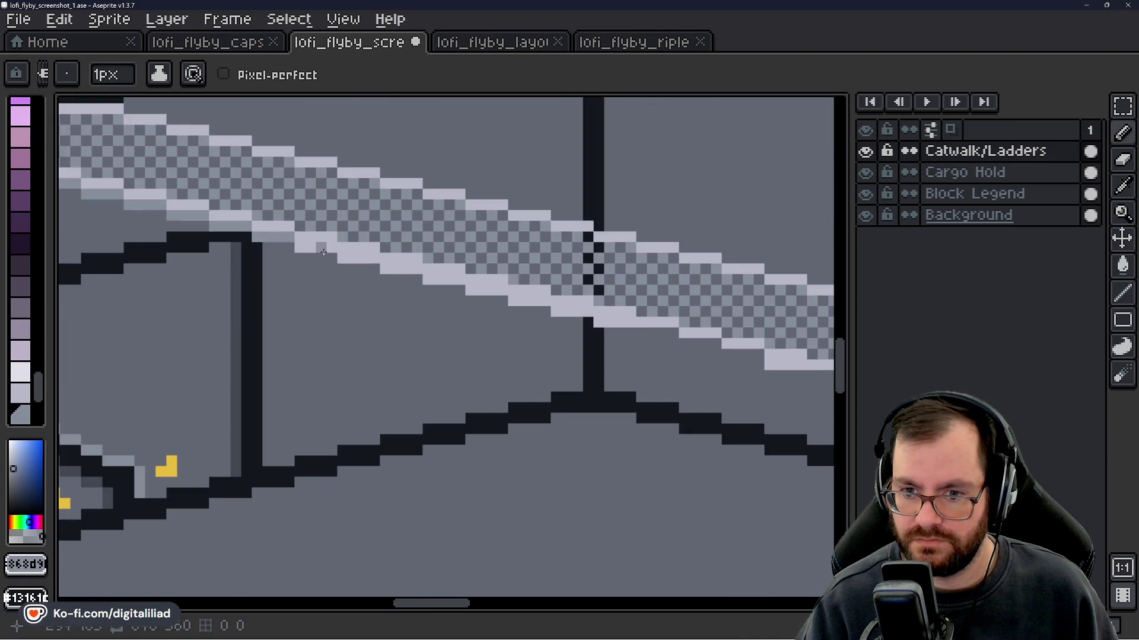
{"action": "left_click", "coordinate": [324, 249]}
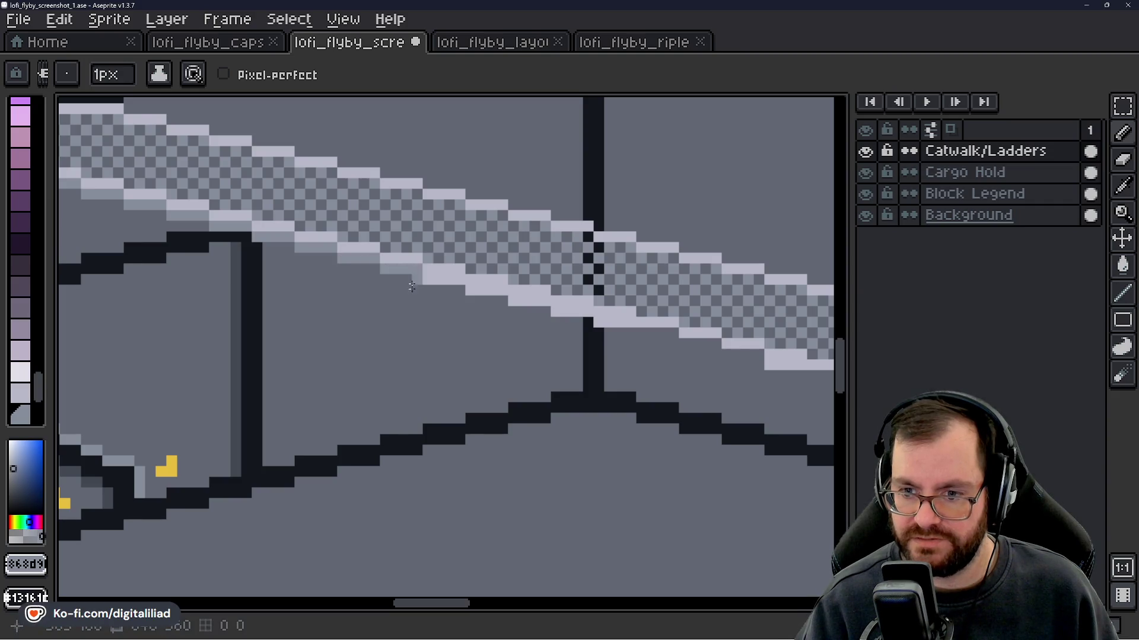
{"action": "left_click_drag", "start_coordinate": [411, 287], "coordinate": [304, 235]}
- Minimize Aseprite to study the isometric starship bridge reference, then return to Aseprite
{"action": "left_click", "coordinate": [1093, 4]}
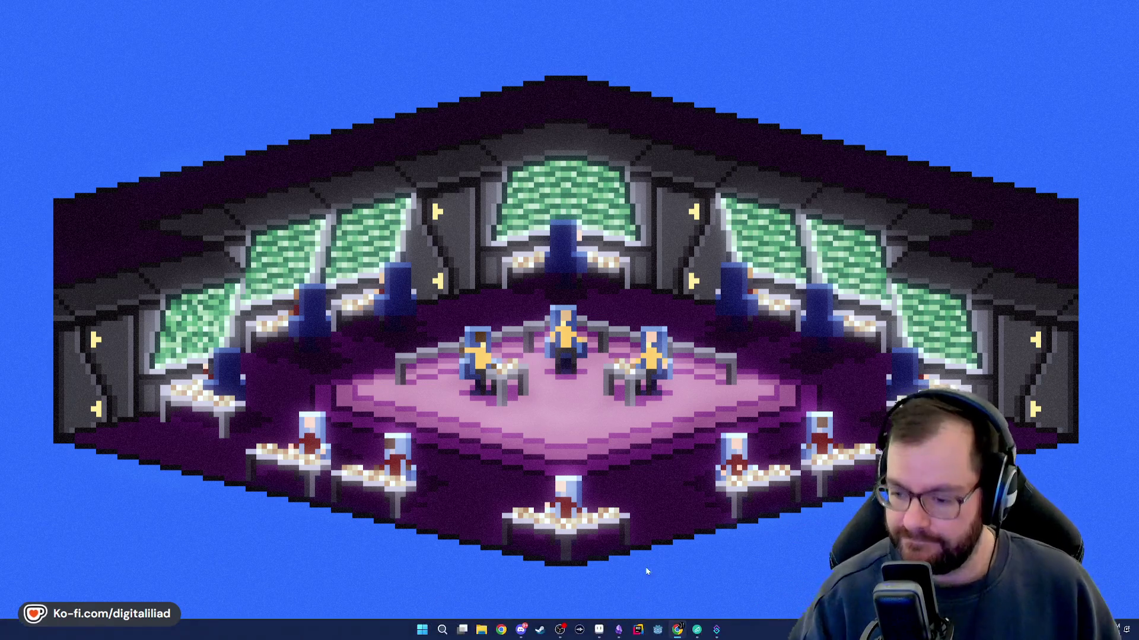
{"action": "left_click", "coordinate": [619, 632]}
- Pan along the catwalk toward the ladder and draw a stepped grey run under its lower edge
{"action": "scroll", "coordinate": [510, 374], "scroll_direction": "down", "scroll_amount": 4}
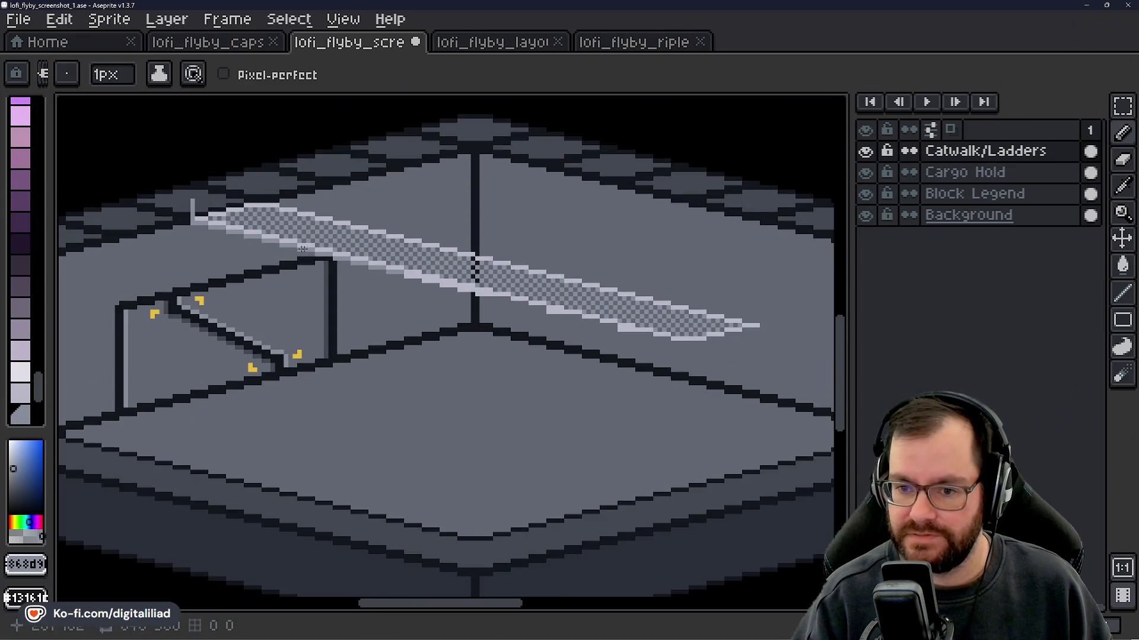
{"action": "scroll", "coordinate": [534, 349], "scroll_direction": "up", "scroll_amount": 4}
{"action": "scroll", "coordinate": [516, 353], "scroll_direction": "up", "scroll_amount": 2}
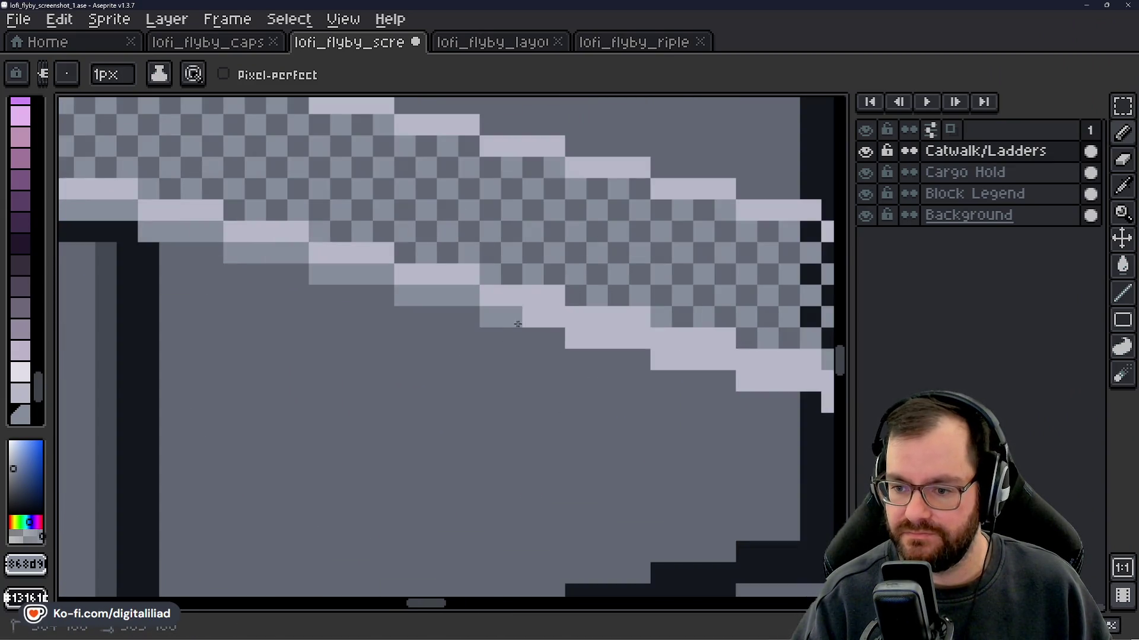
{"action": "scroll", "coordinate": [547, 323], "scroll_direction": "down", "scroll_amount": 2}
{"action": "scroll", "coordinate": [522, 363], "scroll_direction": "up", "scroll_amount": 2}
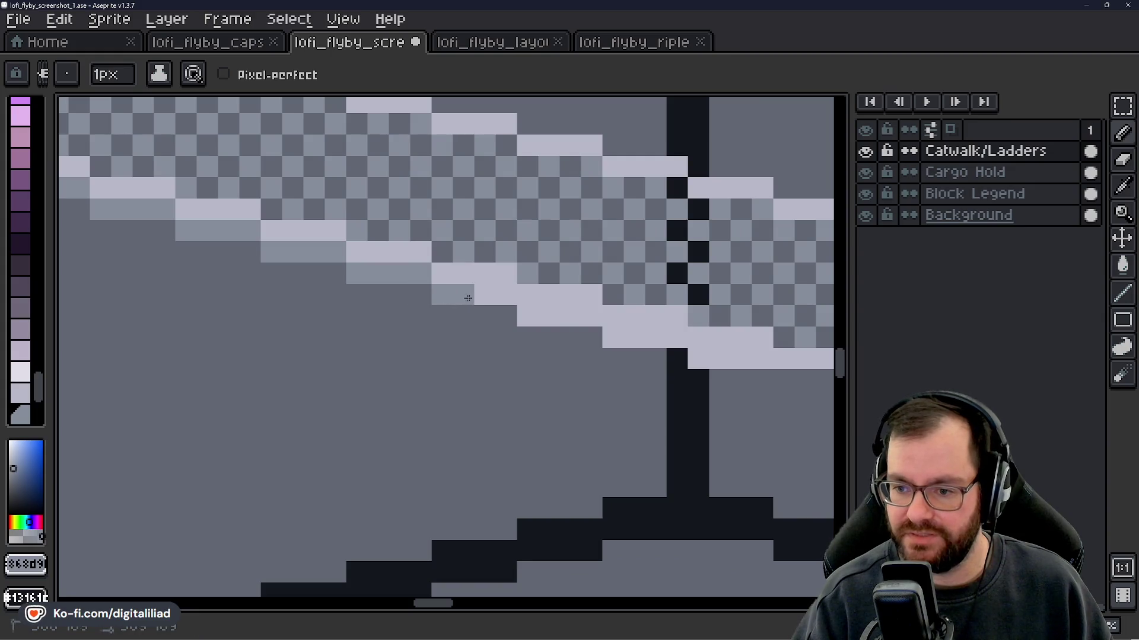
{"action": "left_click_drag", "start_coordinate": [538, 345], "coordinate": [416, 302]}
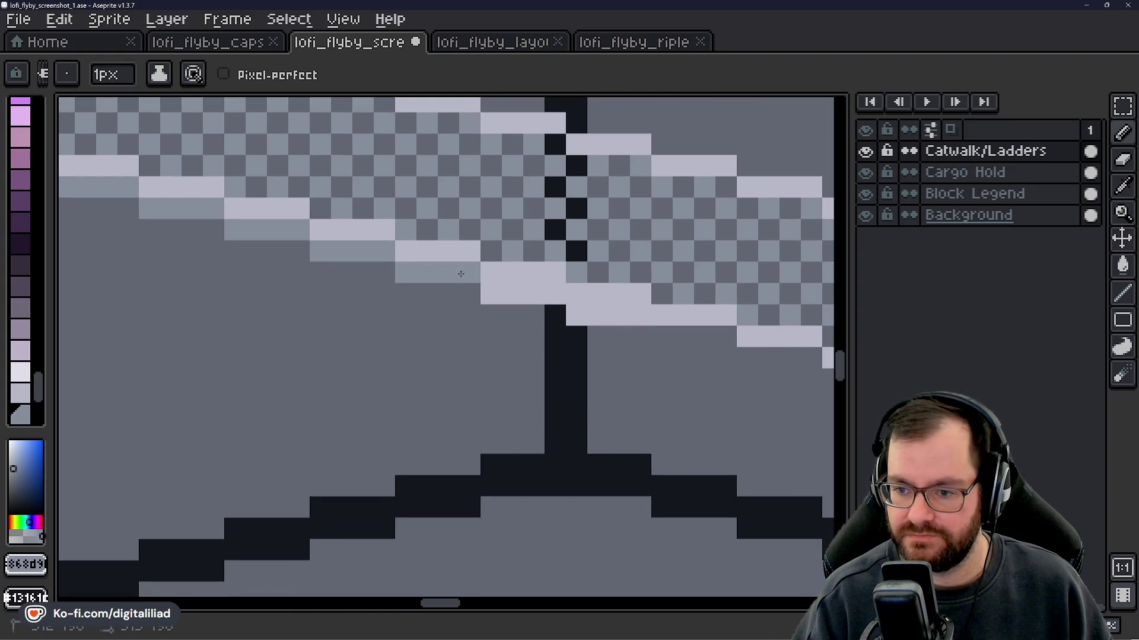
{"action": "left_click_drag", "start_coordinate": [556, 315], "coordinate": [344, 318]}
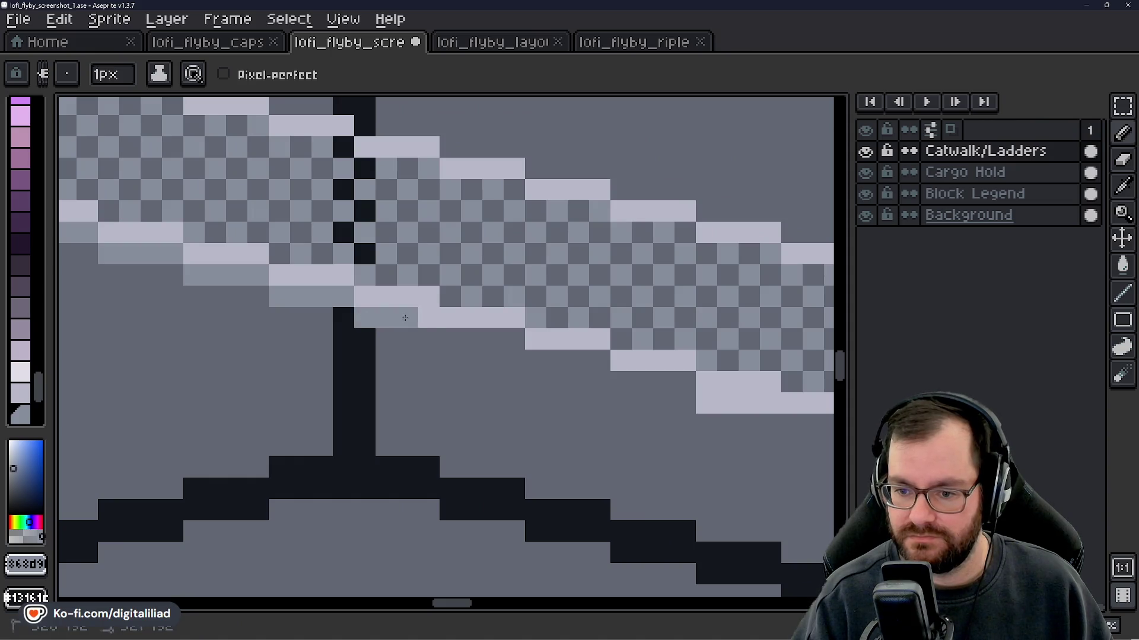
{"action": "left_click_drag", "start_coordinate": [600, 404], "coordinate": [452, 344]}
{"action": "mouse_move", "coordinate": [390, 309]}
{"action": "left_mouse_down"}
{"action": "mouse_move", "coordinate": [454, 300]}
{"action": "mouse_move", "coordinate": [473, 322]}
{"action": "mouse_move", "coordinate": [537, 322]}
{"action": "mouse_move", "coordinate": [558, 366]}
{"action": "left_mouse_up"}
{"action": "mouse_move", "coordinate": [554, 376]}
{"action": "left_mouse_down"}
{"action": "mouse_move", "coordinate": [453, 380]}
{"action": "mouse_move", "coordinate": [443, 367]}
{"action": "left_mouse_up"}
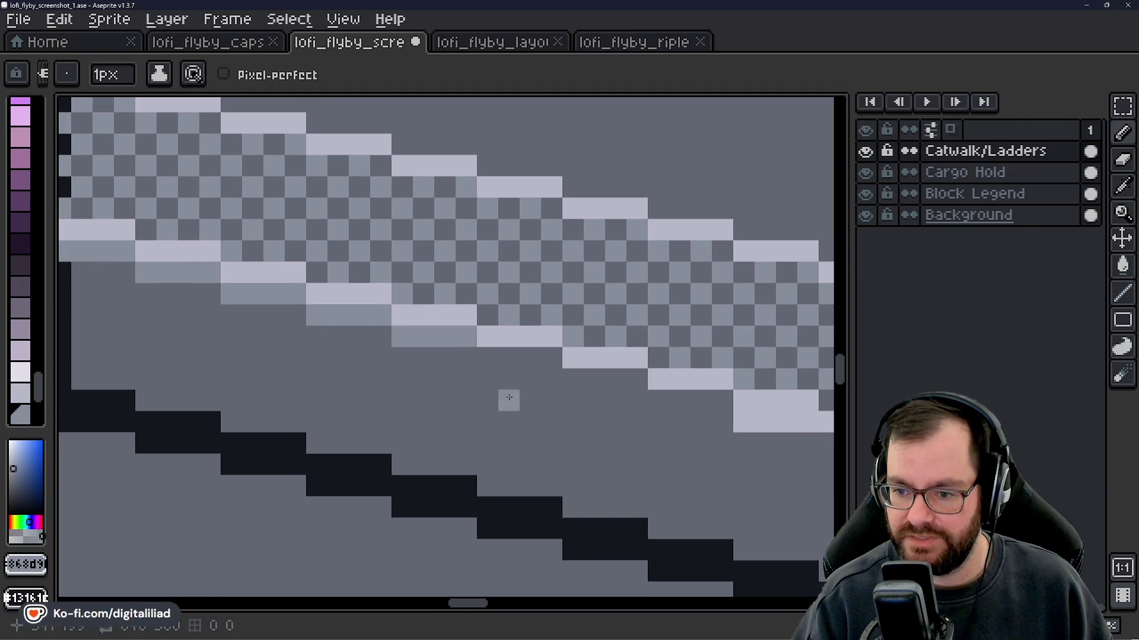
- Add another medium-grey run along the lower edge, undoing and redrawing the bad strokes
{"action": "mouse_move", "coordinate": [362, 314]}
{"action": "left_mouse_down"}
{"action": "mouse_move", "coordinate": [415, 315]}
{"action": "mouse_move", "coordinate": [531, 356]}
{"action": "mouse_move", "coordinate": [517, 350]}
{"action": "left_mouse_up"}
{"action": "left_click_drag", "start_coordinate": [451, 330], "coordinate": [515, 338]}
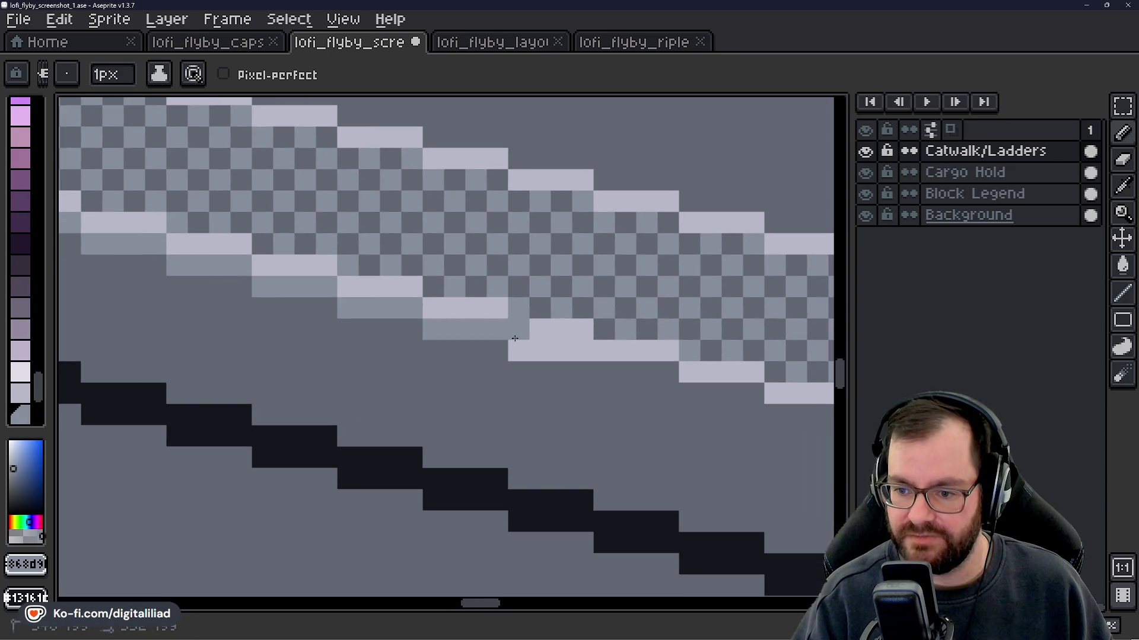
{"action": "key", "text": "ctrl+z"}
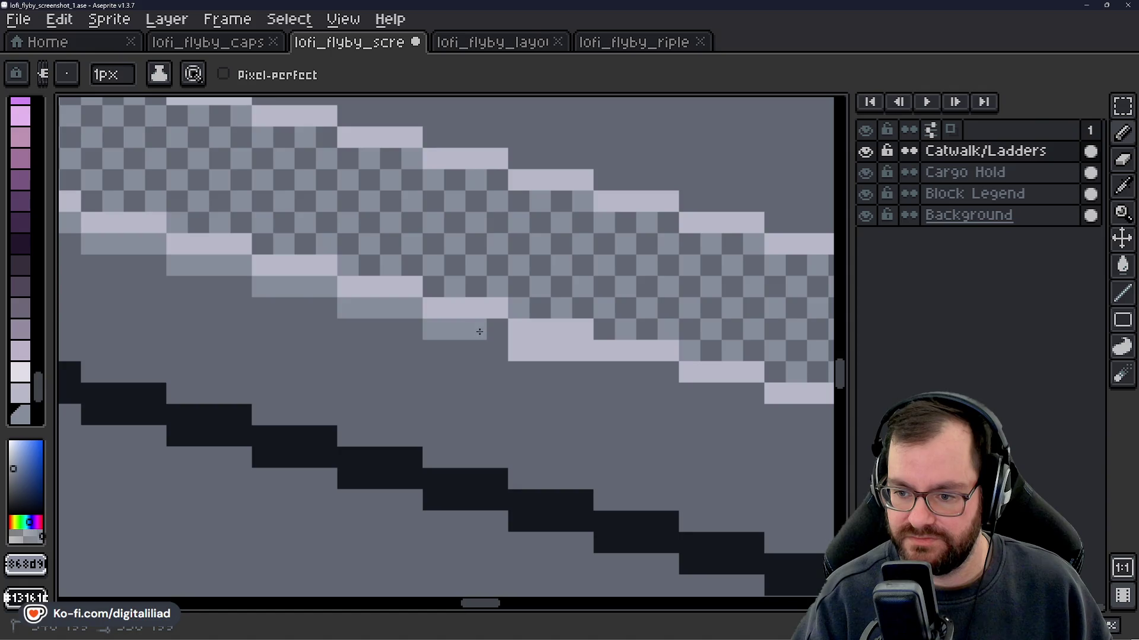
{"action": "left_click_drag", "start_coordinate": [363, 331], "coordinate": [513, 350]}
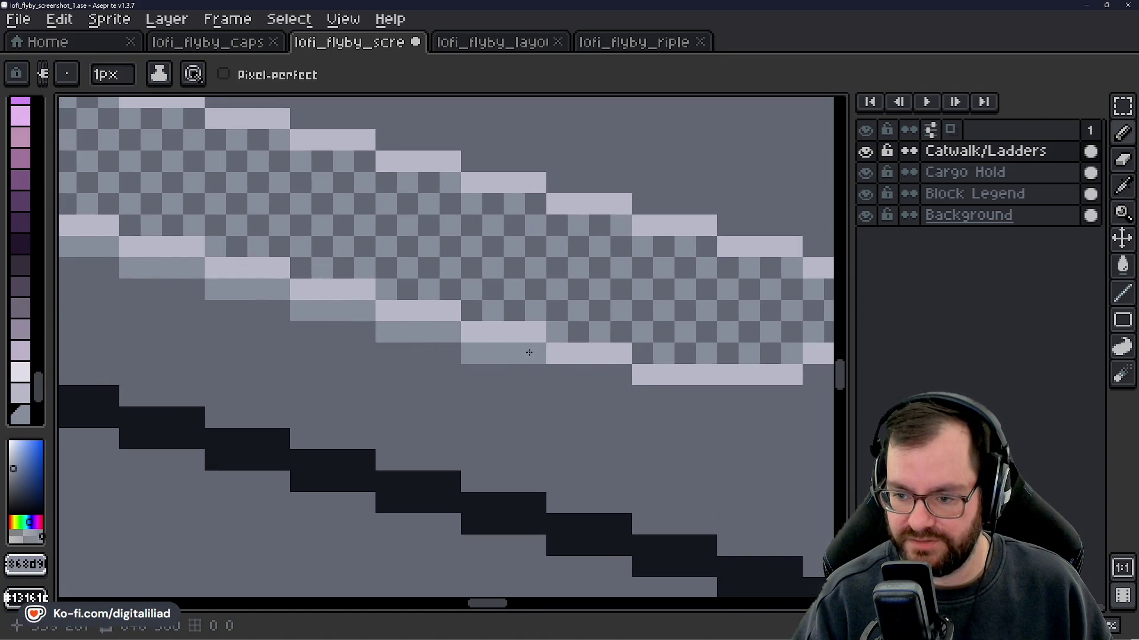
{"action": "key", "text": "ctrl+z"}
- Paint a three-pixel grey row under the light bar, discarding a stray pixel
{"action": "left_click_drag", "start_coordinate": [419, 343], "coordinate": [414, 315]}
{"action": "left_click", "coordinate": [470, 330]}
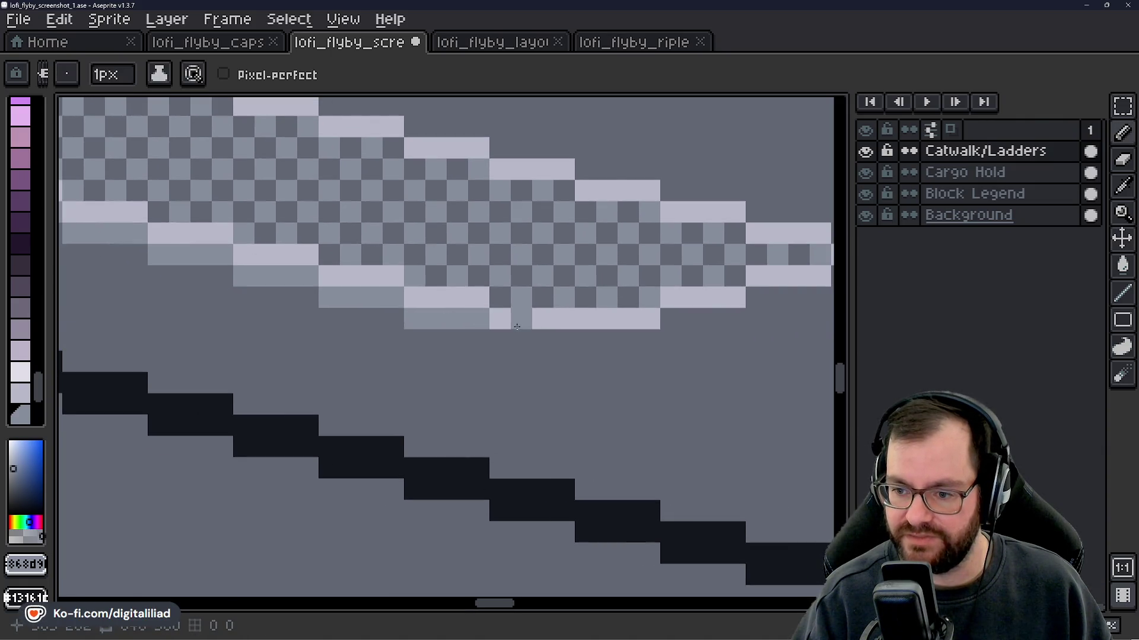
{"action": "key", "text": "ctrl+z"}
{"action": "left_click_drag", "start_coordinate": [570, 339], "coordinate": [509, 336]}
{"action": "scroll", "coordinate": [501, 334], "scroll_direction": "down", "scroll_amount": 5}
{"action": "scroll", "coordinate": [488, 370], "scroll_direction": "up", "scroll_amount": 4}
{"action": "scroll", "coordinate": [470, 411], "scroll_direction": "down", "scroll_amount": 2}
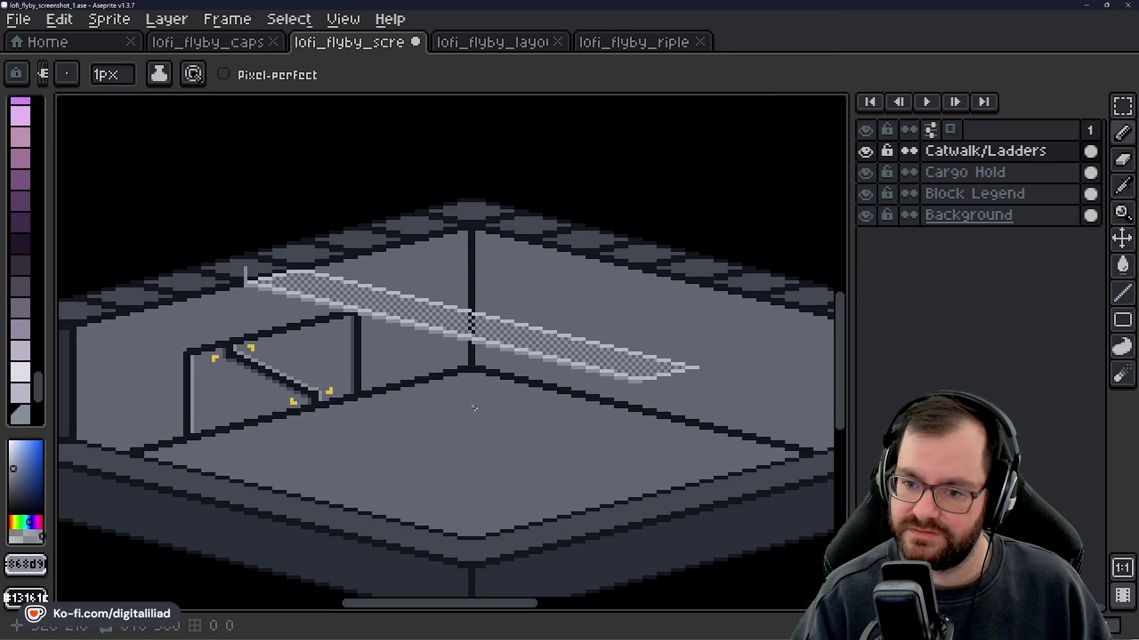
{"action": "scroll", "coordinate": [335, 297], "scroll_direction": "up", "scroll_amount": 3}
{"action": "scroll", "coordinate": [335, 297], "scroll_direction": "up", "scroll_amount": 2}
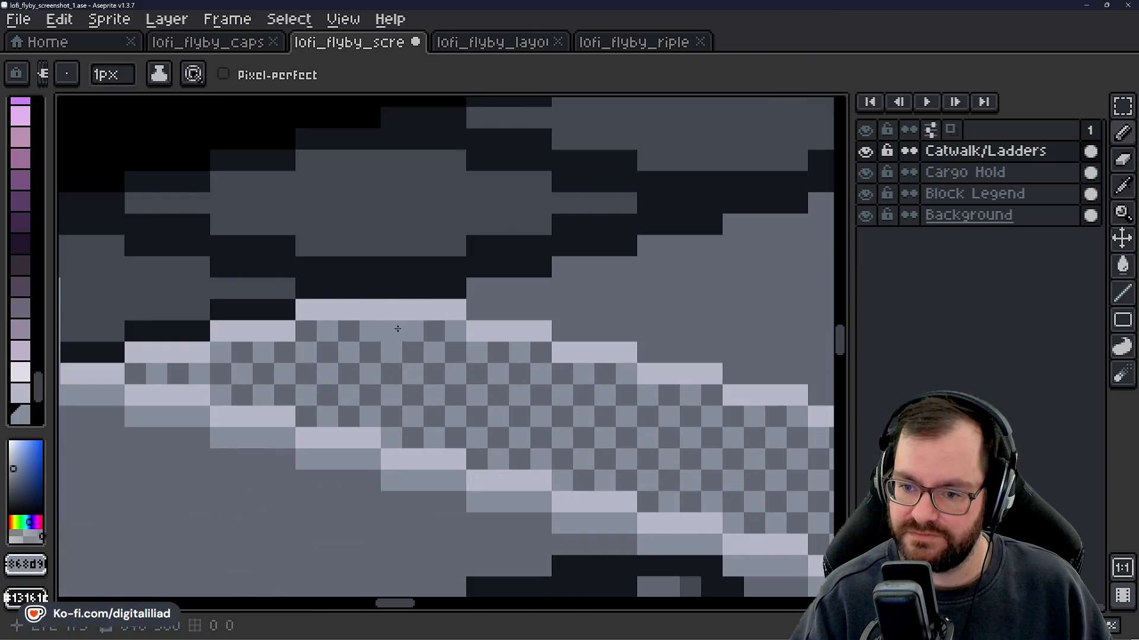
{"action": "scroll", "coordinate": [445, 332], "scroll_direction": "down", "scroll_amount": 3}
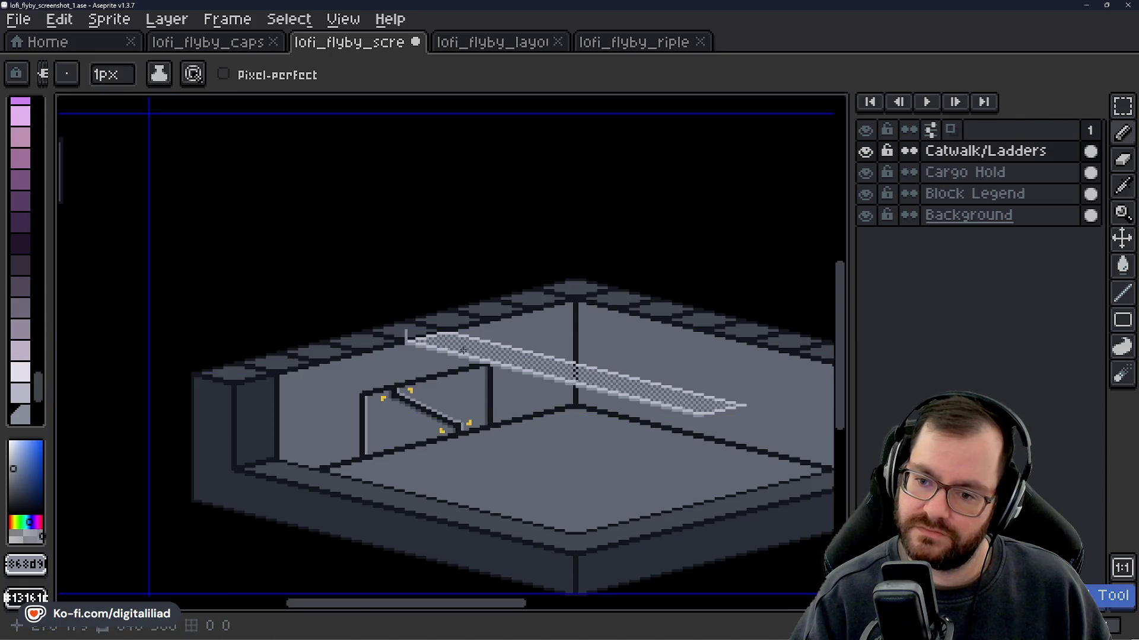
- Pick a darker grey from the palette for shading the catwalk's checkers
{"action": "scroll", "coordinate": [445, 336], "scroll_direction": "up", "scroll_amount": 3}
{"action": "scroll", "coordinate": [20, 387], "scroll_direction": "down", "scroll_amount": 3}
{"action": "left_click", "coordinate": [20, 321]}
{"action": "scroll", "coordinate": [392, 350], "scroll_direction": "up", "scroll_amount": 1}
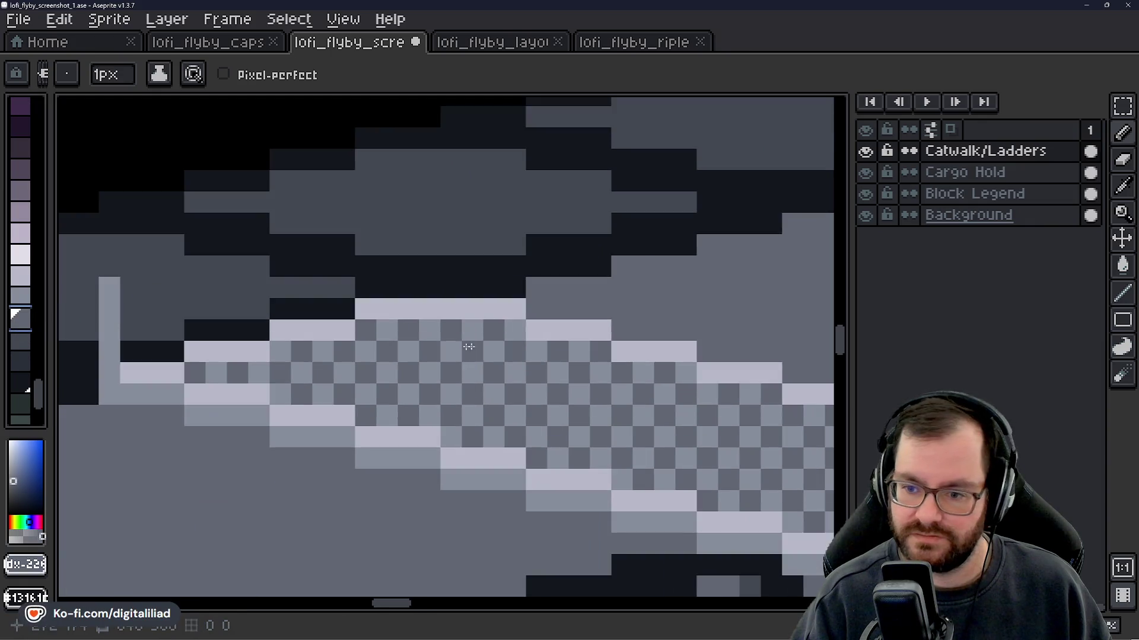
{"action": "left_click", "coordinate": [24, 341]}
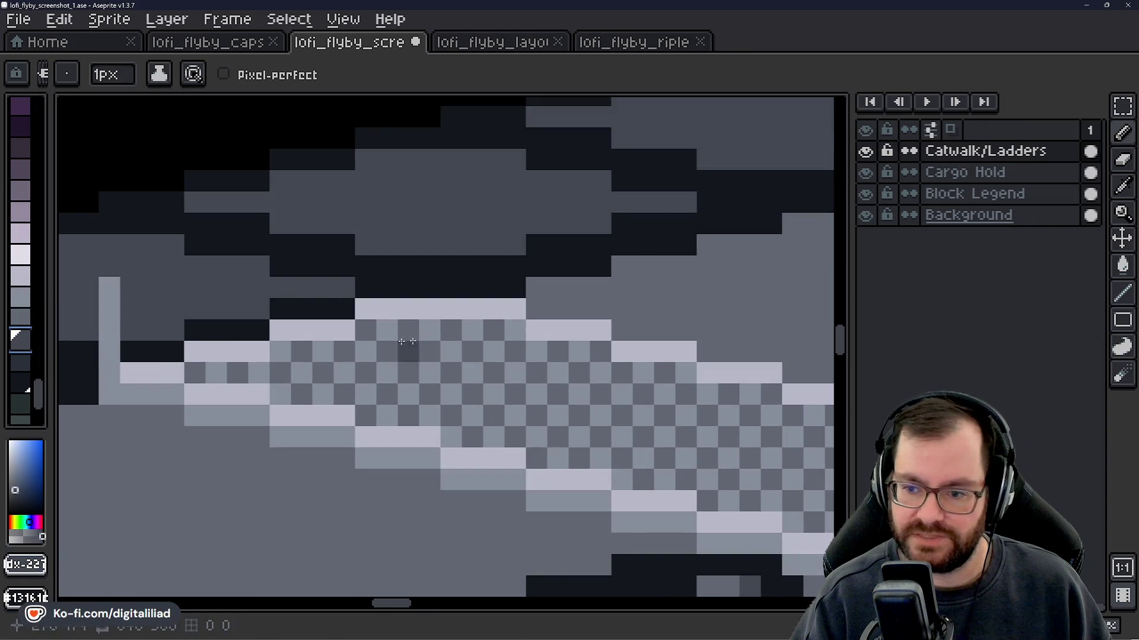
- Darken a series of checker squares along the catwalk's back edge
{"action": "left_click", "coordinate": [450, 330]}
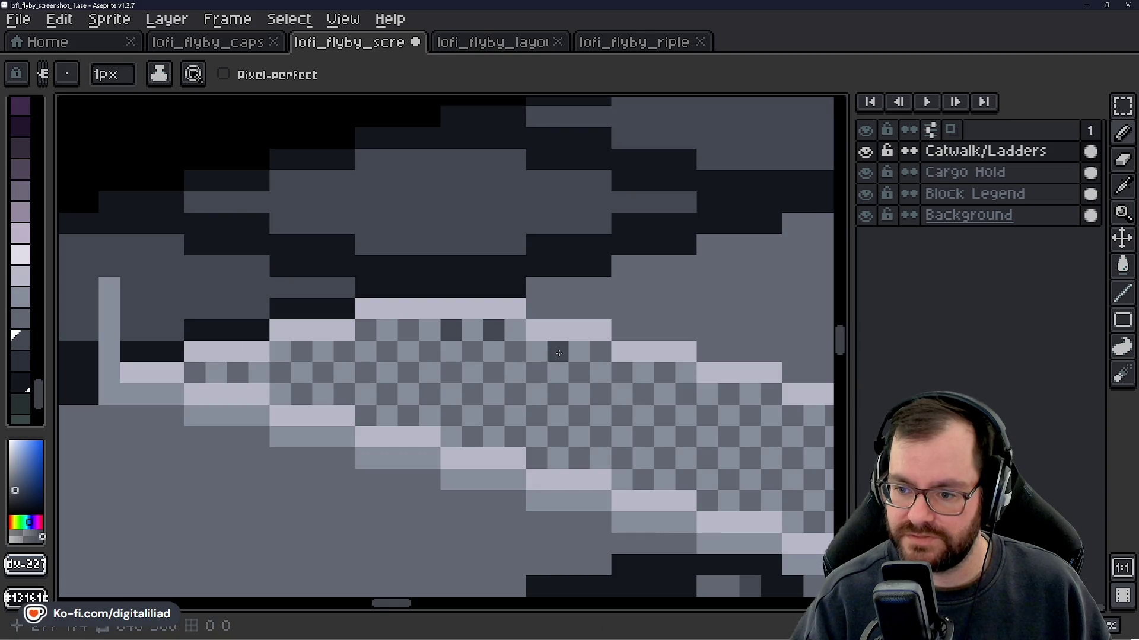
{"action": "key", "text": "ctrl+space"}
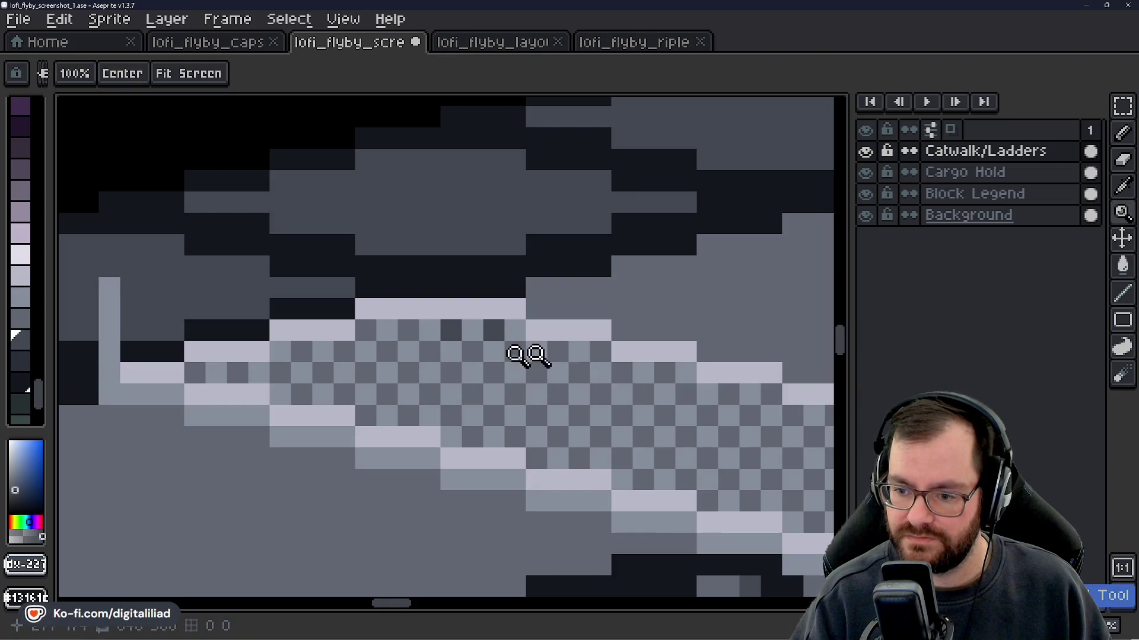
{"action": "left_click", "coordinate": [601, 355]}
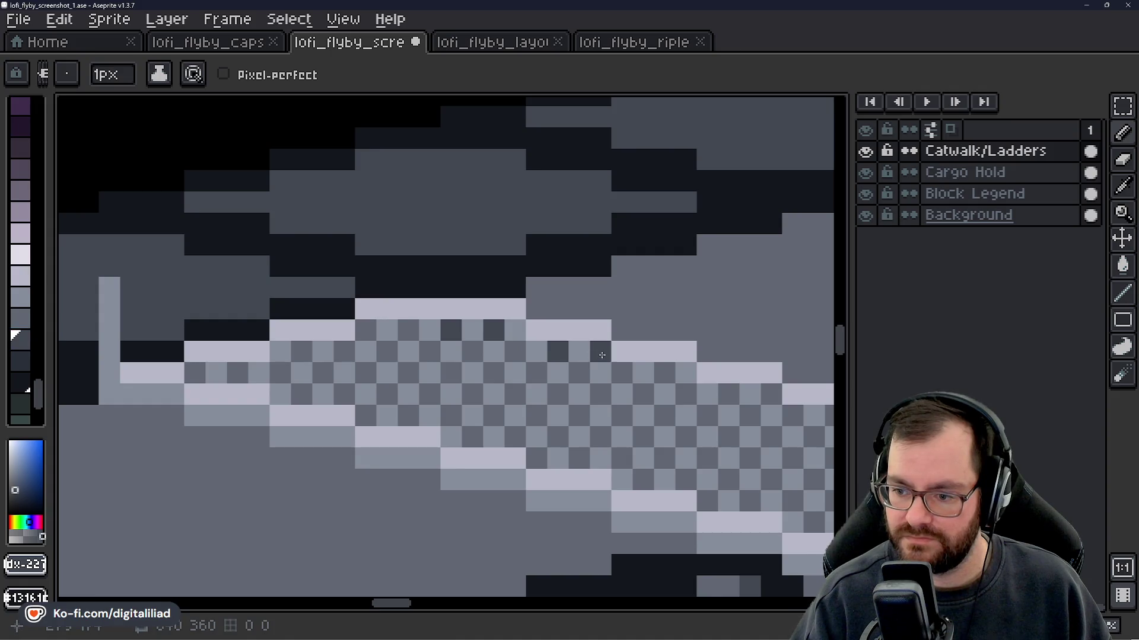
{"action": "left_click", "coordinate": [622, 373]}
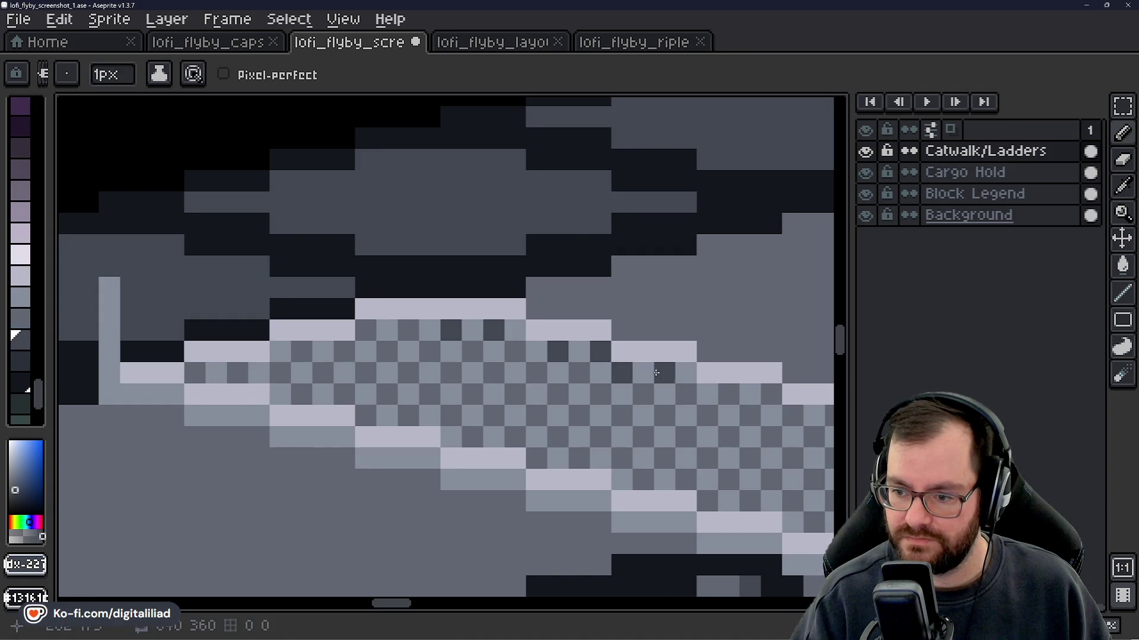
{"action": "left_click_drag", "start_coordinate": [575, 401], "coordinate": [213, 317]}
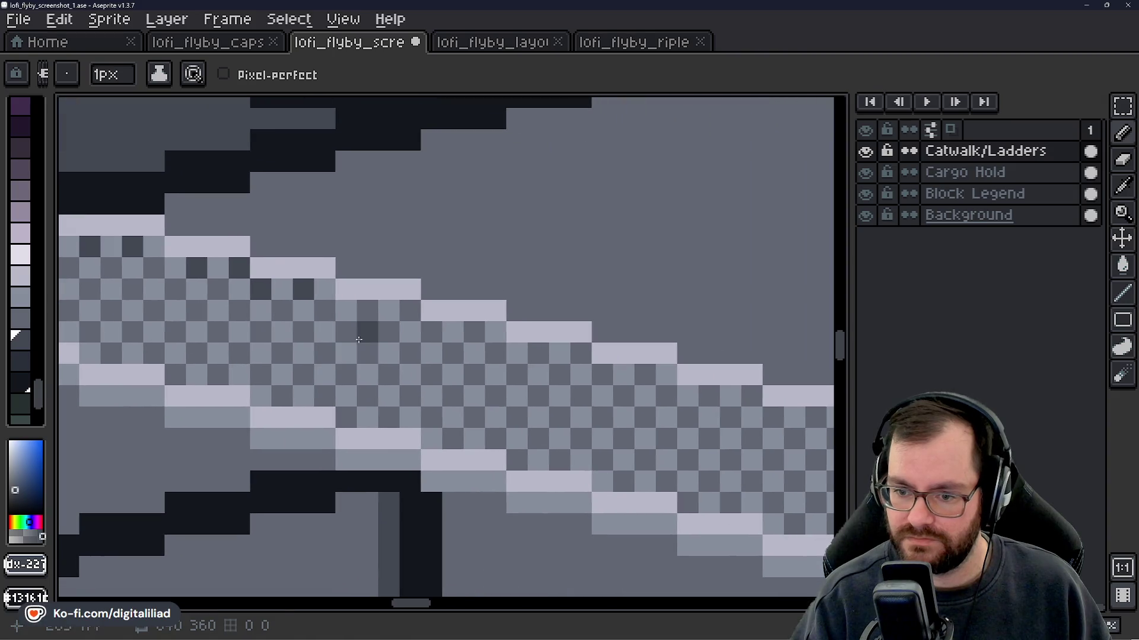
{"action": "left_click", "coordinate": [431, 331]}
{"action": "left_click", "coordinate": [474, 331]}
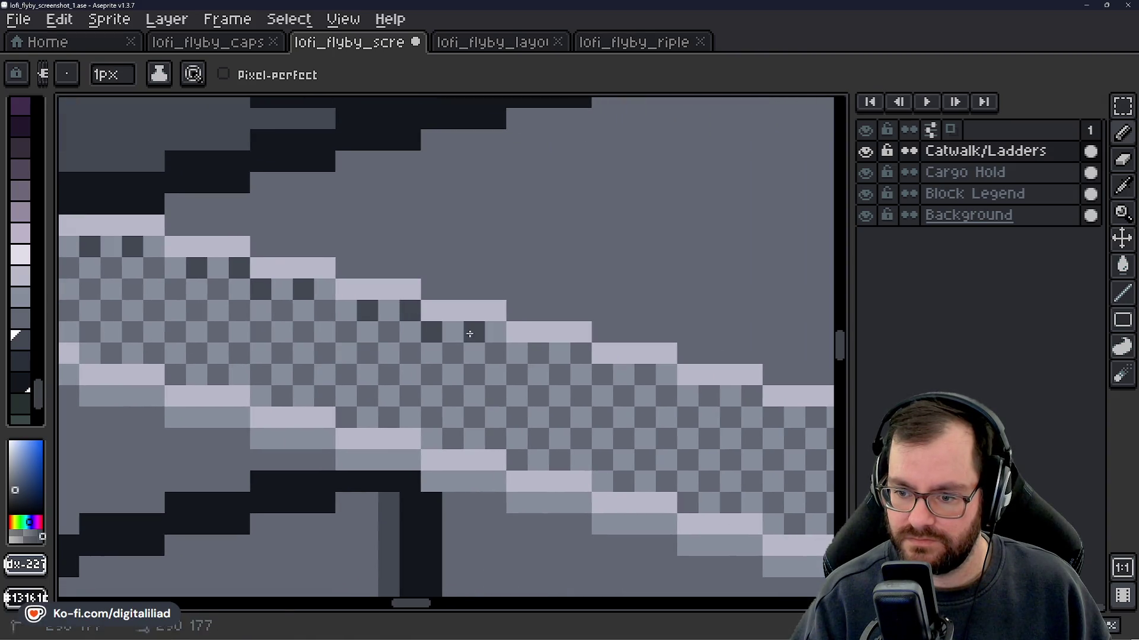
{"action": "left_click", "coordinate": [537, 352]}
{"action": "left_click_drag", "start_coordinate": [602, 437], "coordinate": [285, 382]}
{"action": "left_click", "coordinate": [285, 319]}
{"action": "left_click", "coordinate": [328, 319]}
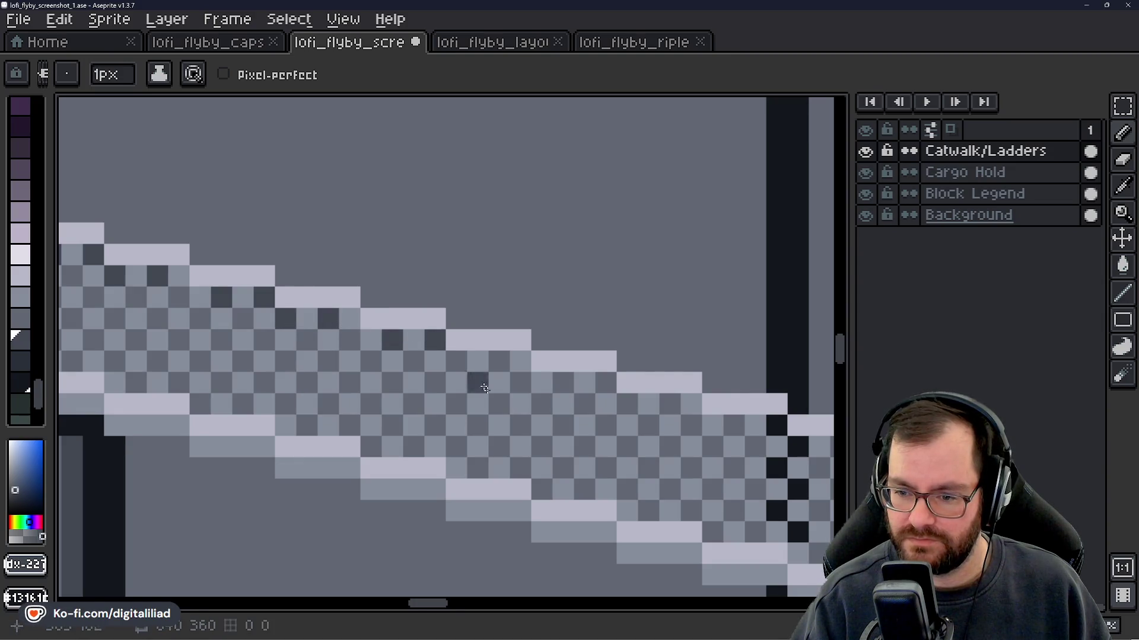
- Follow the catwalk further along and add more dark dither pixels on its back edge
{"action": "left_click_drag", "start_coordinate": [478, 383], "coordinate": [298, 341]}
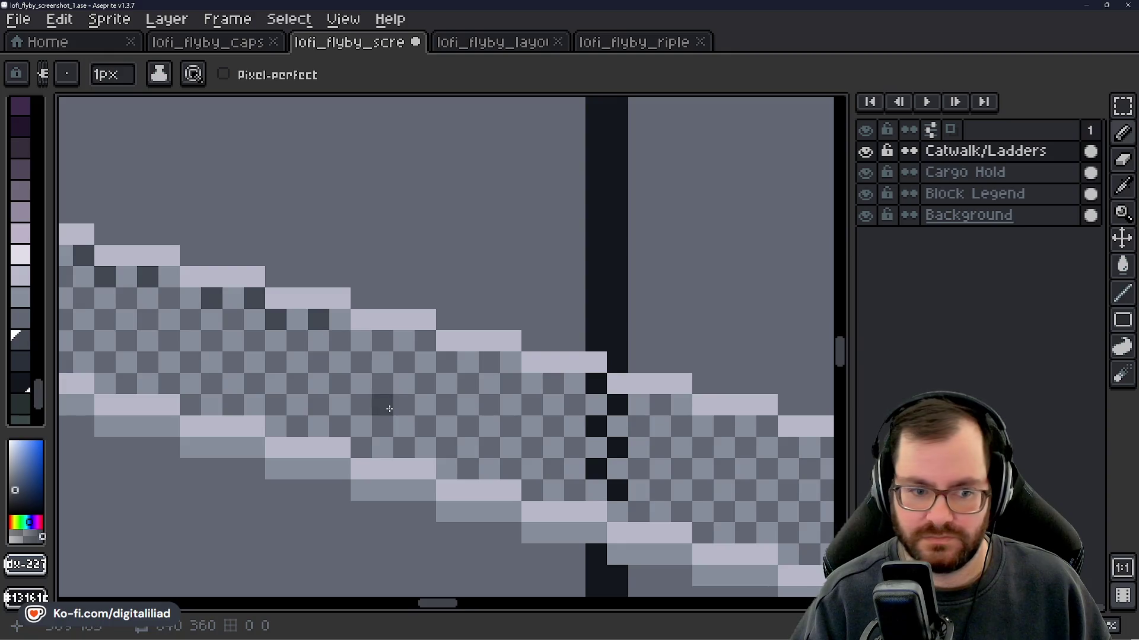
{"action": "left_click_drag", "start_coordinate": [389, 409], "coordinate": [347, 383]}
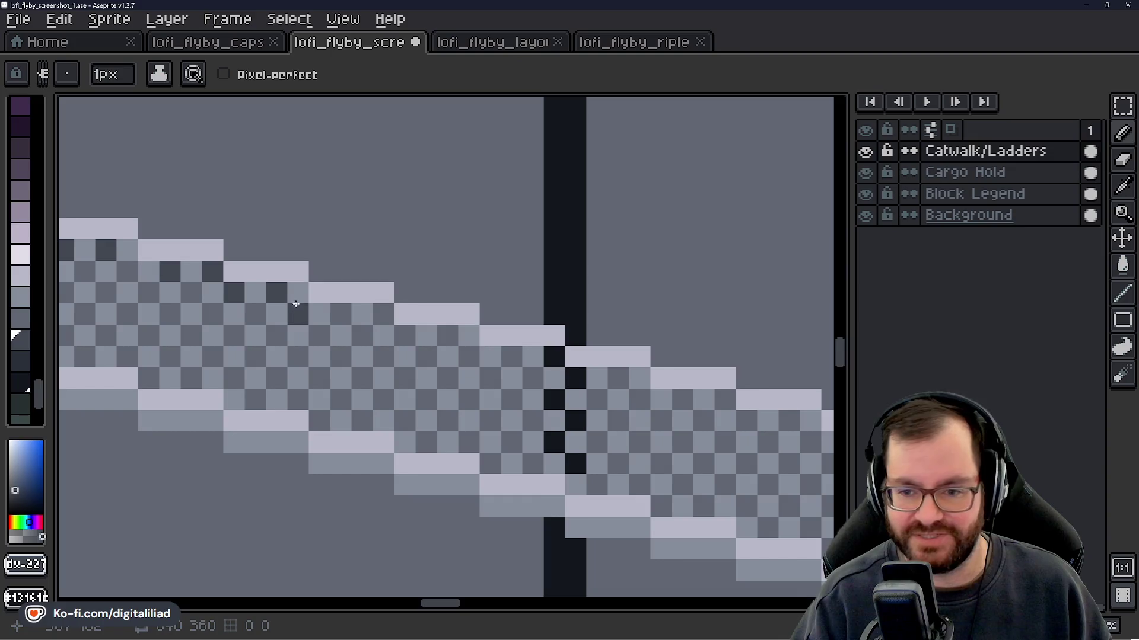
{"action": "left_click_drag", "start_coordinate": [386, 327], "coordinate": [338, 332]}
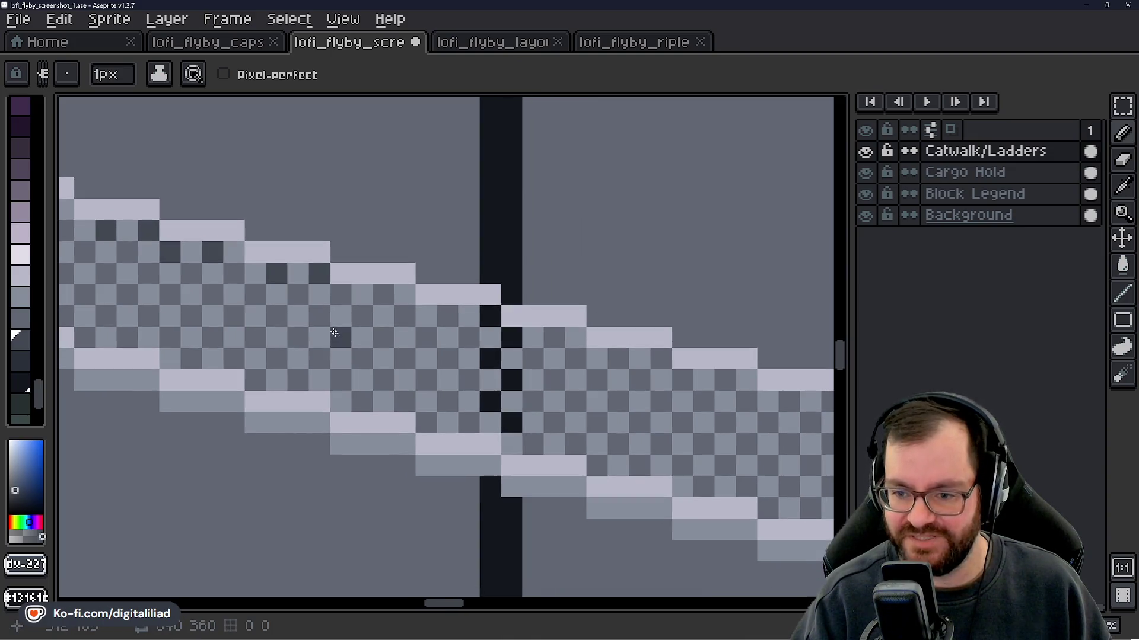
{"action": "left_click_drag", "start_coordinate": [402, 350], "coordinate": [309, 336]}
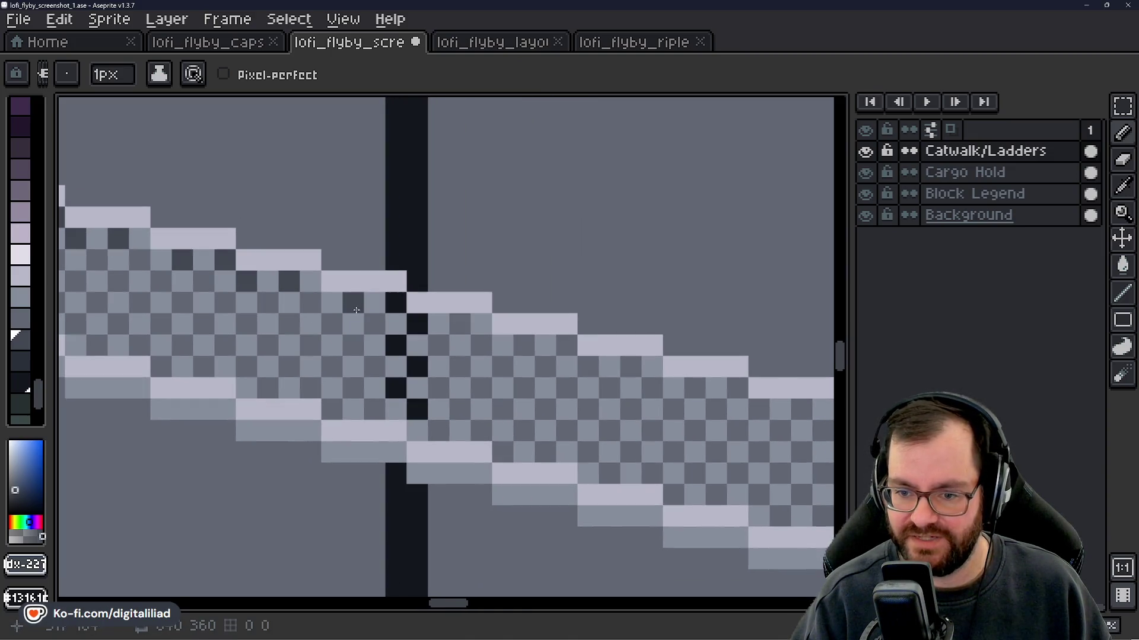
{"action": "left_click_drag", "start_coordinate": [409, 392], "coordinate": [265, 344]}
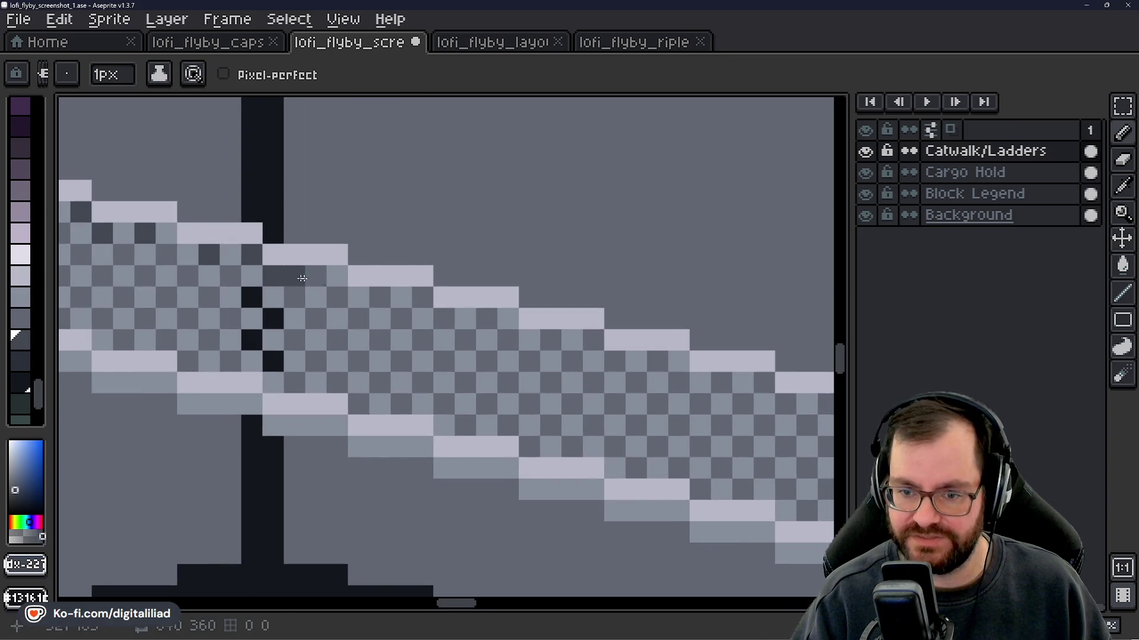
{"action": "mouse_move", "coordinate": [441, 361]}
{"action": "left_mouse_down"}
{"action": "mouse_move", "coordinate": [178, 332]}
{"action": "mouse_move", "coordinate": [225, 315]}
{"action": "left_mouse_up"}
{"action": "left_click", "coordinate": [270, 274]}
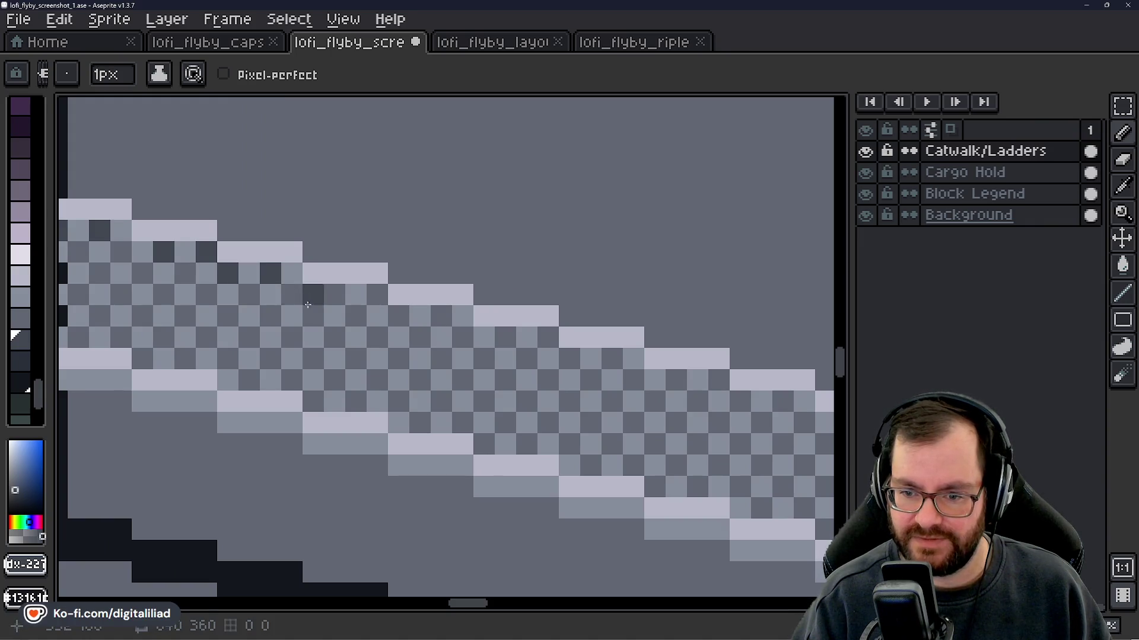
{"action": "left_click", "coordinate": [335, 294]}
{"action": "left_click", "coordinate": [377, 295]}
{"action": "mouse_move", "coordinate": [407, 372]}
{"action": "left_mouse_down"}
{"action": "mouse_move", "coordinate": [342, 362]}
{"action": "mouse_move", "coordinate": [353, 376]}
{"action": "mouse_move", "coordinate": [340, 363]}
{"action": "mouse_move", "coordinate": [355, 369]}
{"action": "mouse_move", "coordinate": [361, 356]}
{"action": "left_mouse_up"}
{"action": "left_click", "coordinate": [365, 308]}
- Fix the misplaced dither pixels and extend the dark row toward the catwalk's tapered tip
{"action": "key", "text": "ctrl+z"}
{"action": "key", "text": "ctrl+z"}
{"action": "left_click", "coordinate": [345, 305]}
{"action": "left_click", "coordinate": [364, 312]}
{"action": "left_click", "coordinate": [385, 334]}
{"action": "left_click", "coordinate": [428, 333]}
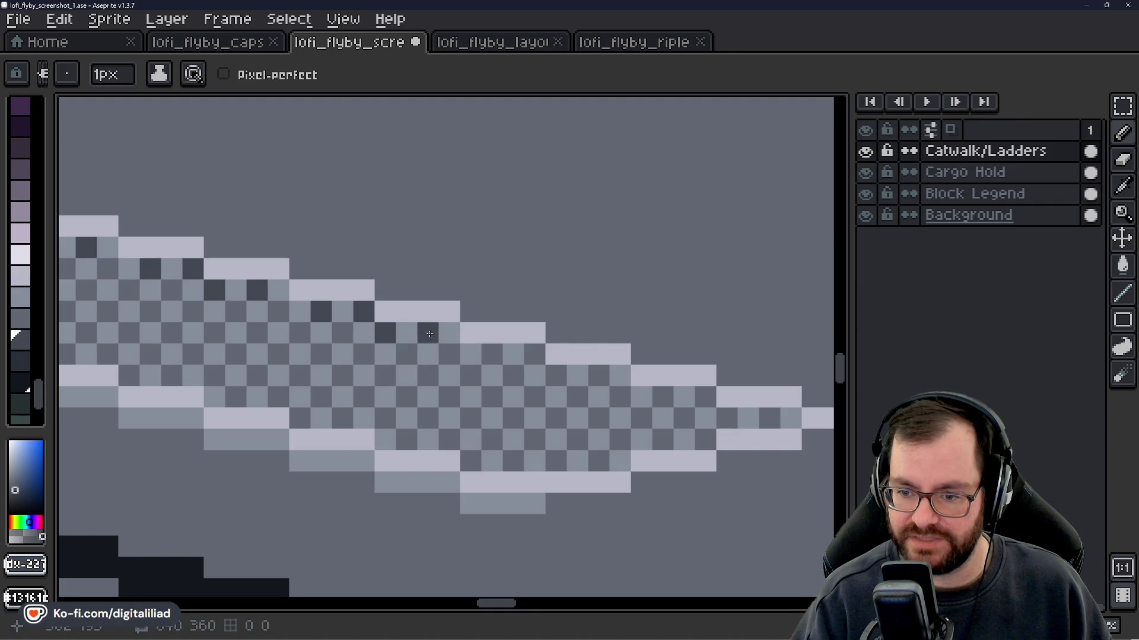
{"action": "left_click_drag", "start_coordinate": [410, 397], "coordinate": [339, 435]}
{"action": "key", "text": "ctrl+z"}
{"action": "key", "text": "ctrl+z"}
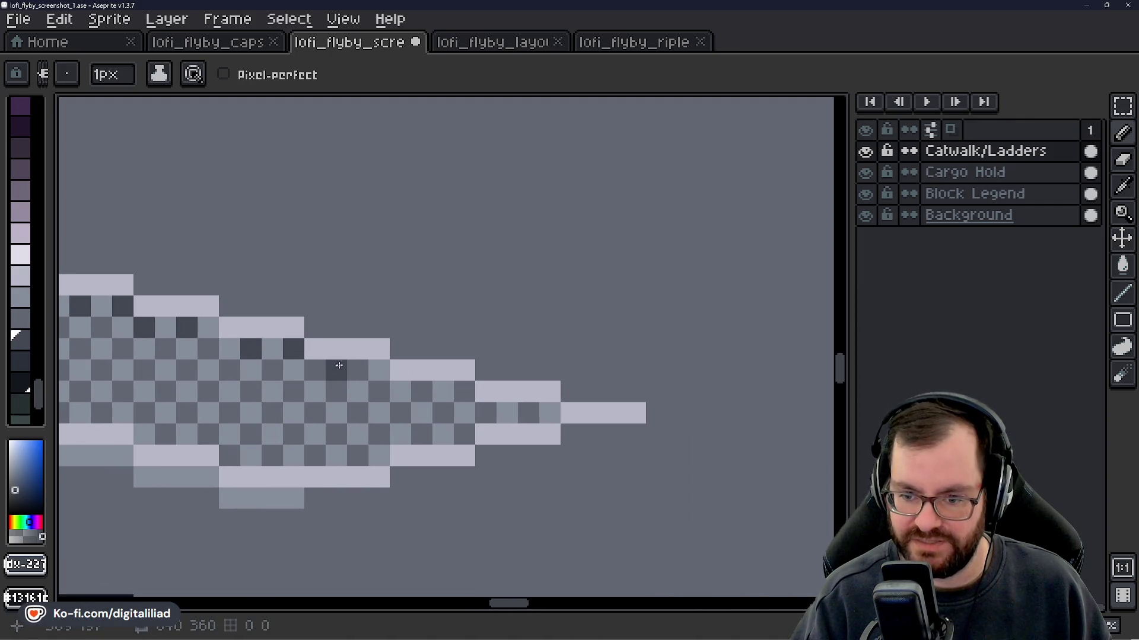
{"action": "left_click", "coordinate": [315, 370]}
{"action": "left_click", "coordinate": [357, 370]}
{"action": "left_click", "coordinate": [422, 391]}
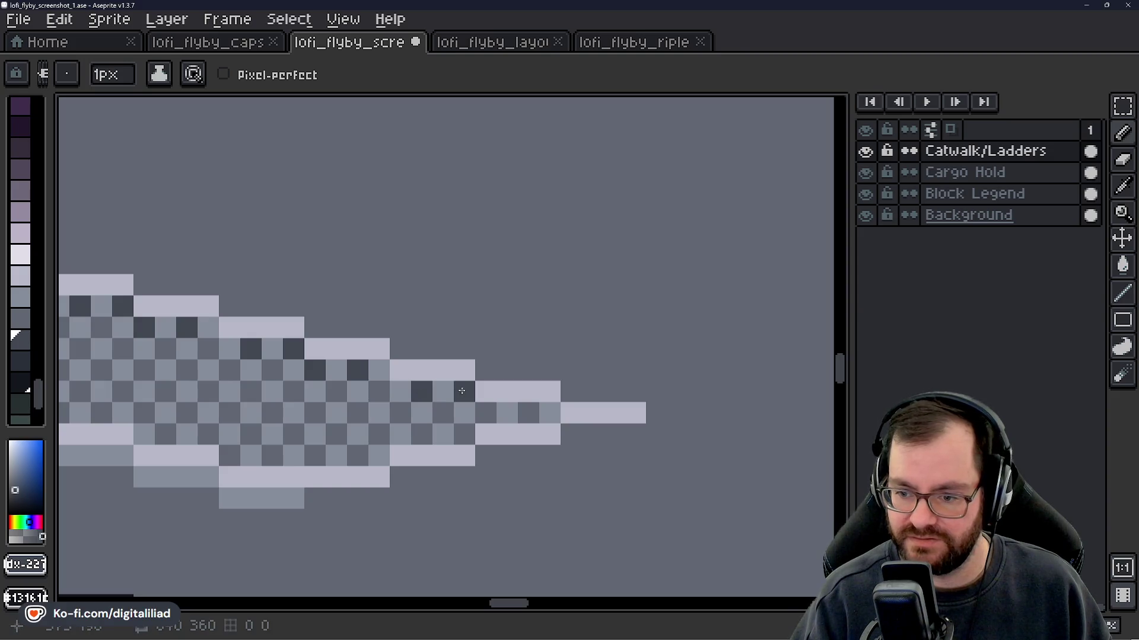
- Zoom and pan to frame the catwalk's pointed right end and its underside
{"action": "scroll", "coordinate": [505, 395], "scroll_direction": "down", "scroll_amount": 5}
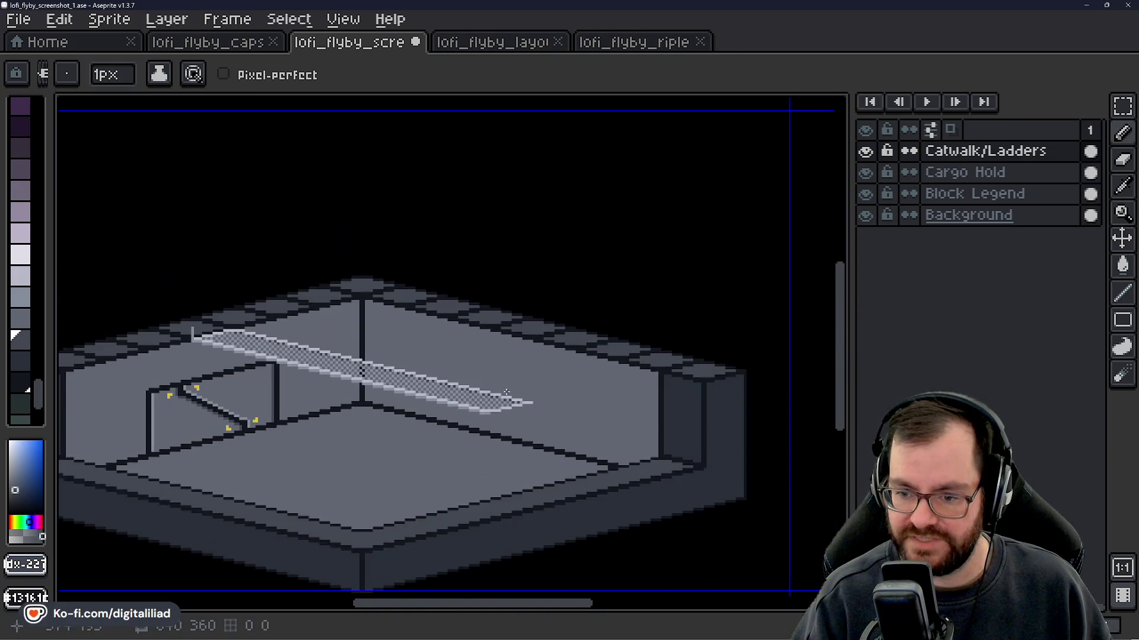
{"action": "scroll", "coordinate": [382, 385], "scroll_direction": "down", "scroll_amount": 1}
{"action": "scroll", "coordinate": [356, 367], "scroll_direction": "up", "scroll_amount": 3}
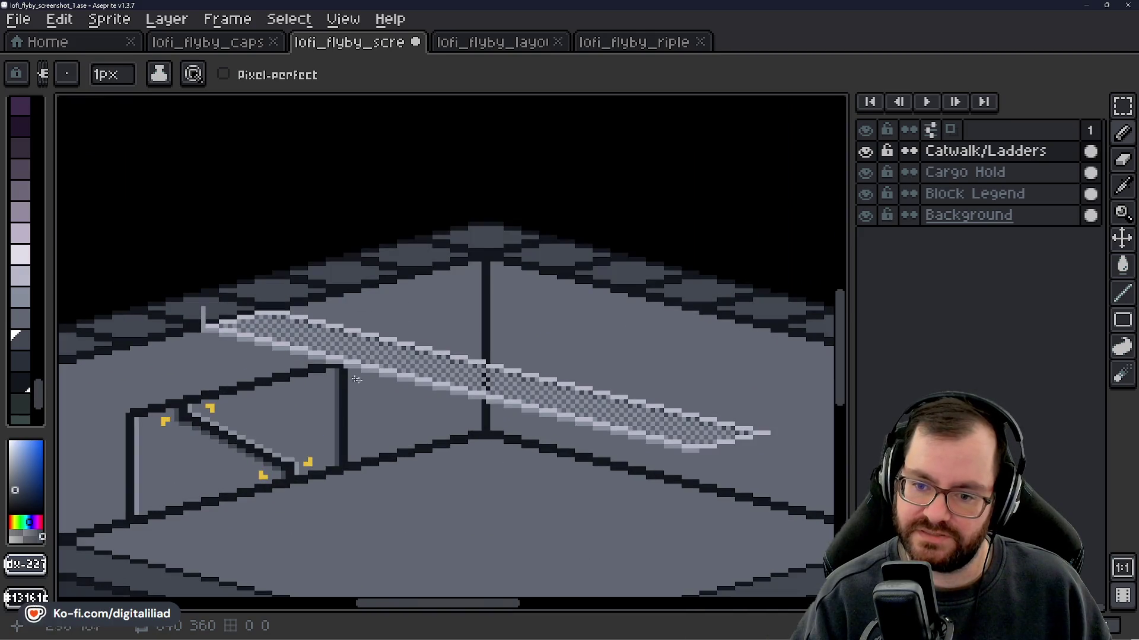
{"action": "mouse_move", "coordinate": [541, 432]}
{"action": "left_mouse_down"}
{"action": "mouse_move", "coordinate": [435, 389]}
{"action": "mouse_move", "coordinate": [373, 387]}
{"action": "mouse_move", "coordinate": [488, 402]}
{"action": "mouse_move", "coordinate": [548, 375]}
{"action": "mouse_move", "coordinate": [635, 369]}
{"action": "mouse_move", "coordinate": [713, 345]}
{"action": "left_mouse_up"}
{"action": "scroll", "coordinate": [521, 381], "scroll_direction": "up", "scroll_amount": 3}
{"action": "scroll", "coordinate": [522, 381], "scroll_direction": "up", "scroll_amount": 1}
{"action": "scroll", "coordinate": [484, 392], "scroll_direction": "up", "scroll_amount": 1}
{"action": "left_click_drag", "start_coordinate": [690, 386], "coordinate": [610, 368]}
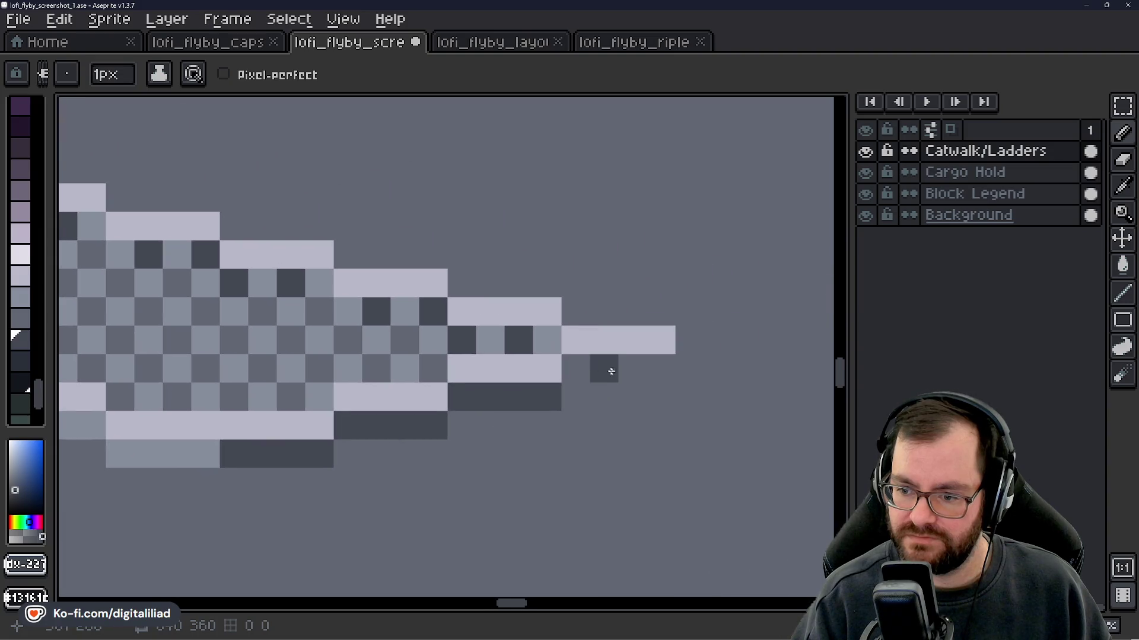
{"action": "scroll", "coordinate": [617, 353], "scroll_direction": "down", "scroll_amount": 4}
{"action": "scroll", "coordinate": [618, 353], "scroll_direction": "down", "scroll_amount": 4}
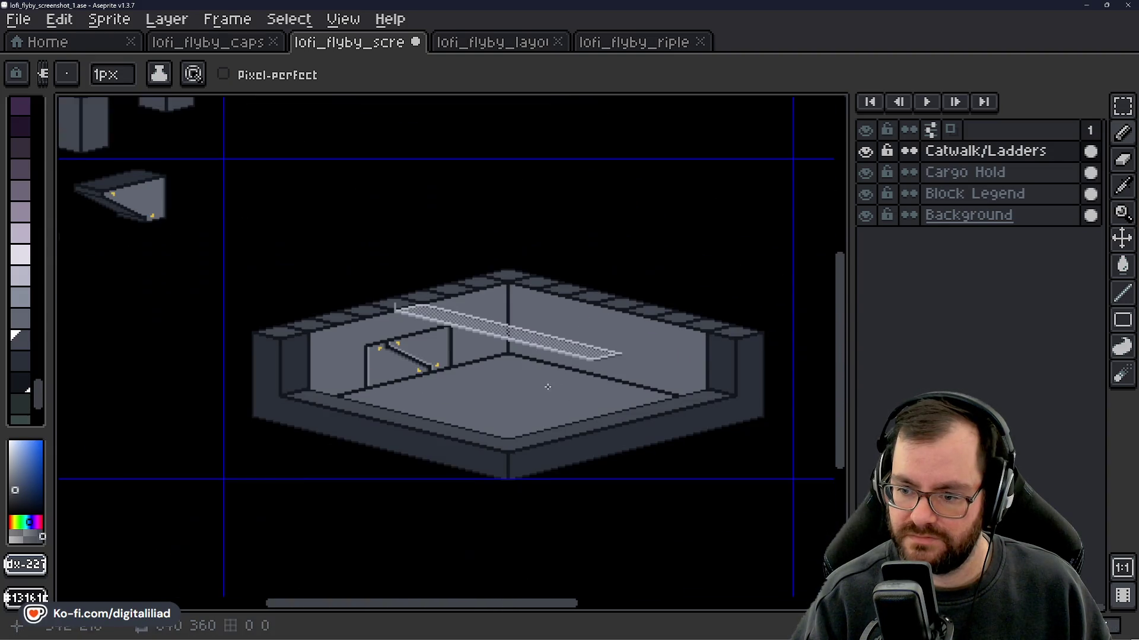
{"action": "scroll", "coordinate": [533, 391], "scroll_direction": "up", "scroll_amount": 3}
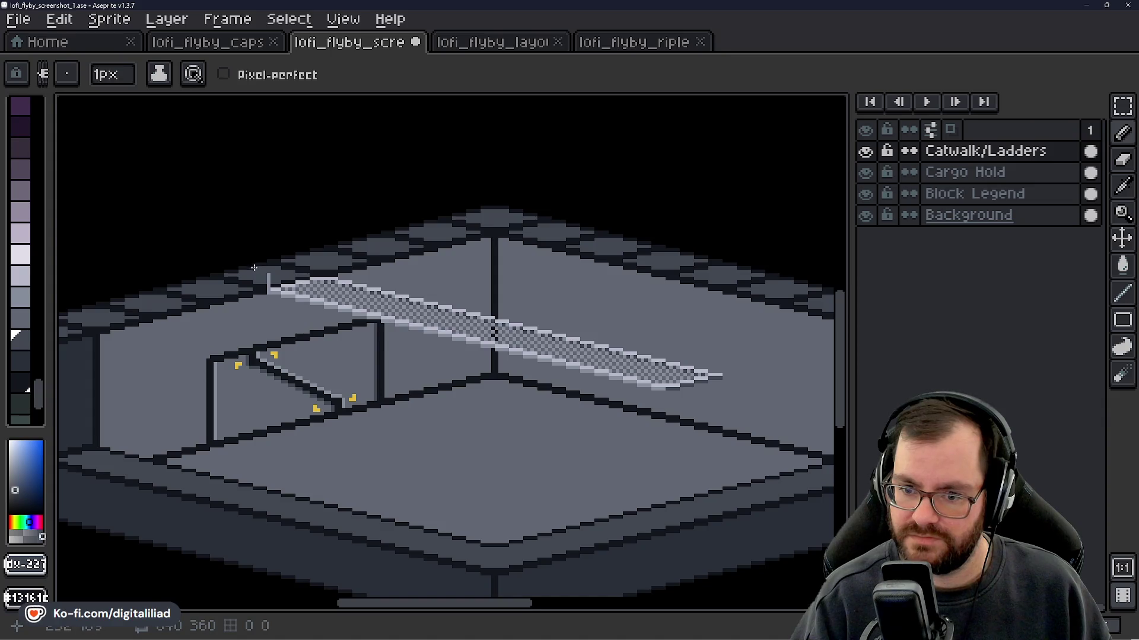
{"action": "scroll", "coordinate": [264, 270], "scroll_direction": "up", "scroll_amount": 2}
{"action": "scroll", "coordinate": [279, 277], "scroll_direction": "up", "scroll_amount": 2}
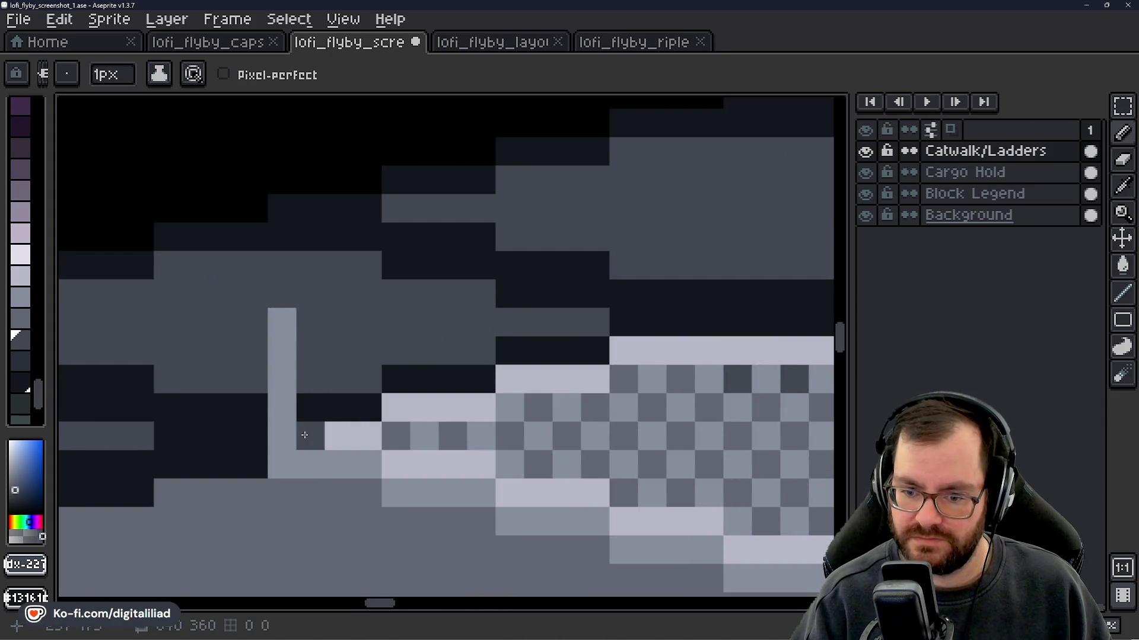
{"action": "scroll", "coordinate": [338, 350], "scroll_direction": "down", "scroll_amount": 1}
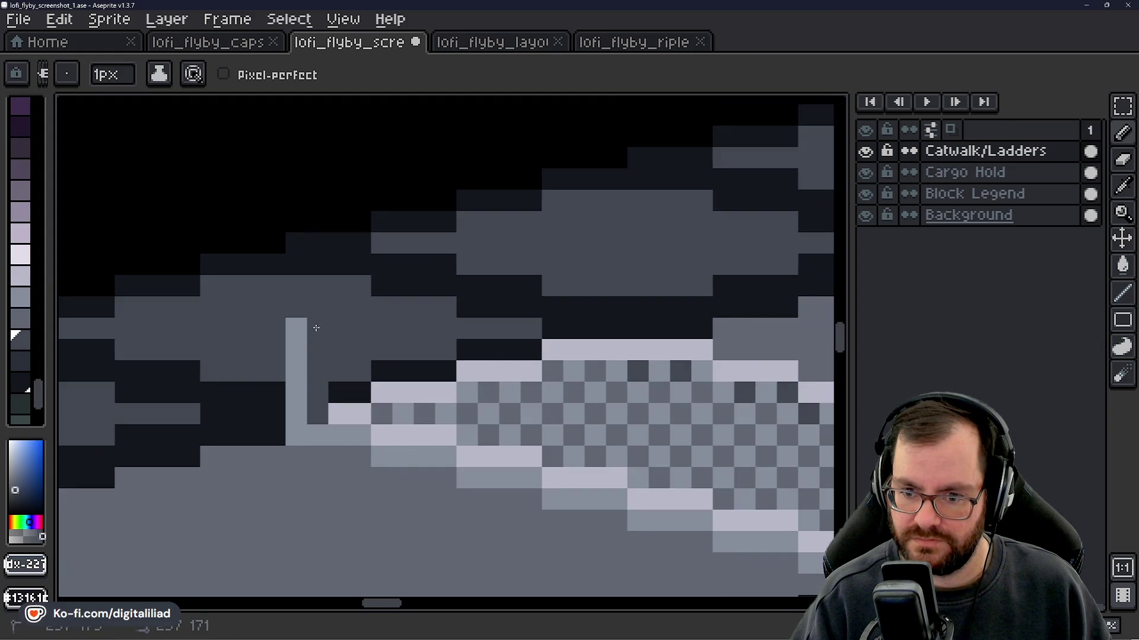
{"action": "scroll", "coordinate": [316, 328], "scroll_direction": "down", "scroll_amount": 2}
{"action": "scroll", "coordinate": [361, 323], "scroll_direction": "up", "scroll_amount": 3}
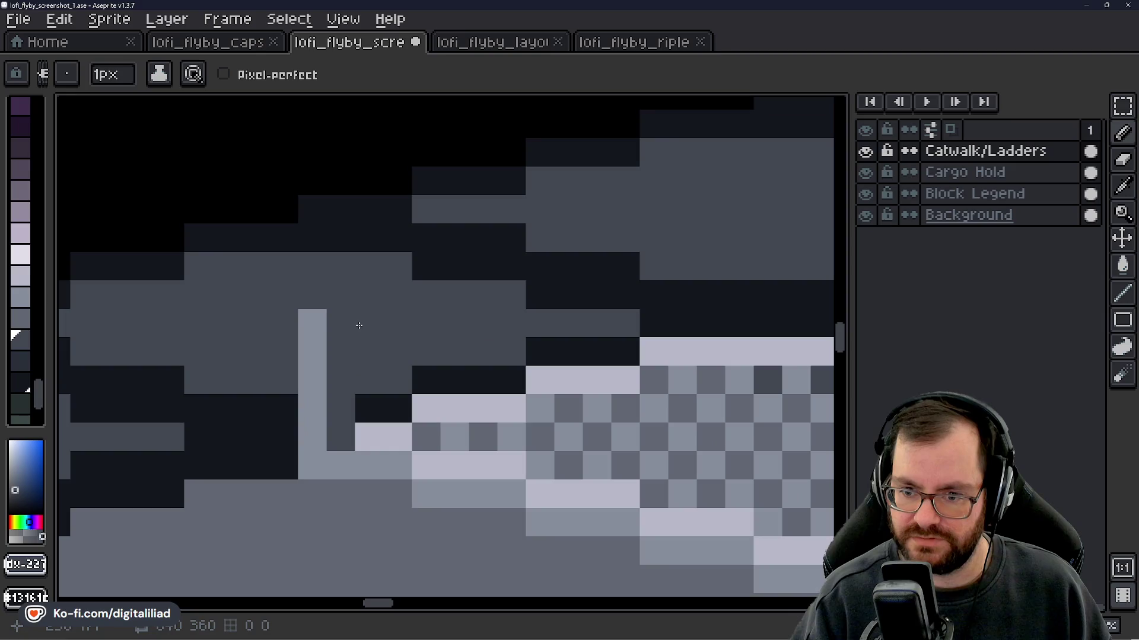
{"action": "scroll", "coordinate": [385, 325], "scroll_direction": "down", "scroll_amount": 5}
{"action": "scroll", "coordinate": [413, 327], "scroll_direction": "down", "scroll_amount": 3}
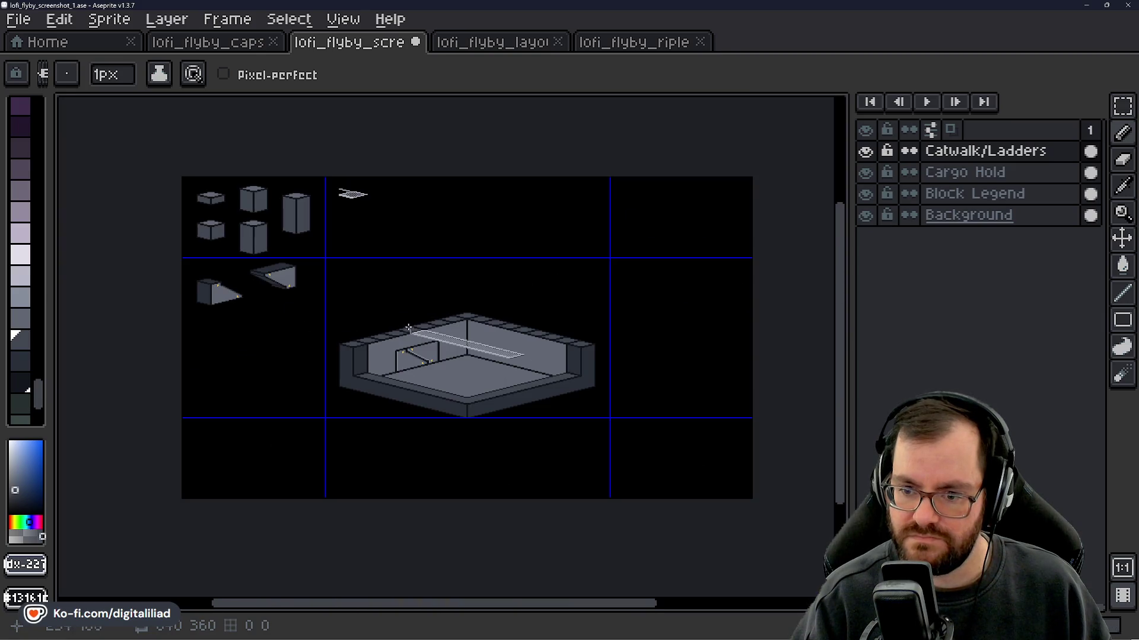
{"action": "scroll", "coordinate": [408, 328], "scroll_direction": "up", "scroll_amount": 4}
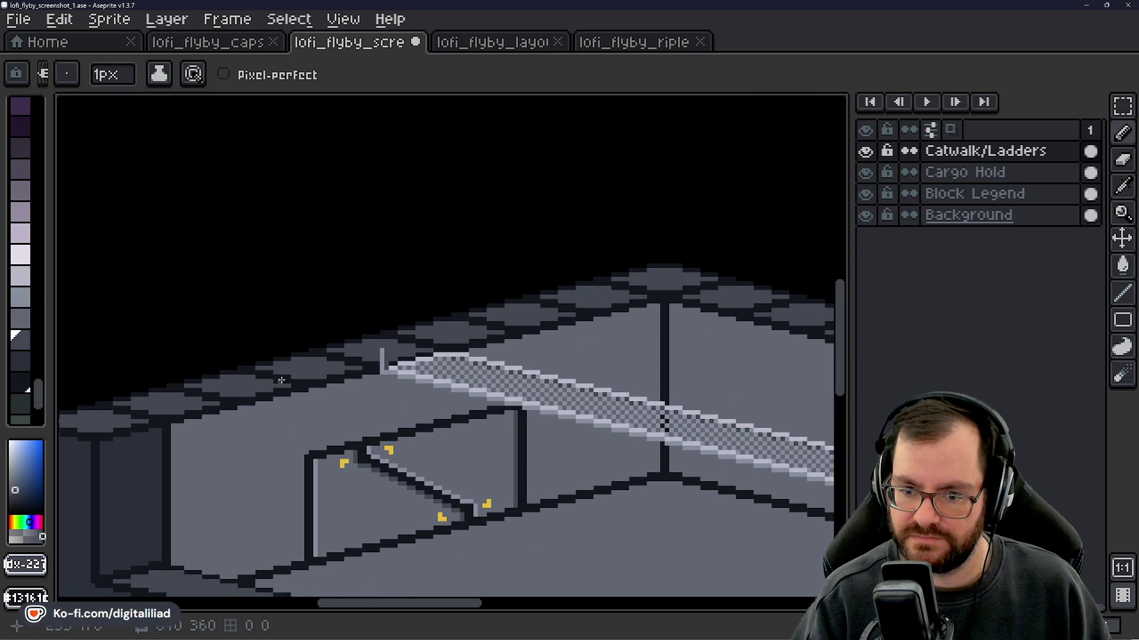
- Choose a grey swatch from the palette as the new drawing colour
{"action": "left_click_drag", "start_coordinate": [281, 380], "coordinate": [453, 332]}
{"action": "scroll", "coordinate": [20, 342], "scroll_direction": "down", "scroll_amount": 3}
{"action": "left_click", "coordinate": [24, 300]}
{"action": "scroll", "coordinate": [260, 367], "scroll_direction": "up", "scroll_amount": 2}
{"action": "scroll", "coordinate": [271, 368], "scroll_direction": "up", "scroll_amount": 2}
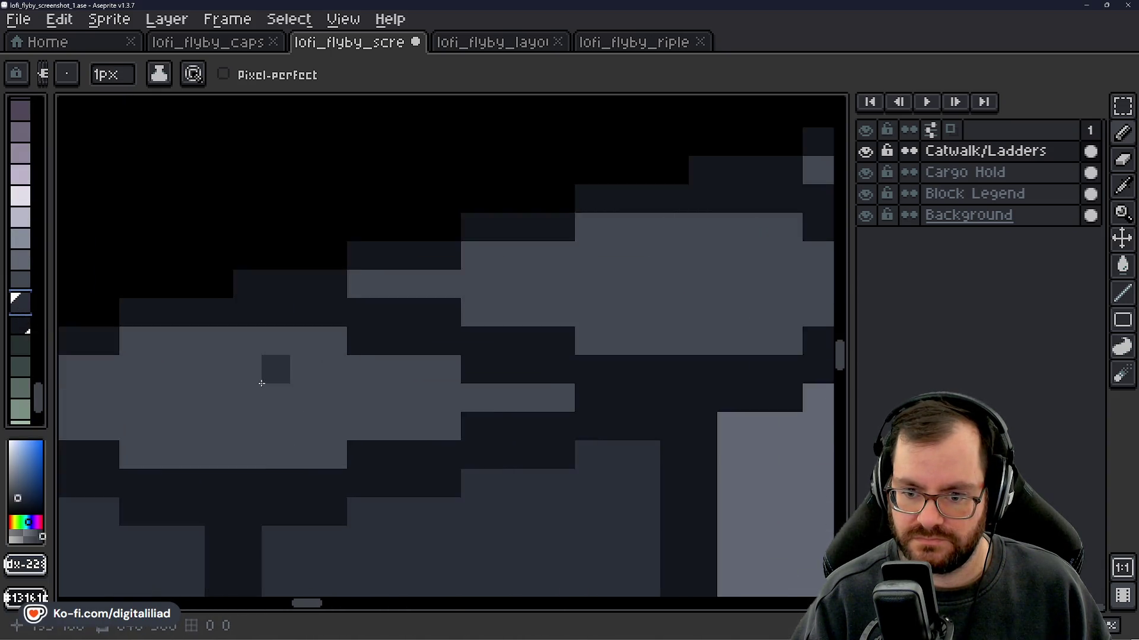
{"action": "scroll", "coordinate": [257, 382], "scroll_direction": "up", "scroll_amount": 1}
{"action": "scroll", "coordinate": [322, 447], "scroll_direction": "down", "scroll_amount": 3}
- Bring the left wall's top into view and make the Cargo Hold layer active
{"action": "left_click_drag", "start_coordinate": [322, 447], "coordinate": [317, 373]}
{"action": "scroll", "coordinate": [316, 372], "scroll_direction": "down", "scroll_amount": 2}
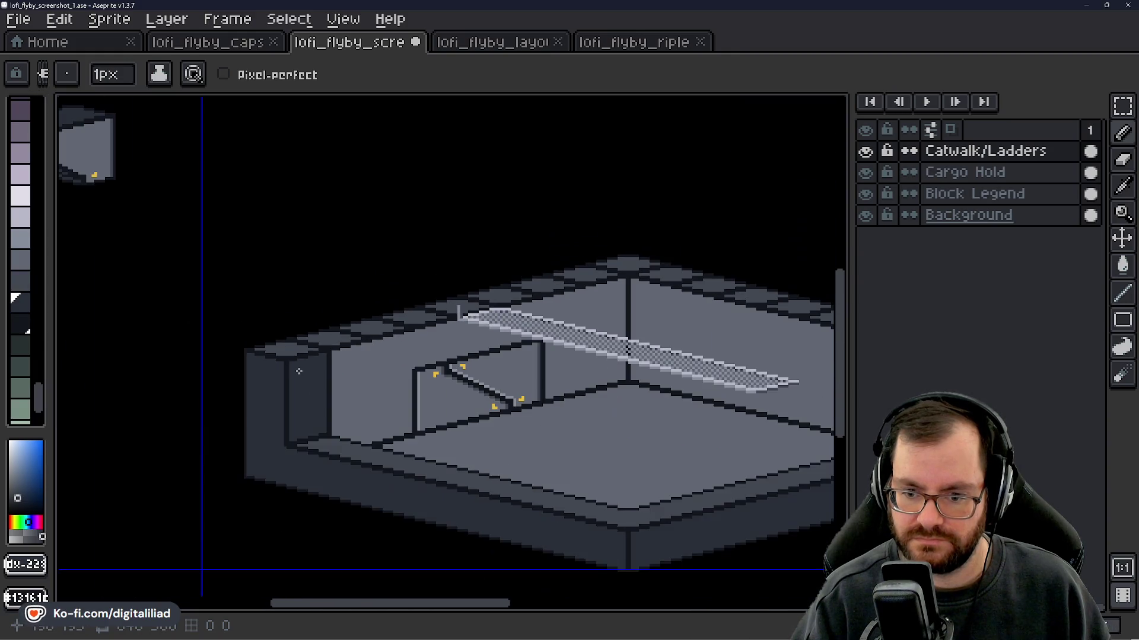
{"action": "mouse_move", "coordinate": [440, 438]}
{"action": "left_mouse_down"}
{"action": "mouse_move", "coordinate": [407, 368]}
{"action": "mouse_move", "coordinate": [373, 338]}
{"action": "mouse_move", "coordinate": [249, 310]}
{"action": "mouse_move", "coordinate": [468, 403]}
{"action": "left_mouse_up"}
{"action": "scroll", "coordinate": [255, 325], "scroll_direction": "up", "scroll_amount": 6}
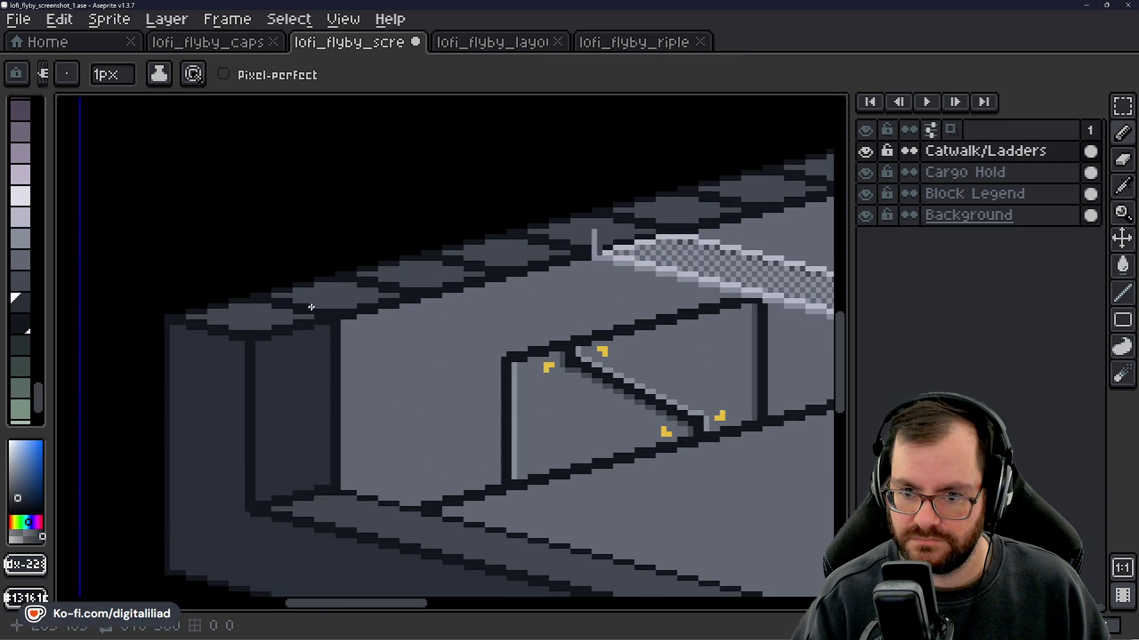
{"action": "scroll", "coordinate": [296, 351], "scroll_direction": "down", "scroll_amount": 2}
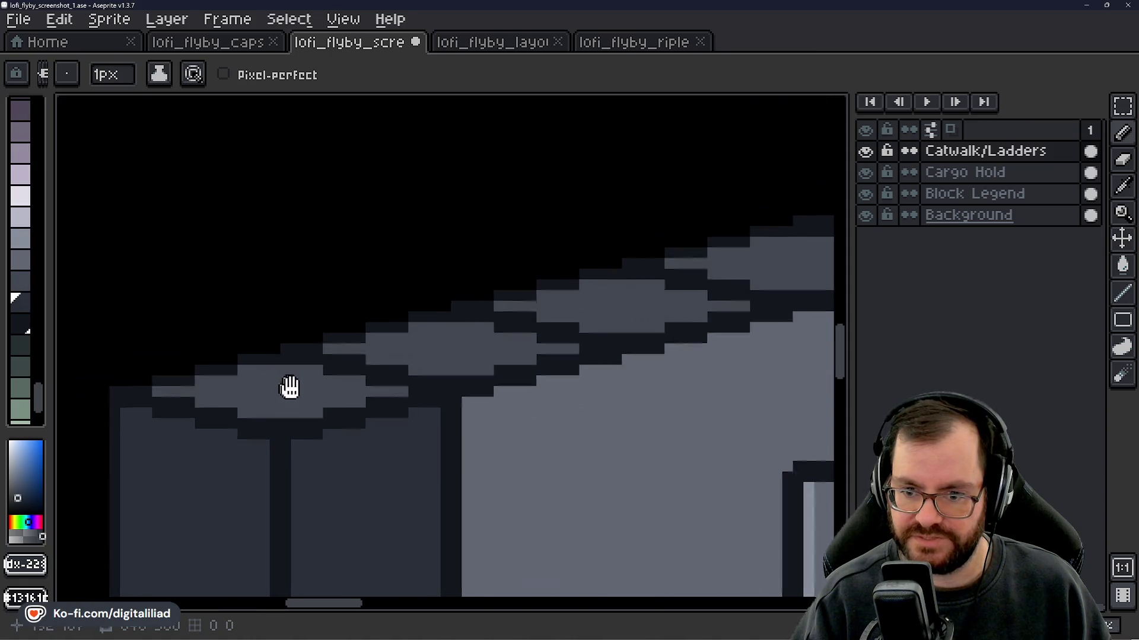
{"action": "left_click_drag", "start_coordinate": [293, 386], "coordinate": [310, 374]}
{"action": "scroll", "coordinate": [310, 374], "scroll_direction": "up", "scroll_amount": 1}
{"action": "left_click", "coordinate": [1006, 178]}
{"action": "scroll", "coordinate": [302, 326], "scroll_direction": "down", "scroll_amount": 3}
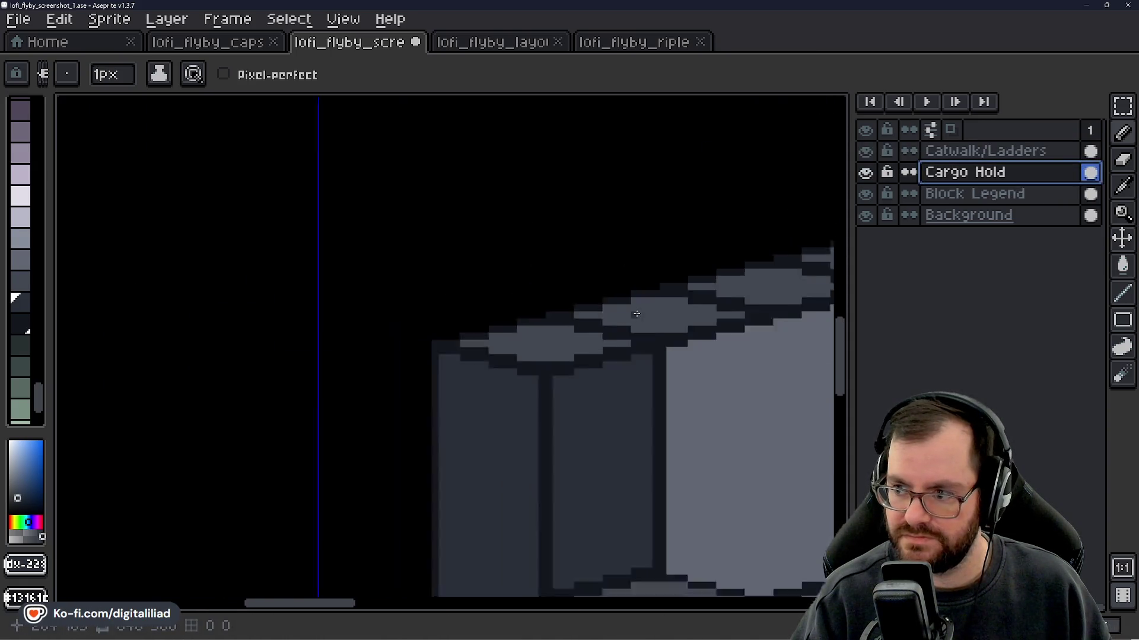
- Hide the Catwalk/Ladders layer and frame the left wall's top edge
{"action": "left_click", "coordinate": [866, 150]}
{"action": "left_click_drag", "start_coordinate": [767, 365], "coordinate": [351, 300]}
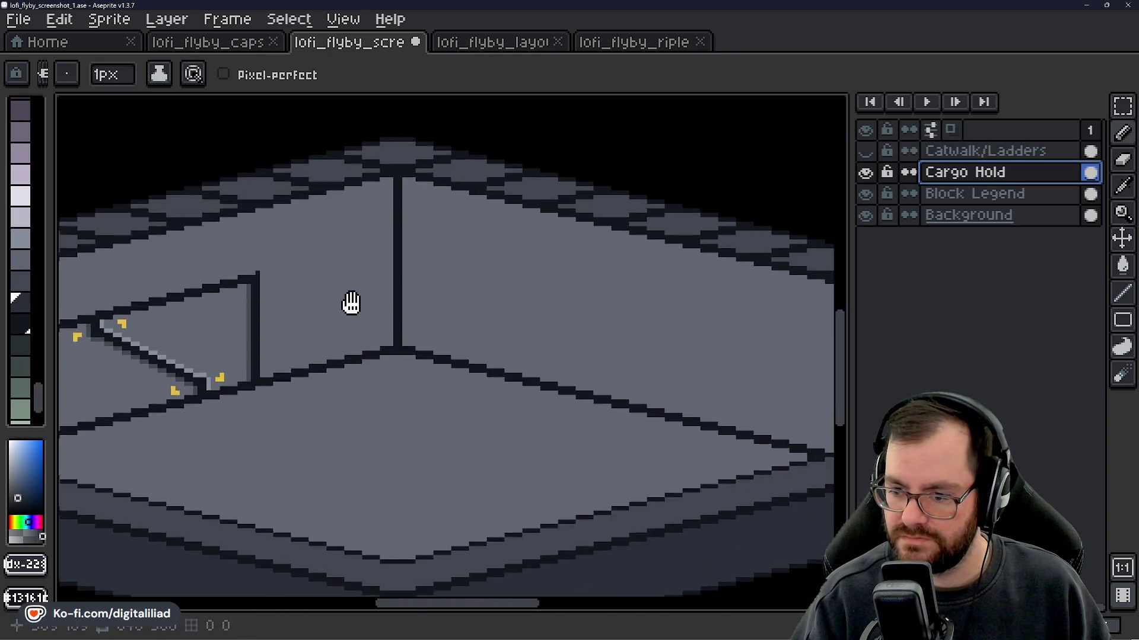
{"action": "scroll", "coordinate": [536, 354], "scroll_direction": "down", "scroll_amount": 2}
{"action": "scroll", "coordinate": [437, 318], "scroll_direction": "up", "scroll_amount": 5}
{"action": "scroll", "coordinate": [437, 318], "scroll_direction": "down", "scroll_amount": 3}
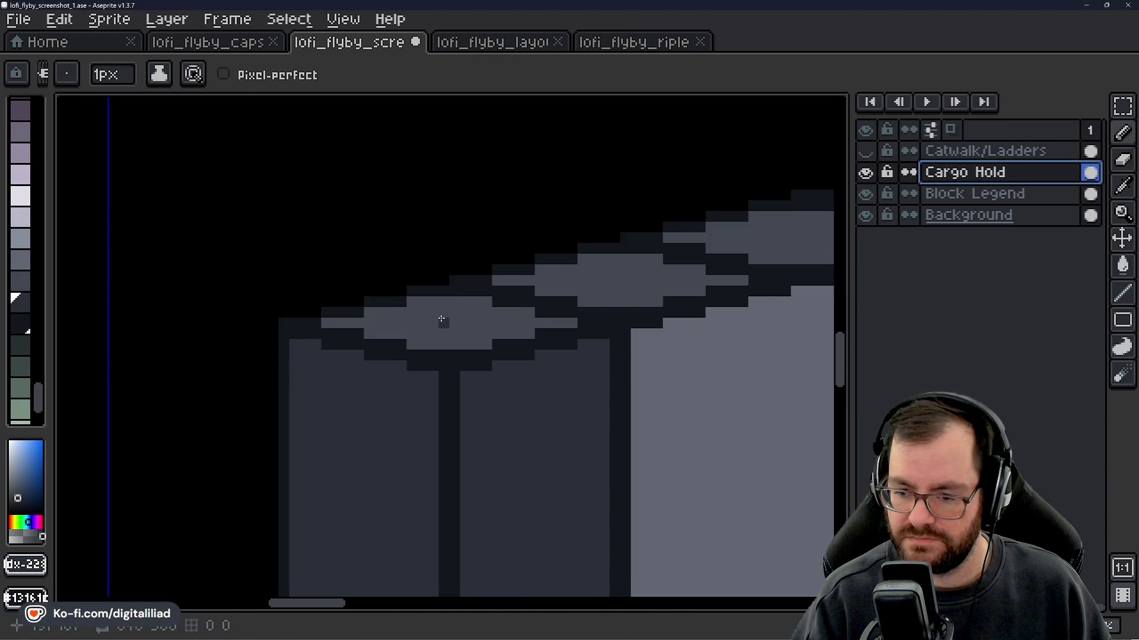
- Paint four wall-top pixels with the sampled light grey, then set the brush size to 2px
{"action": "left_click", "coordinate": [443, 318], "text": "alt"}
{"action": "scroll", "coordinate": [474, 302], "scroll_direction": "up", "scroll_amount": 3}
{"action": "left_click_drag", "start_coordinate": [372, 284], "coordinate": [463, 288]}
{"action": "scroll", "coordinate": [463, 288], "scroll_direction": "down", "scroll_amount": 3}
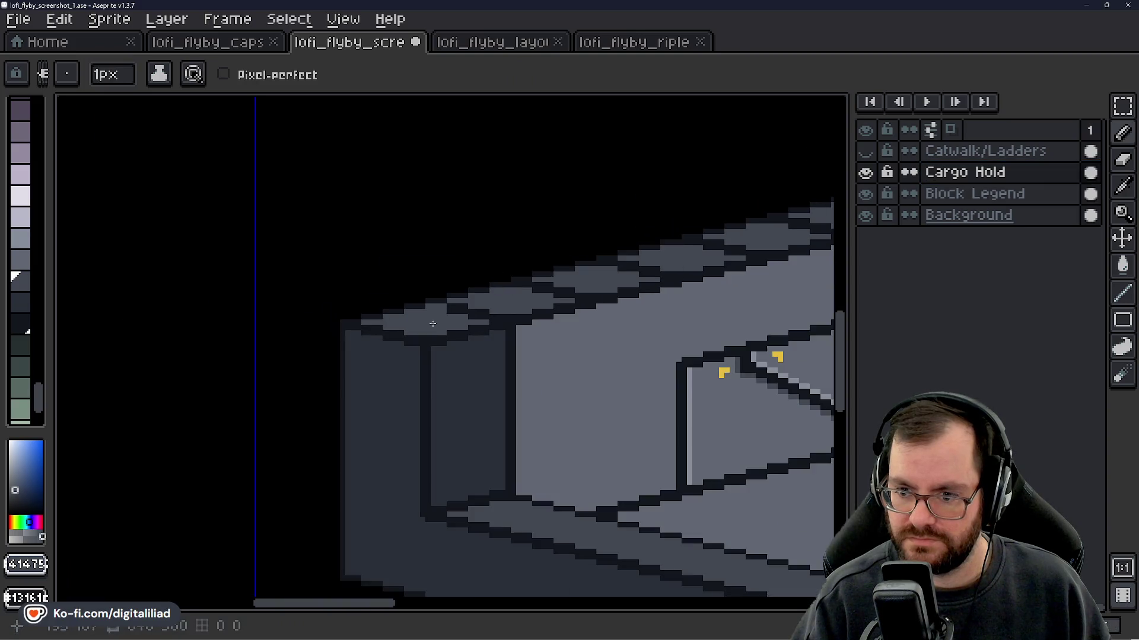
{"action": "scroll", "coordinate": [475, 300], "scroll_direction": "up", "scroll_amount": 3}
{"action": "left_click", "coordinate": [108, 75]}
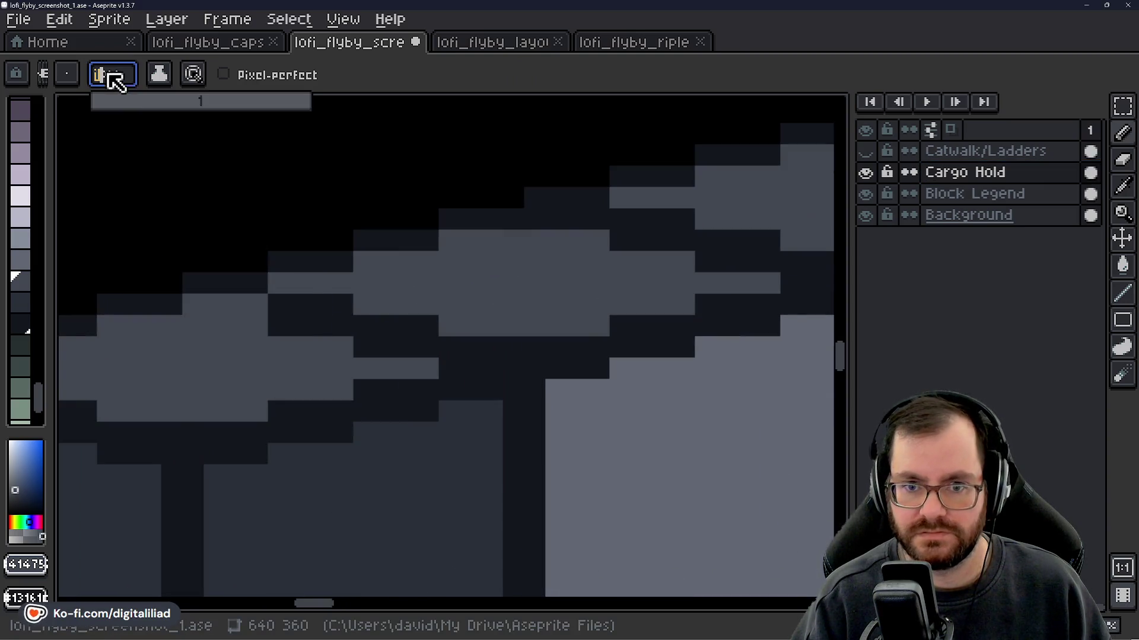
{"action": "left_click", "coordinate": [101, 105]}
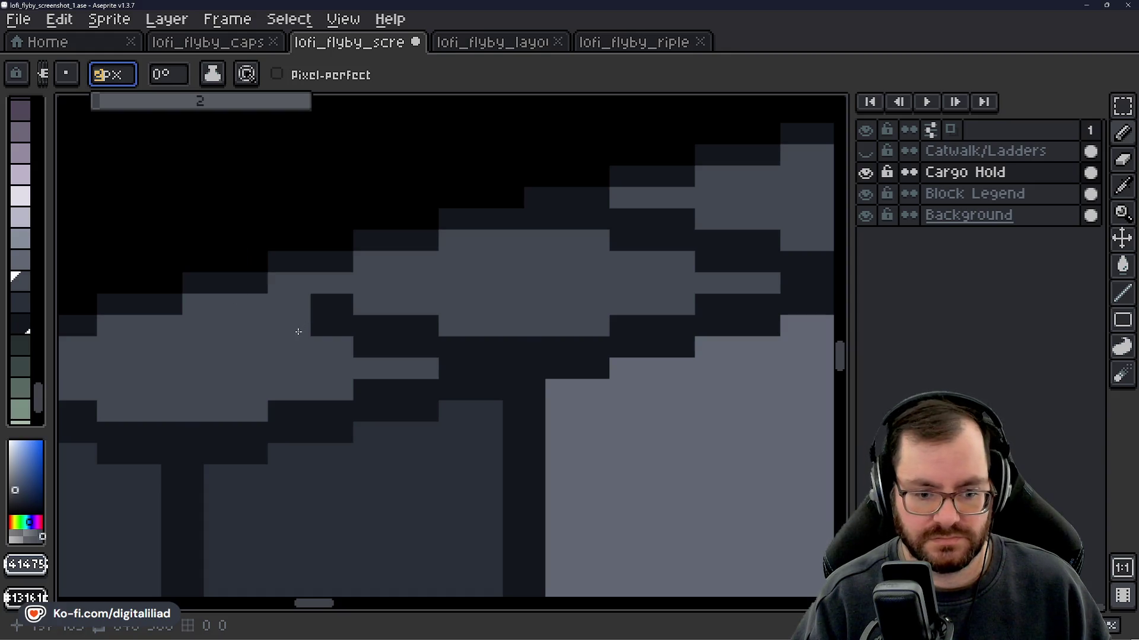
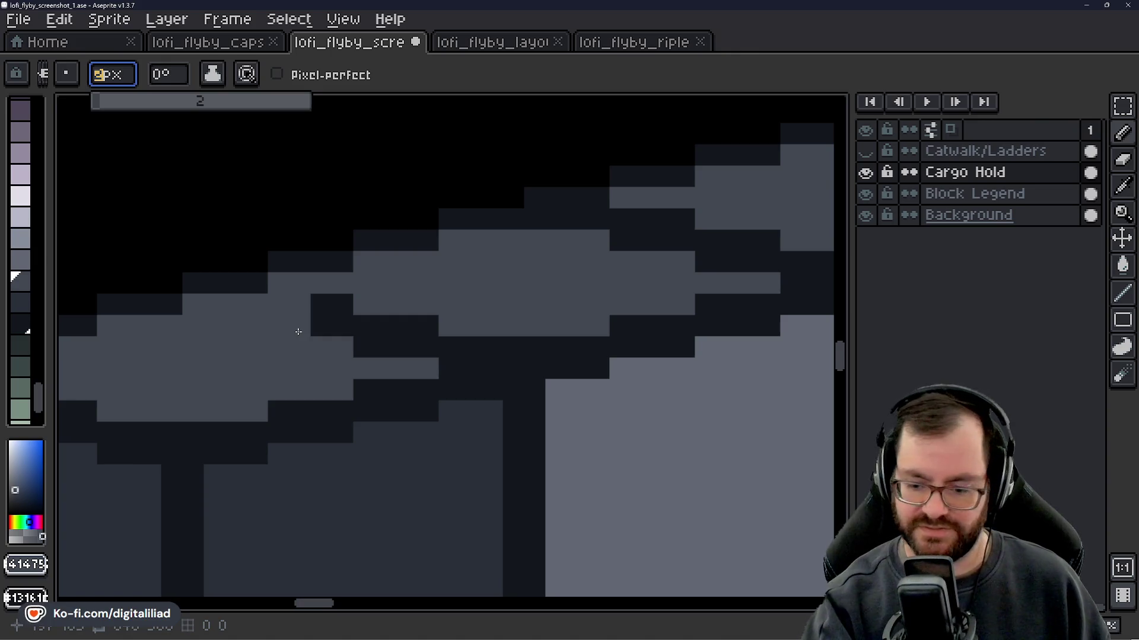
- Repaint the dark step blocks along the left part of the wall edge in light grey, undoing missteps
{"action": "mouse_move", "coordinate": [269, 304]}
{"action": "left_mouse_down"}
{"action": "mouse_move", "coordinate": [319, 311]}
{"action": "mouse_move", "coordinate": [300, 322]}
{"action": "mouse_move", "coordinate": [513, 347]}
{"action": "left_mouse_up"}
{"action": "mouse_move", "coordinate": [560, 261]}
{"action": "left_mouse_down"}
{"action": "mouse_move", "coordinate": [229, 321]}
{"action": "mouse_move", "coordinate": [267, 295]}
{"action": "mouse_move", "coordinate": [380, 293]}
{"action": "mouse_move", "coordinate": [463, 317]}
{"action": "mouse_move", "coordinate": [696, 224]}
{"action": "mouse_move", "coordinate": [678, 250]}
{"action": "left_mouse_up"}
{"action": "left_click", "coordinate": [240, 300]}
{"action": "mouse_move", "coordinate": [292, 343]}
{"action": "left_mouse_down"}
{"action": "mouse_move", "coordinate": [165, 330]}
{"action": "mouse_move", "coordinate": [259, 329]}
{"action": "left_mouse_up"}
{"action": "left_click", "coordinate": [275, 325]}
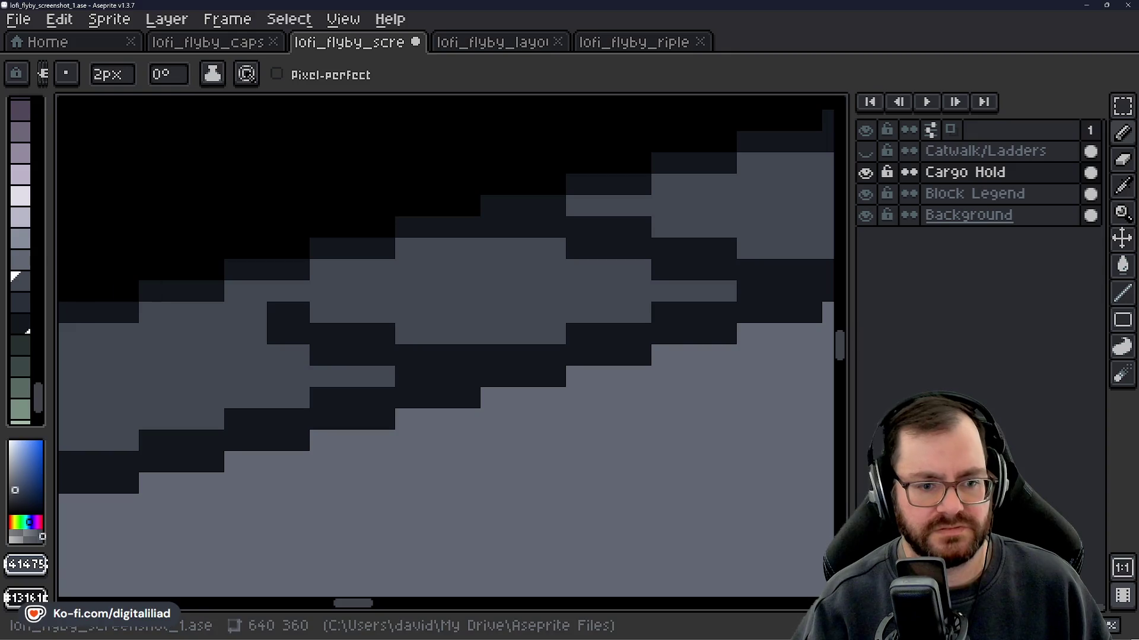
{"action": "mouse_move", "coordinate": [278, 325]}
{"action": "left_mouse_down"}
{"action": "mouse_move", "coordinate": [322, 343]}
{"action": "mouse_move", "coordinate": [423, 349]}
{"action": "mouse_move", "coordinate": [439, 338]}
{"action": "left_mouse_up"}
{"action": "mouse_move", "coordinate": [377, 321]}
{"action": "left_mouse_down"}
{"action": "mouse_move", "coordinate": [318, 293]}
{"action": "mouse_move", "coordinate": [453, 287]}
{"action": "mouse_move", "coordinate": [570, 312]}
{"action": "left_mouse_up"}
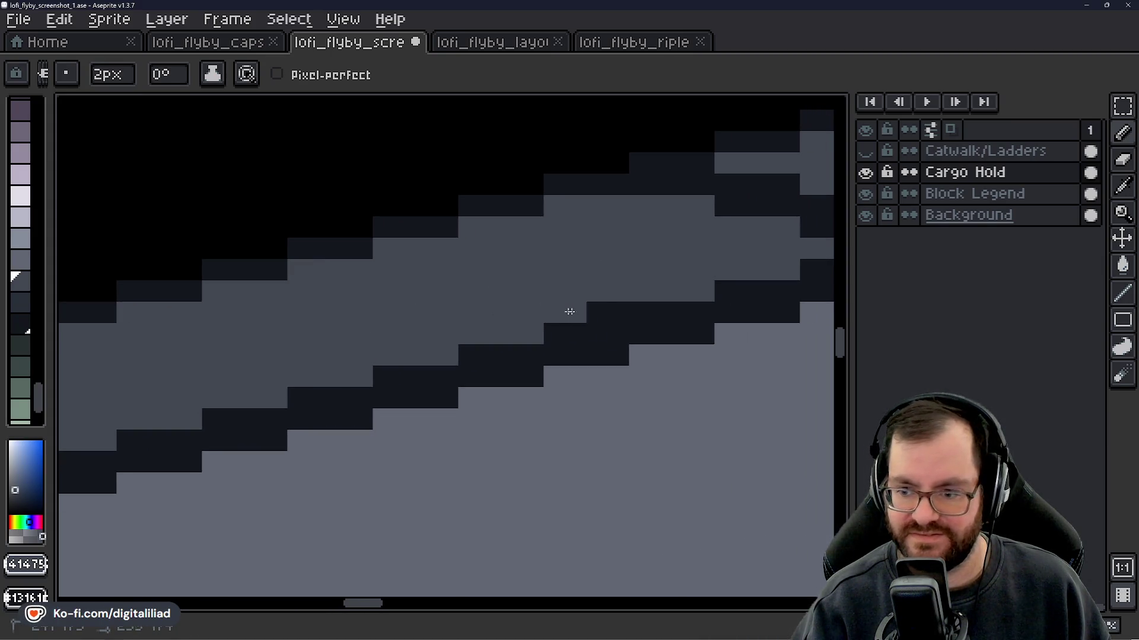
{"action": "key", "text": "ctrl+z"}
{"action": "mouse_move", "coordinate": [373, 279]}
{"action": "left_mouse_down"}
{"action": "mouse_move", "coordinate": [649, 308]}
{"action": "mouse_move", "coordinate": [280, 399]}
{"action": "mouse_move", "coordinate": [305, 345]}
{"action": "mouse_move", "coordinate": [435, 338]}
{"action": "mouse_move", "coordinate": [488, 358]}
{"action": "mouse_move", "coordinate": [564, 361]}
{"action": "left_mouse_up"}
{"action": "left_click", "coordinate": [305, 345]}
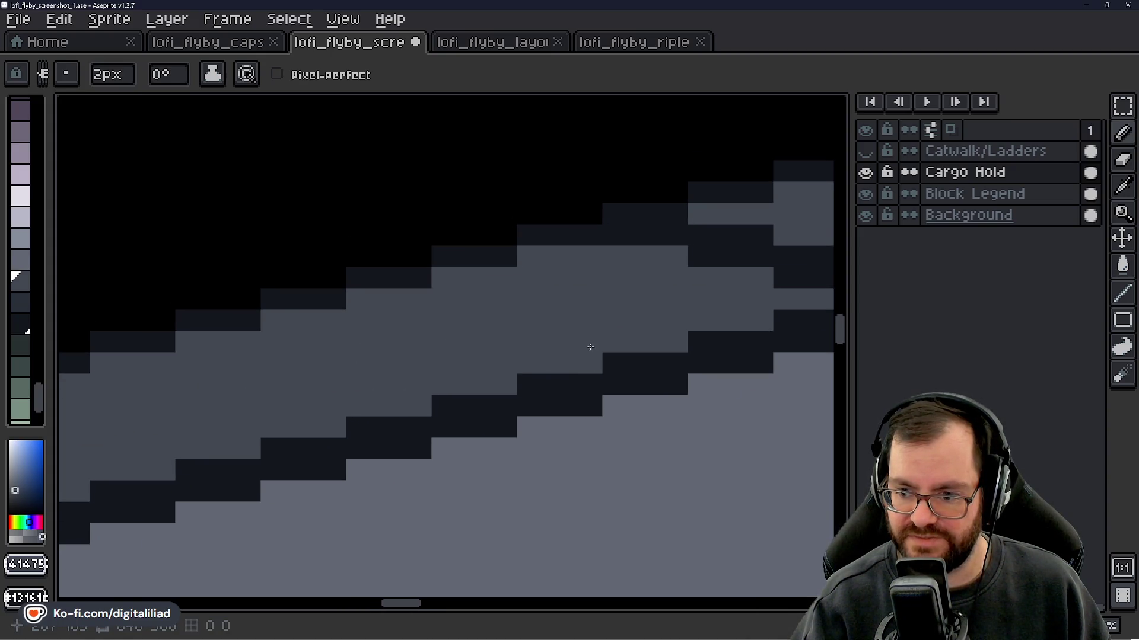
{"action": "key", "text": "ctrl+z"}
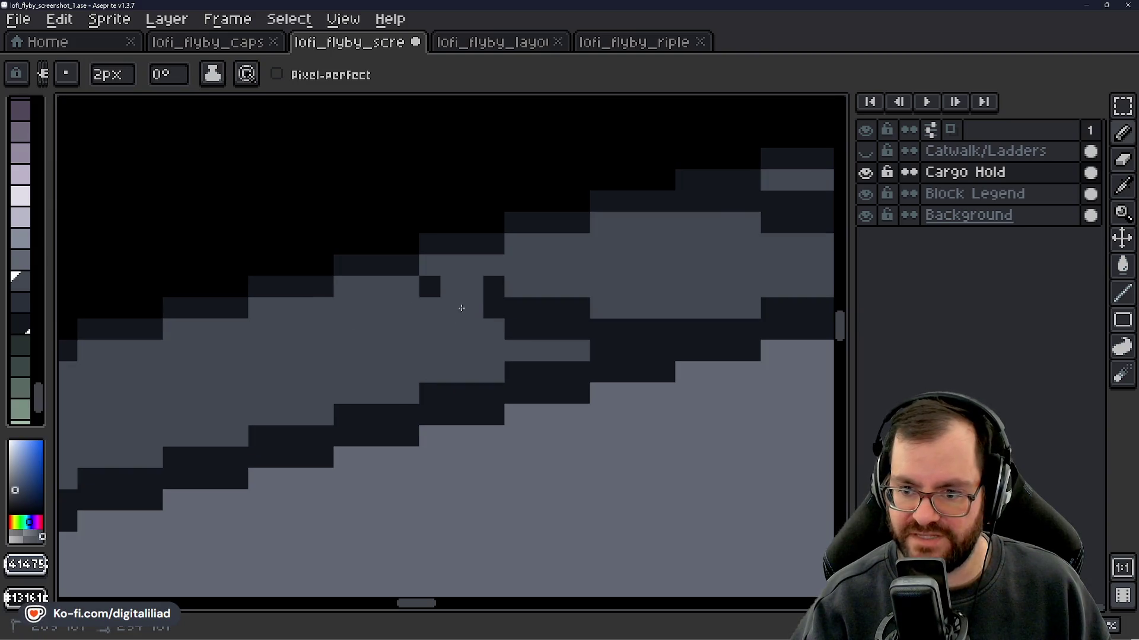
- Lighten the remaining dark stair steps further along the wall edge, undoing stray strokes
{"action": "left_click_drag", "start_coordinate": [502, 320], "coordinate": [651, 320]}
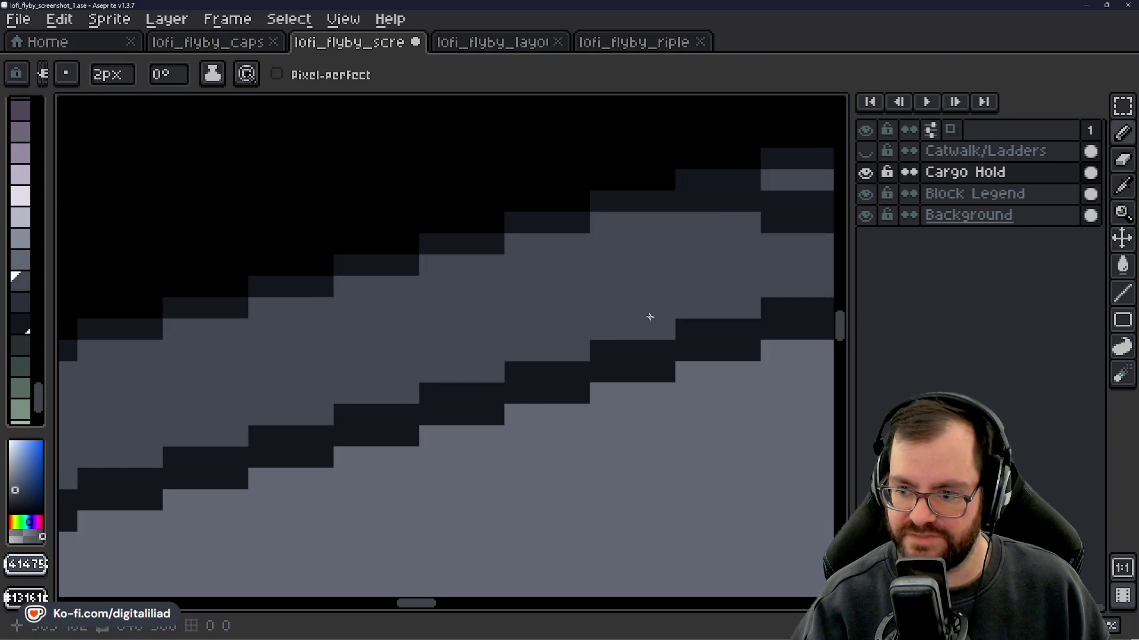
{"action": "left_click_drag", "start_coordinate": [370, 365], "coordinate": [351, 352]}
{"action": "mouse_move", "coordinate": [415, 261]}
{"action": "left_mouse_down"}
{"action": "mouse_move", "coordinate": [554, 272]}
{"action": "mouse_move", "coordinate": [599, 291]}
{"action": "mouse_move", "coordinate": [659, 287]}
{"action": "mouse_move", "coordinate": [377, 326]}
{"action": "mouse_move", "coordinate": [511, 330]}
{"action": "mouse_move", "coordinate": [248, 313]}
{"action": "mouse_move", "coordinate": [368, 307]}
{"action": "mouse_move", "coordinate": [311, 319]}
{"action": "mouse_move", "coordinate": [494, 294]}
{"action": "left_mouse_up"}
{"action": "mouse_move", "coordinate": [514, 368]}
{"action": "left_mouse_down"}
{"action": "mouse_move", "coordinate": [269, 306]}
{"action": "mouse_move", "coordinate": [394, 315]}
{"action": "mouse_move", "coordinate": [475, 295]}
{"action": "mouse_move", "coordinate": [592, 295]}
{"action": "left_mouse_up"}
{"action": "left_click_drag", "start_coordinate": [232, 245], "coordinate": [247, 270]}
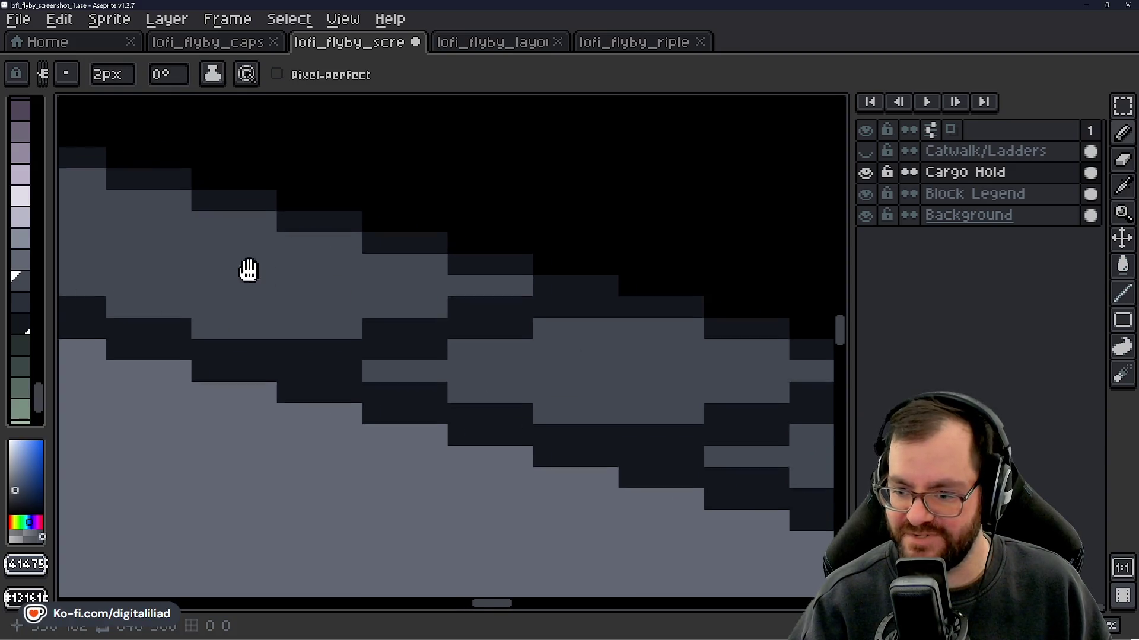
{"action": "mouse_move", "coordinate": [300, 330]}
{"action": "left_mouse_down"}
{"action": "mouse_move", "coordinate": [397, 326]}
{"action": "mouse_move", "coordinate": [409, 363]}
{"action": "mouse_move", "coordinate": [501, 359]}
{"action": "mouse_move", "coordinate": [561, 329]}
{"action": "mouse_move", "coordinate": [661, 339]}
{"action": "left_mouse_up"}
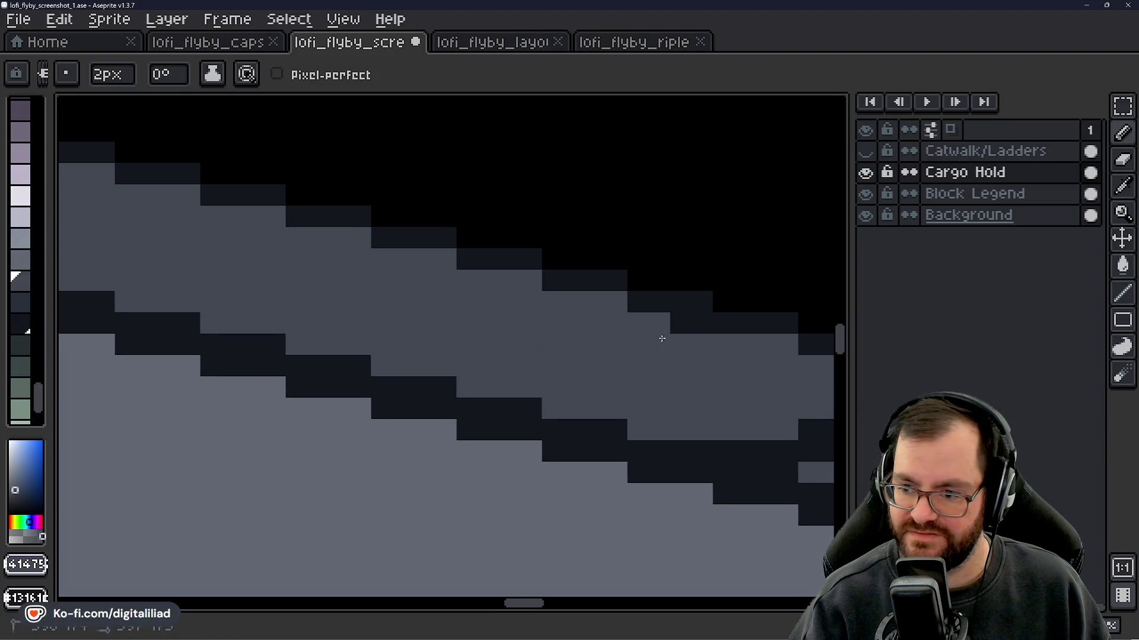
{"action": "key", "text": "ctrl+z"}
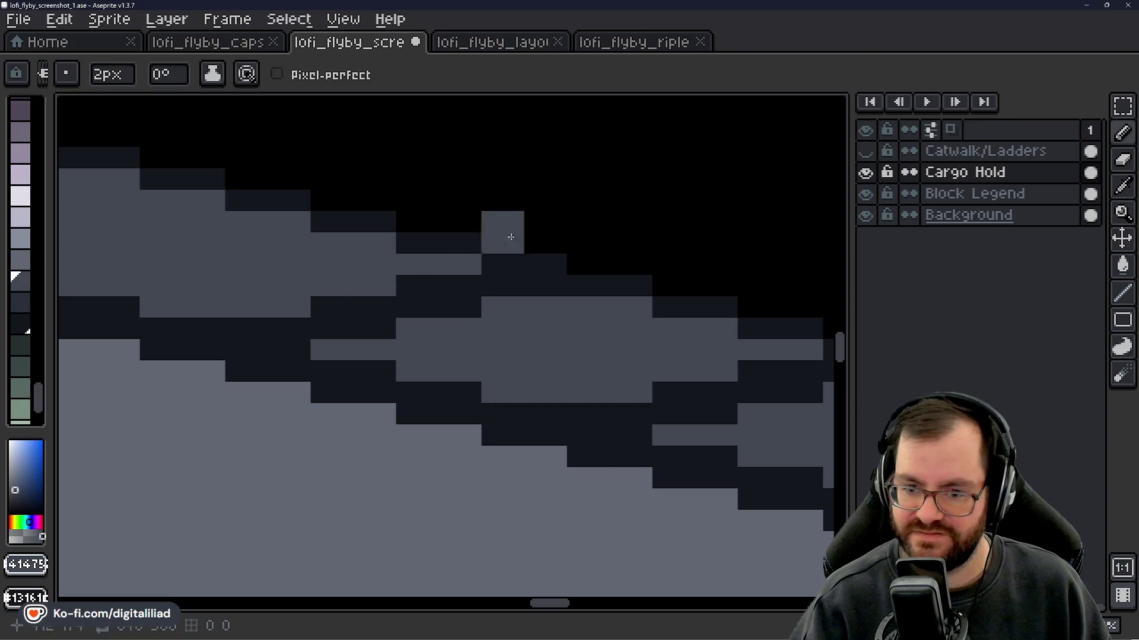
{"action": "mouse_move", "coordinate": [232, 335]}
{"action": "left_mouse_down"}
{"action": "mouse_move", "coordinate": [543, 288]}
{"action": "mouse_move", "coordinate": [546, 302]}
{"action": "mouse_move", "coordinate": [382, 325]}
{"action": "mouse_move", "coordinate": [256, 325]}
{"action": "left_mouse_up"}
{"action": "key", "text": "ctrl+z"}
{"action": "key", "text": "ctrl+z"}
{"action": "mouse_move", "coordinate": [412, 342]}
{"action": "left_mouse_down"}
{"action": "mouse_move", "coordinate": [414, 319]}
{"action": "mouse_move", "coordinate": [432, 340]}
{"action": "mouse_move", "coordinate": [701, 328]}
{"action": "left_mouse_up"}
{"action": "left_click", "coordinate": [405, 339]}
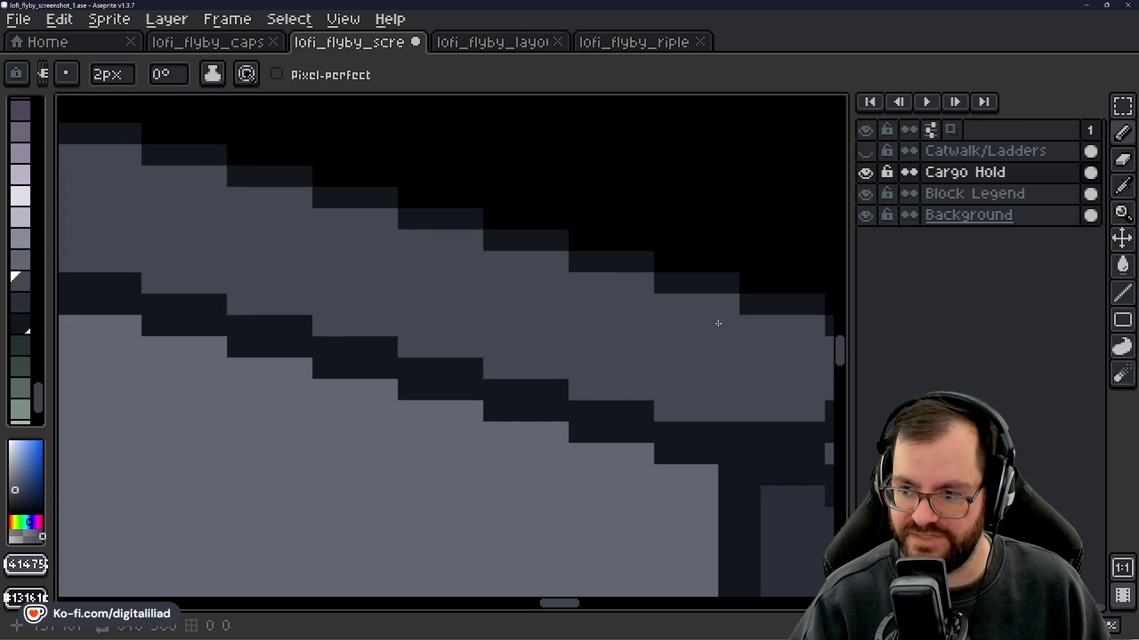
- Touch up the last dark blocks in the edge notch, undoing misplaced light blocks
{"action": "scroll", "coordinate": [718, 323], "scroll_direction": "down", "scroll_amount": 3}
{"action": "scroll", "coordinate": [648, 325], "scroll_direction": "up", "scroll_amount": 3}
{"action": "left_click", "coordinate": [412, 295]}
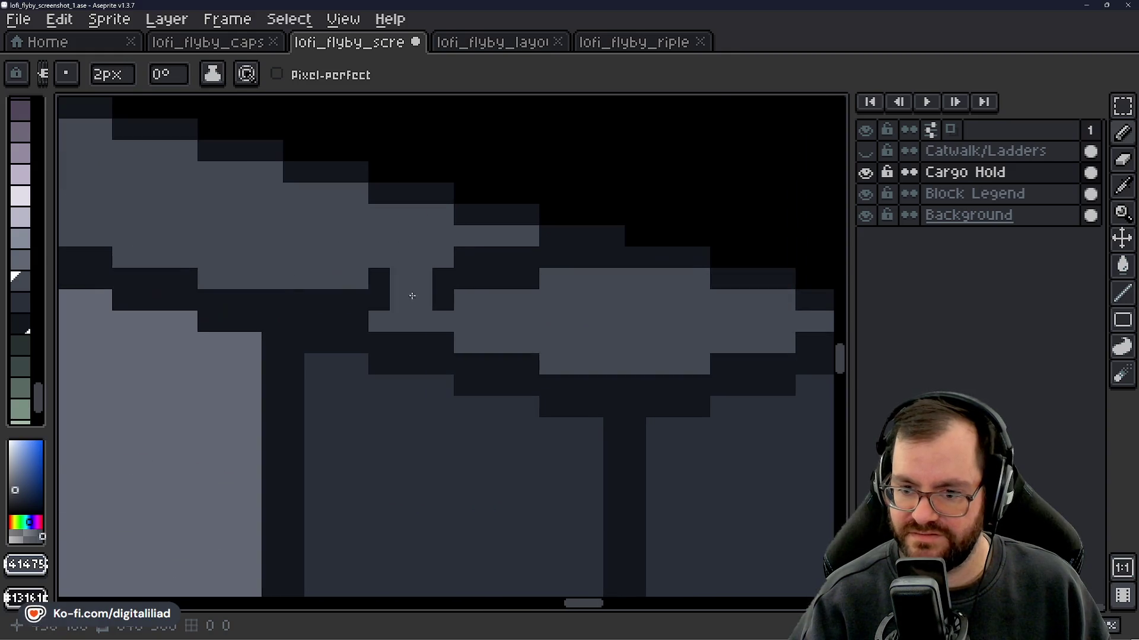
{"action": "key", "text": "ctrl+z"}
{"action": "left_click", "coordinate": [324, 297]}
{"action": "mouse_move", "coordinate": [341, 297]}
{"action": "left_mouse_down"}
{"action": "mouse_move", "coordinate": [552, 264]}
{"action": "mouse_move", "coordinate": [606, 267]}
{"action": "left_mouse_up"}
{"action": "key", "text": "ctrl+z"}
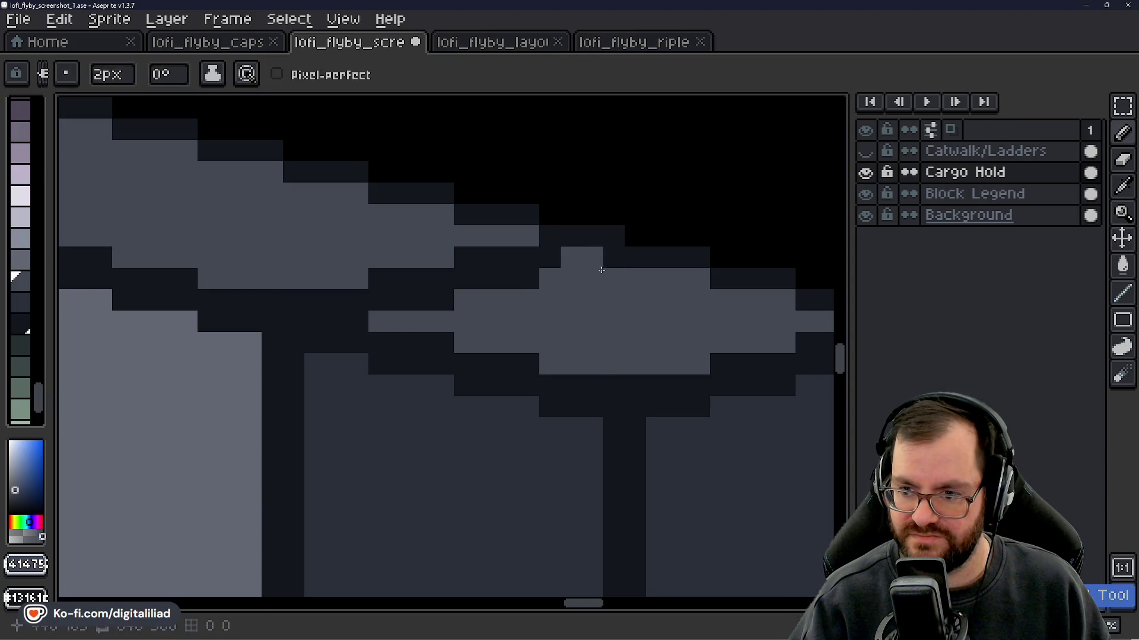
{"action": "left_click_drag", "start_coordinate": [475, 290], "coordinate": [399, 298]}
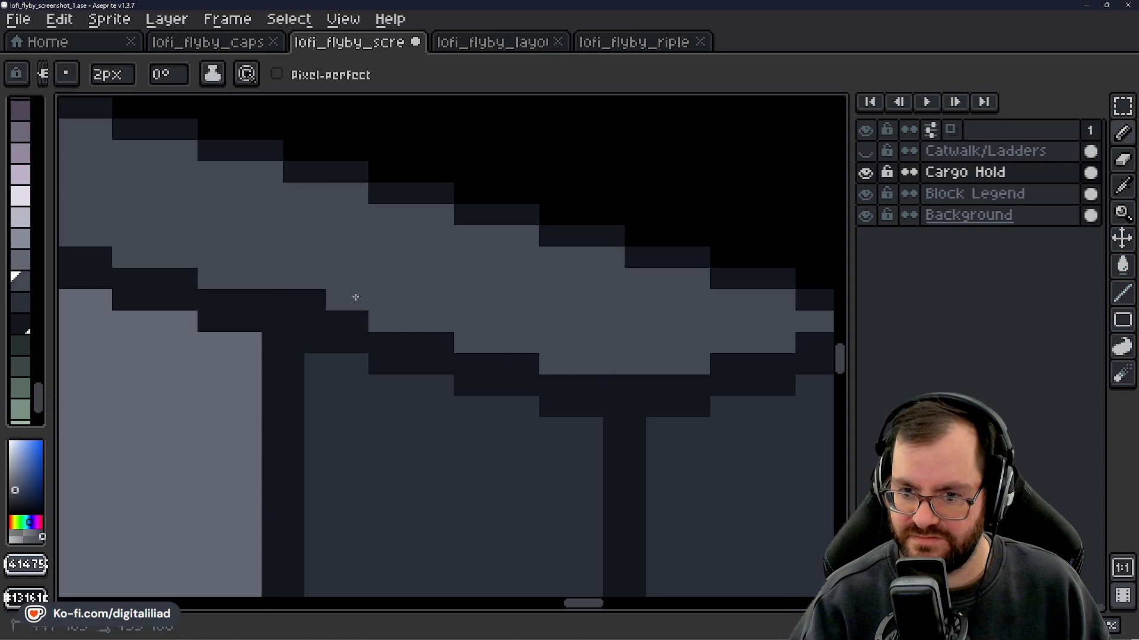
{"action": "scroll", "coordinate": [492, 307], "scroll_direction": "down", "scroll_amount": 4}
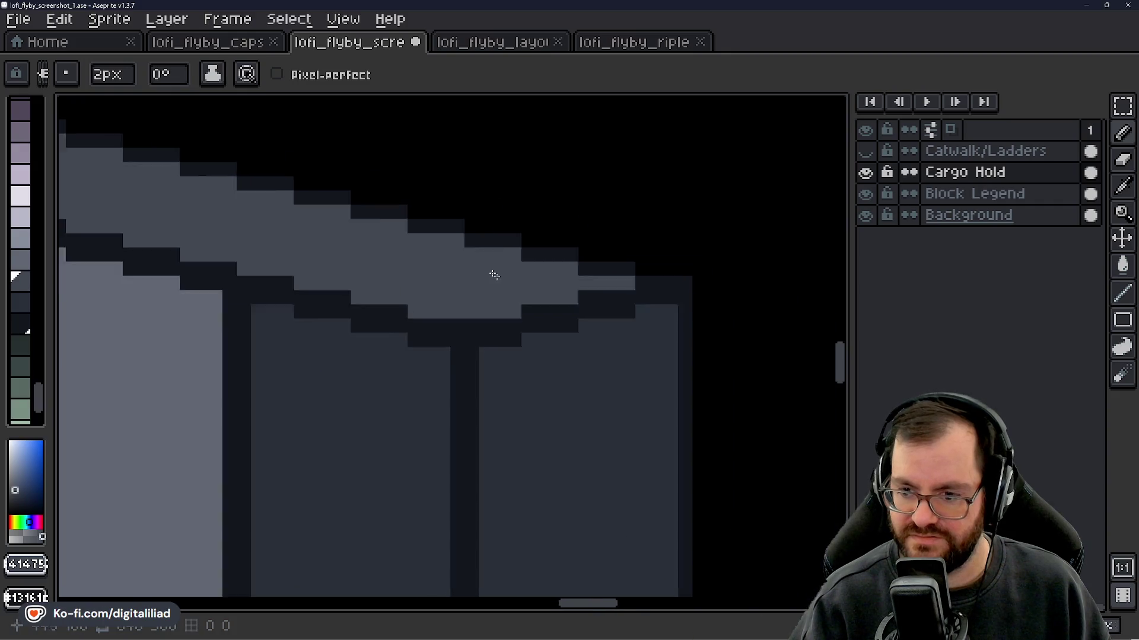
- Pan and zoom out to center the whole isometric room in view
{"action": "left_click_drag", "start_coordinate": [320, 358], "coordinate": [570, 304]}
{"action": "scroll", "coordinate": [531, 307], "scroll_direction": "down", "scroll_amount": 2}
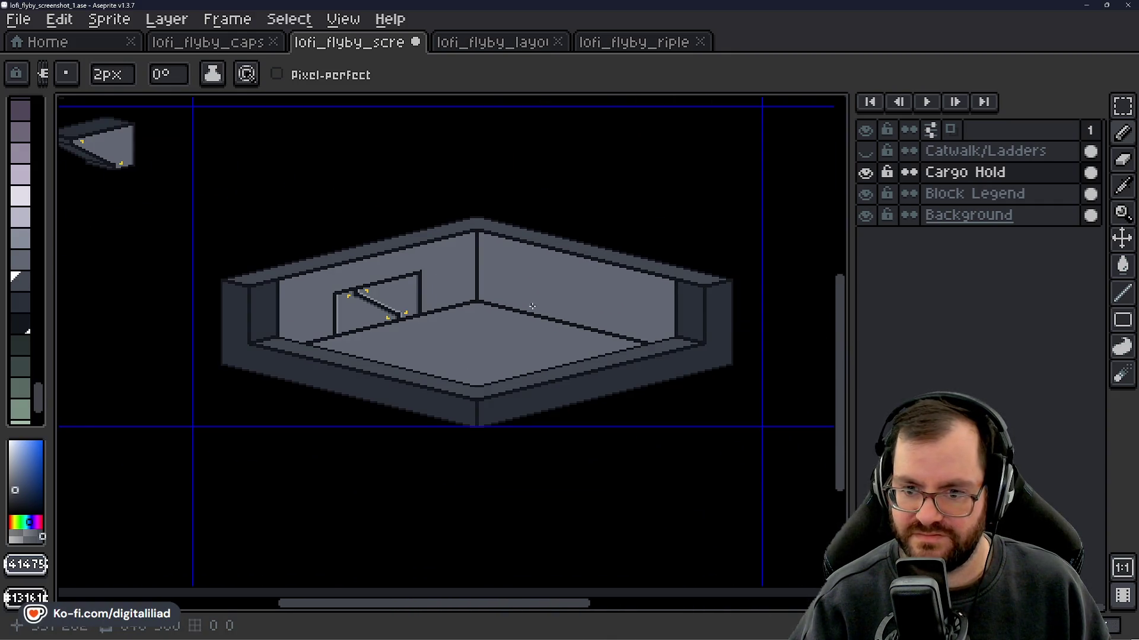
{"action": "left_click_drag", "start_coordinate": [488, 289], "coordinate": [462, 334]}
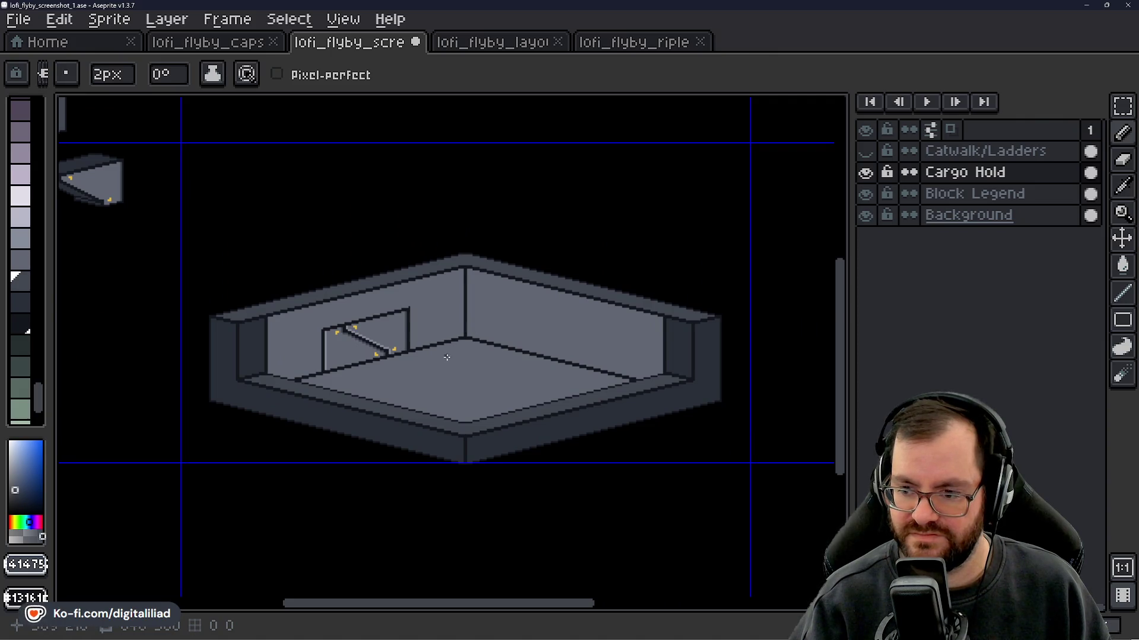
{"action": "scroll", "coordinate": [311, 342], "scroll_direction": "up", "scroll_amount": 2}
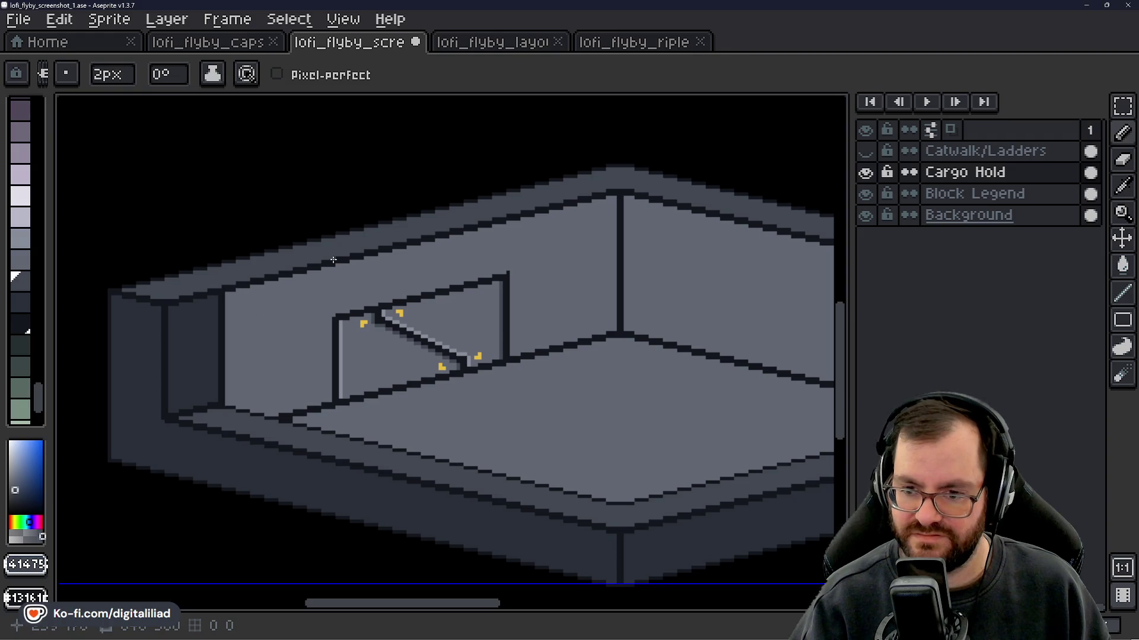
{"action": "scroll", "coordinate": [410, 296], "scroll_direction": "down", "scroll_amount": 3}
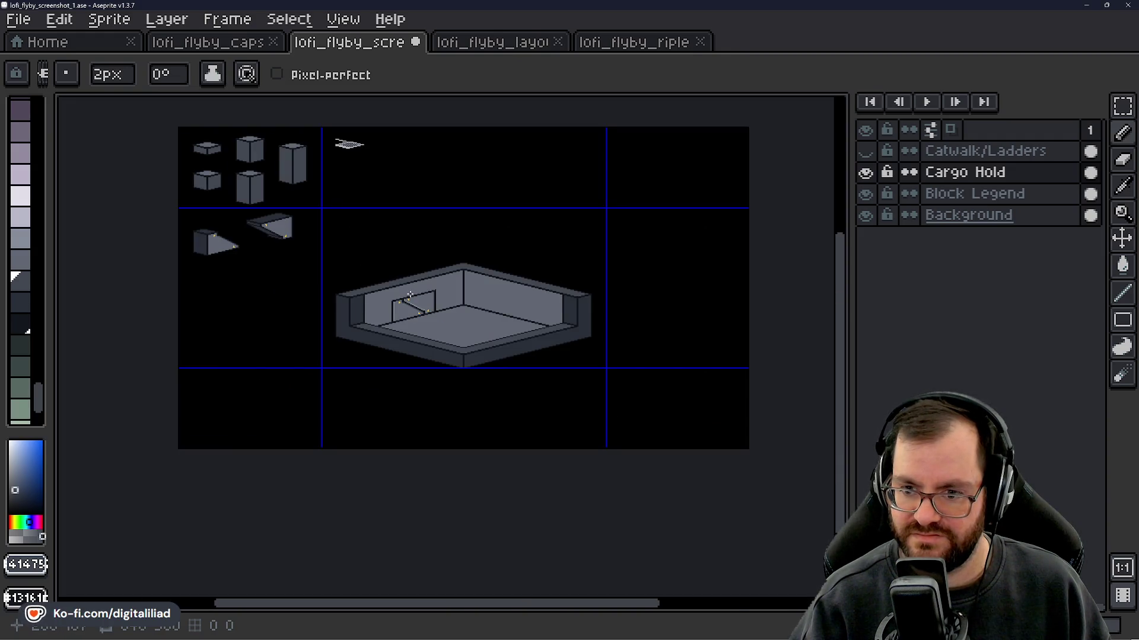
{"action": "scroll", "coordinate": [410, 296], "scroll_direction": "up", "scroll_amount": 3}
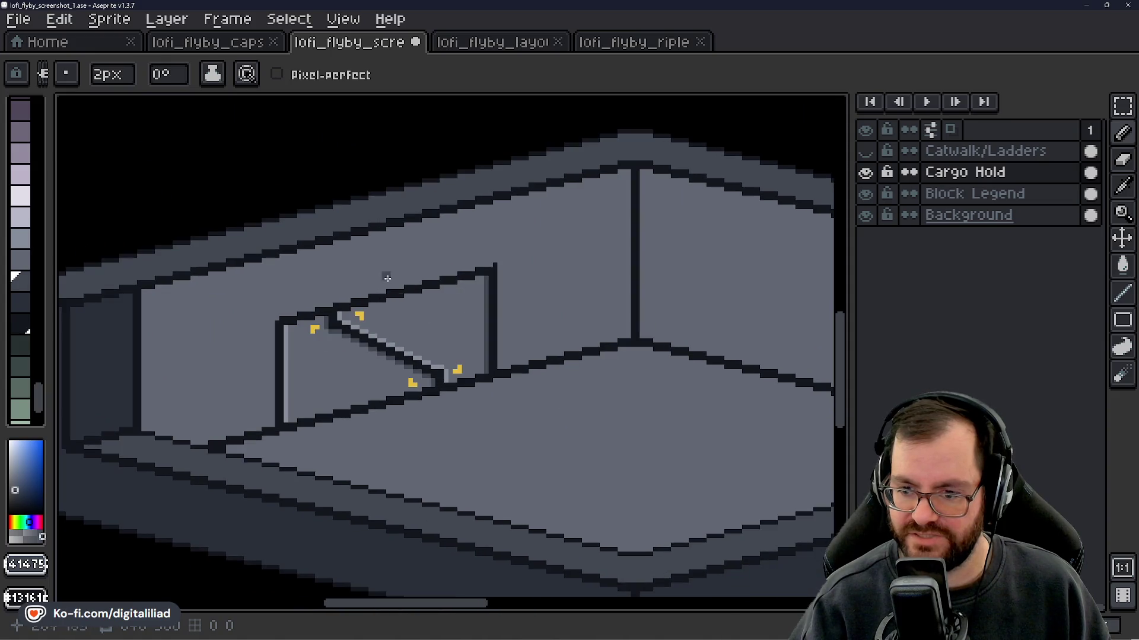
{"action": "scroll", "coordinate": [395, 200], "scroll_direction": "up", "scroll_amount": 3}
{"action": "scroll", "coordinate": [398, 309], "scroll_direction": "up", "scroll_amount": 2}
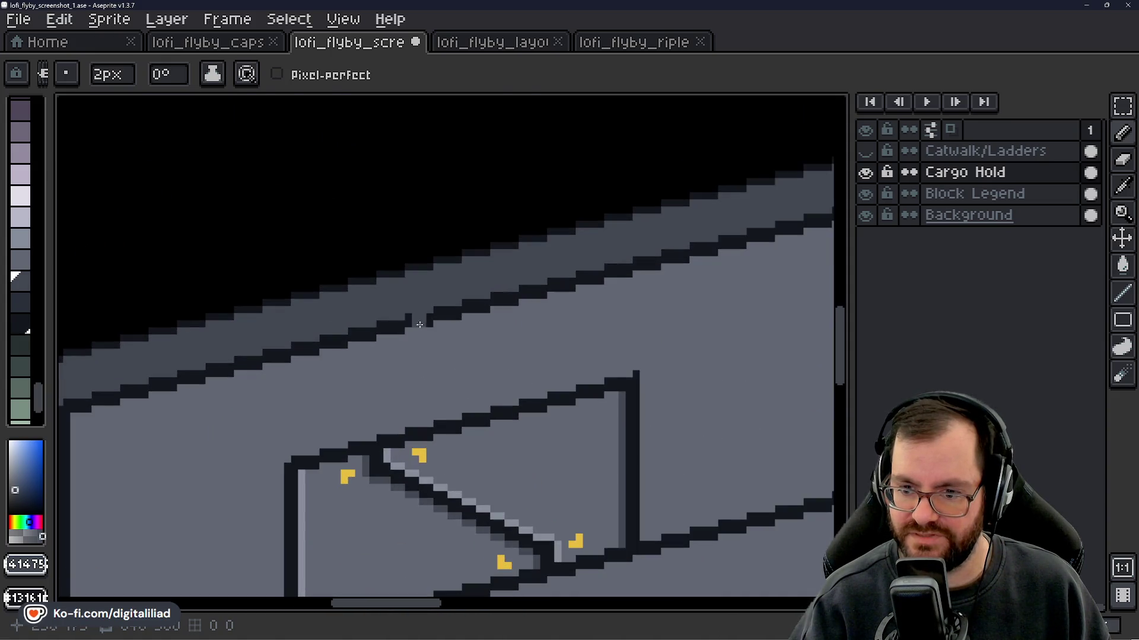
{"action": "scroll", "coordinate": [415, 317], "scroll_direction": "down", "scroll_amount": 3}
{"action": "scroll", "coordinate": [439, 317], "scroll_direction": "up", "scroll_amount": 2}
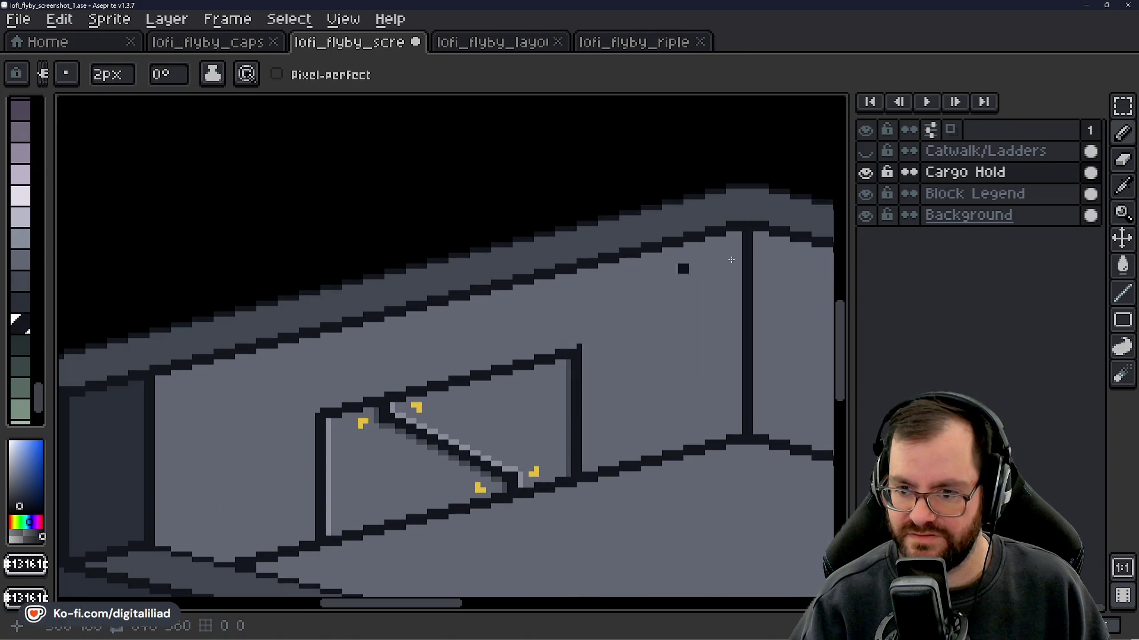
- Turn on the Catwalk/Ladders layer and select the Cargo Hold layer for editing
{"action": "left_click", "coordinate": [867, 152]}
{"action": "scroll", "coordinate": [379, 279], "scroll_direction": "down", "scroll_amount": 4}
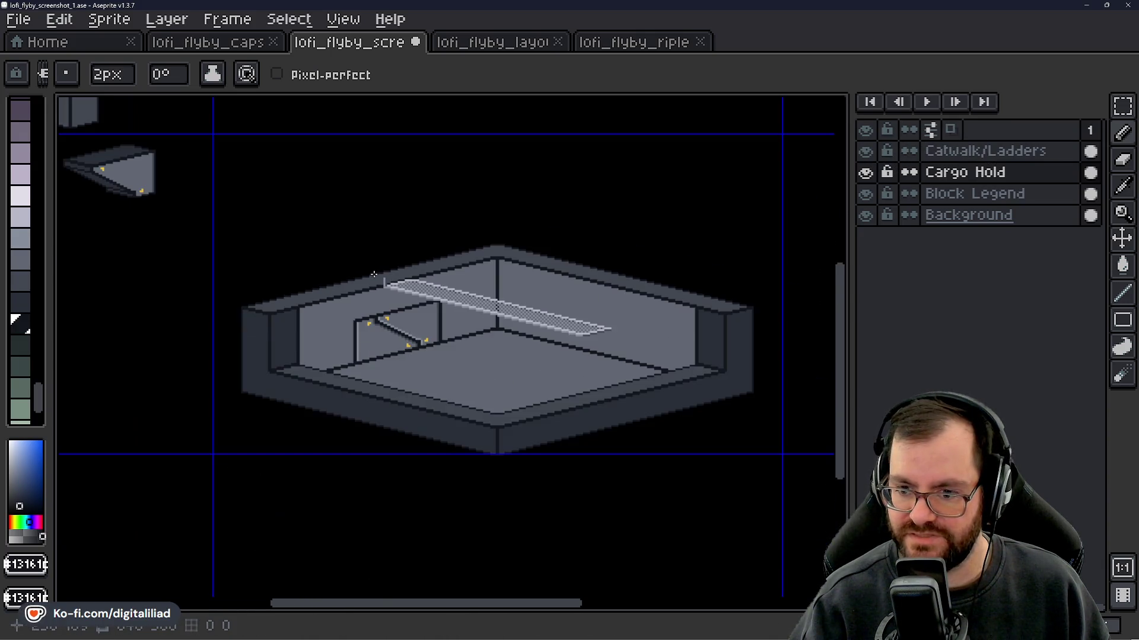
{"action": "scroll", "coordinate": [391, 285], "scroll_direction": "up", "scroll_amount": 5}
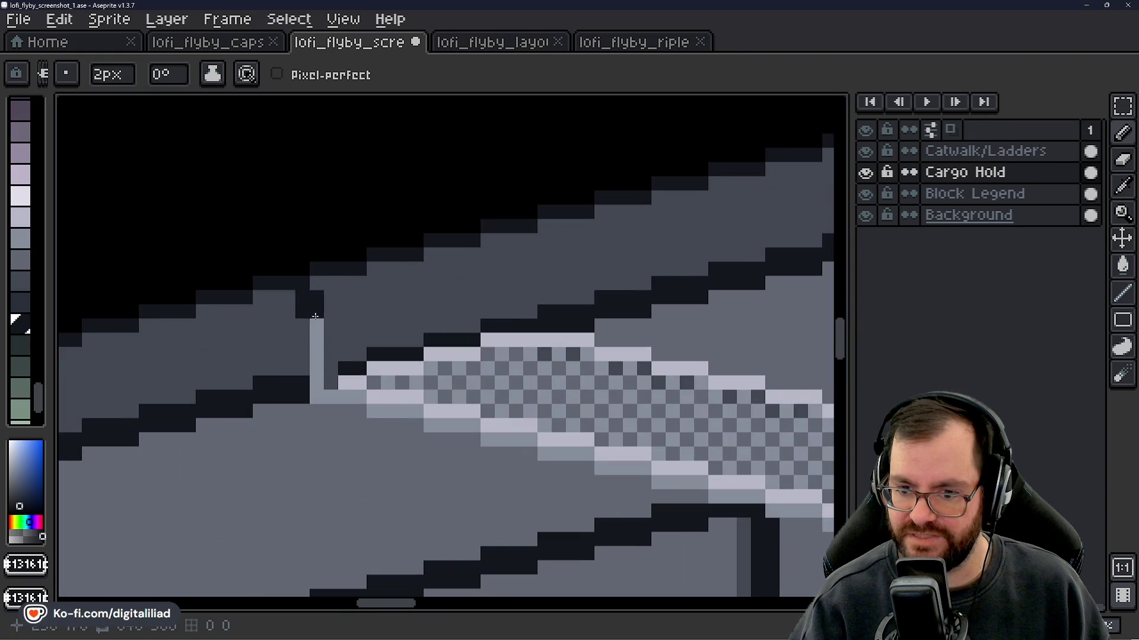
{"action": "scroll", "coordinate": [290, 344], "scroll_direction": "up", "scroll_amount": 1}
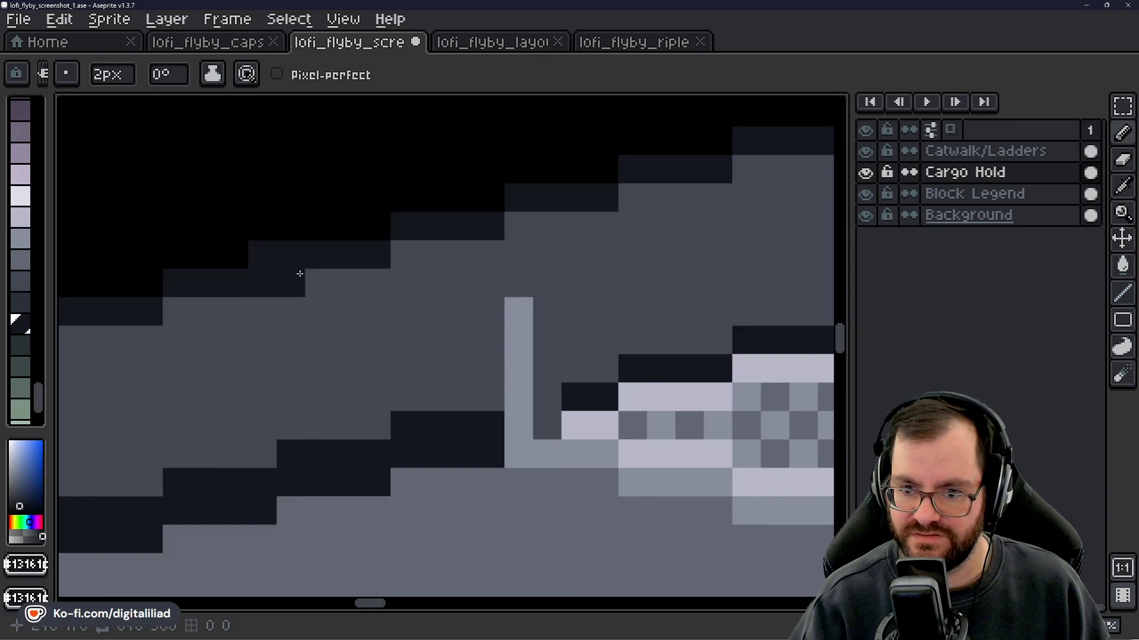
{"action": "left_click", "coordinate": [991, 175]}
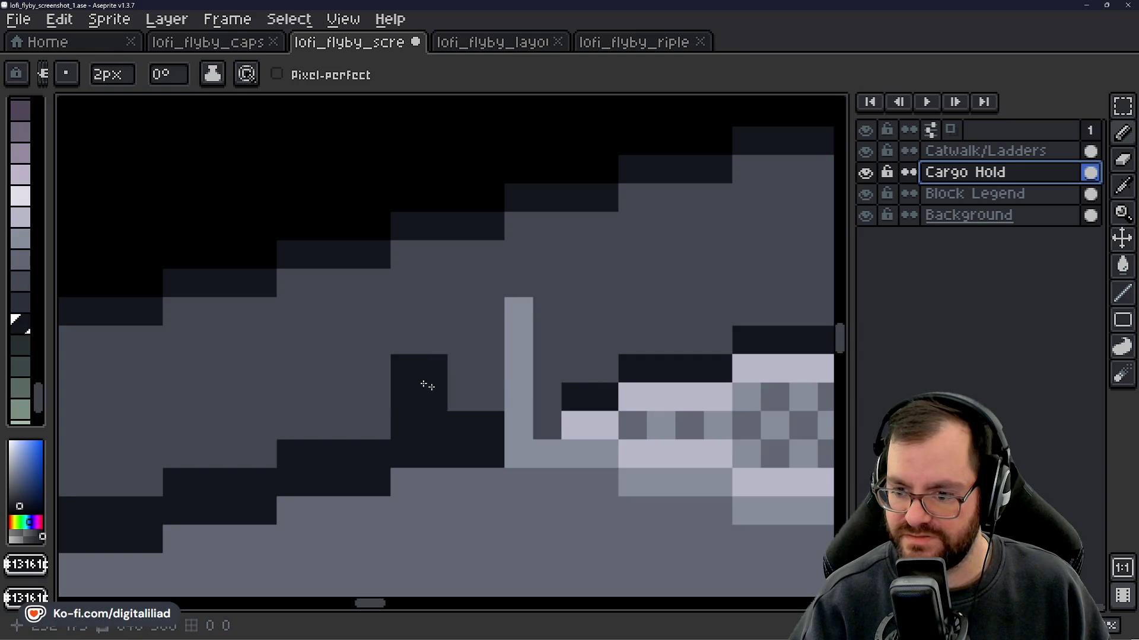
- Toggle the Catwalk/Ladders layer off and on to compare the wall edge
{"action": "left_click", "coordinate": [865, 151]}
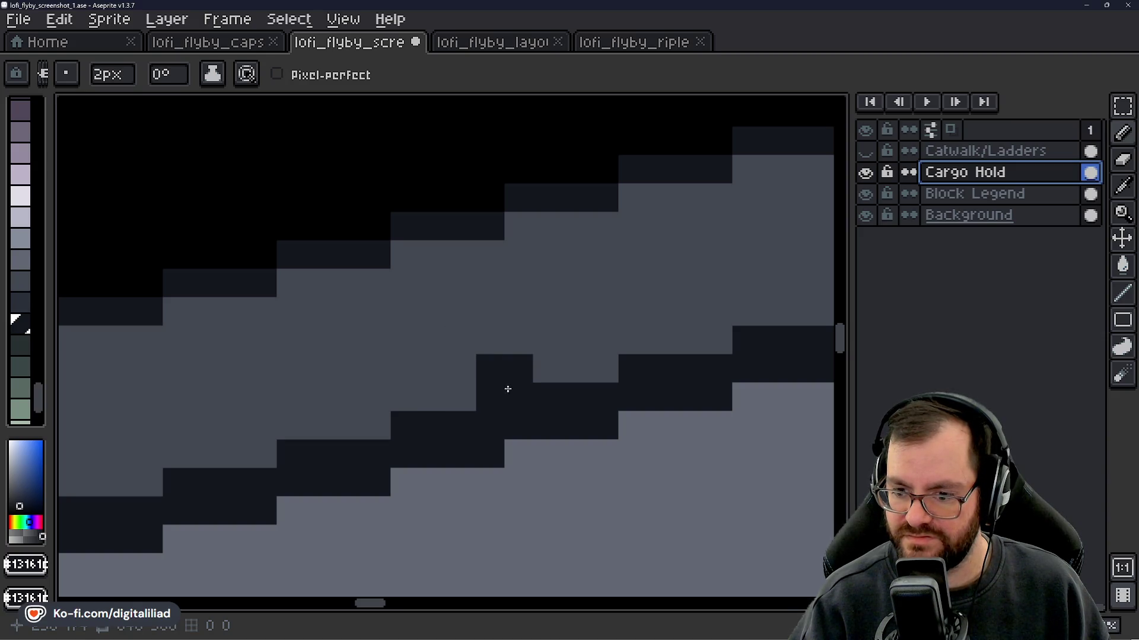
{"action": "scroll", "coordinate": [434, 342], "scroll_direction": "down", "scroll_amount": 1}
{"action": "scroll", "coordinate": [434, 341], "scroll_direction": "down", "scroll_amount": 2}
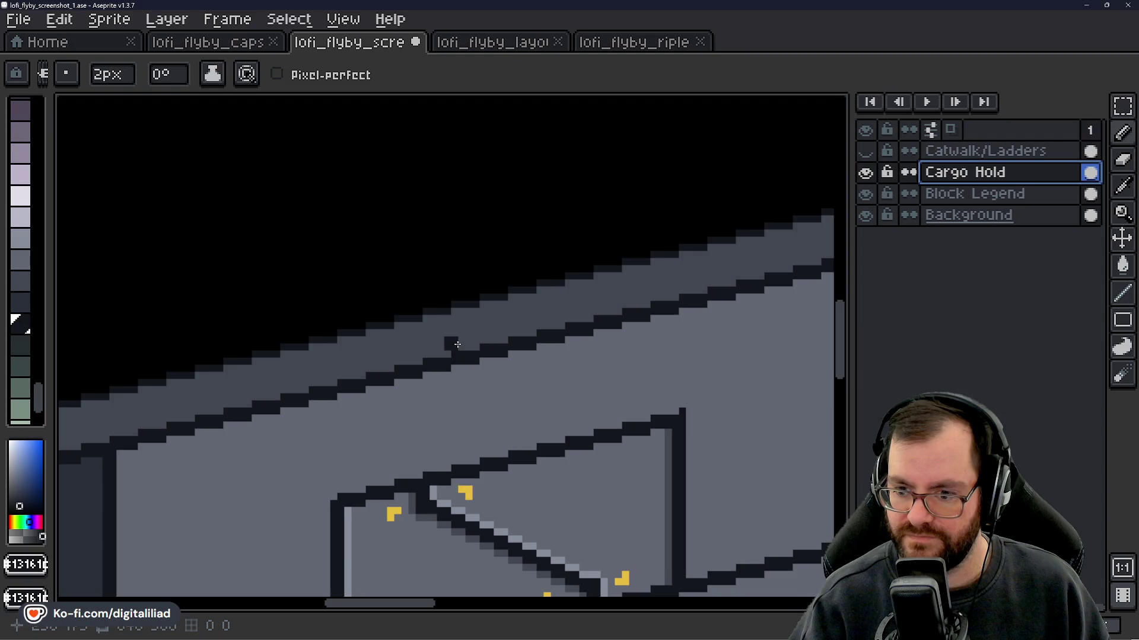
{"action": "left_click", "coordinate": [866, 152]}
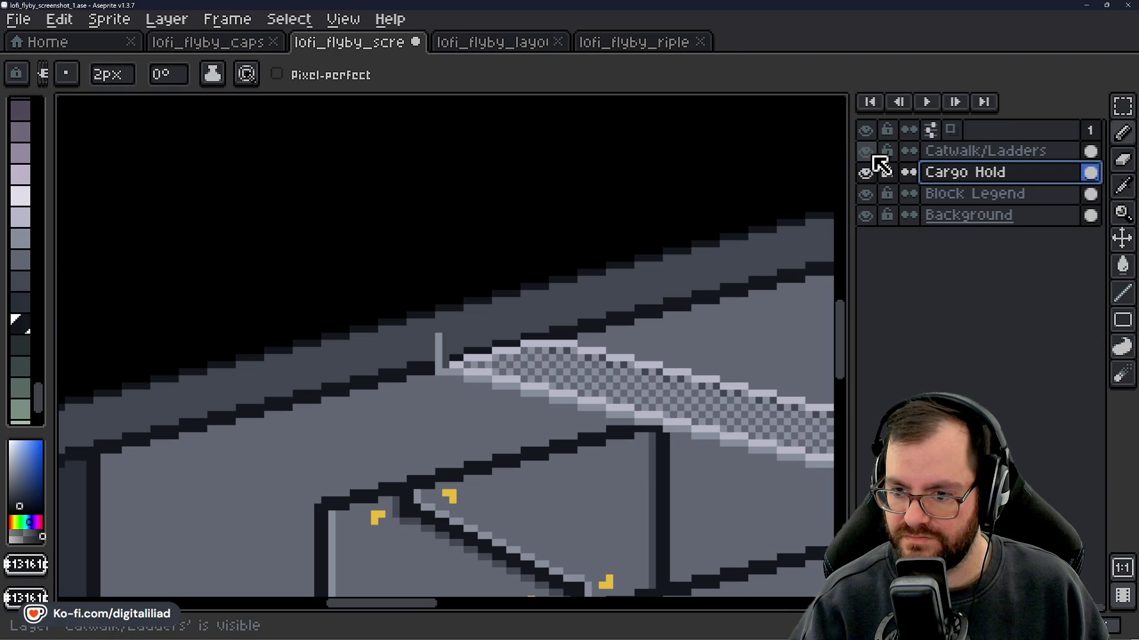
{"action": "left_click", "coordinate": [867, 153]}
{"action": "scroll", "coordinate": [641, 277], "scroll_direction": "up", "scroll_amount": 3}
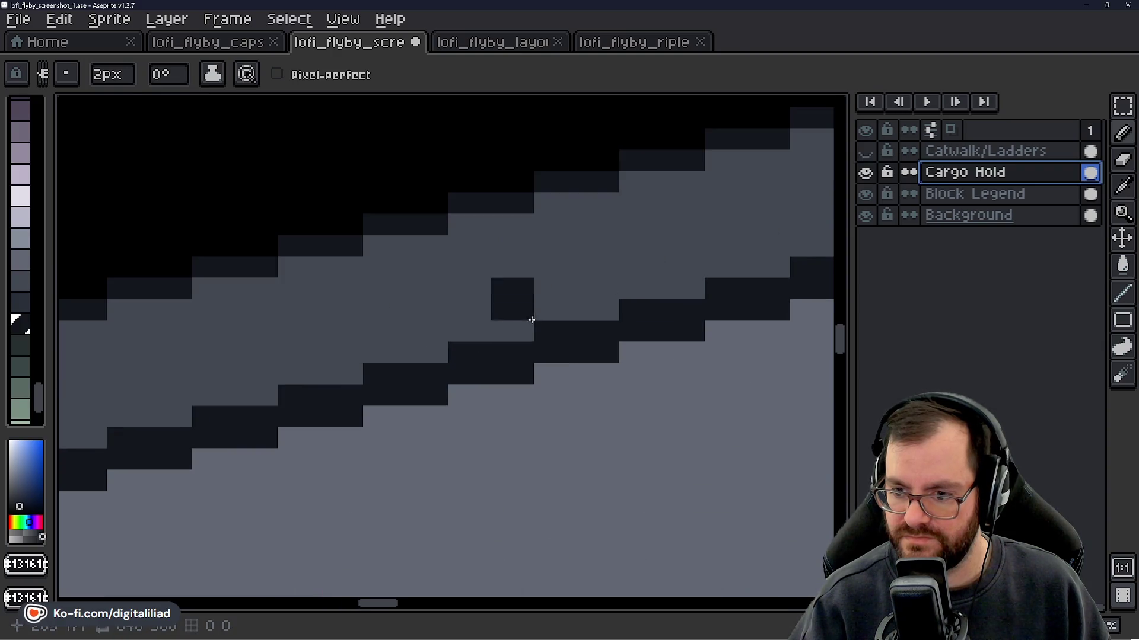
- Set the pencil brush size to 1px and leave the Catwalk/Ladders layer hidden
{"action": "left_click", "coordinate": [100, 76]}
{"action": "left_click_drag", "start_coordinate": [115, 104], "coordinate": [94, 103]}
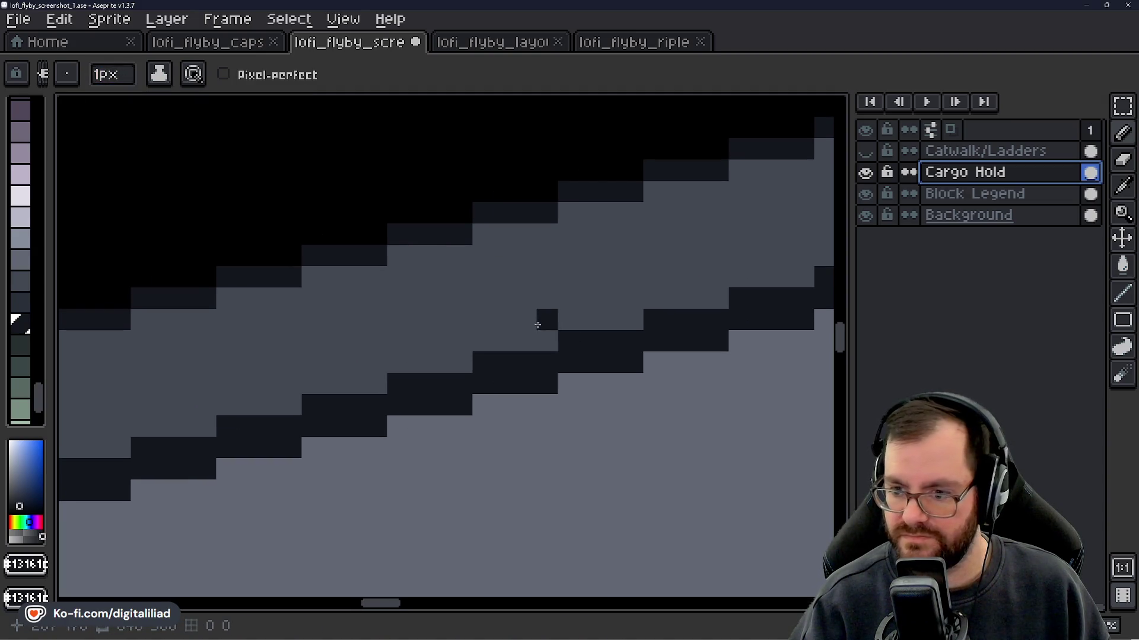
{"action": "left_click", "coordinate": [868, 153]}
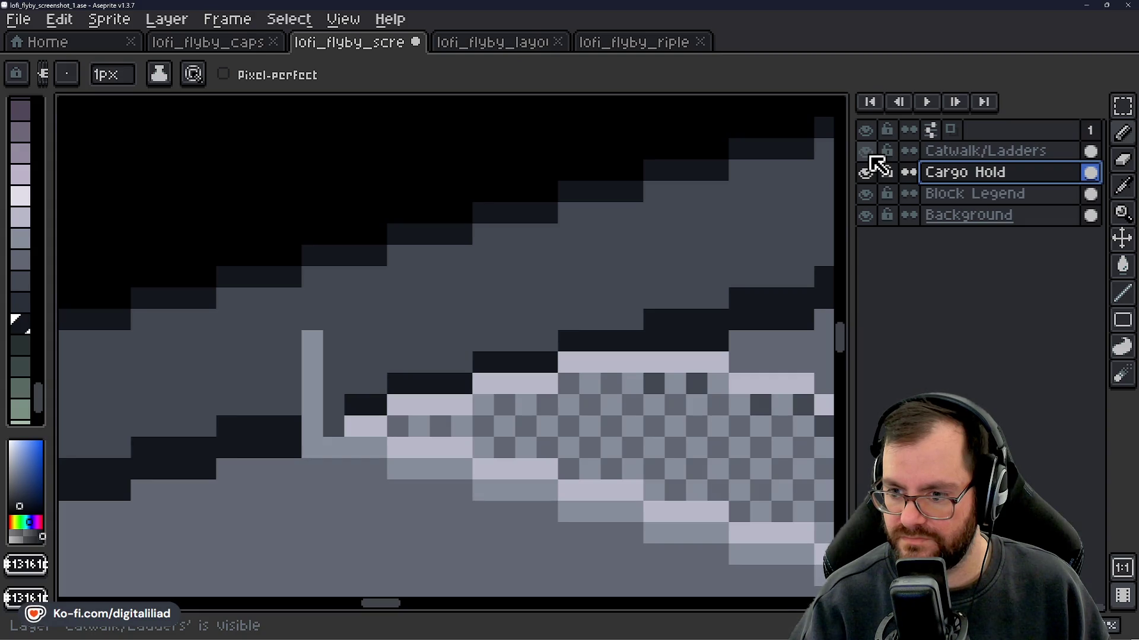
{"action": "left_click", "coordinate": [867, 153]}
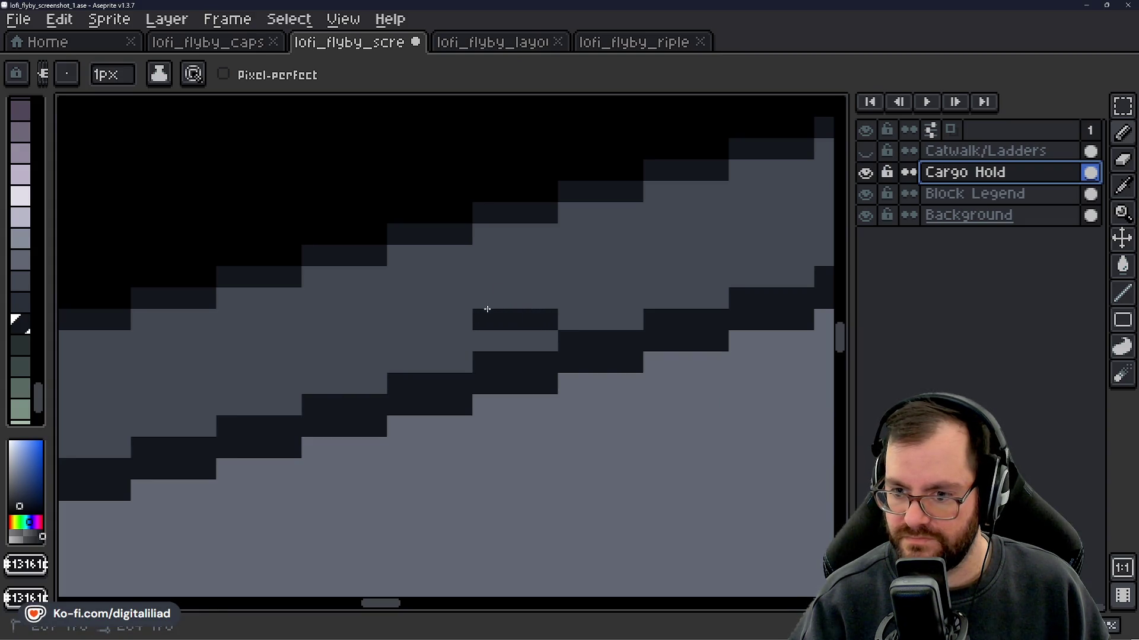
- Undo the previous stroke and paint a dark stepped edge rising to the right along the wall top
{"action": "key", "text": "ctrl+z"}
{"action": "mouse_move", "coordinate": [484, 319]}
{"action": "left_mouse_down"}
{"action": "mouse_move", "coordinate": [547, 319]}
{"action": "mouse_move", "coordinate": [545, 299]}
{"action": "mouse_move", "coordinate": [529, 303]}
{"action": "left_mouse_up"}
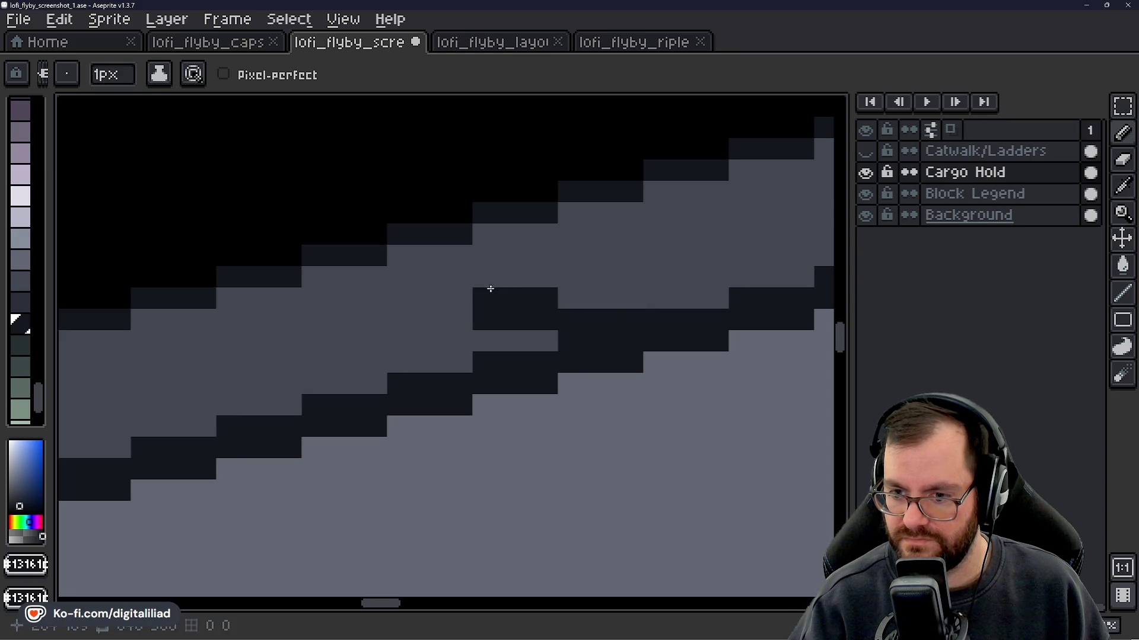
{"action": "mouse_move", "coordinate": [397, 300]}
{"action": "left_mouse_down"}
{"action": "mouse_move", "coordinate": [449, 276]}
{"action": "mouse_move", "coordinate": [342, 279]}
{"action": "left_mouse_up"}
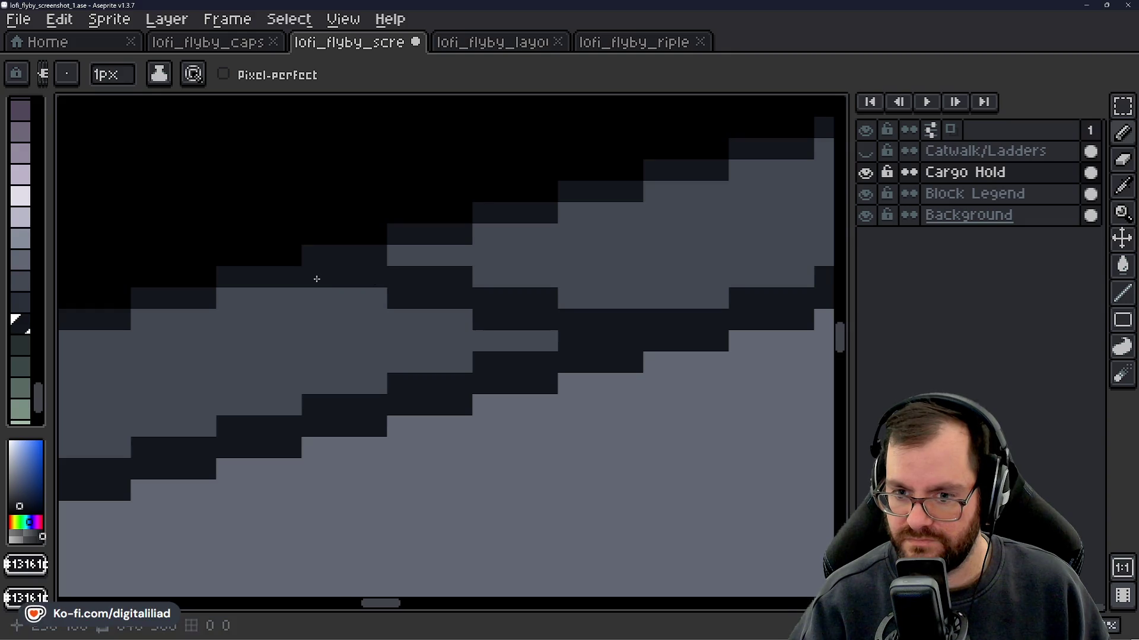
{"action": "scroll", "coordinate": [425, 264], "scroll_direction": "down", "scroll_amount": 3}
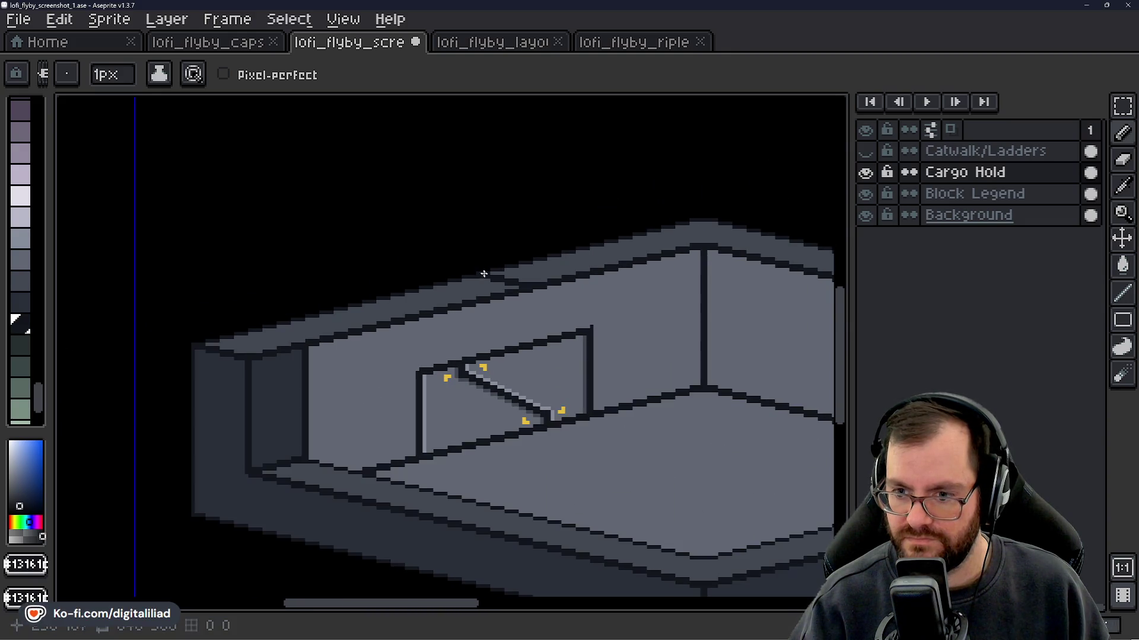
- Check alignment against the catwalk layer and draw a dark pixel row shaping the notch
{"action": "scroll", "coordinate": [462, 307], "scroll_direction": "up", "scroll_amount": 3}
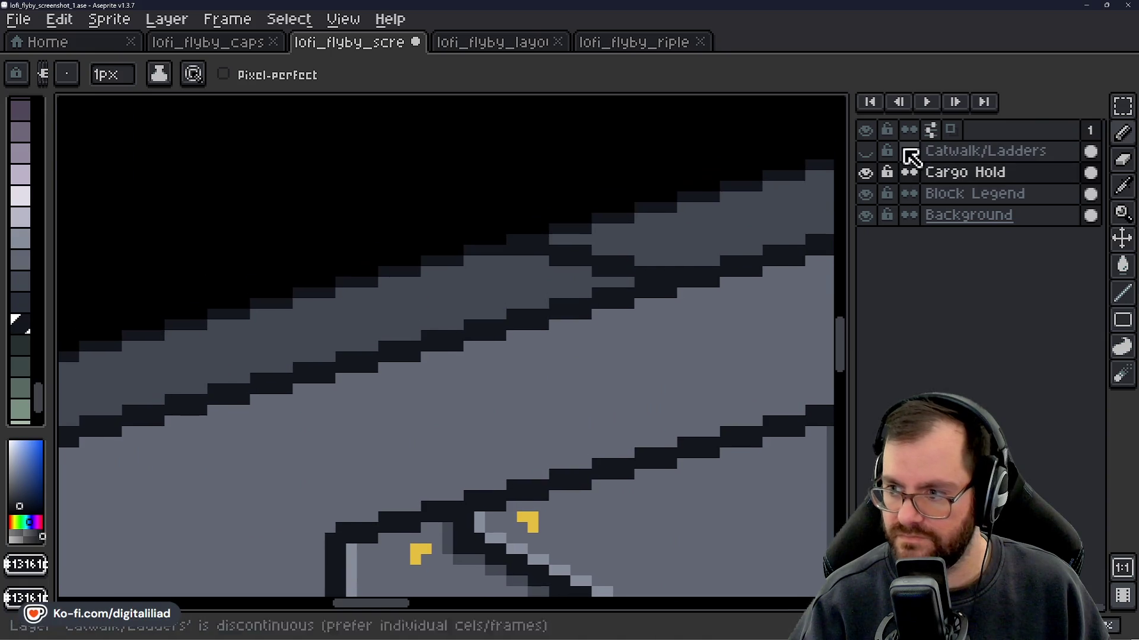
{"action": "left_click", "coordinate": [865, 151]}
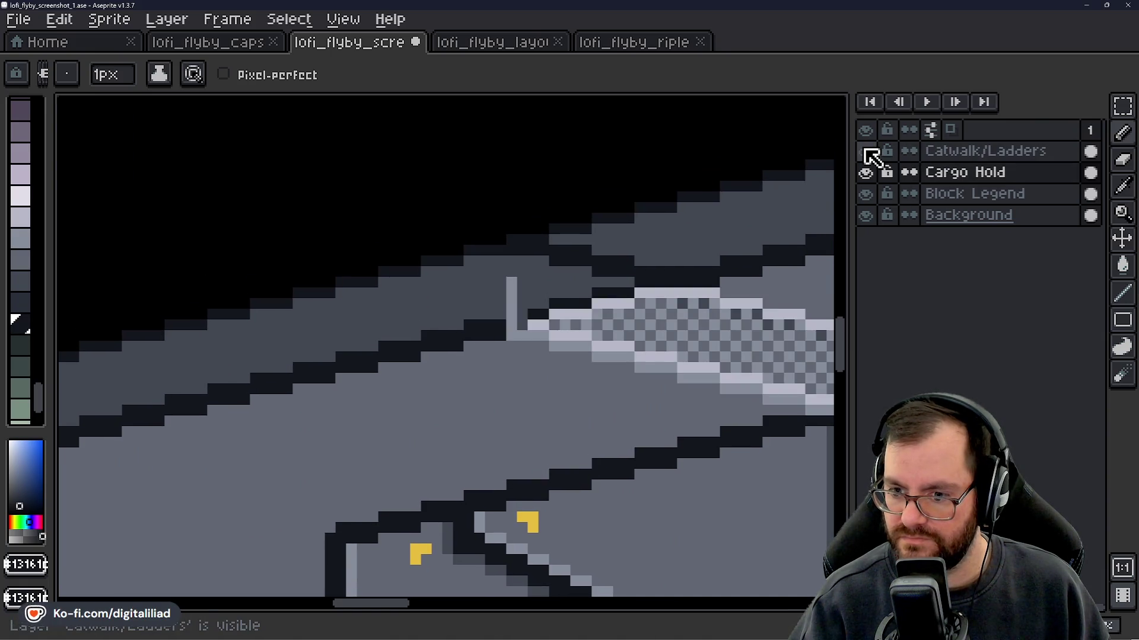
{"action": "left_click", "coordinate": [865, 152]}
{"action": "scroll", "coordinate": [483, 325], "scroll_direction": "up", "scroll_amount": 2}
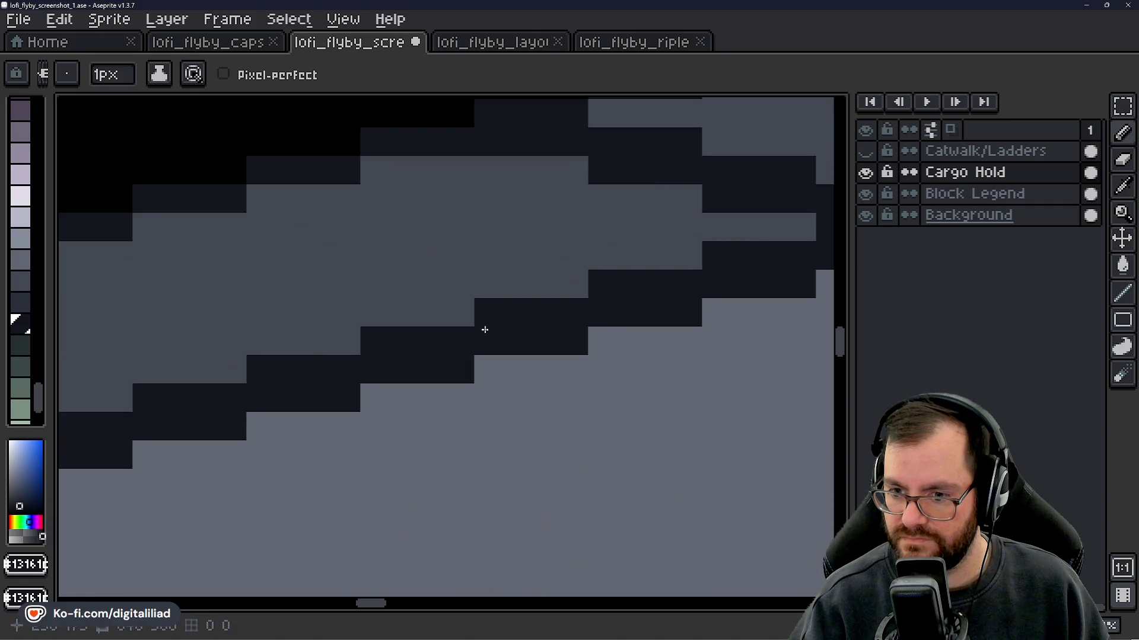
{"action": "mouse_move", "coordinate": [461, 285]}
{"action": "left_mouse_down"}
{"action": "mouse_move", "coordinate": [376, 293]}
{"action": "mouse_move", "coordinate": [456, 335]}
{"action": "mouse_move", "coordinate": [538, 352]}
{"action": "left_mouse_up"}
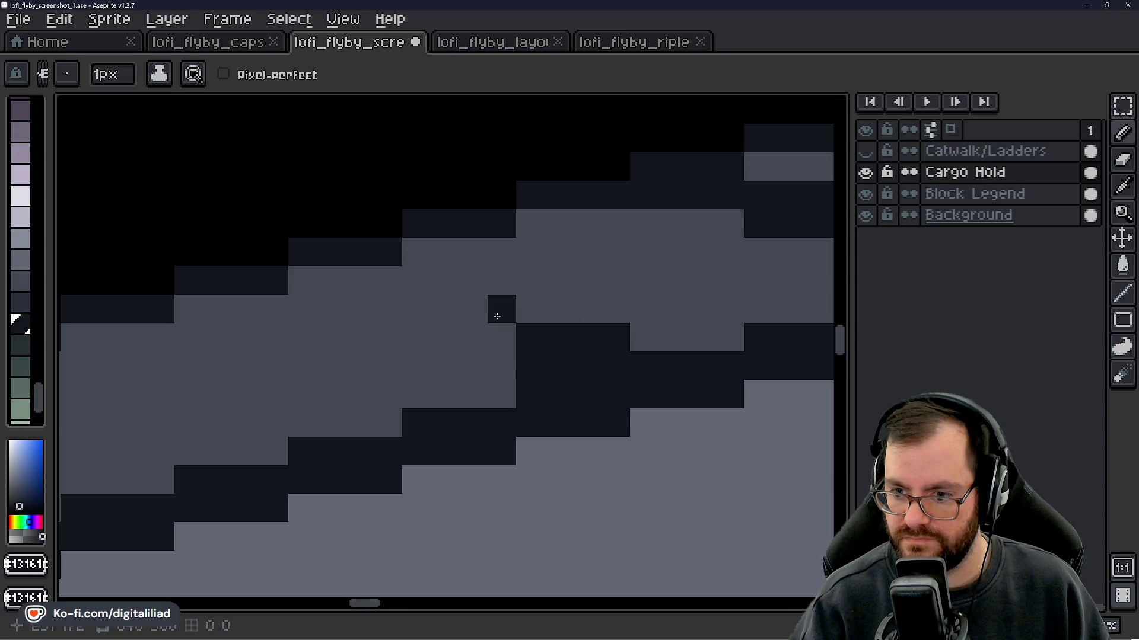
{"action": "left_click_drag", "start_coordinate": [498, 313], "coordinate": [420, 315]}
{"action": "left_click_drag", "start_coordinate": [500, 335], "coordinate": [430, 333]}
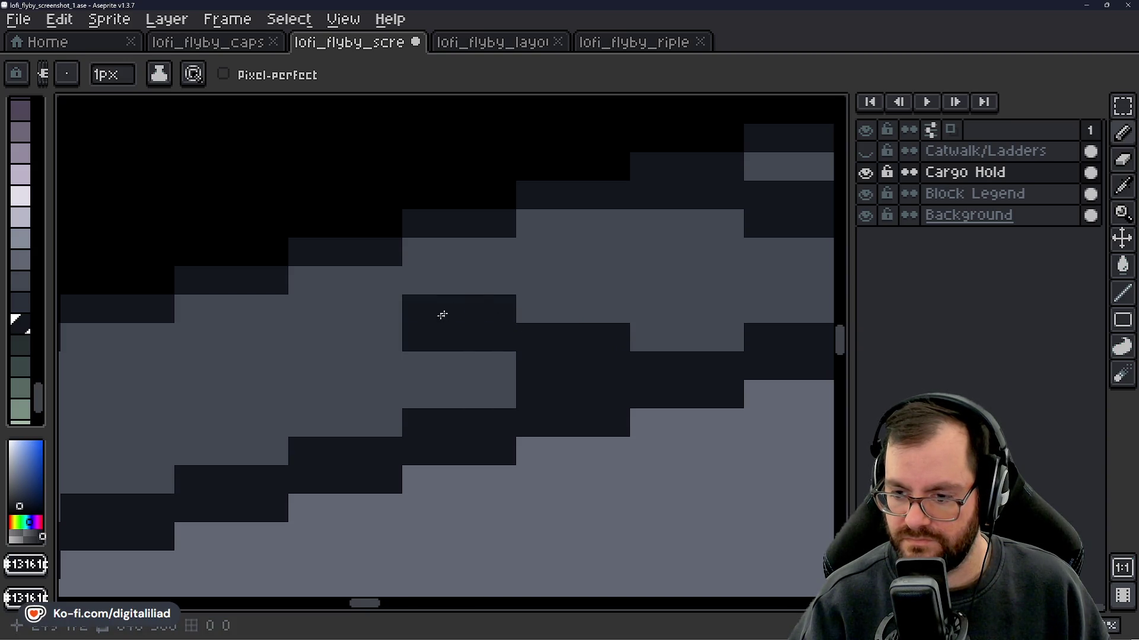
{"action": "scroll", "coordinate": [442, 315], "scroll_direction": "down", "scroll_amount": 4}
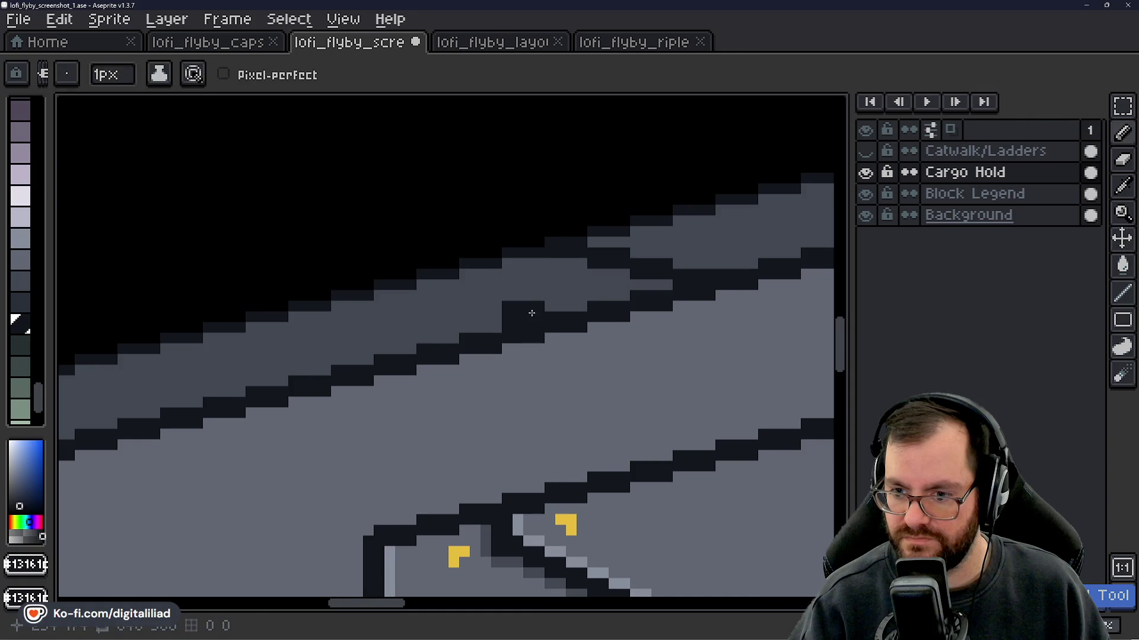
{"action": "scroll", "coordinate": [532, 313], "scroll_direction": "up", "scroll_amount": 4}
{"action": "left_click", "coordinate": [349, 367]}
{"action": "key", "text": "ctrl+z"}
- Cover stray dark pixels with lighter grey sampled from the wall and refine the notch's dark pixels
{"action": "left_click", "coordinate": [427, 373], "text": "alt"}
{"action": "left_click_drag", "start_coordinate": [426, 373], "coordinate": [552, 358]}
{"action": "left_click", "coordinate": [498, 298], "text": "alt"}
{"action": "left_click_drag", "start_coordinate": [389, 255], "coordinate": [389, 283]}
{"action": "scroll", "coordinate": [443, 309], "scroll_direction": "down", "scroll_amount": 4}
{"action": "key", "text": "ctrl+z"}
{"action": "key", "text": "ctrl+z"}
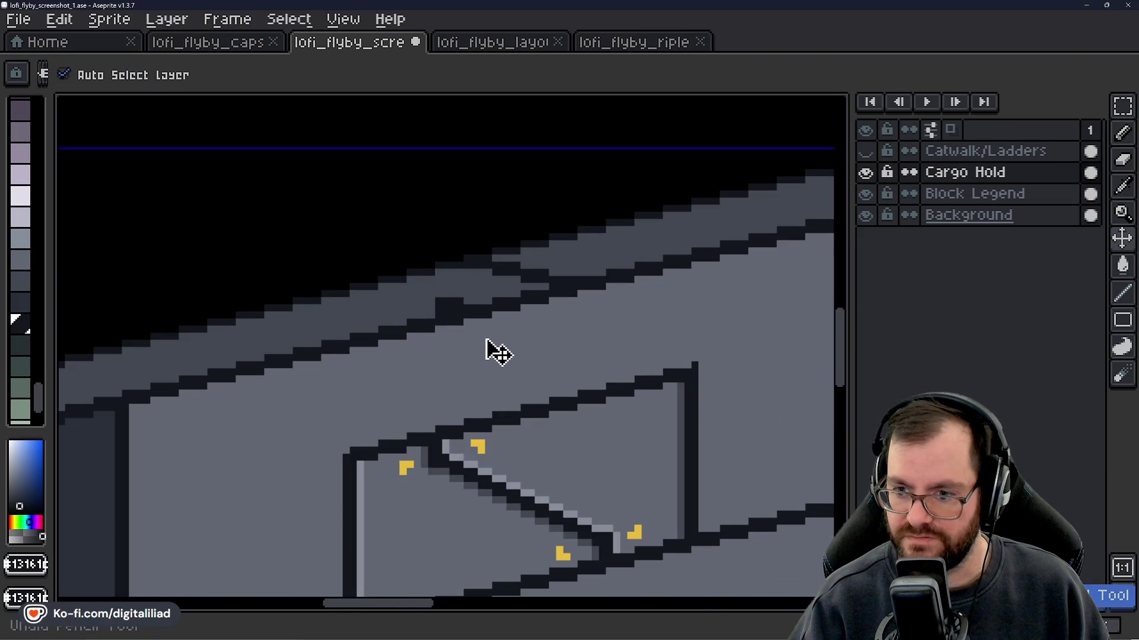
{"action": "scroll", "coordinate": [431, 296], "scroll_direction": "up", "scroll_amount": 2}
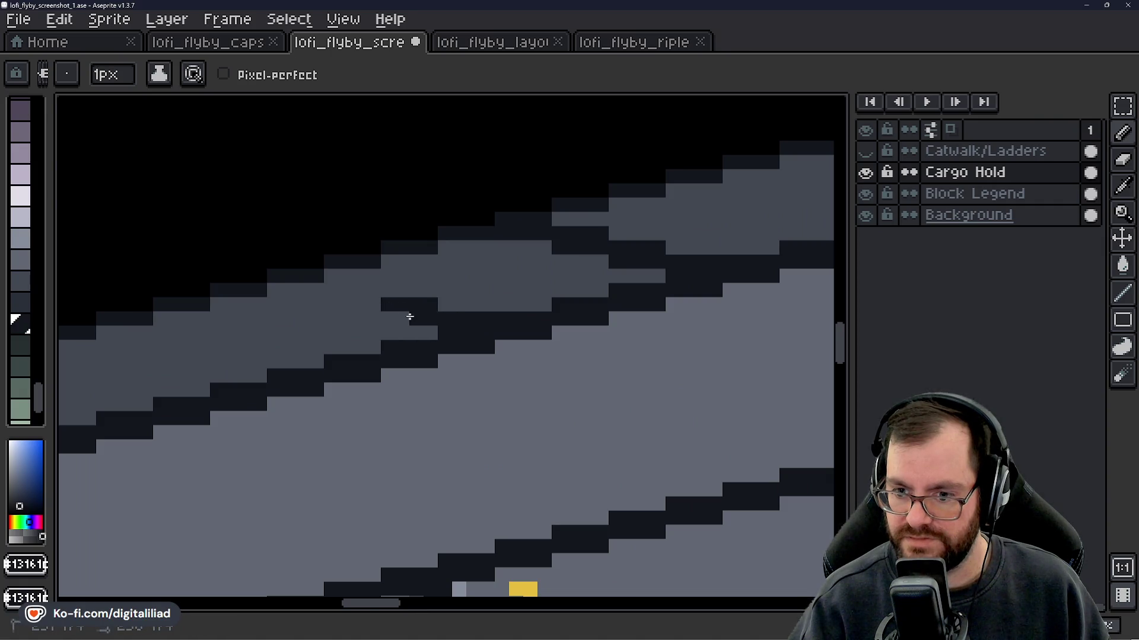
{"action": "scroll", "coordinate": [492, 284], "scroll_direction": "down", "scroll_amount": 3}
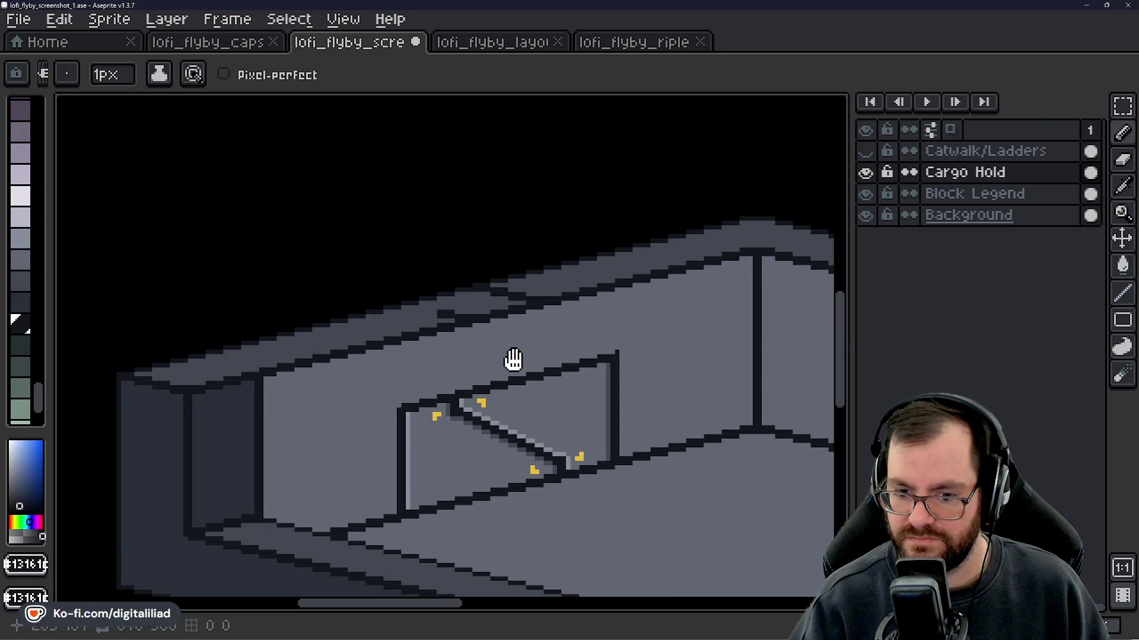
{"action": "scroll", "coordinate": [409, 356], "scroll_direction": "up", "scroll_amount": 4}
{"action": "mouse_move", "coordinate": [414, 364]}
{"action": "left_mouse_down"}
{"action": "mouse_move", "coordinate": [311, 371]}
{"action": "mouse_move", "coordinate": [312, 344]}
{"action": "mouse_move", "coordinate": [386, 368]}
{"action": "mouse_move", "coordinate": [401, 351]}
{"action": "mouse_move", "coordinate": [312, 344]}
{"action": "left_mouse_up"}
{"action": "key", "text": "ctrl+z"}
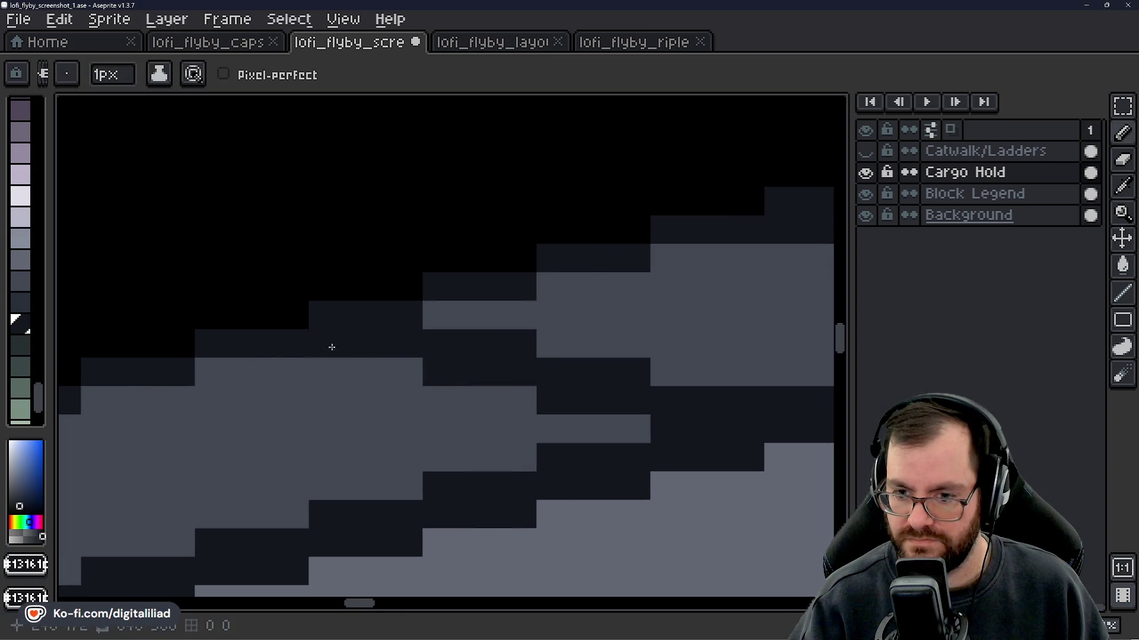
- Fill the mid-grey band lighter grey with a contiguous Paint Bucket, then reveal Catwalk/Ladders again
{"action": "scroll", "coordinate": [451, 346], "scroll_direction": "down", "scroll_amount": 2}
{"action": "scroll", "coordinate": [451, 345], "scroll_direction": "down", "scroll_amount": 3}
{"action": "scroll", "coordinate": [339, 236], "scroll_direction": "up", "scroll_amount": 3}
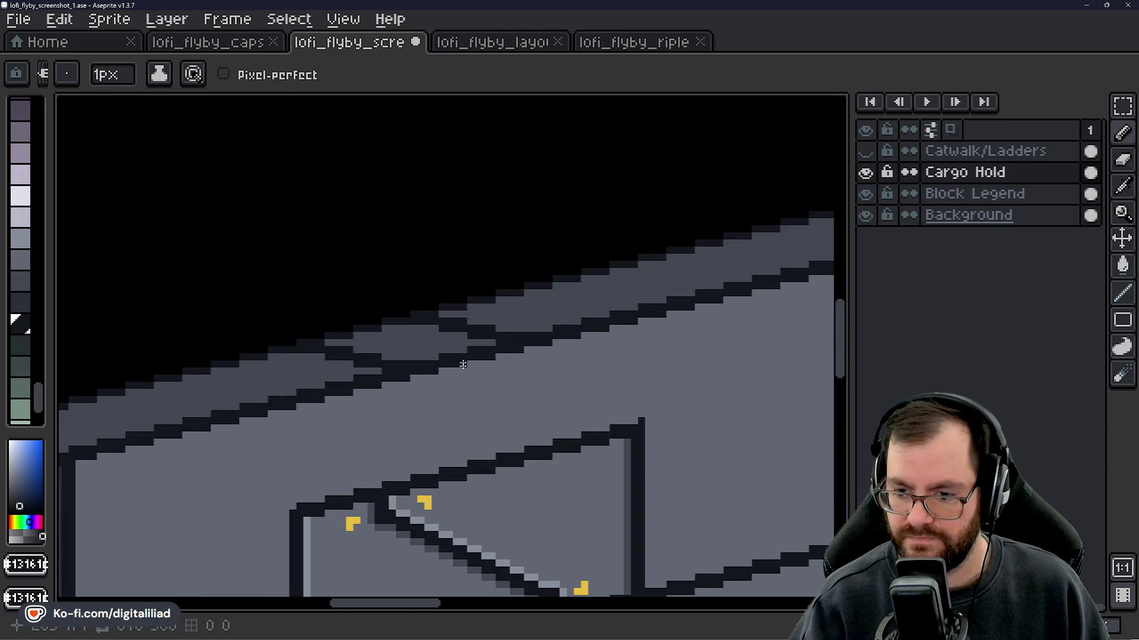
{"action": "scroll", "coordinate": [339, 236], "scroll_direction": "down", "scroll_amount": 2}
{"action": "left_click", "coordinate": [472, 407], "text": "alt"}
{"action": "scroll", "coordinate": [386, 360], "scroll_direction": "up", "scroll_amount": 3}
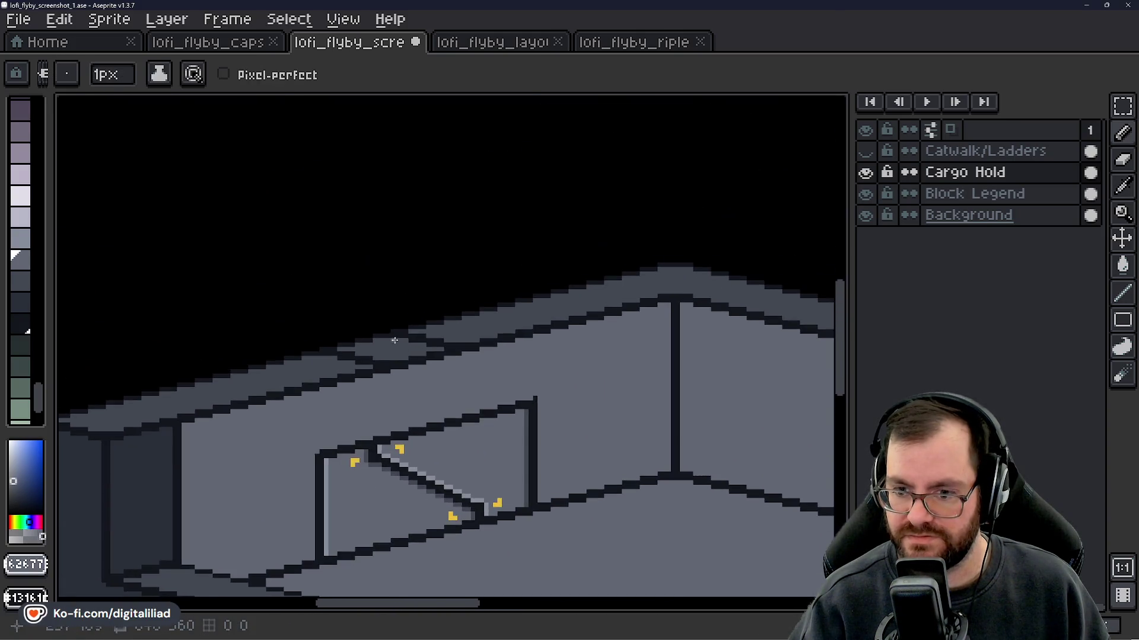
{"action": "key", "text": "g"}
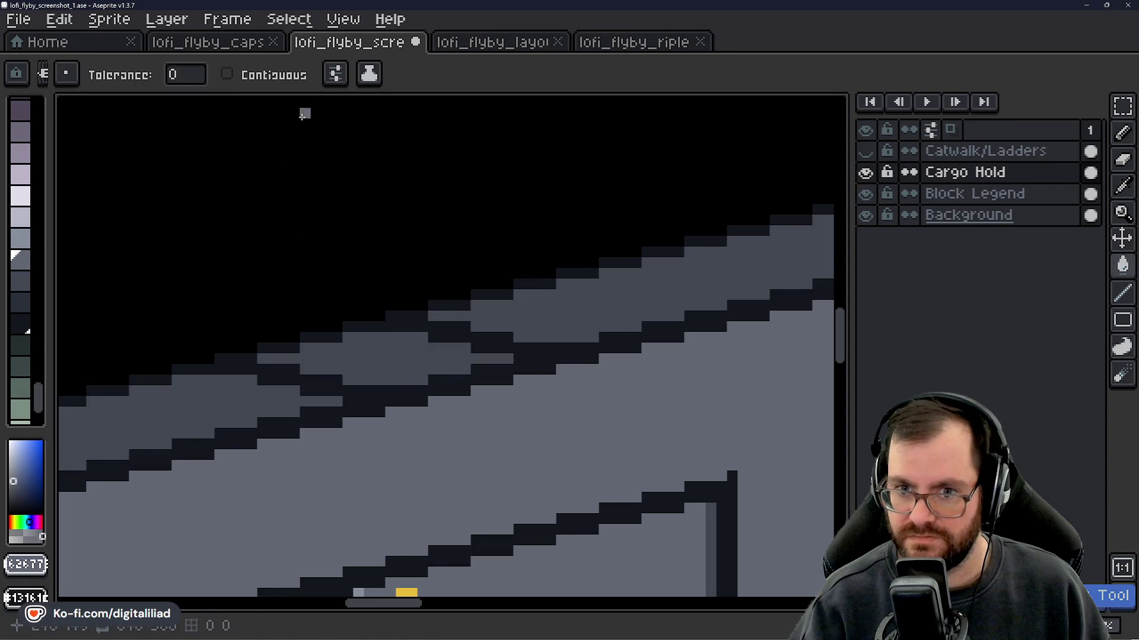
{"action": "left_click", "coordinate": [227, 74]}
{"action": "left_click", "coordinate": [373, 381]}
{"action": "scroll", "coordinate": [370, 343], "scroll_direction": "down", "scroll_amount": 3}
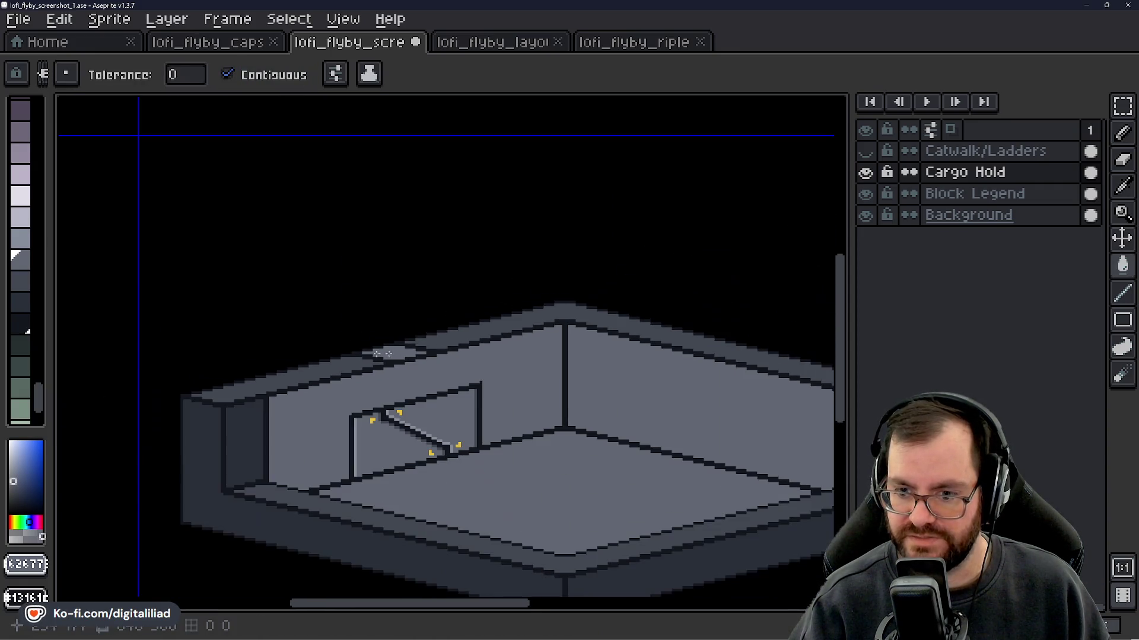
{"action": "scroll", "coordinate": [412, 354], "scroll_direction": "down", "scroll_amount": 1}
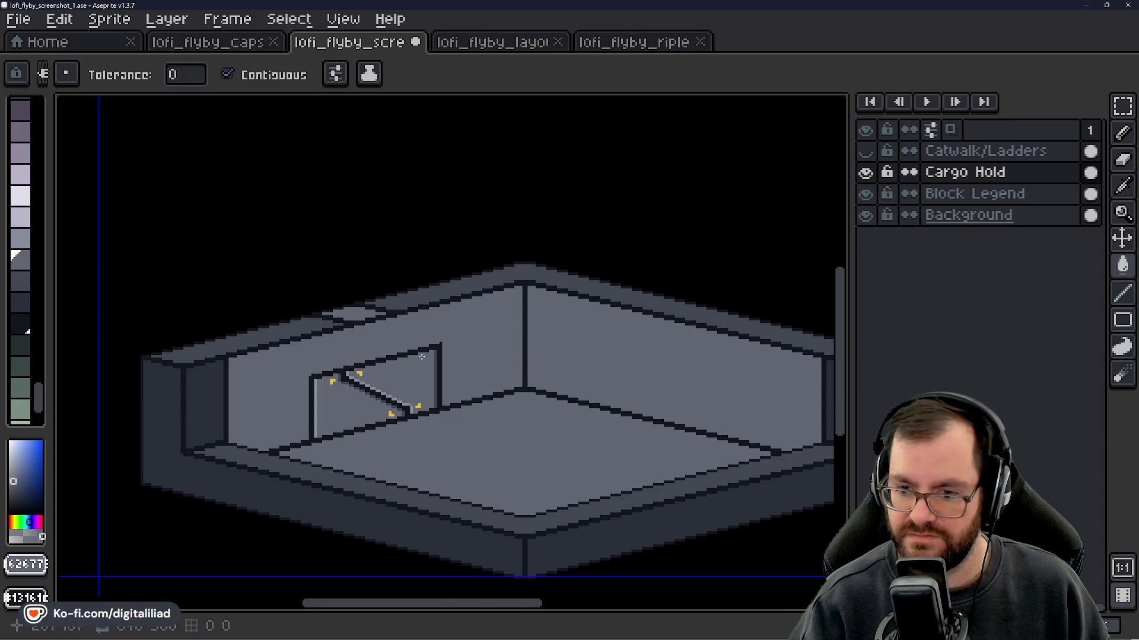
{"action": "left_click", "coordinate": [865, 152]}
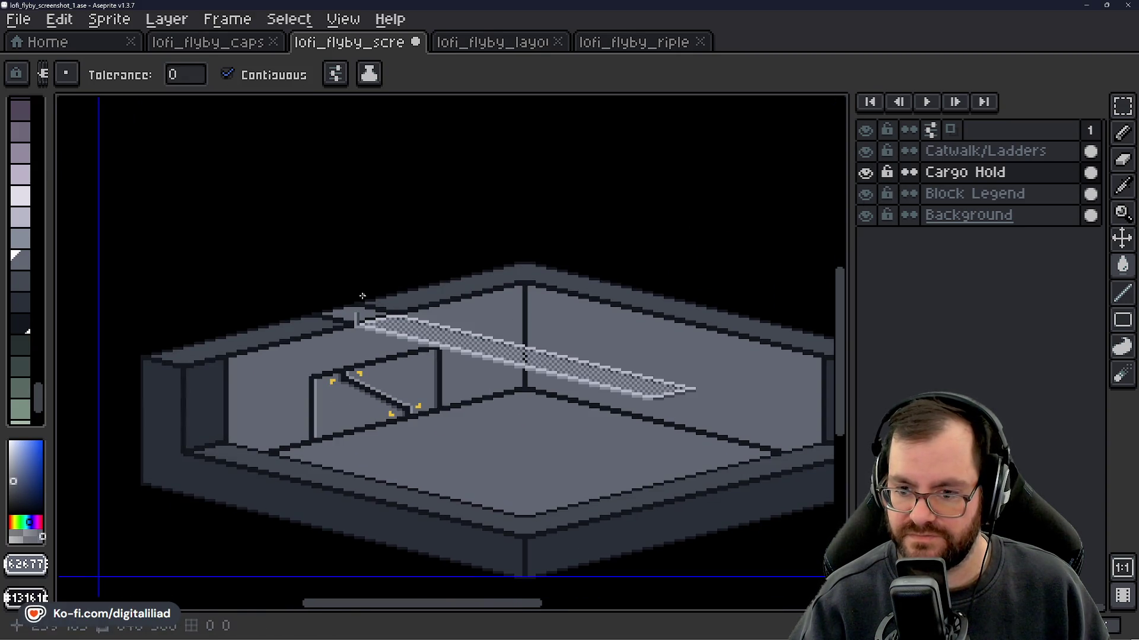
- Sample the dark column colour and a darker shade at the catwalk's left end, discarding a test fill
{"action": "scroll", "coordinate": [358, 310], "scroll_direction": "up", "scroll_amount": 4}
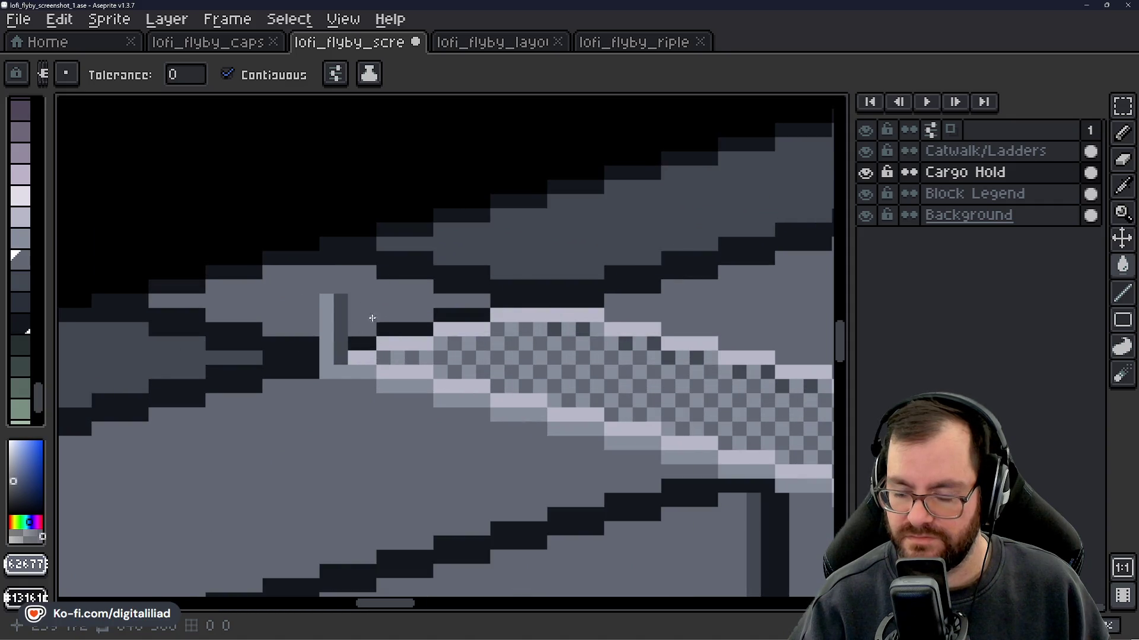
{"action": "scroll", "coordinate": [371, 318], "scroll_direction": "down", "scroll_amount": 4}
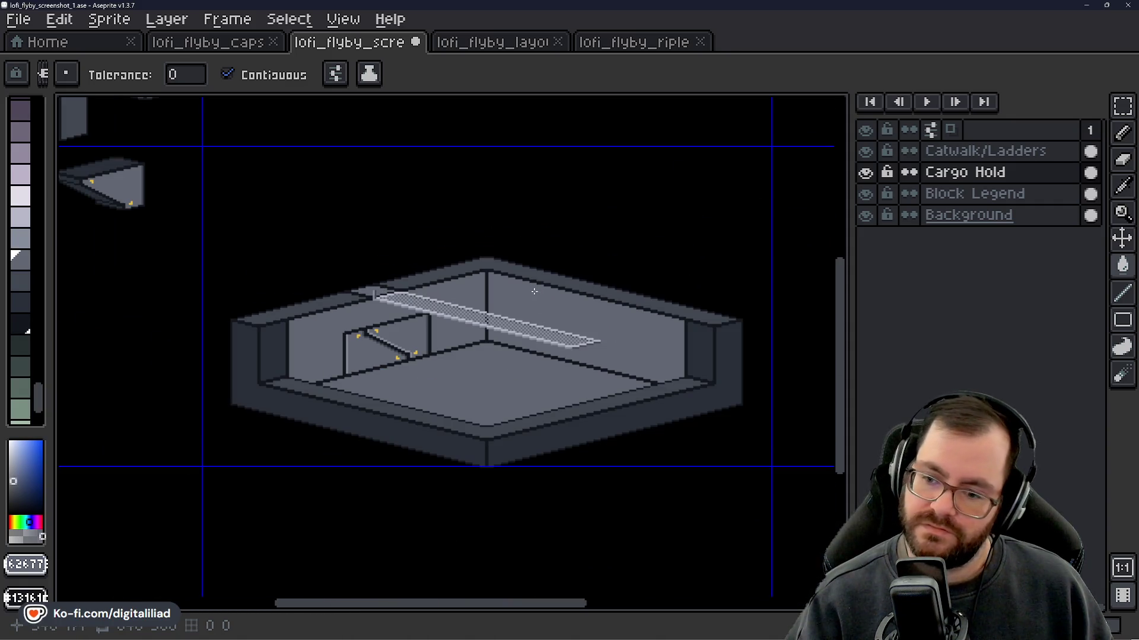
{"action": "scroll", "coordinate": [380, 299], "scroll_direction": "up", "scroll_amount": 5}
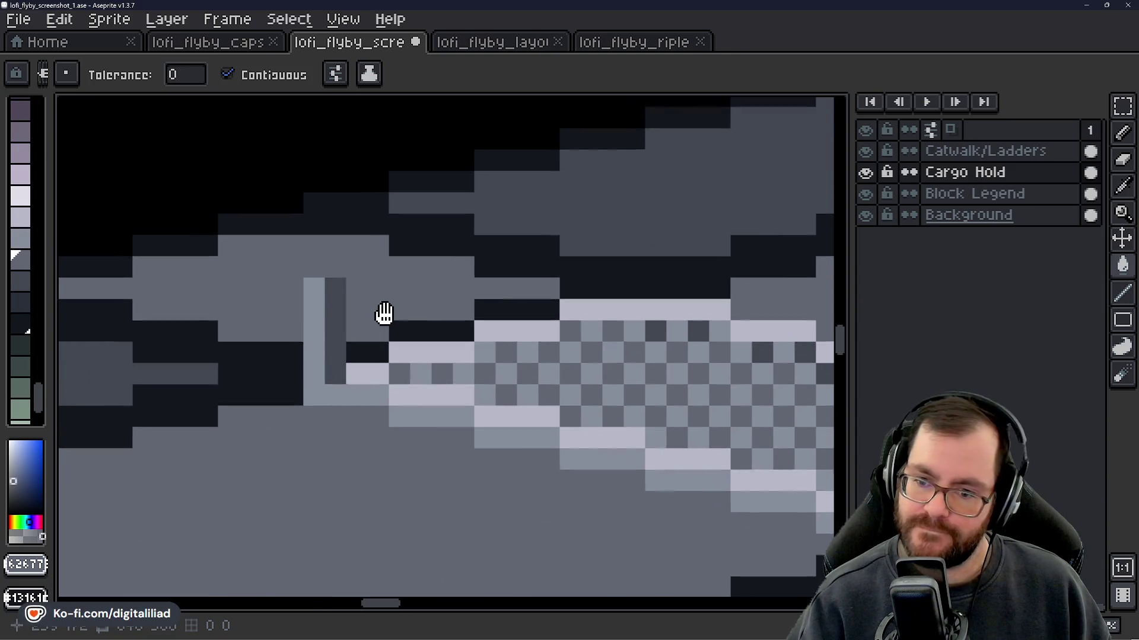
{"action": "left_click_drag", "start_coordinate": [394, 310], "coordinate": [400, 297]}
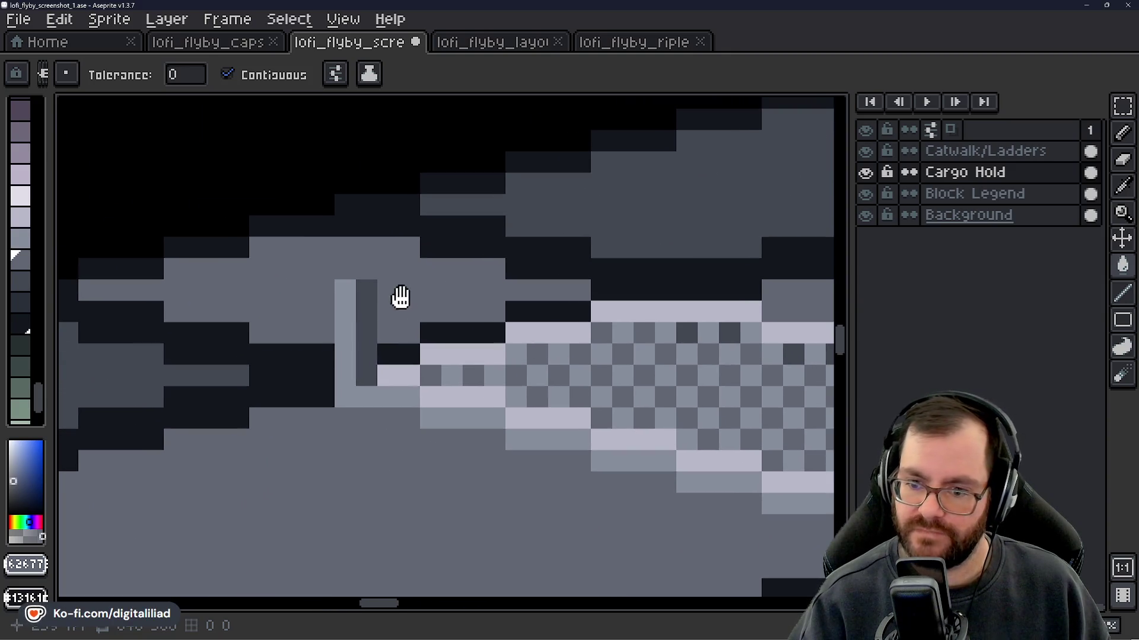
{"action": "left_click", "coordinate": [367, 303], "text": "alt"}
{"action": "left_click", "coordinate": [365, 350], "text": "alt"}
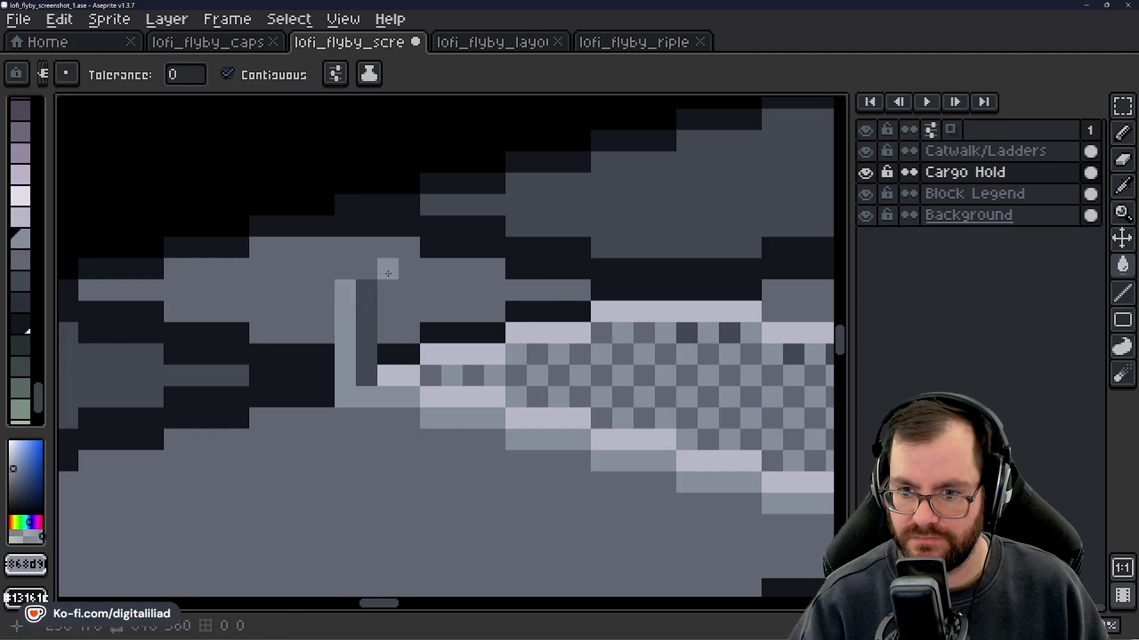
{"action": "left_click", "coordinate": [353, 274]}
{"action": "key", "text": "ctrl+z"}
- With the Pencil, paint a light frame with a dark pixel around the post's top
{"action": "key", "text": "b"}
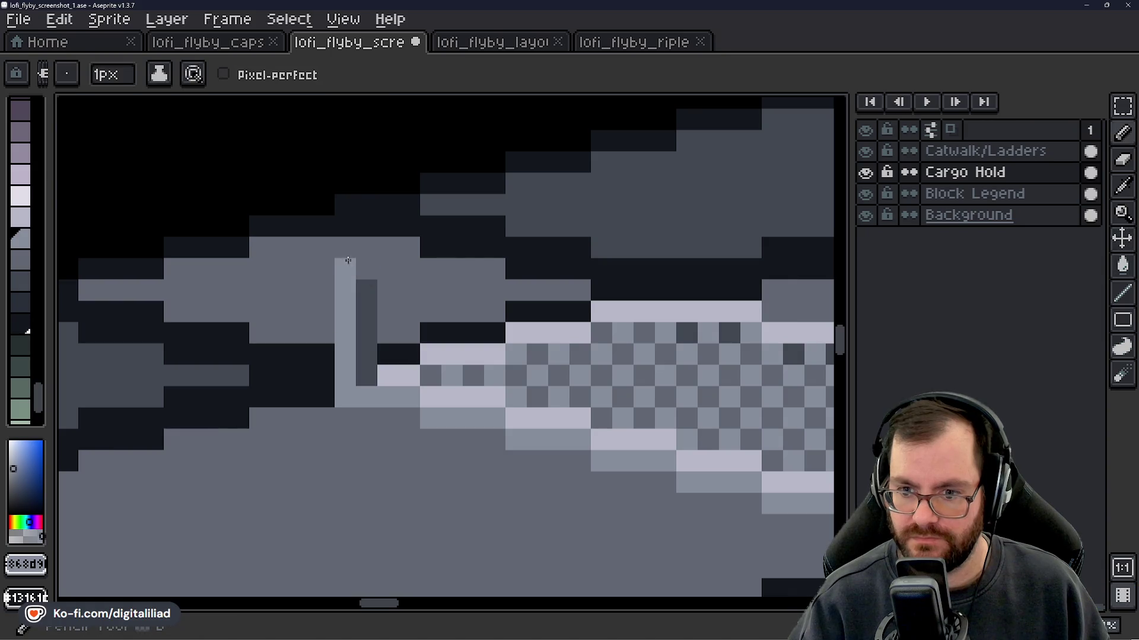
{"action": "key", "text": "ctrl+z"}
{"action": "left_click_drag", "start_coordinate": [415, 249], "coordinate": [367, 249]}
{"action": "left_click", "coordinate": [368, 302], "text": "alt"}
{"action": "left_click", "coordinate": [366, 269]}
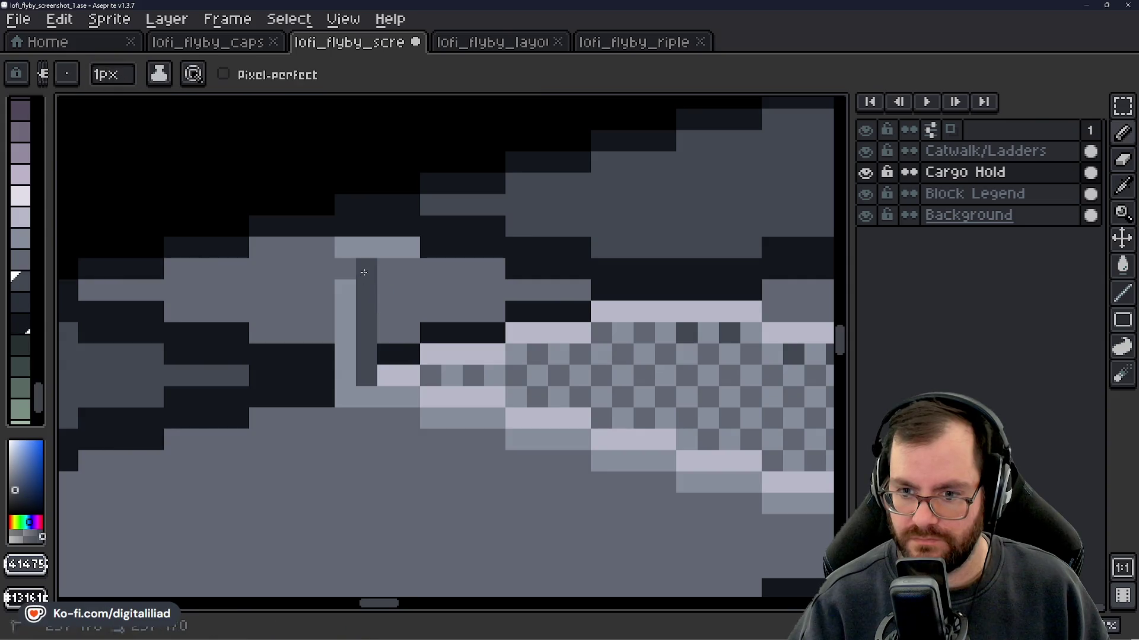
{"action": "left_click", "coordinate": [345, 269]}
{"action": "mouse_move", "coordinate": [368, 299]}
{"action": "left_mouse_down"}
{"action": "mouse_move", "coordinate": [317, 269]}
{"action": "mouse_move", "coordinate": [400, 229]}
{"action": "mouse_move", "coordinate": [423, 246]}
{"action": "mouse_move", "coordinate": [509, 246]}
{"action": "left_mouse_up"}
{"action": "left_click", "coordinate": [379, 258]}
- Zoom out over the catwalk and sample the dark column colour #414752
{"action": "scroll", "coordinate": [509, 323], "scroll_direction": "down", "scroll_amount": 3}
{"action": "scroll", "coordinate": [492, 314], "scroll_direction": "up", "scroll_amount": 4}
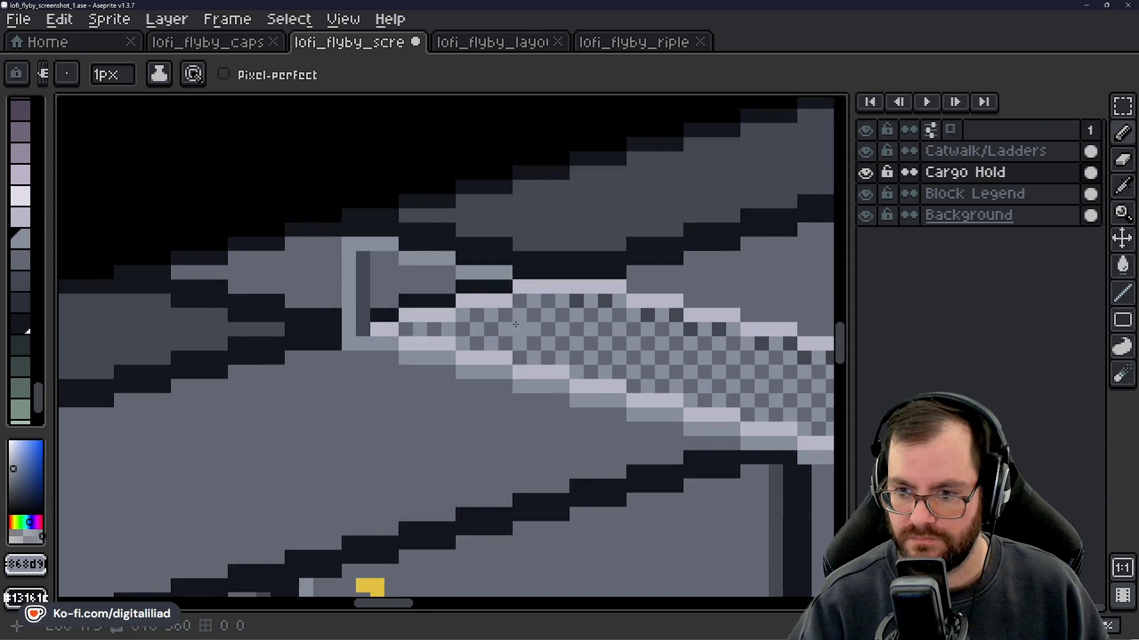
{"action": "scroll", "coordinate": [485, 308], "scroll_direction": "down", "scroll_amount": 1}
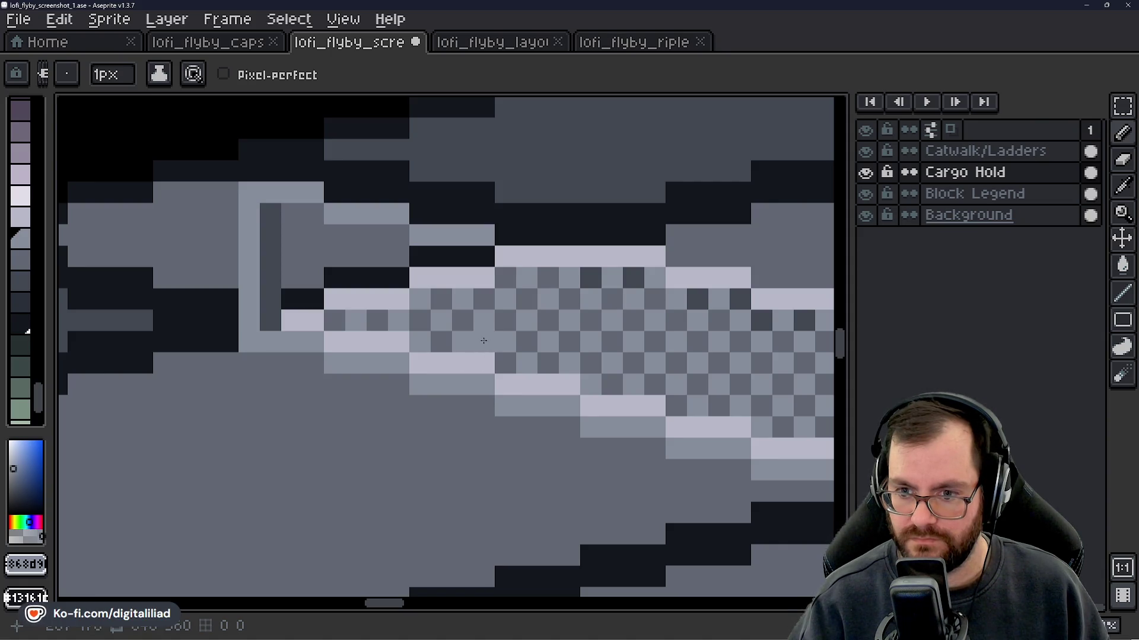
{"action": "scroll", "coordinate": [481, 315], "scroll_direction": "down", "scroll_amount": 1}
{"action": "left_click_drag", "start_coordinate": [524, 330], "coordinate": [482, 372]}
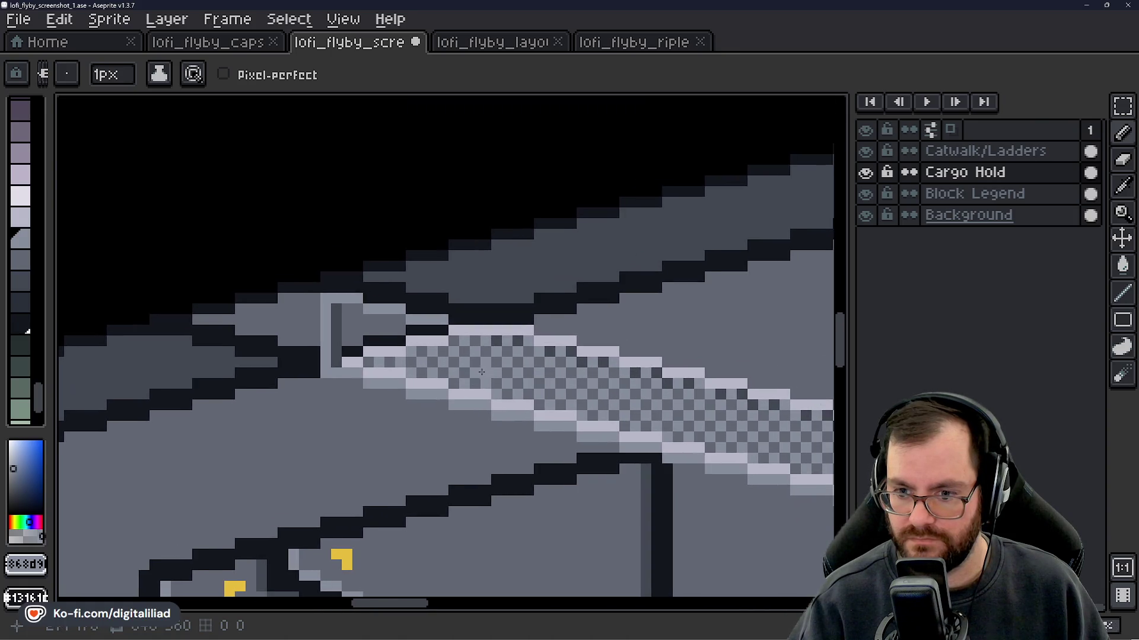
{"action": "scroll", "coordinate": [489, 389], "scroll_direction": "up", "scroll_amount": 3}
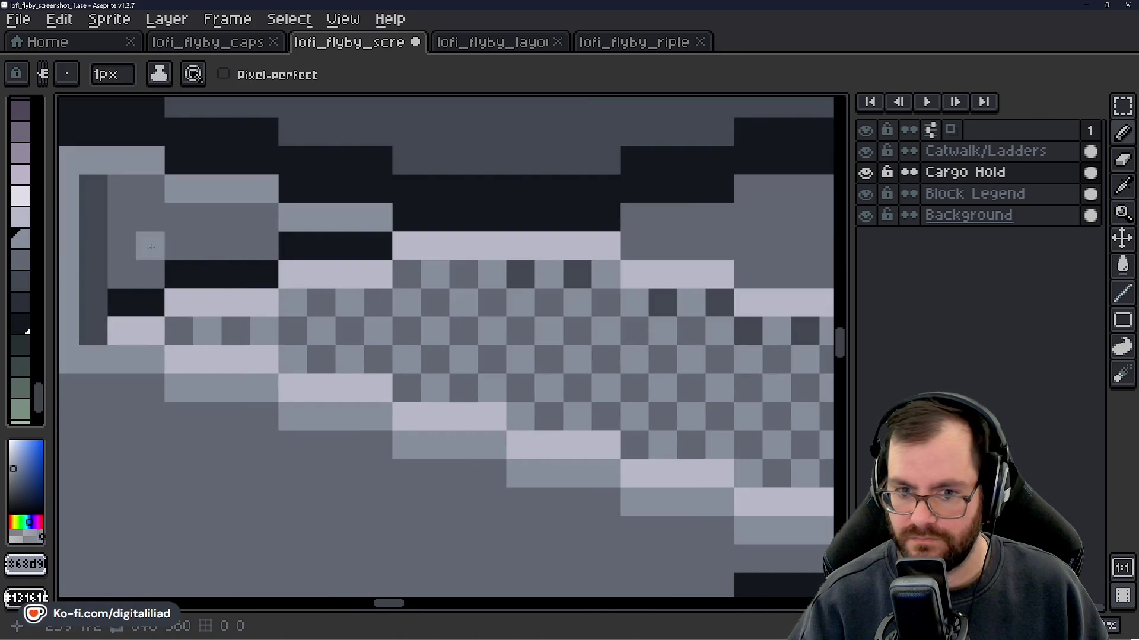
{"action": "left_click", "coordinate": [98, 232], "text": "alt"}
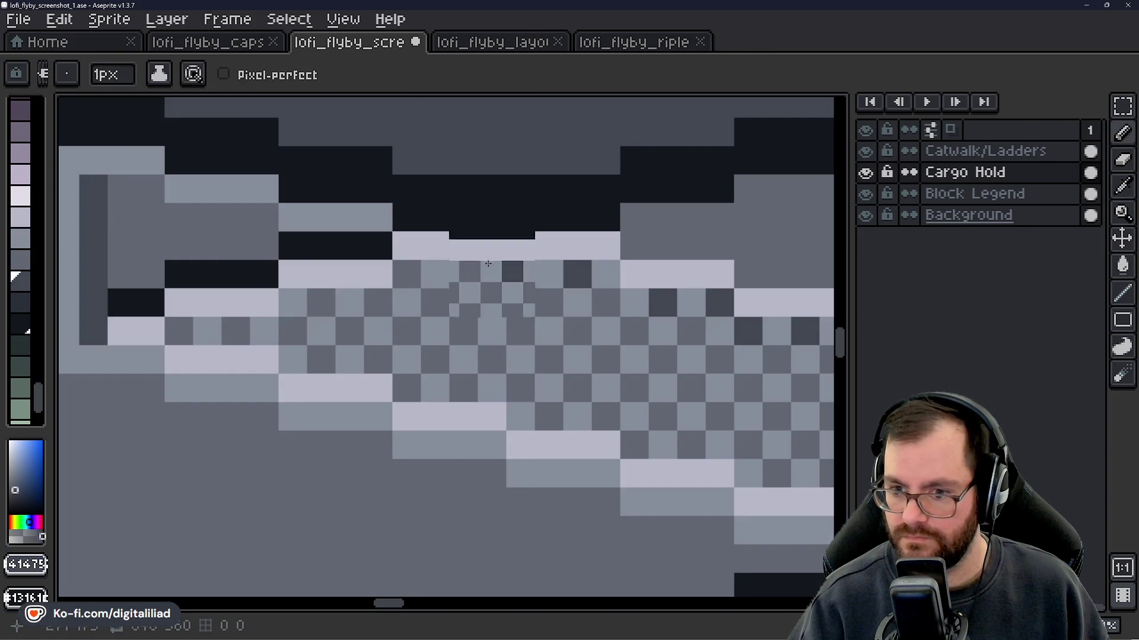
{"action": "scroll", "coordinate": [504, 279], "scroll_direction": "down", "scroll_amount": 4}
- Compare layers by toggling visibility, then make Catwalk/Ladders the active layer for 1px pencil work
{"action": "key", "text": "v"}
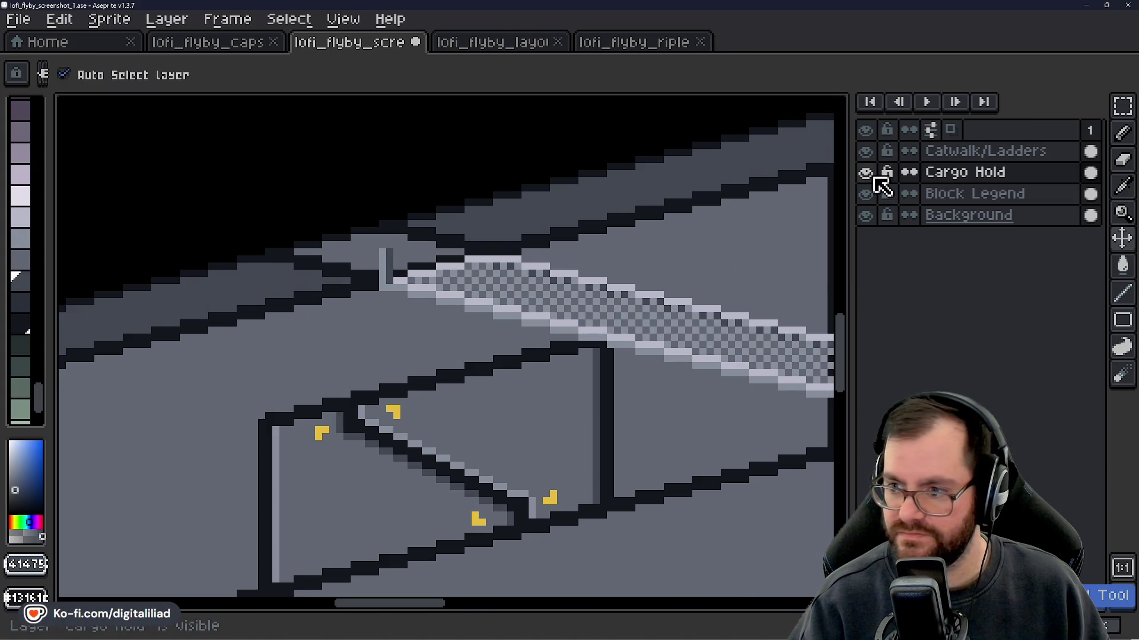
{"action": "left_click", "coordinate": [867, 172]}
{"action": "left_click", "coordinate": [867, 172]}
{"action": "left_click", "coordinate": [867, 172]}
{"action": "left_click", "coordinate": [867, 172]}
{"action": "left_click", "coordinate": [958, 151]}
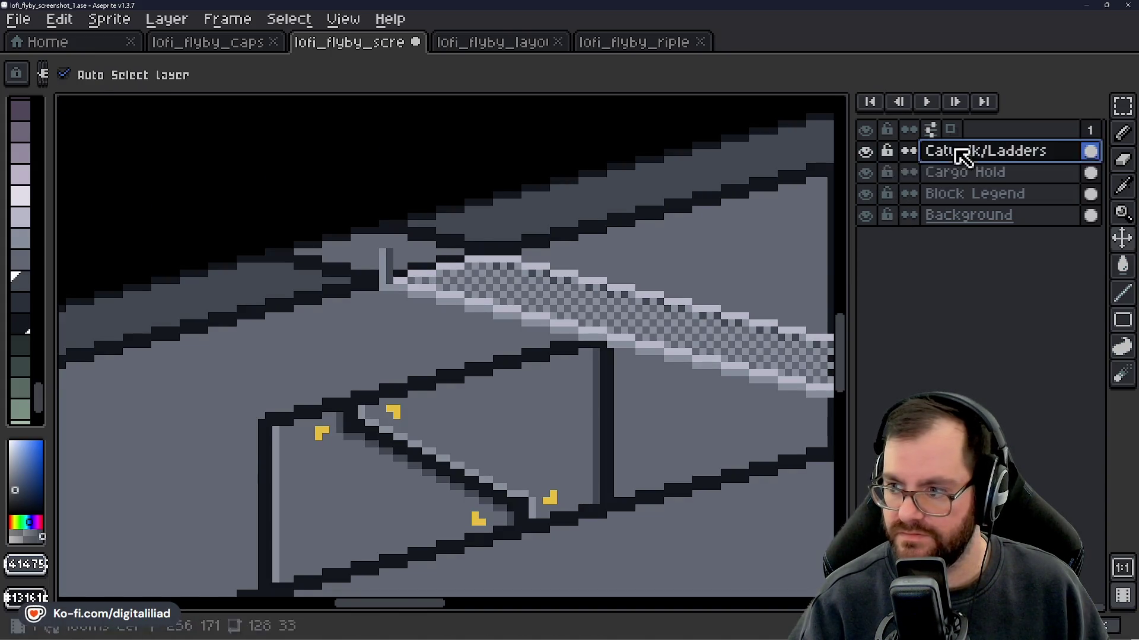
{"action": "key", "text": "b"}
{"action": "scroll", "coordinate": [407, 229], "scroll_direction": "up", "scroll_amount": 5}
{"action": "left_click", "coordinate": [867, 152]}
{"action": "left_click", "coordinate": [867, 151]}
{"action": "scroll", "coordinate": [468, 298], "scroll_direction": "up", "scroll_amount": 2}
- Extend the ladder post's top bar with light-grey and mid-grey pixels sampled from the canvas
{"action": "left_click", "coordinate": [427, 208], "text": "alt"}
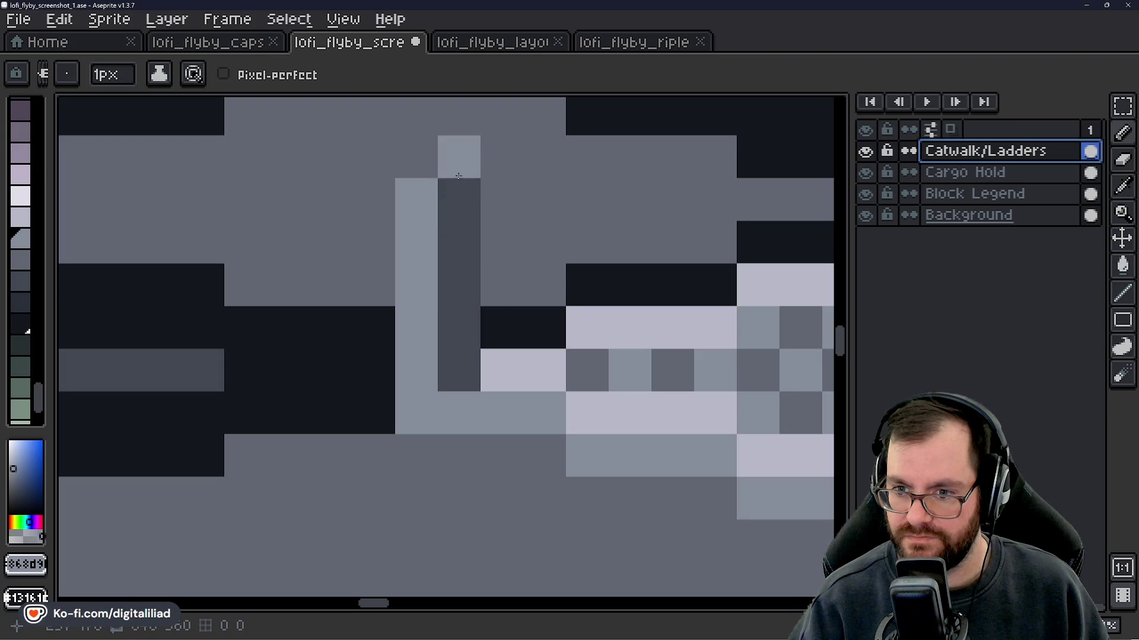
{"action": "scroll", "coordinate": [487, 303], "scroll_direction": "down", "scroll_amount": 6}
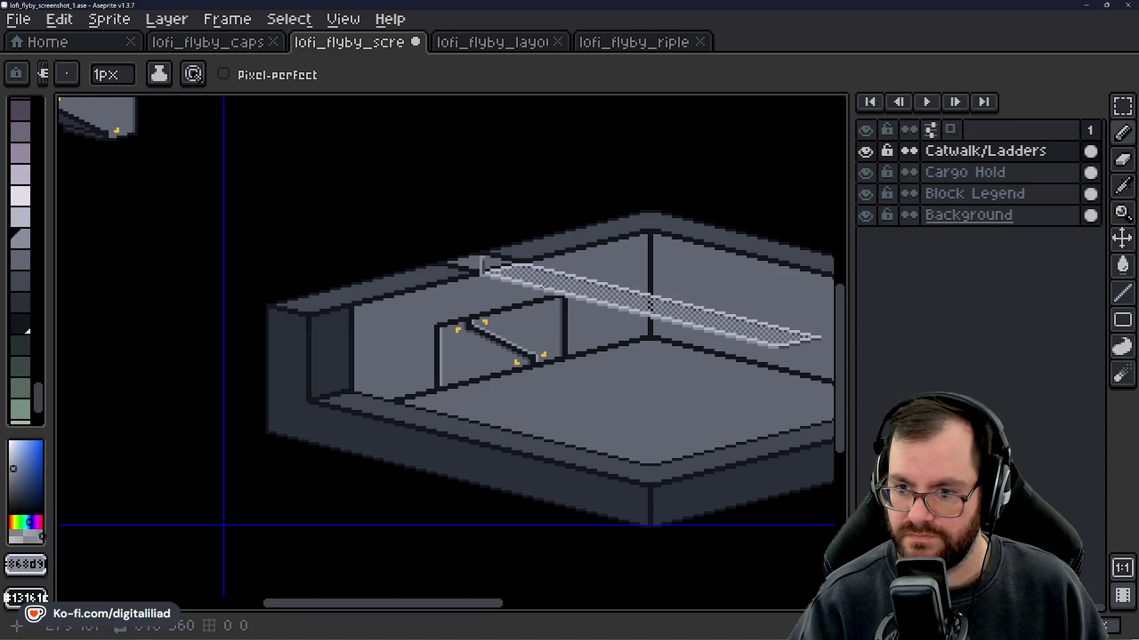
{"action": "scroll", "coordinate": [504, 239], "scroll_direction": "up", "scroll_amount": 6}
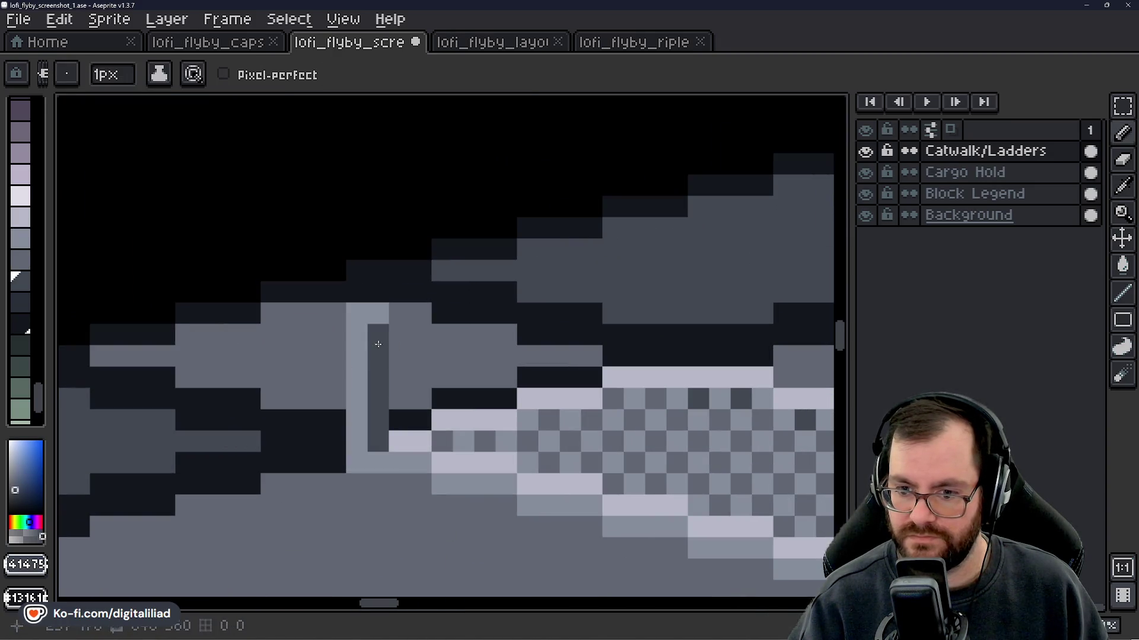
{"action": "scroll", "coordinate": [437, 320], "scroll_direction": "down", "scroll_amount": 3}
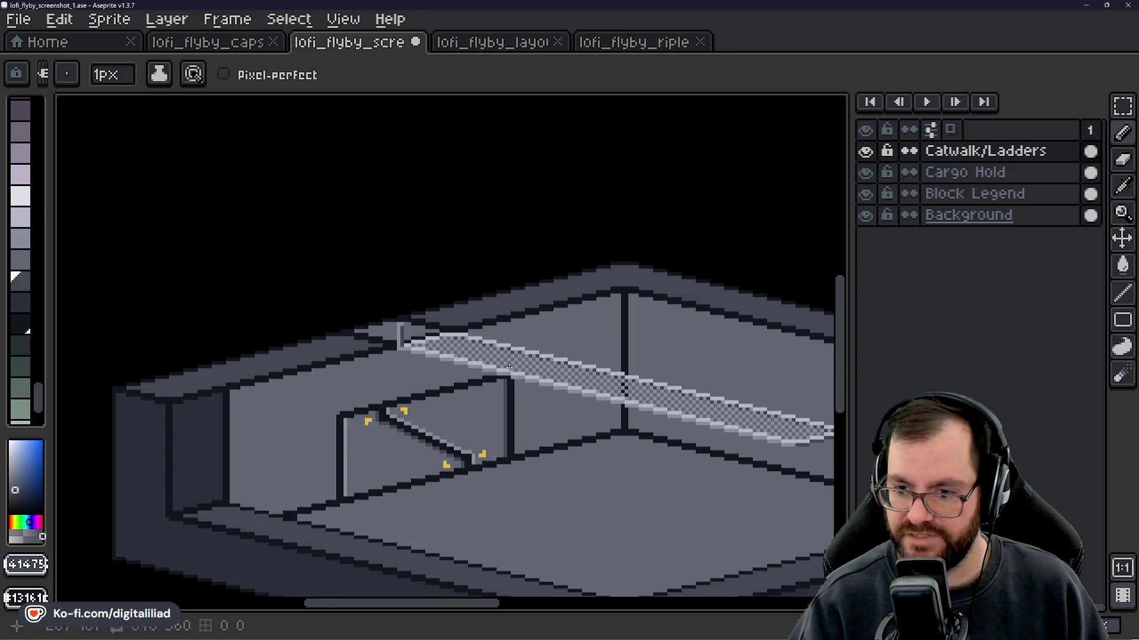
{"action": "scroll", "coordinate": [509, 367], "scroll_direction": "down", "scroll_amount": 1}
{"action": "scroll", "coordinate": [585, 378], "scroll_direction": "up", "scroll_amount": 1}
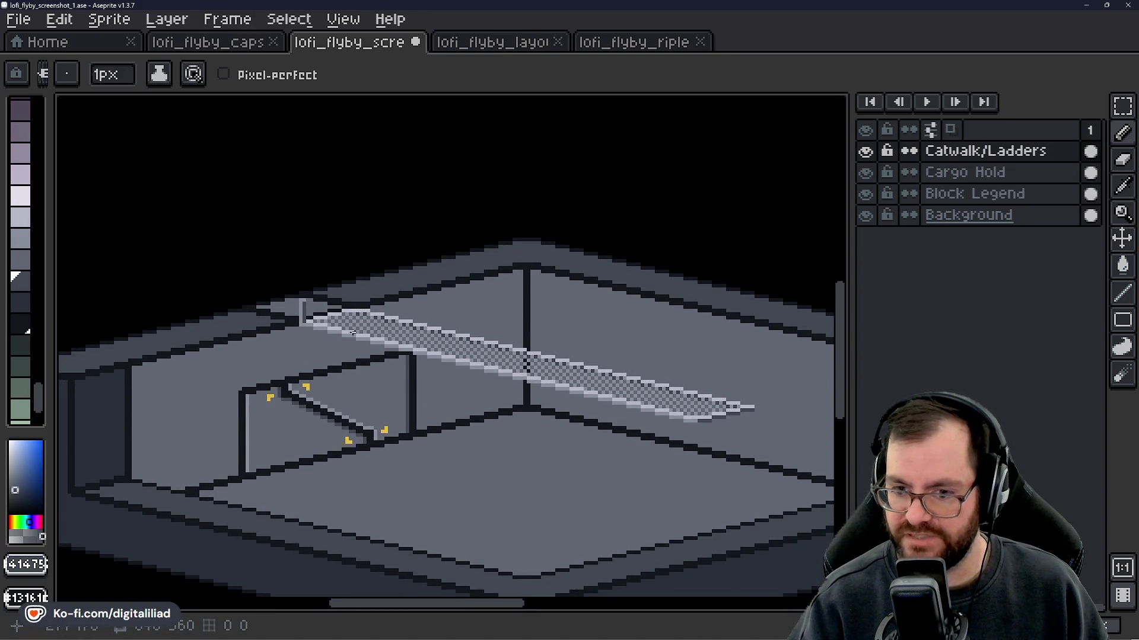
{"action": "scroll", "coordinate": [382, 299], "scroll_direction": "up", "scroll_amount": 2}
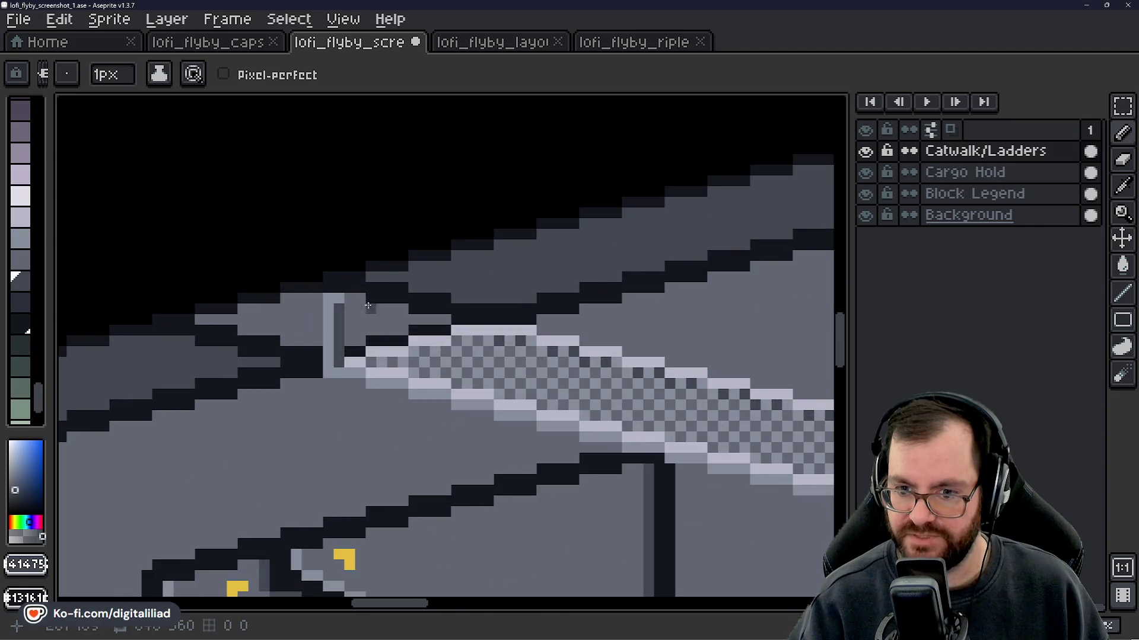
{"action": "scroll", "coordinate": [383, 267], "scroll_direction": "up", "scroll_amount": 2}
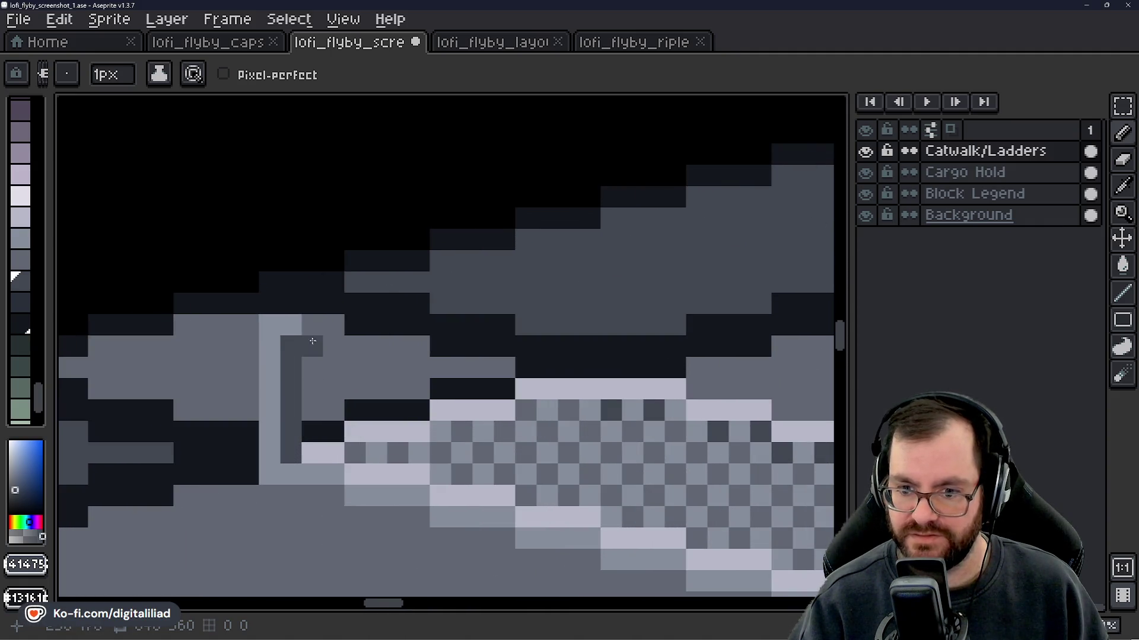
{"action": "left_click", "coordinate": [296, 319], "text": "alt"}
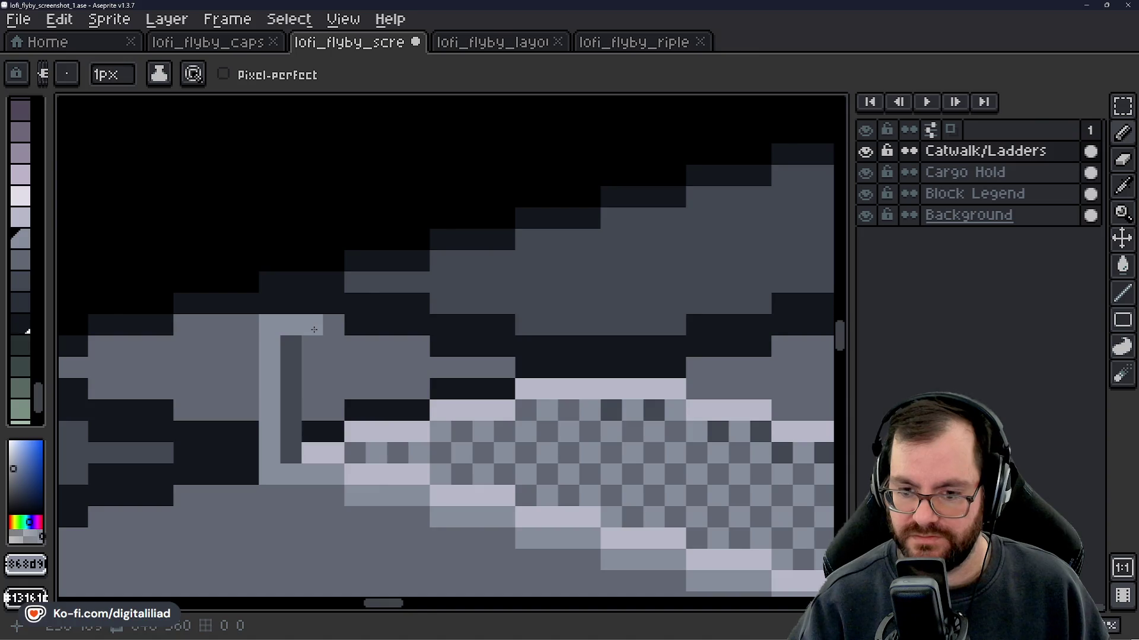
{"action": "mouse_move", "coordinate": [333, 389]}
{"action": "left_mouse_down"}
{"action": "mouse_move", "coordinate": [322, 352]}
{"action": "mouse_move", "coordinate": [389, 310]}
{"action": "mouse_move", "coordinate": [430, 330]}
{"action": "mouse_move", "coordinate": [496, 331]}
{"action": "left_mouse_up"}
{"action": "left_click", "coordinate": [323, 287]}
{"action": "left_click", "coordinate": [505, 376]}
{"action": "mouse_move", "coordinate": [504, 376]}
{"action": "left_mouse_down"}
{"action": "mouse_move", "coordinate": [431, 313]}
{"action": "mouse_move", "coordinate": [454, 290]}
{"action": "mouse_move", "coordinate": [505, 290]}
{"action": "left_mouse_up"}
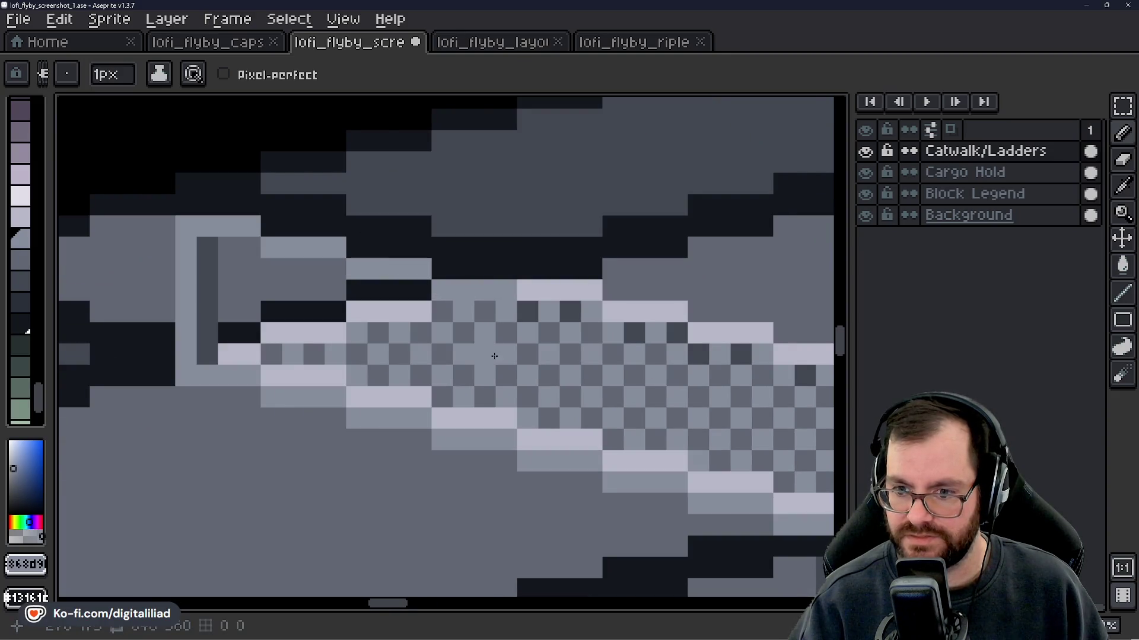
- Sample the darker wall grey and switch editing to the Cargo Hold layer, recentring the view
{"action": "scroll", "coordinate": [494, 356], "scroll_direction": "down", "scroll_amount": 4}
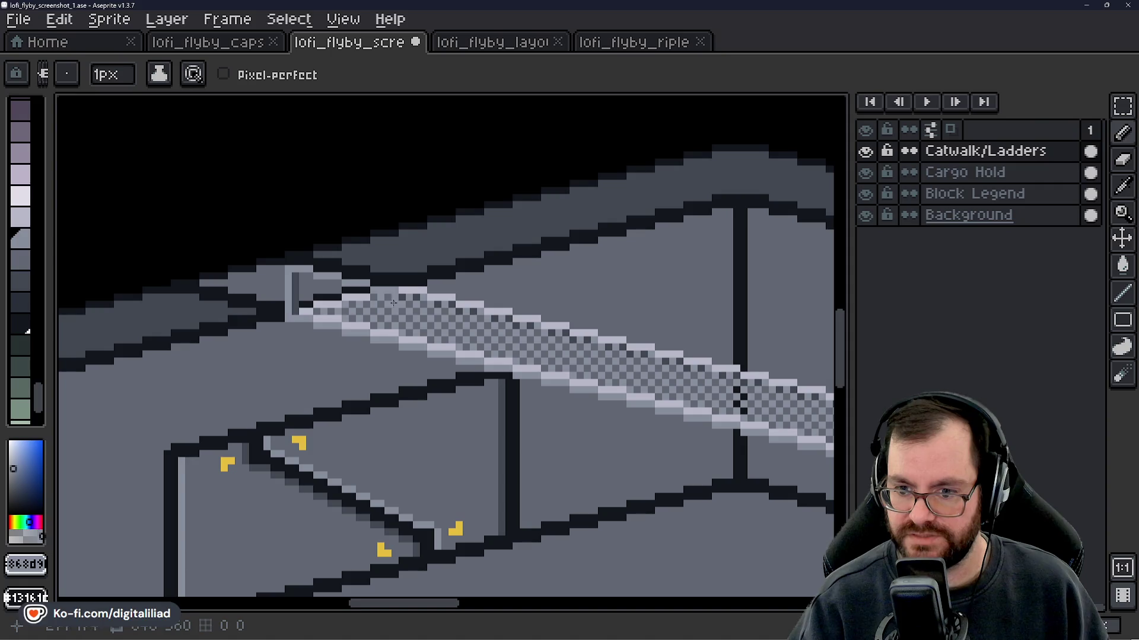
{"action": "scroll", "coordinate": [414, 329], "scroll_direction": "down", "scroll_amount": 2}
{"action": "left_click", "coordinate": [367, 340], "text": "alt"}
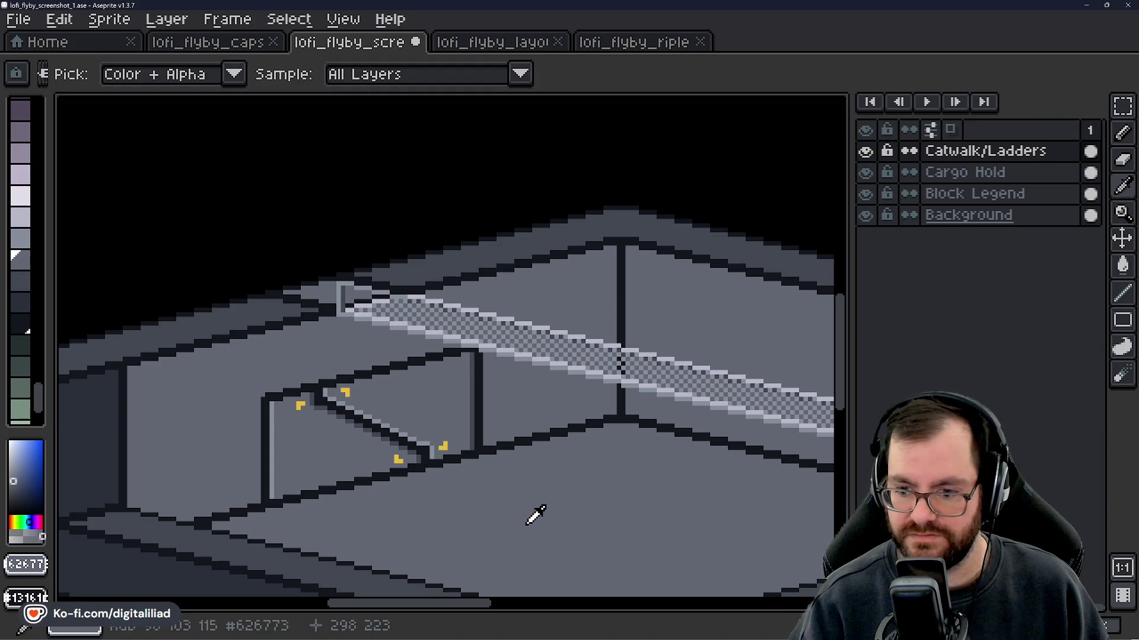
{"action": "key", "text": "b"}
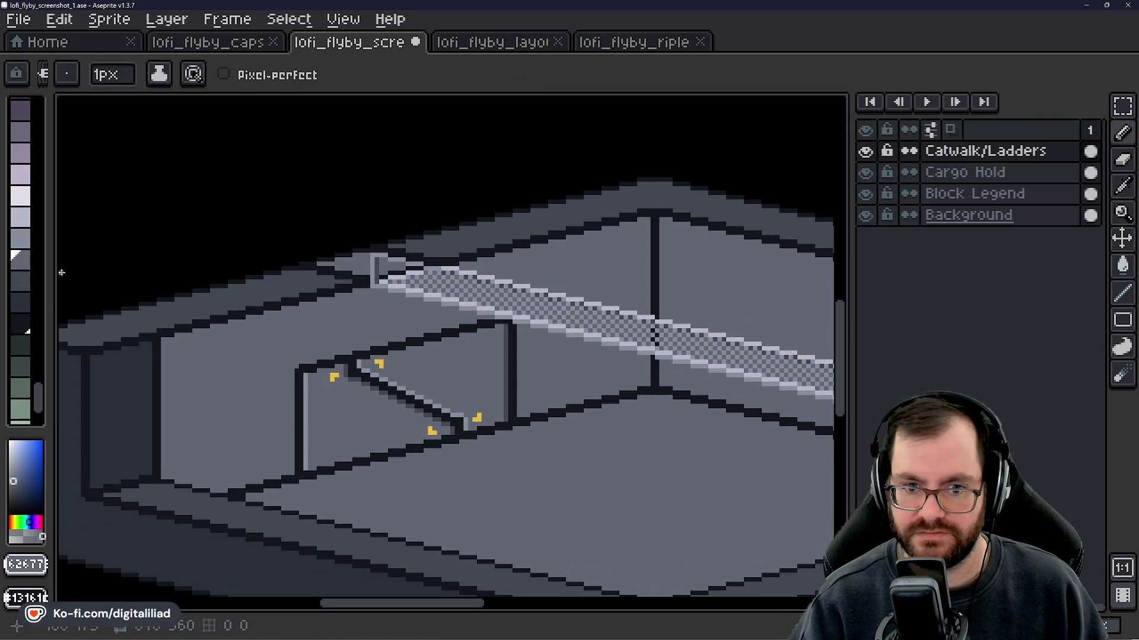
{"action": "scroll", "coordinate": [439, 474], "scroll_direction": "down", "scroll_amount": 2}
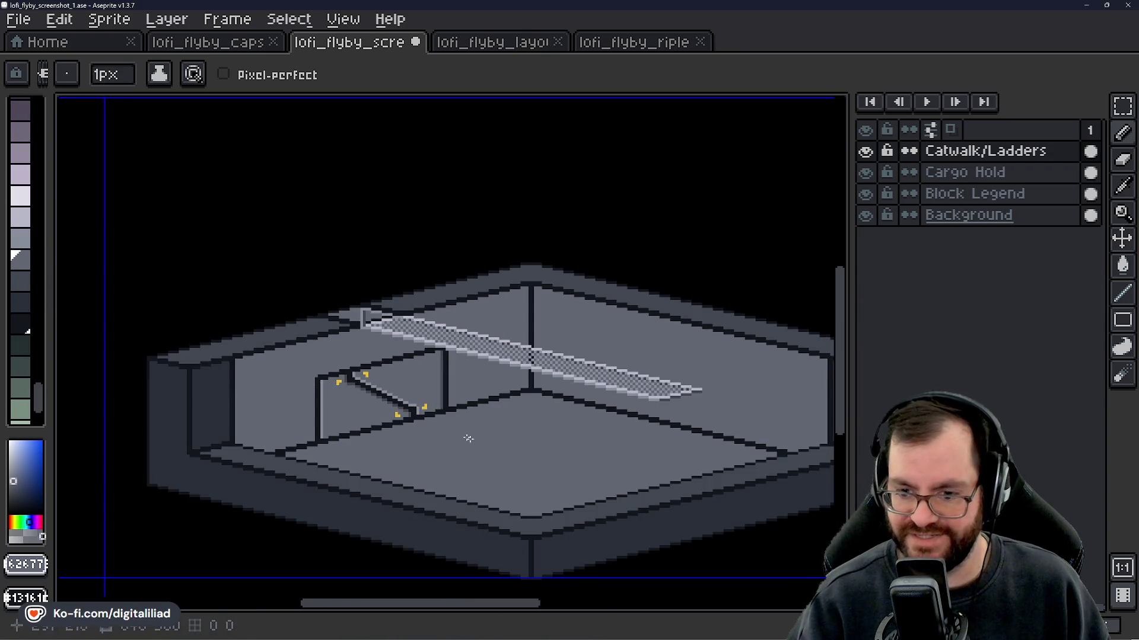
{"action": "left_click_drag", "start_coordinate": [469, 438], "coordinate": [437, 394]}
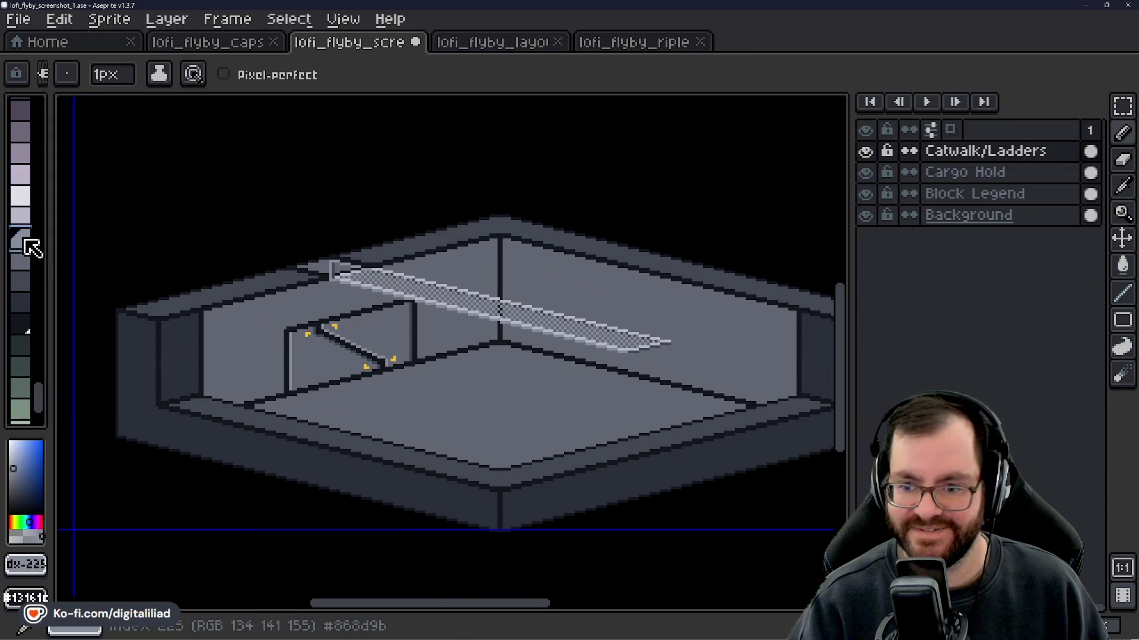
{"action": "left_click", "coordinate": [931, 173]}
{"action": "left_click_drag", "start_coordinate": [366, 361], "coordinate": [435, 301]}
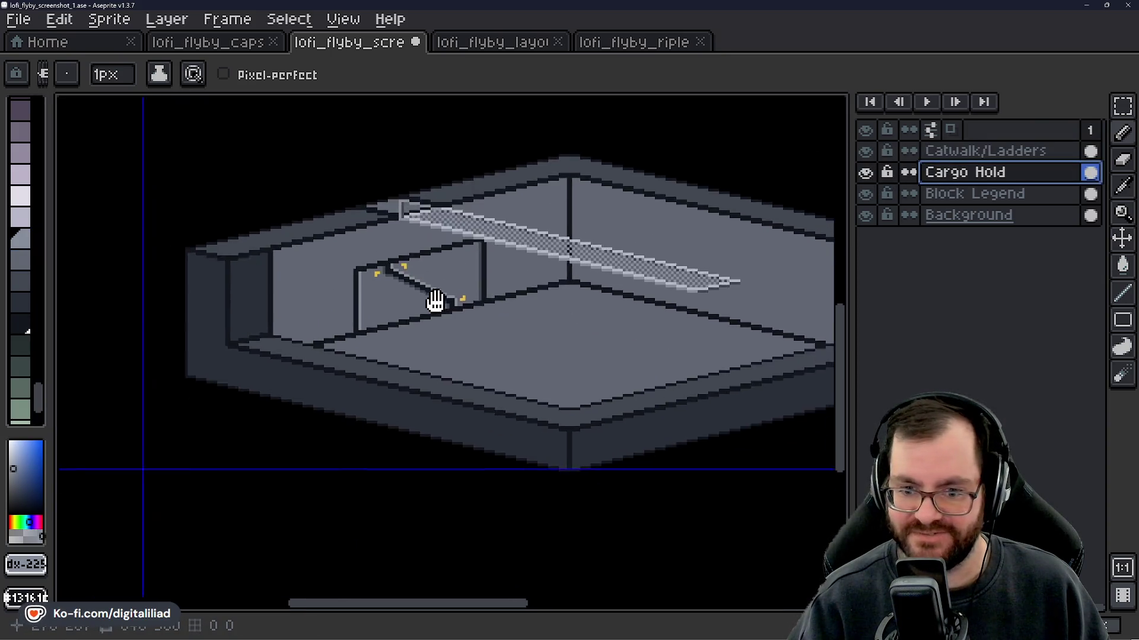
- Bucket-fill the floor with a lighter grey palette swatch
{"action": "scroll", "coordinate": [435, 301], "scroll_direction": "down", "scroll_amount": 4}
{"action": "scroll", "coordinate": [356, 369], "scroll_direction": "up", "scroll_amount": 4}
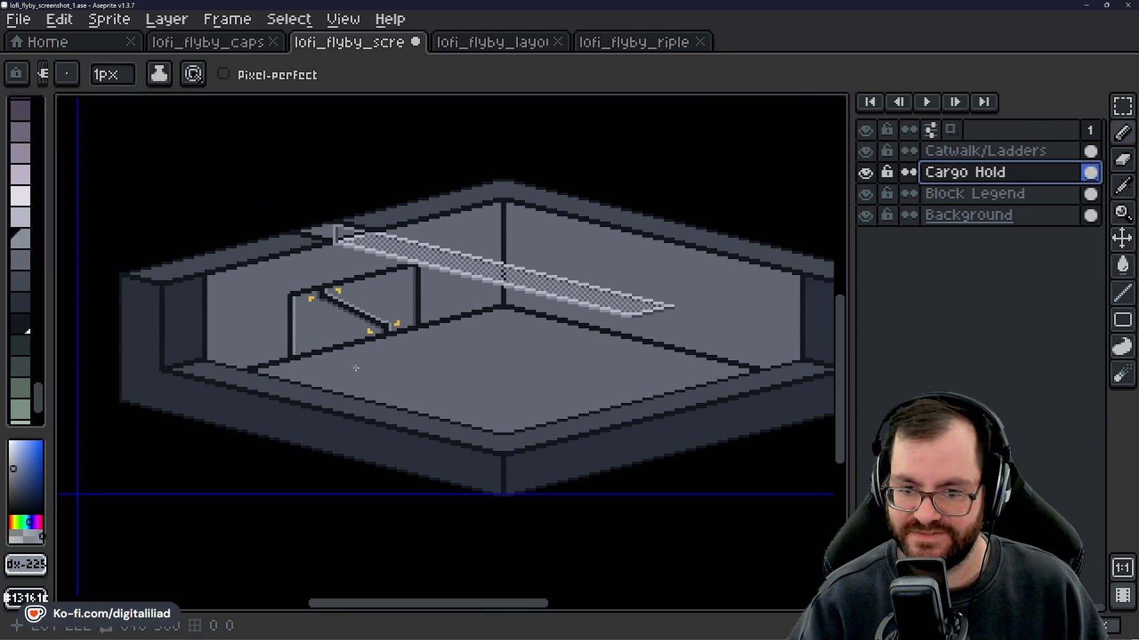
{"action": "left_click", "coordinate": [20, 300]}
{"action": "scroll", "coordinate": [154, 333], "scroll_direction": "up", "scroll_amount": 2}
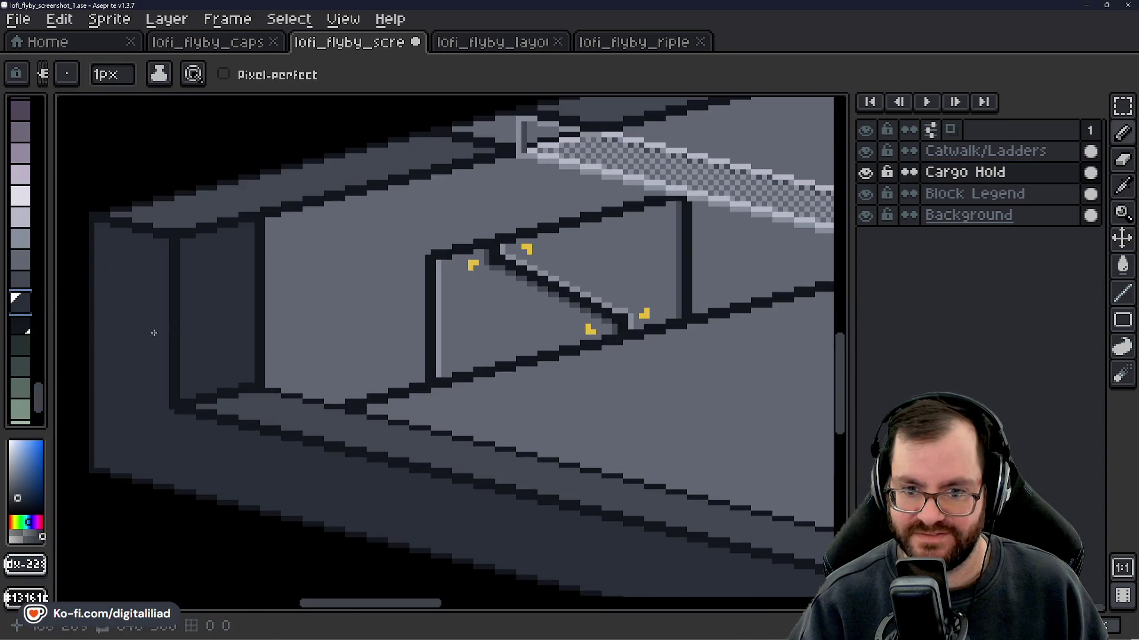
{"action": "scroll", "coordinate": [153, 333], "scroll_direction": "up", "scroll_amount": 2}
{"action": "scroll", "coordinate": [227, 311], "scroll_direction": "down", "scroll_amount": 3}
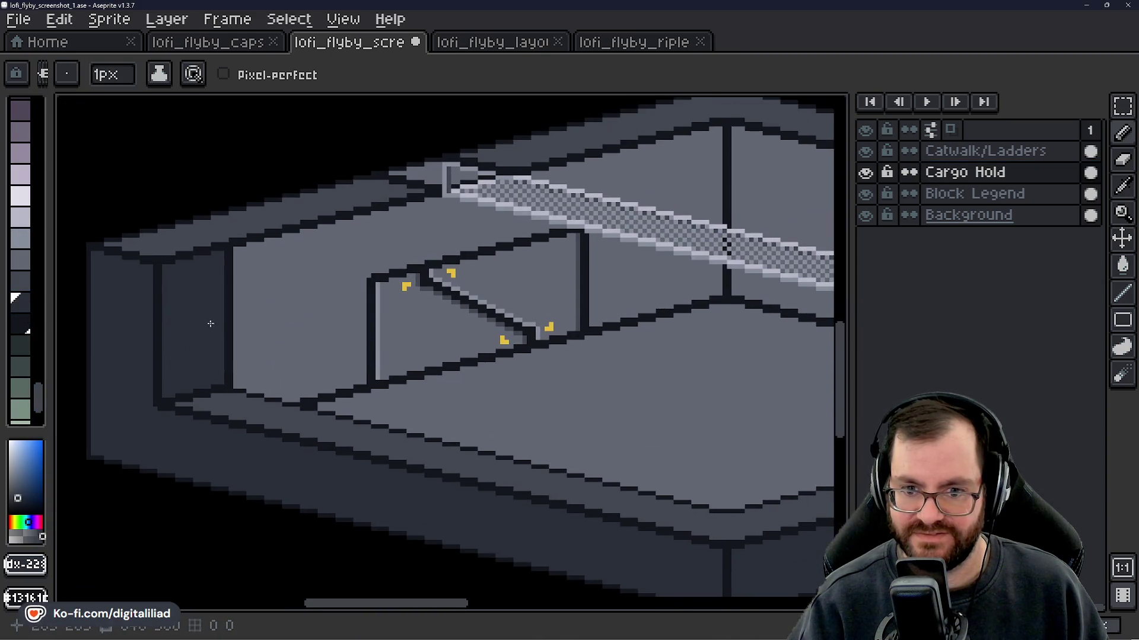
{"action": "left_click", "coordinate": [24, 278]}
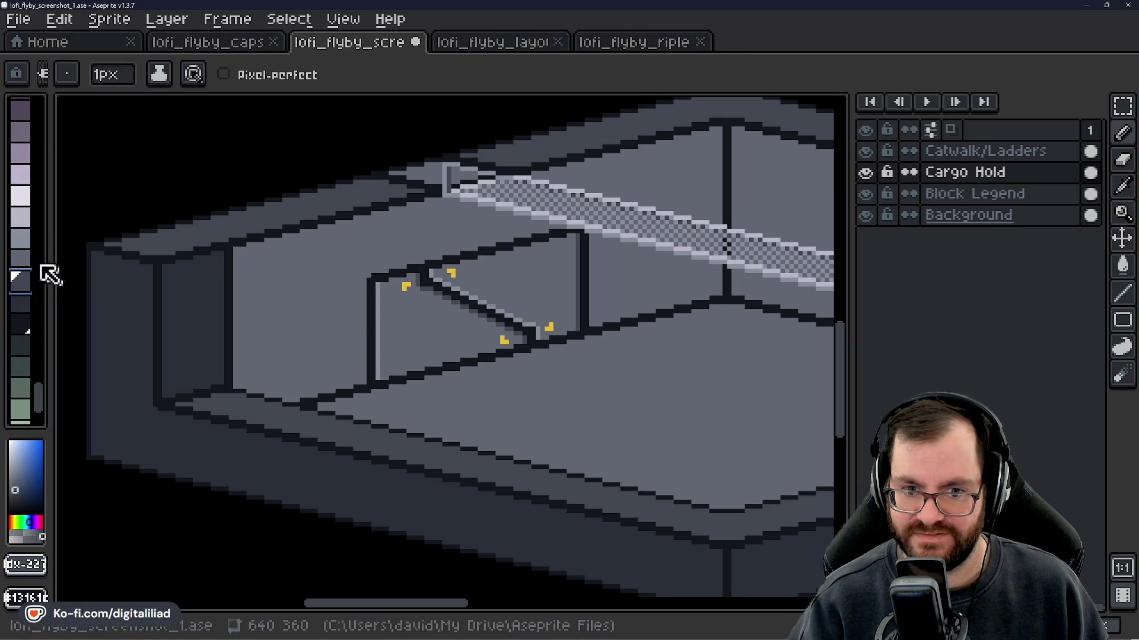
{"action": "left_click", "coordinate": [20, 259]}
{"action": "scroll", "coordinate": [319, 317], "scroll_direction": "up", "scroll_amount": 2}
{"action": "scroll", "coordinate": [438, 319], "scroll_direction": "down", "scroll_amount": 2}
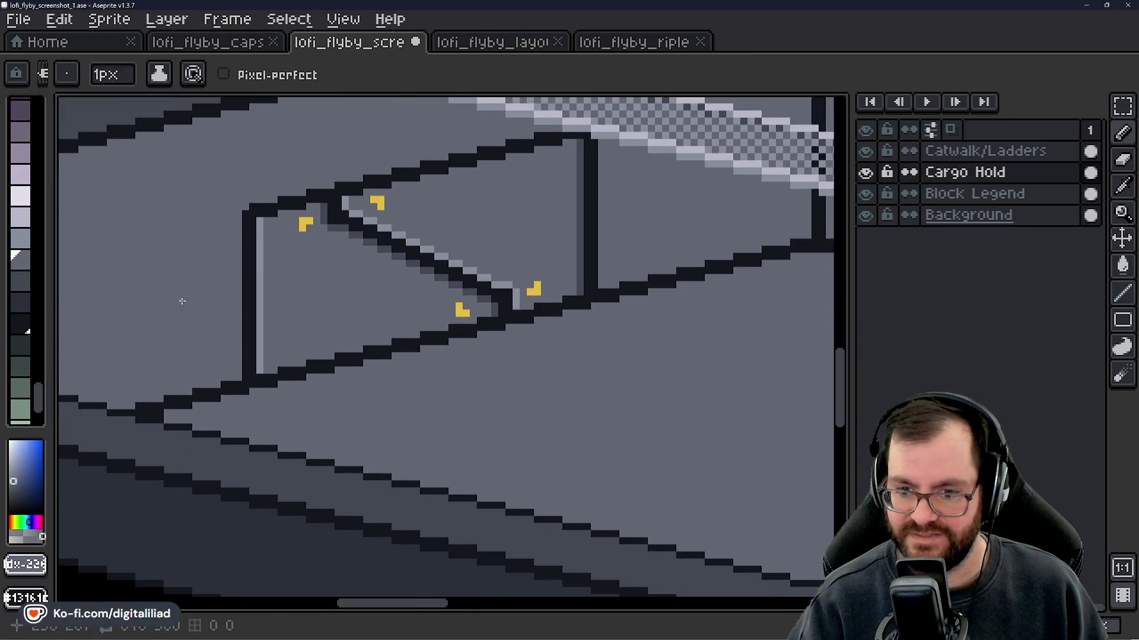
{"action": "left_click", "coordinate": [24, 239]}
{"action": "key", "text": "g"}
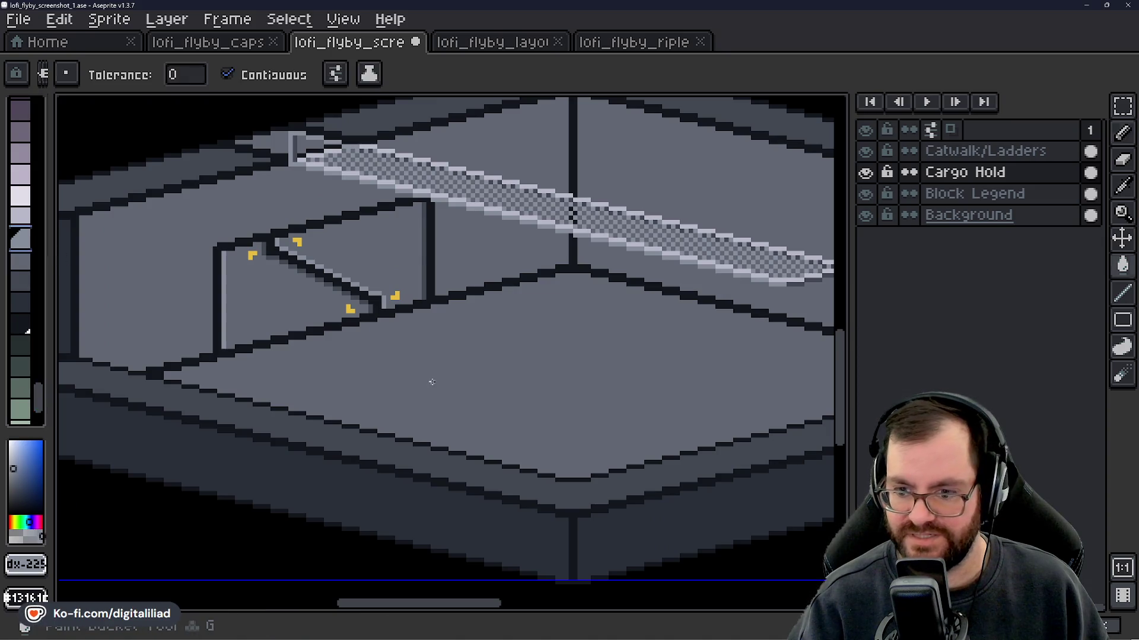
{"action": "left_click", "coordinate": [443, 375]}
- Lighten the dark catwalk corner pixel and pencil a light-grey edge along the catwalk corner
{"action": "scroll", "coordinate": [476, 376], "scroll_direction": "down", "scroll_amount": 2}
{"action": "scroll", "coordinate": [471, 376], "scroll_direction": "up", "scroll_amount": 5}
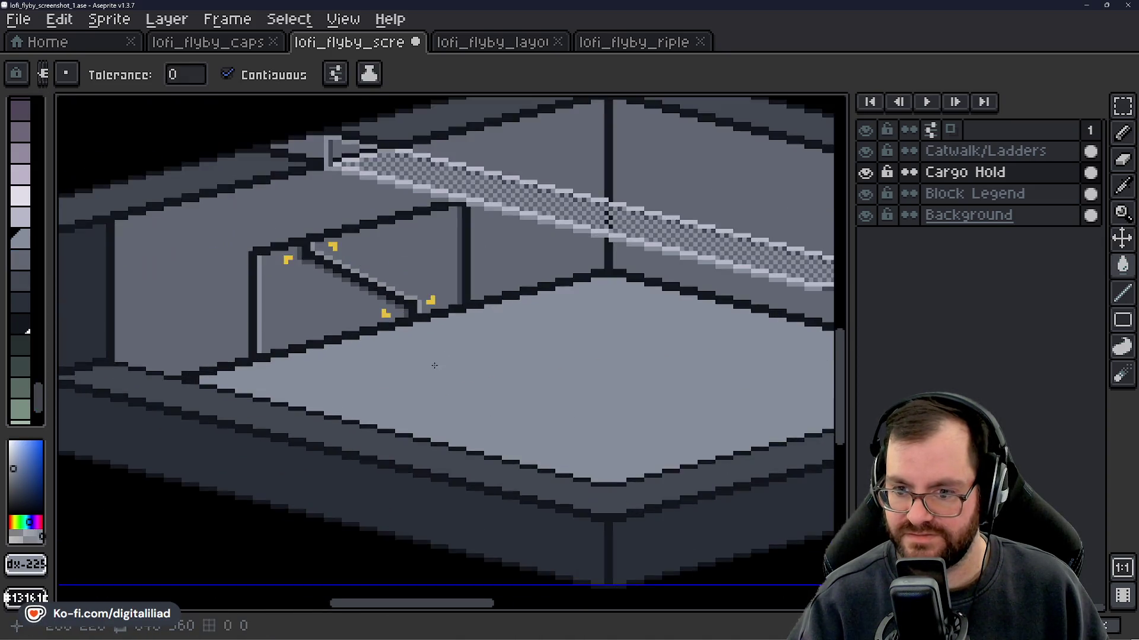
{"action": "scroll", "coordinate": [409, 362], "scroll_direction": "down", "scroll_amount": 5}
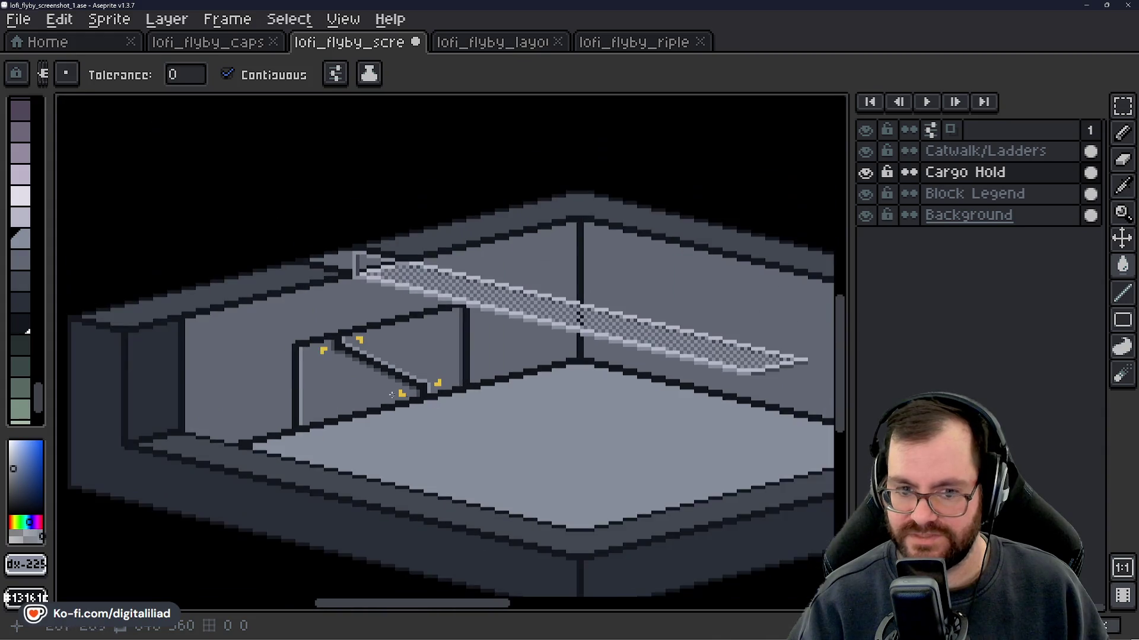
{"action": "left_click", "coordinate": [27, 220]}
{"action": "scroll", "coordinate": [462, 382], "scroll_direction": "up", "scroll_amount": 2}
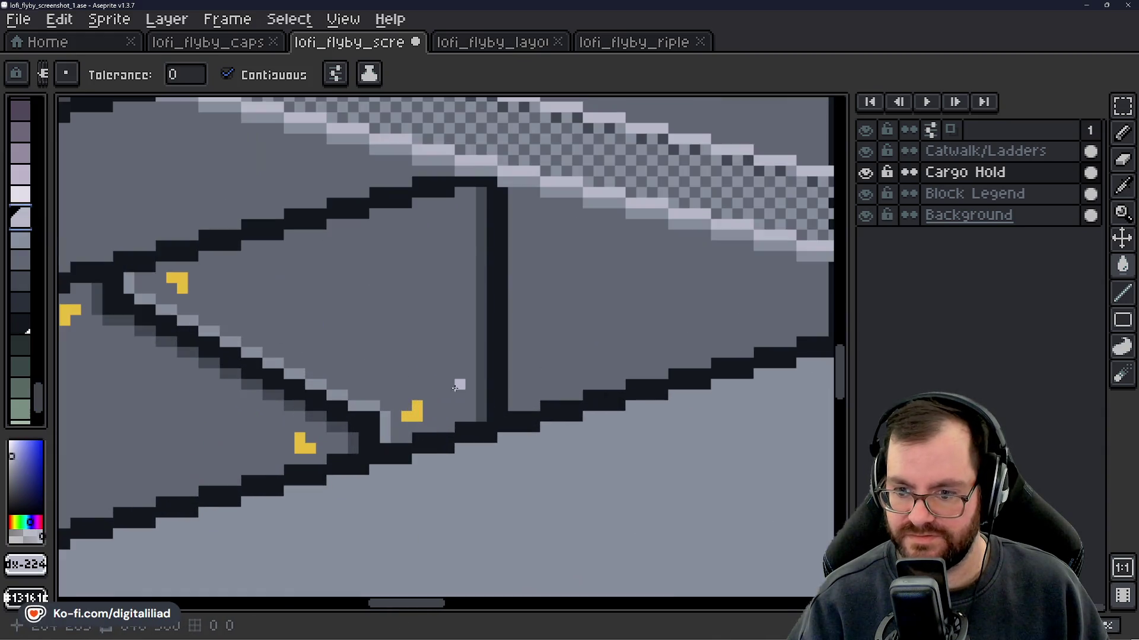
{"action": "scroll", "coordinate": [474, 450], "scroll_direction": "down", "scroll_amount": 1}
{"action": "scroll", "coordinate": [529, 322], "scroll_direction": "up", "scroll_amount": 1}
{"action": "scroll", "coordinate": [540, 335], "scroll_direction": "down", "scroll_amount": 3}
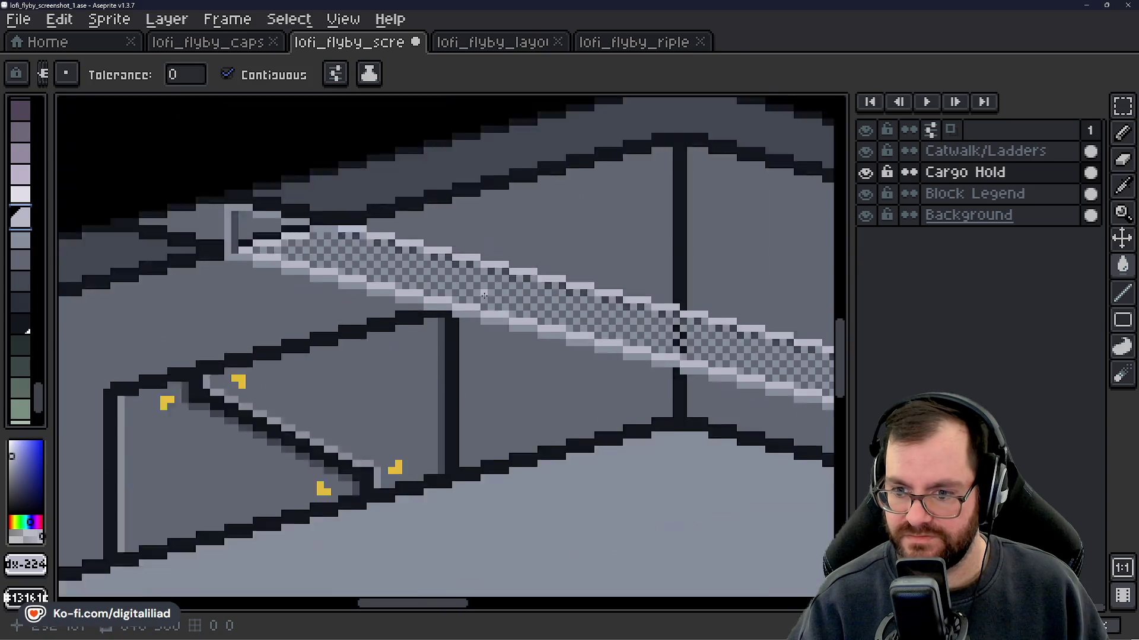
{"action": "scroll", "coordinate": [501, 342], "scroll_direction": "up", "scroll_amount": 1}
{"action": "scroll", "coordinate": [501, 342], "scroll_direction": "down", "scroll_amount": 1}
{"action": "scroll", "coordinate": [450, 393], "scroll_direction": "up", "scroll_amount": 1}
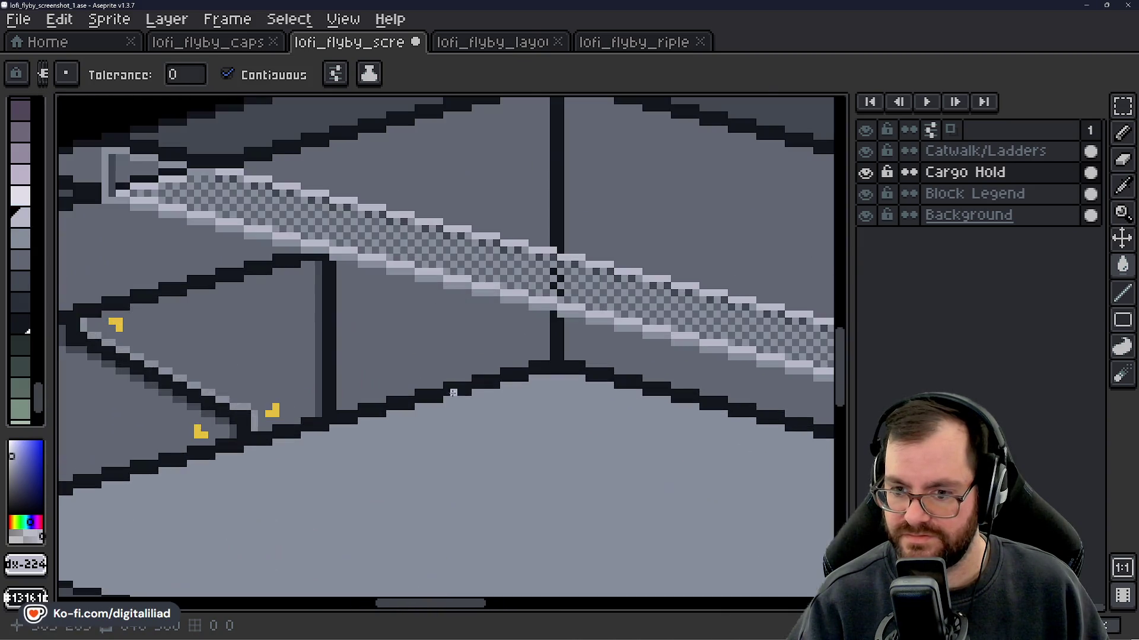
{"action": "left_click", "coordinate": [483, 407], "text": "alt"}
{"action": "scroll", "coordinate": [479, 263], "scroll_direction": "up", "scroll_amount": 3}
{"action": "scroll", "coordinate": [479, 264], "scroll_direction": "down", "scroll_amount": 3}
{"action": "scroll", "coordinate": [484, 363], "scroll_direction": "up", "scroll_amount": 1}
{"action": "scroll", "coordinate": [247, 268], "scroll_direction": "up", "scroll_amount": 2}
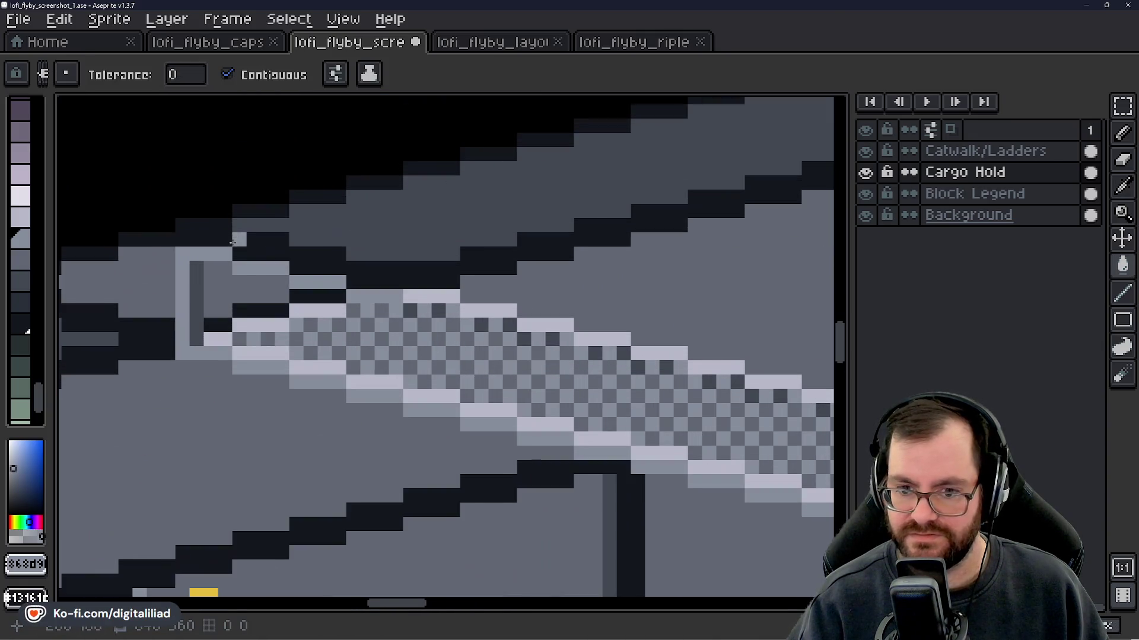
{"action": "left_click", "coordinate": [264, 341], "text": "alt"}
{"action": "scroll", "coordinate": [277, 413], "scroll_direction": "down", "scroll_amount": 2}
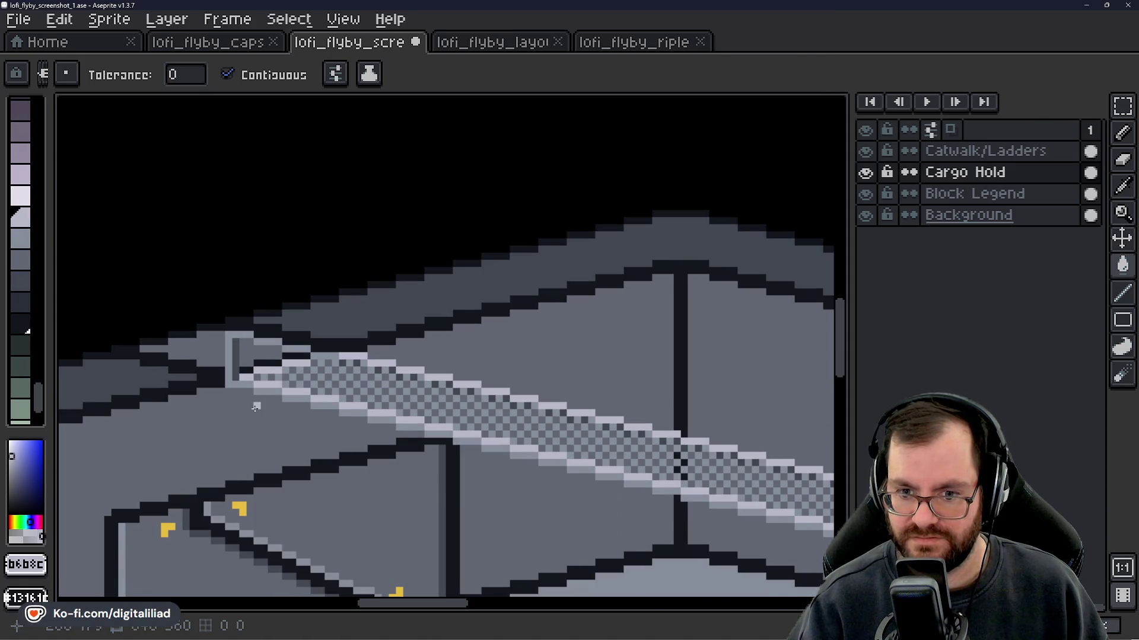
{"action": "scroll", "coordinate": [248, 341], "scroll_direction": "up", "scroll_amount": 2}
{"action": "left_click", "coordinate": [182, 336]}
{"action": "left_click", "coordinate": [222, 337]}
{"action": "key", "text": "ctrl+z"}
{"action": "key", "text": "b"}
{"action": "mouse_move", "coordinate": [211, 340]}
{"action": "left_mouse_down"}
{"action": "mouse_move", "coordinate": [342, 359]}
{"action": "mouse_move", "coordinate": [379, 403]}
{"action": "left_mouse_up"}
- Bucket-fill the catwalk's edge stripes with a brighter light grey, recolouring one connected stripe dark
{"action": "scroll", "coordinate": [375, 462], "scroll_direction": "down", "scroll_amount": 3}
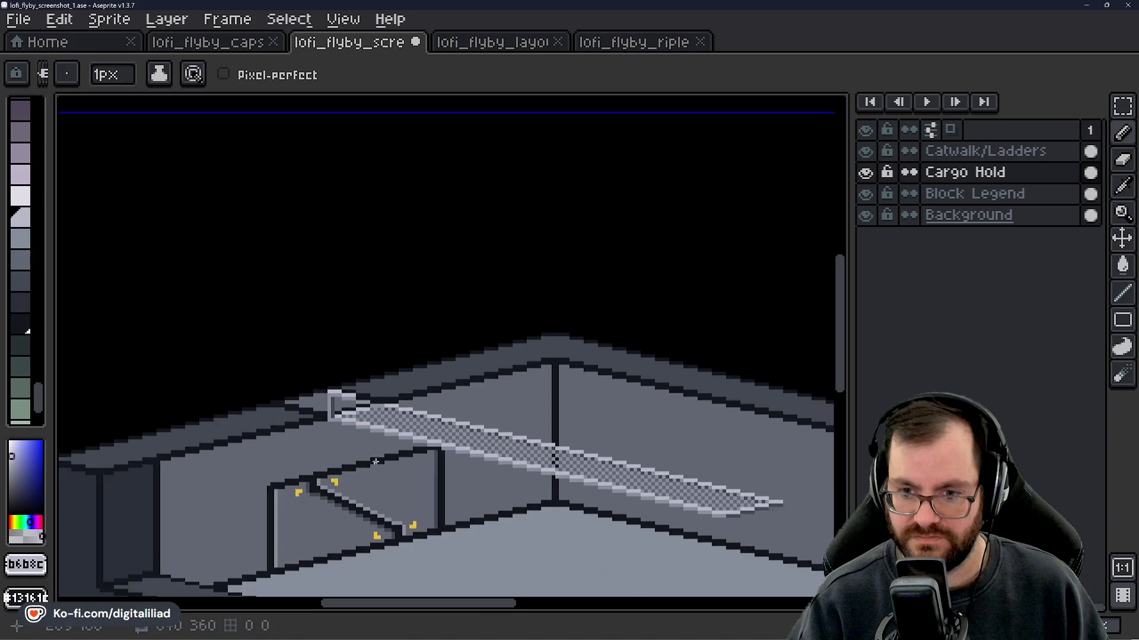
{"action": "scroll", "coordinate": [376, 462], "scroll_direction": "down", "scroll_amount": 1}
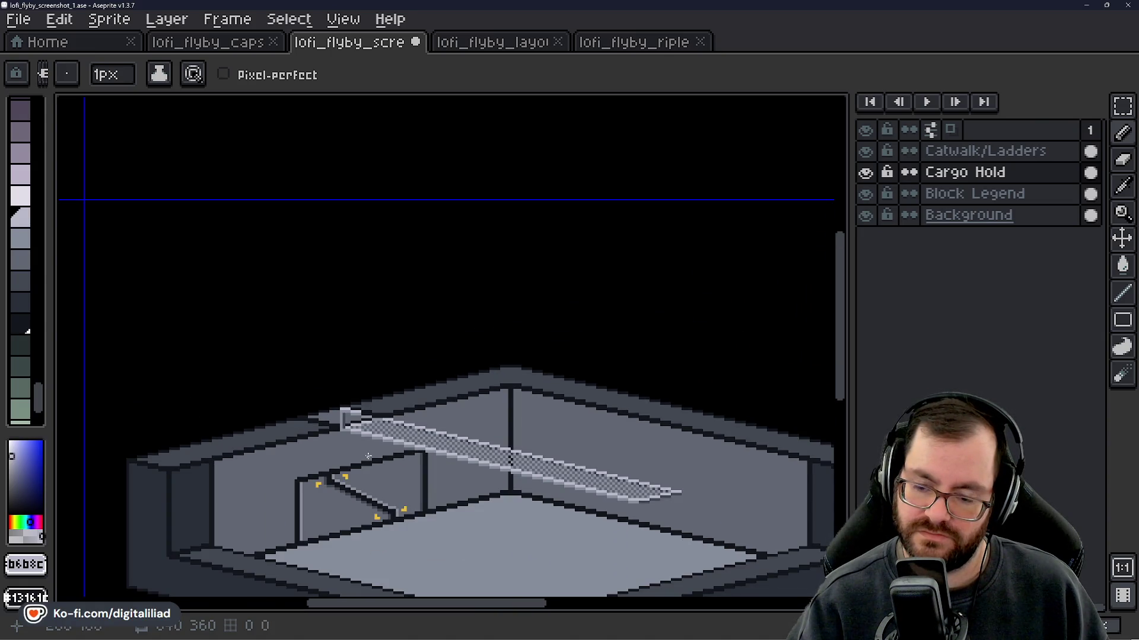
{"action": "scroll", "coordinate": [359, 450], "scroll_direction": "down", "scroll_amount": 1}
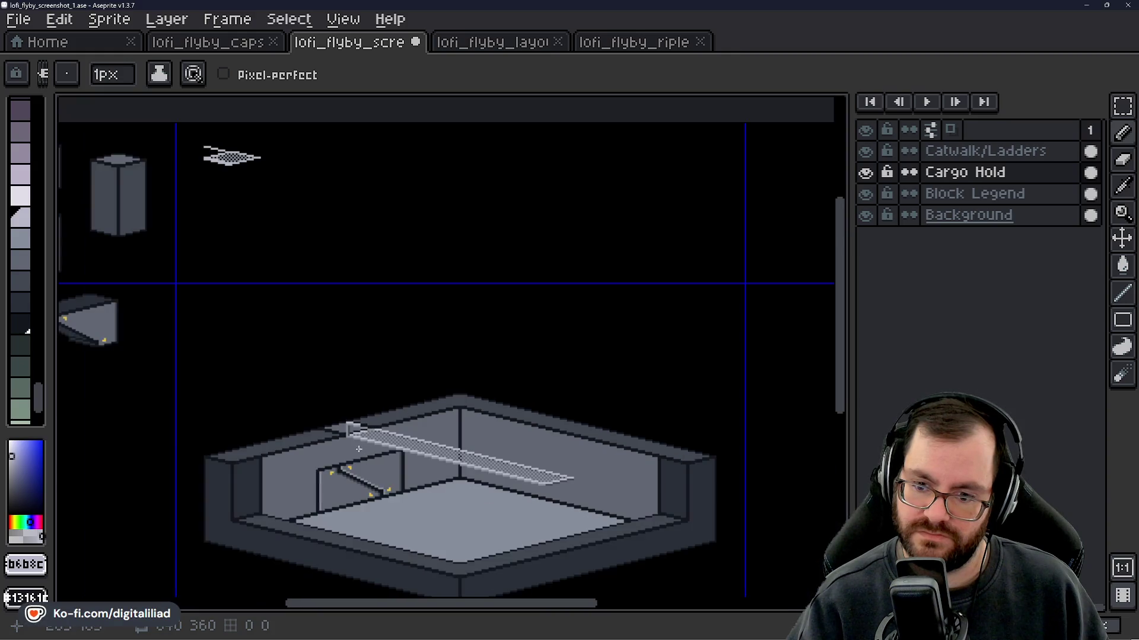
{"action": "scroll", "coordinate": [358, 449], "scroll_direction": "up", "scroll_amount": 3}
{"action": "mouse_move", "coordinate": [347, 351]}
{"action": "left_mouse_down"}
{"action": "mouse_move", "coordinate": [330, 427]}
{"action": "mouse_move", "coordinate": [296, 383]}
{"action": "mouse_move", "coordinate": [325, 414]}
{"action": "mouse_move", "coordinate": [292, 424]}
{"action": "left_mouse_up"}
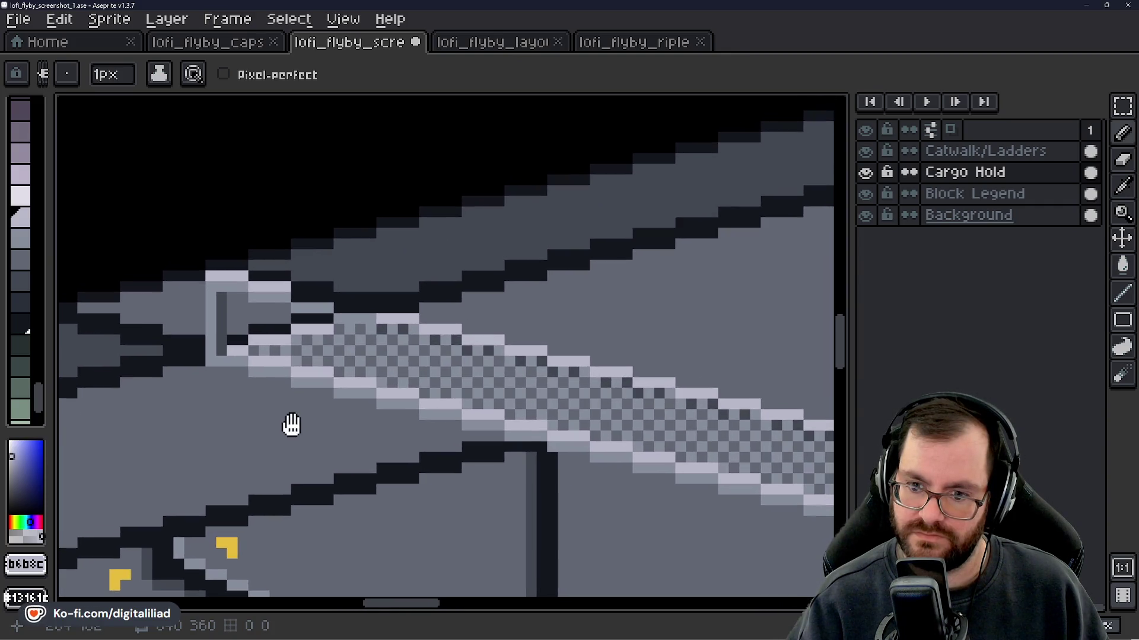
{"action": "scroll", "coordinate": [297, 352], "scroll_direction": "up", "scroll_amount": 1}
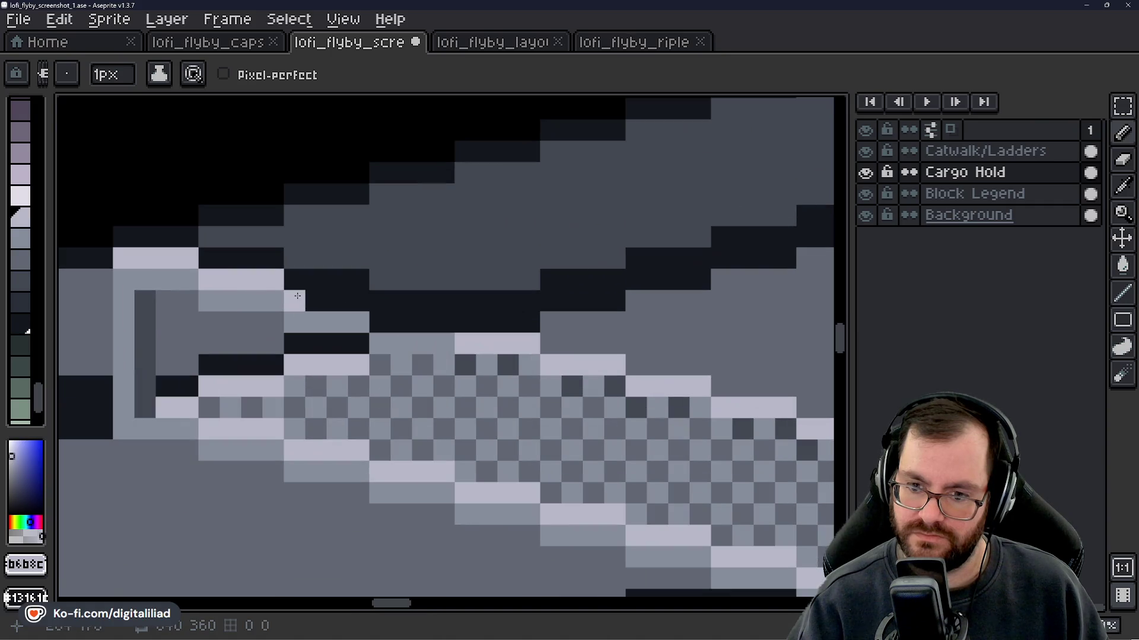
{"action": "left_click", "coordinate": [24, 197]}
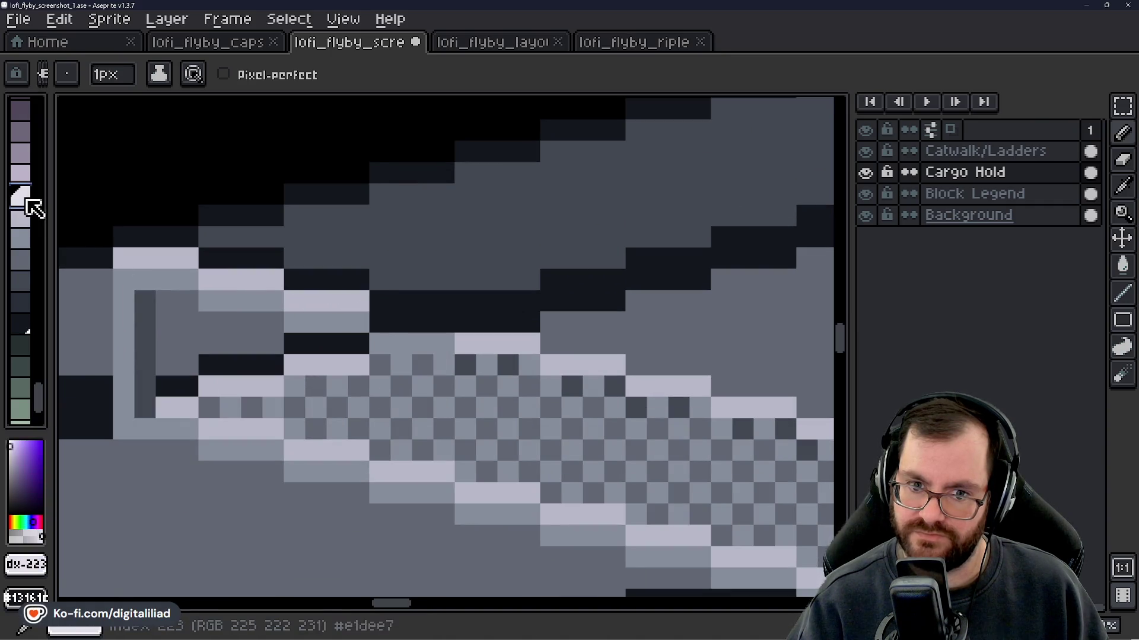
{"action": "scroll", "coordinate": [319, 327], "scroll_direction": "down", "scroll_amount": 1}
{"action": "scroll", "coordinate": [319, 328], "scroll_direction": "down", "scroll_amount": 1}
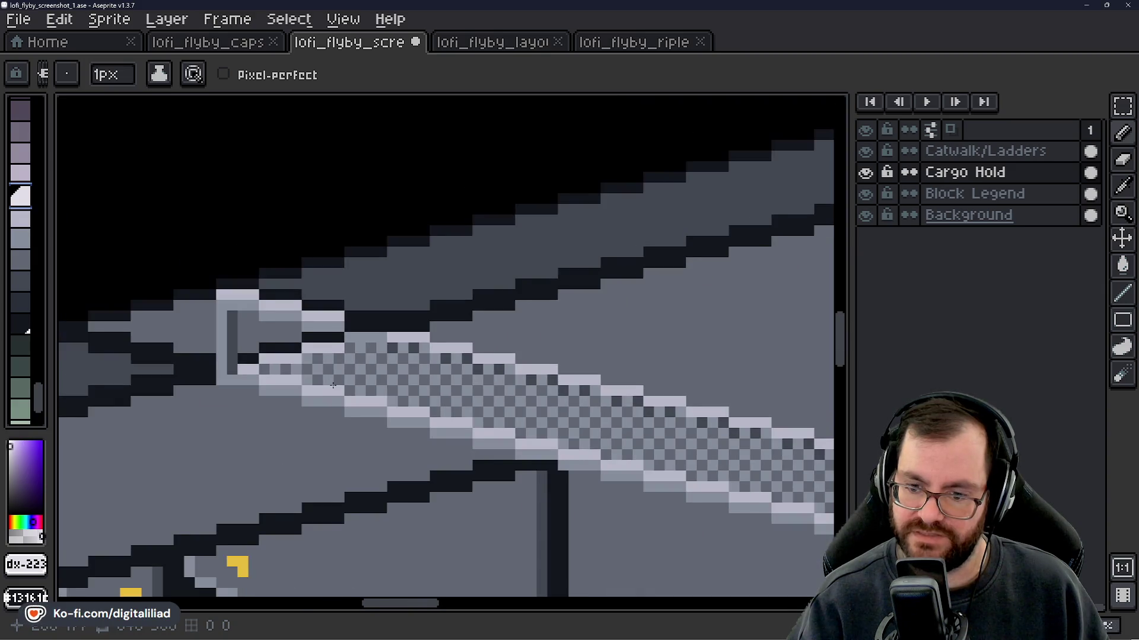
{"action": "key", "text": "g"}
{"action": "left_click", "coordinate": [330, 355]}
{"action": "right_click", "coordinate": [334, 358]}
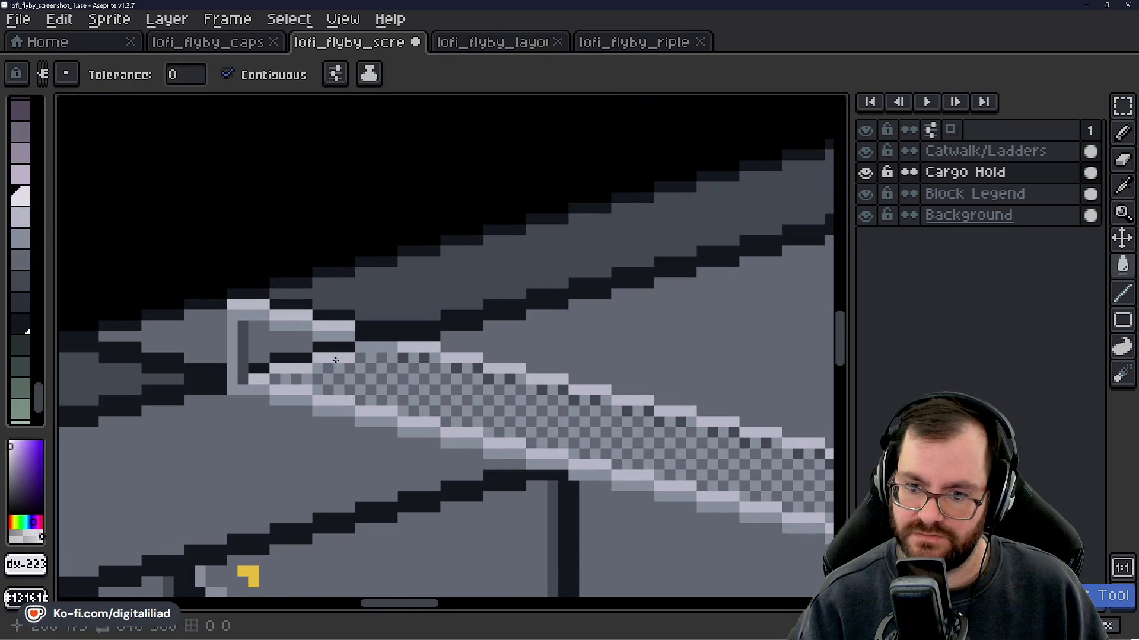
- Toggle the Cargo Hold and Catwalk/Ladders layers' visibility to check the catwalk, then recentre the view
{"action": "left_click", "coordinate": [866, 173]}
{"action": "left_click", "coordinate": [866, 173]}
{"action": "left_click", "coordinate": [866, 151]}
{"action": "left_click", "coordinate": [866, 151]}
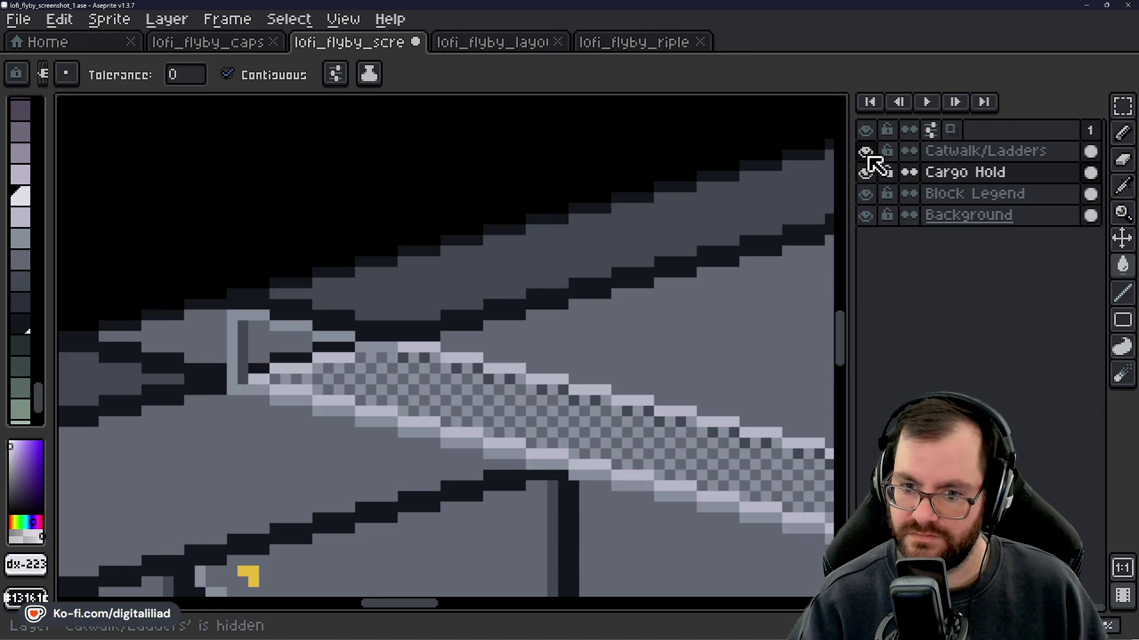
{"action": "scroll", "coordinate": [611, 346], "scroll_direction": "down", "scroll_amount": 3}
{"action": "left_click_drag", "start_coordinate": [512, 386], "coordinate": [376, 297]}
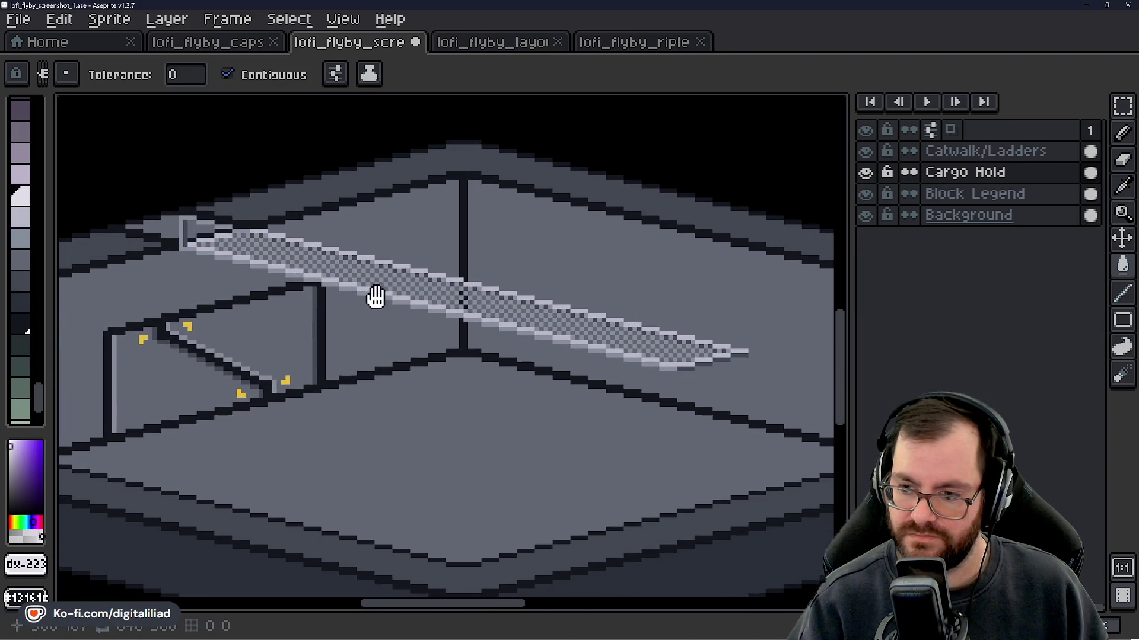
{"action": "scroll", "coordinate": [355, 327], "scroll_direction": "down", "scroll_amount": 1}
{"action": "scroll", "coordinate": [354, 327], "scroll_direction": "down", "scroll_amount": 2}
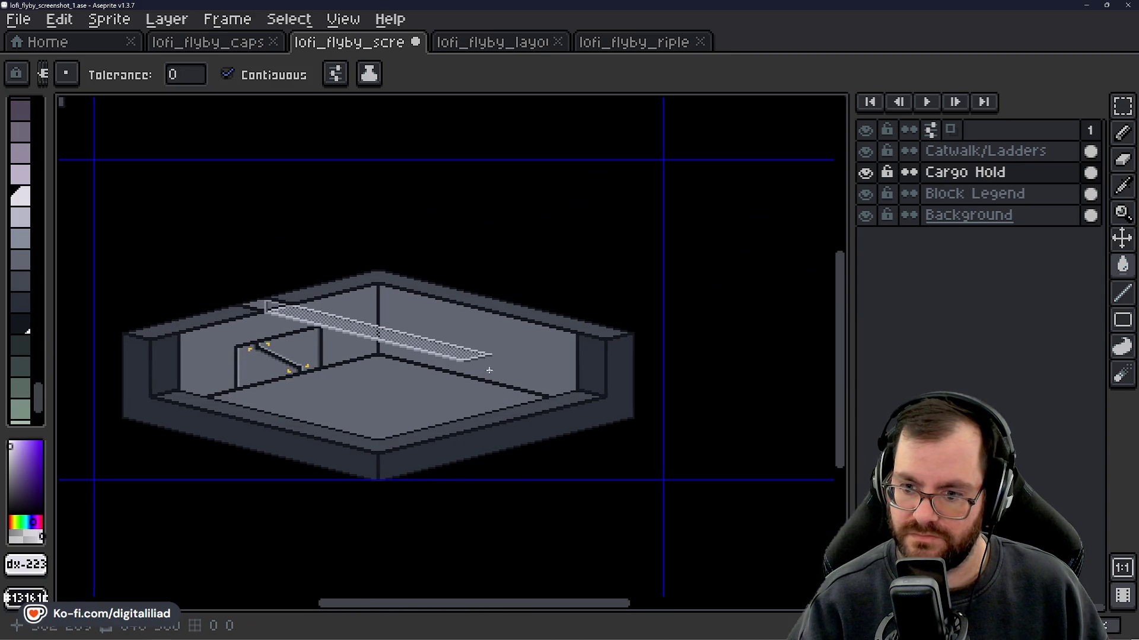
{"action": "scroll", "coordinate": [446, 351], "scroll_direction": "up", "scroll_amount": 5}
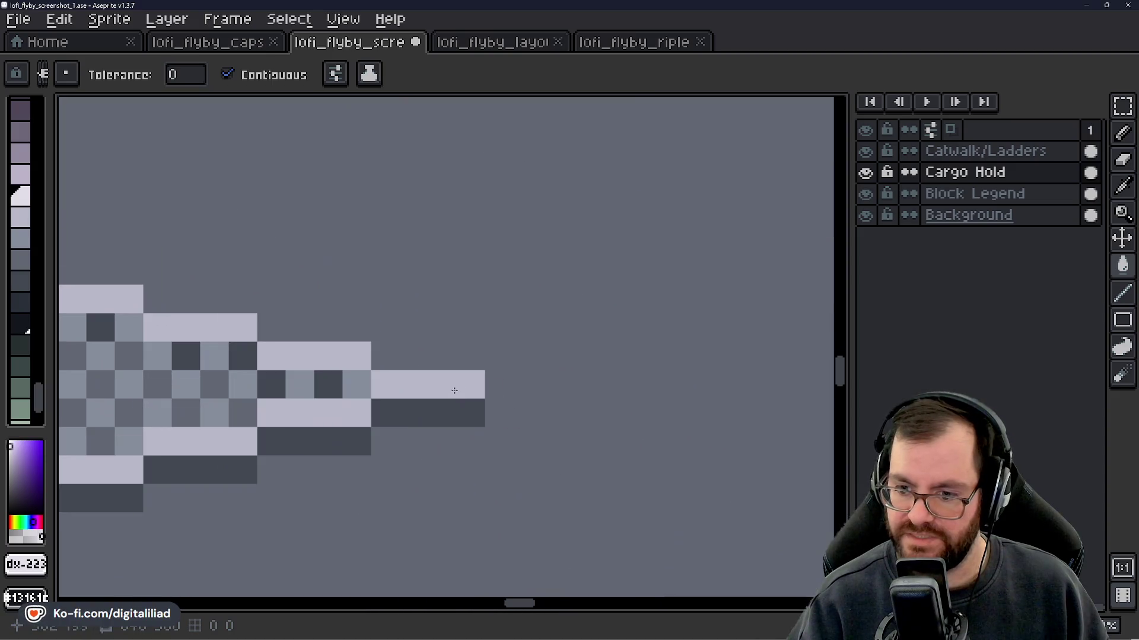
- Draw a trial mid-grey post with a top cap rising from the catwalk tip
{"action": "left_click", "coordinate": [466, 388], "text": "alt"}
{"action": "left_click", "coordinate": [471, 355]}
{"action": "left_click", "coordinate": [467, 335]}
{"action": "key", "text": "ctrl+z"}
{"action": "key", "text": "b"}
{"action": "left_click", "coordinate": [470, 327]}
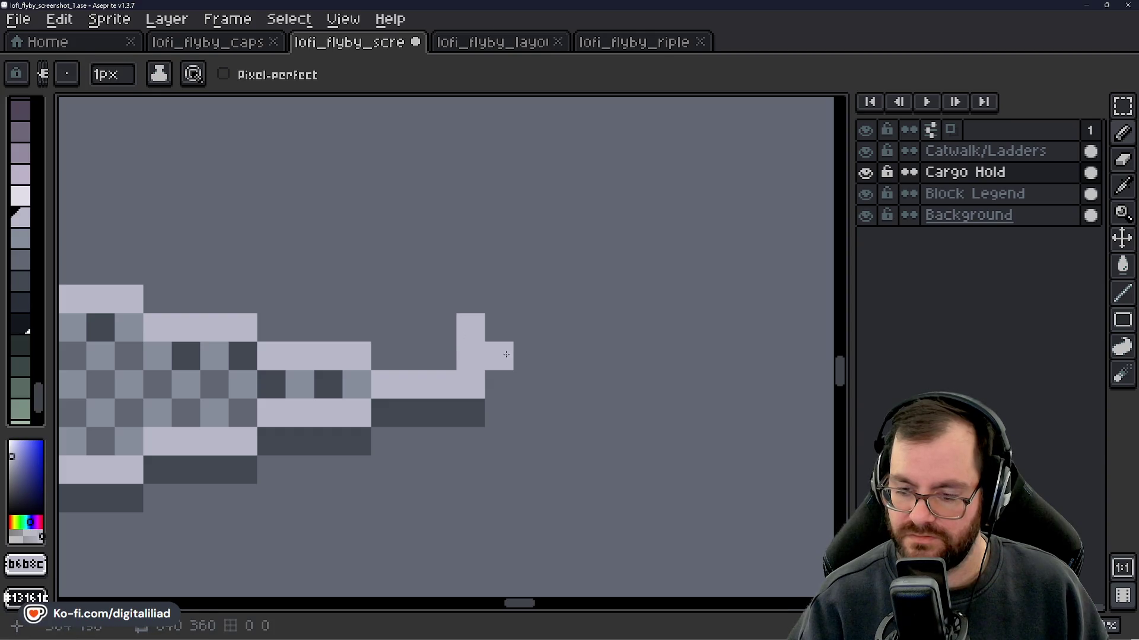
{"action": "left_click", "coordinate": [29, 240]}
{"action": "left_click", "coordinate": [469, 327]}
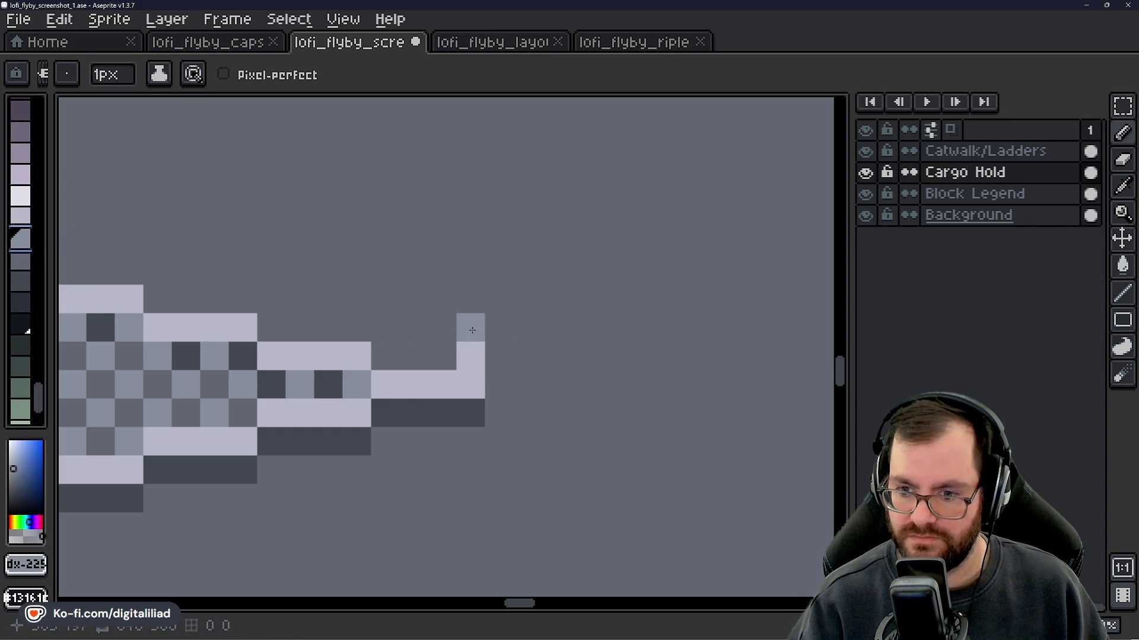
{"action": "left_click", "coordinate": [469, 355]}
{"action": "mouse_move", "coordinate": [471, 295]}
{"action": "left_mouse_down"}
{"action": "mouse_move", "coordinate": [468, 243]}
{"action": "mouse_move", "coordinate": [482, 338]}
{"action": "mouse_move", "coordinate": [437, 289]}
{"action": "mouse_move", "coordinate": [394, 287]}
{"action": "left_mouse_up"}
{"action": "left_click", "coordinate": [484, 290]}
{"action": "left_click_drag", "start_coordinate": [390, 341], "coordinate": [459, 347]}
- Shade the trial post with a dark grey line ending in a black bottom pixel
{"action": "scroll", "coordinate": [524, 410], "scroll_direction": "down", "scroll_amount": 5}
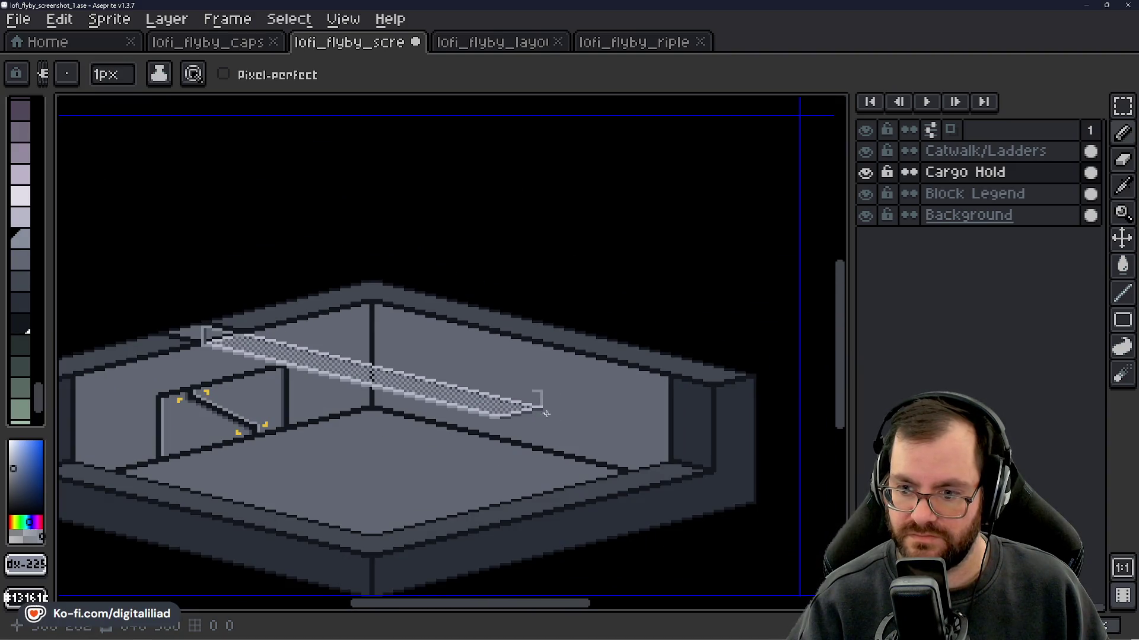
{"action": "scroll", "coordinate": [554, 400], "scroll_direction": "up", "scroll_amount": 5}
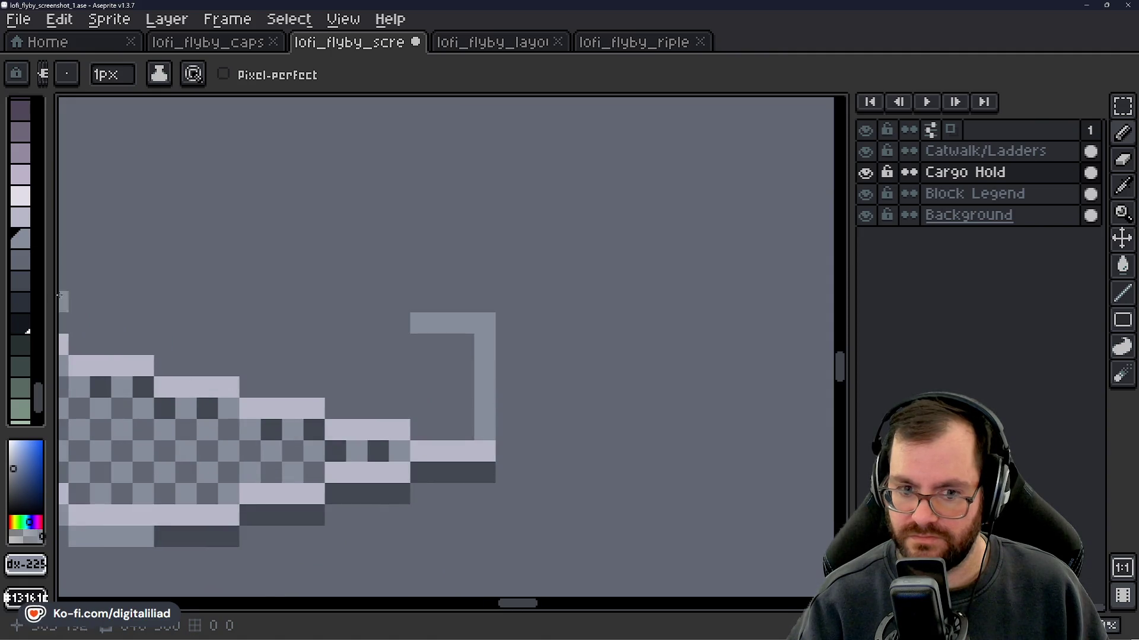
{"action": "left_click", "coordinate": [24, 262]}
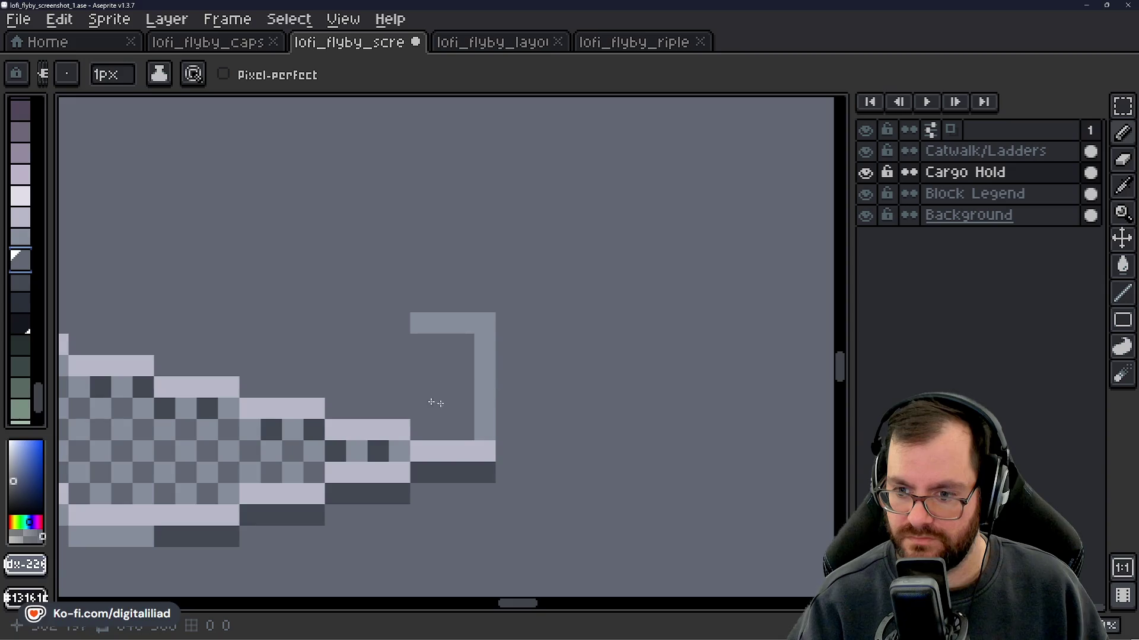
{"action": "left_click", "coordinate": [21, 280]}
{"action": "left_click", "coordinate": [513, 342]}
{"action": "left_click_drag", "start_coordinate": [501, 330], "coordinate": [501, 426]}
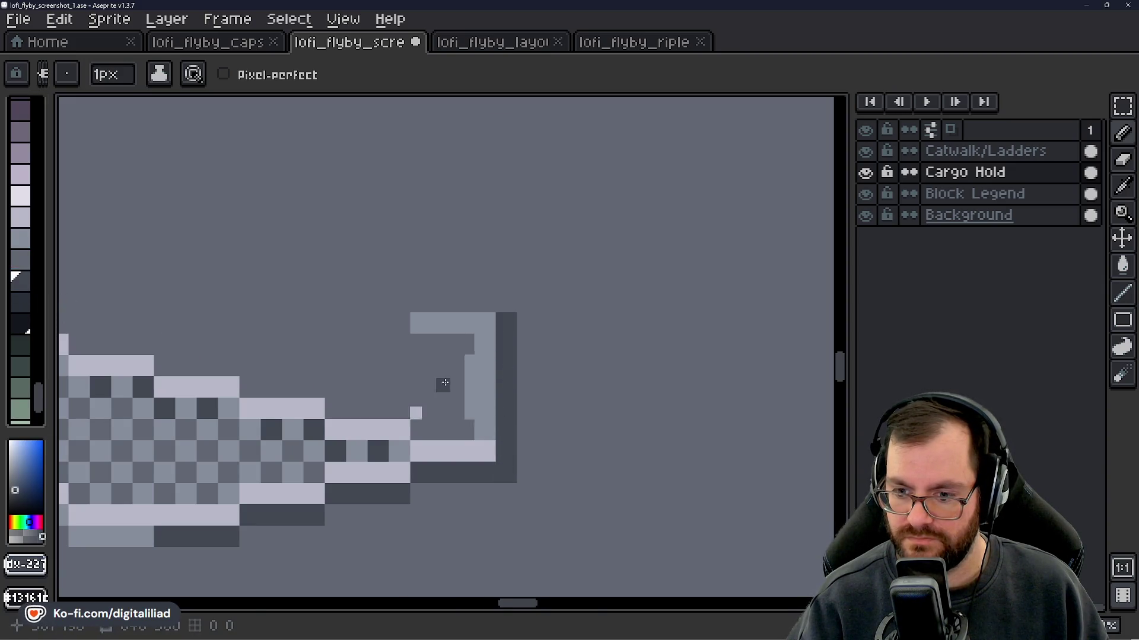
{"action": "scroll", "coordinate": [443, 386], "scroll_direction": "down", "scroll_amount": 4}
{"action": "scroll", "coordinate": [512, 393], "scroll_direction": "up", "scroll_amount": 3}
{"action": "scroll", "coordinate": [512, 393], "scroll_direction": "up", "scroll_amount": 1}
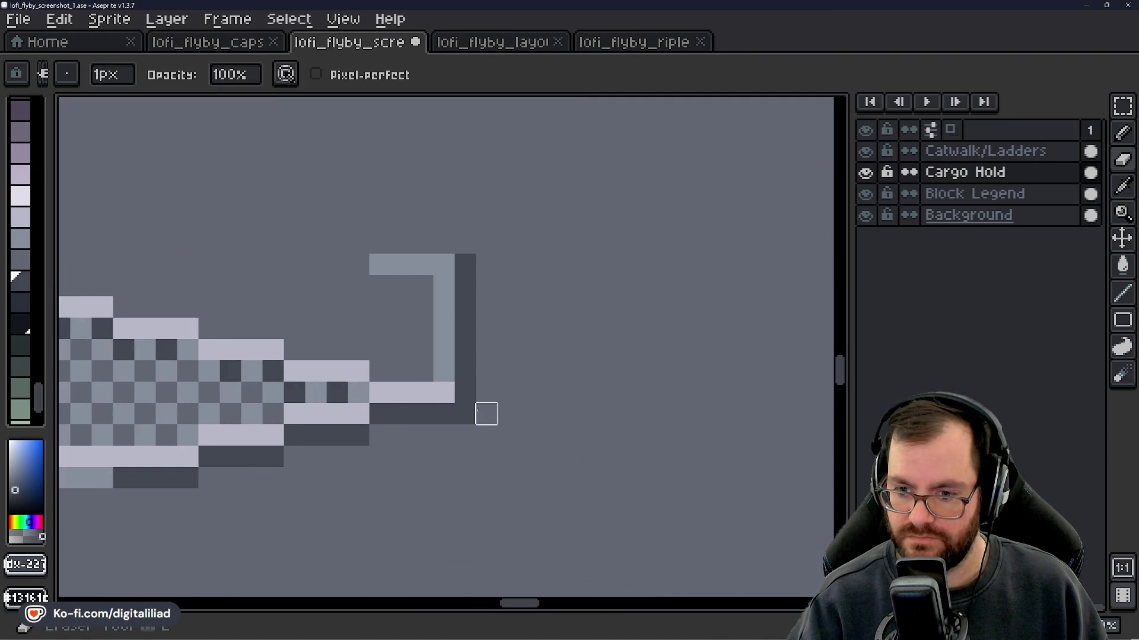
{"action": "left_click", "coordinate": [462, 412]}
- Undo the post and its shading, then hide the Cargo Hold layer
{"action": "scroll", "coordinate": [508, 350], "scroll_direction": "down", "scroll_amount": 1}
{"action": "scroll", "coordinate": [513, 361], "scroll_direction": "down", "scroll_amount": 2}
{"action": "scroll", "coordinate": [505, 332], "scroll_direction": "up", "scroll_amount": 3}
{"action": "scroll", "coordinate": [504, 332], "scroll_direction": "down", "scroll_amount": 2}
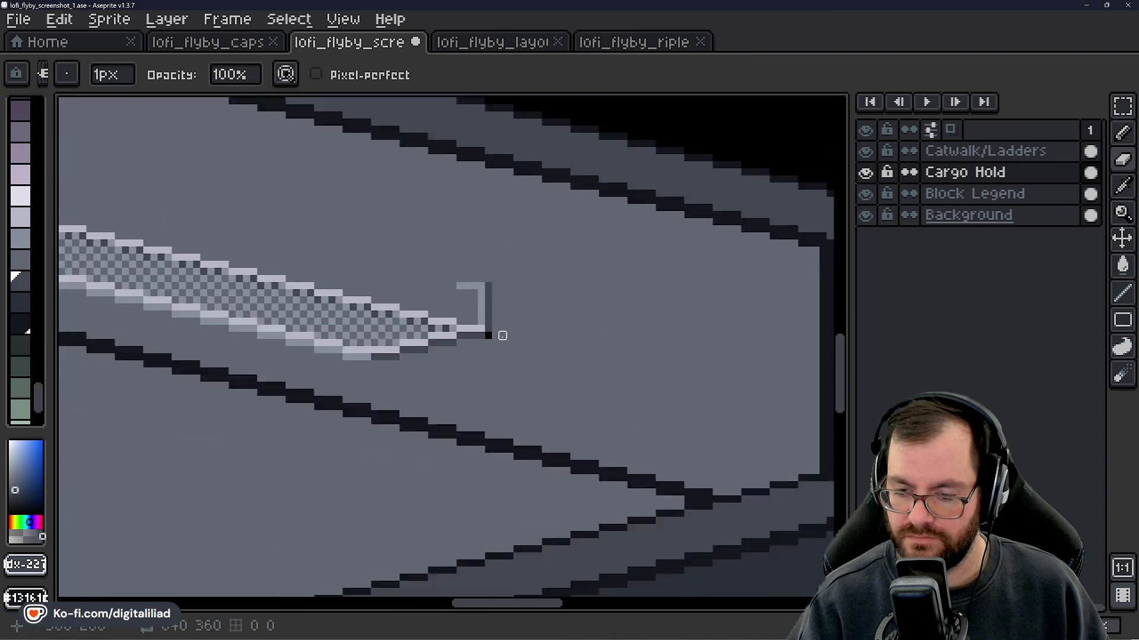
{"action": "scroll", "coordinate": [501, 332], "scroll_direction": "up", "scroll_amount": 2}
{"action": "scroll", "coordinate": [492, 318], "scroll_direction": "up", "scroll_amount": 1}
{"action": "key", "text": "ctrl+z"}
{"action": "key", "text": "ctrl+z"}
{"action": "key", "text": "ctrl+z"}
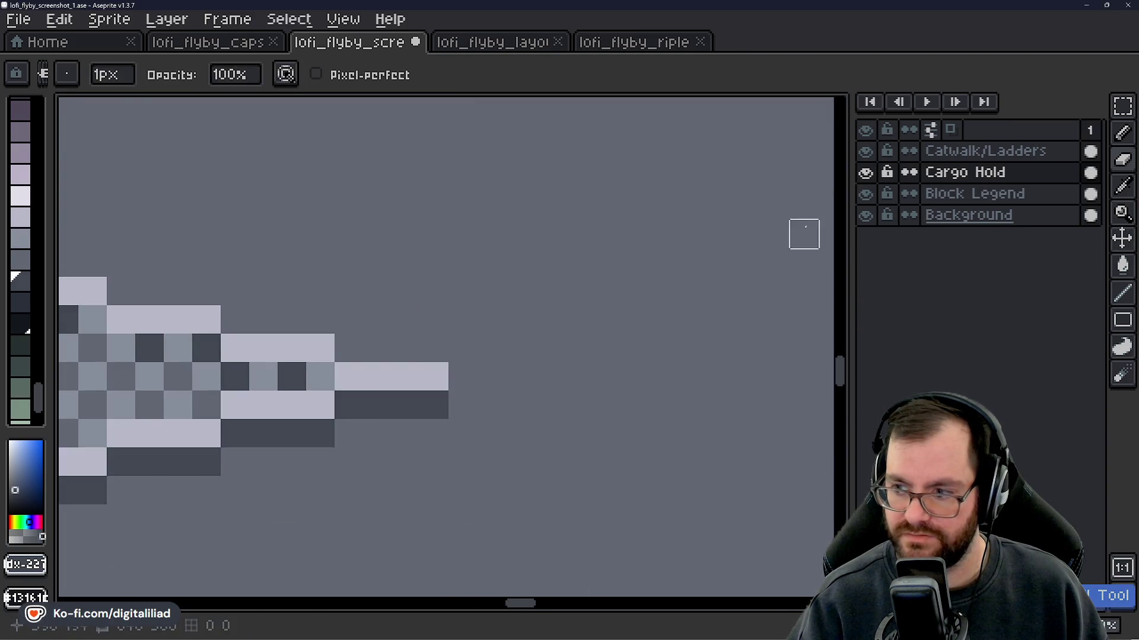
{"action": "left_click", "coordinate": [867, 172]}
{"action": "left_click", "coordinate": [866, 172]}
{"action": "left_click", "coordinate": [867, 172]}
{"action": "scroll", "coordinate": [565, 399], "scroll_direction": "down", "scroll_amount": 2}
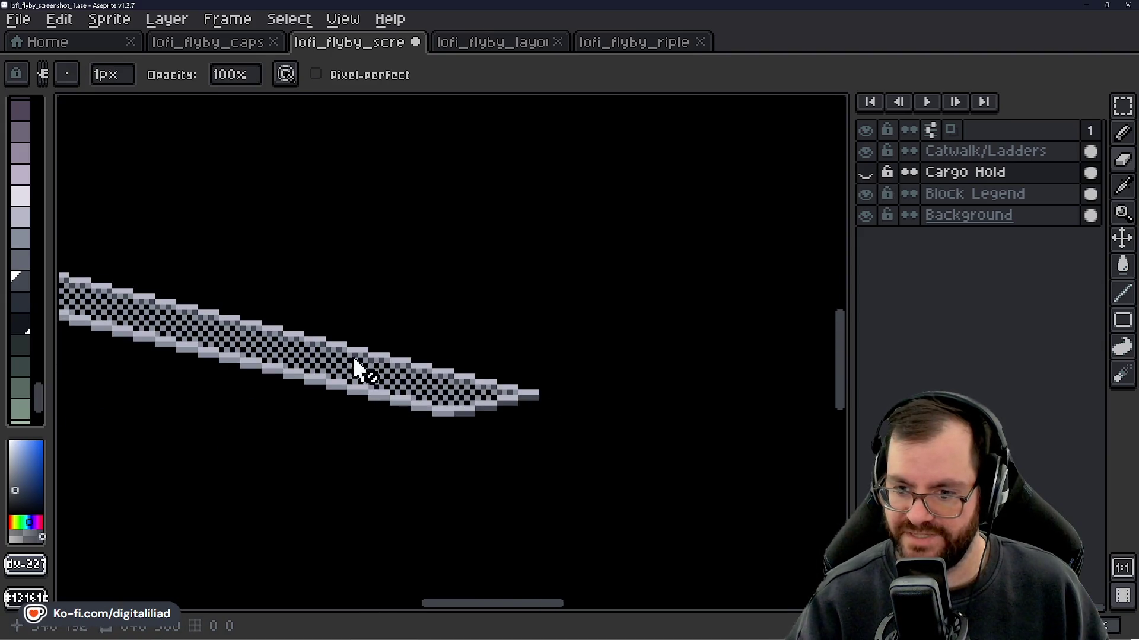
- Show the Cargo Hold layer again, make Catwalk/Ladders the active layer, and save
{"action": "scroll", "coordinate": [356, 364], "scroll_direction": "up", "scroll_amount": 2}
{"action": "scroll", "coordinate": [394, 387], "scroll_direction": "up", "scroll_amount": 2}
{"action": "left_click", "coordinate": [867, 172]}
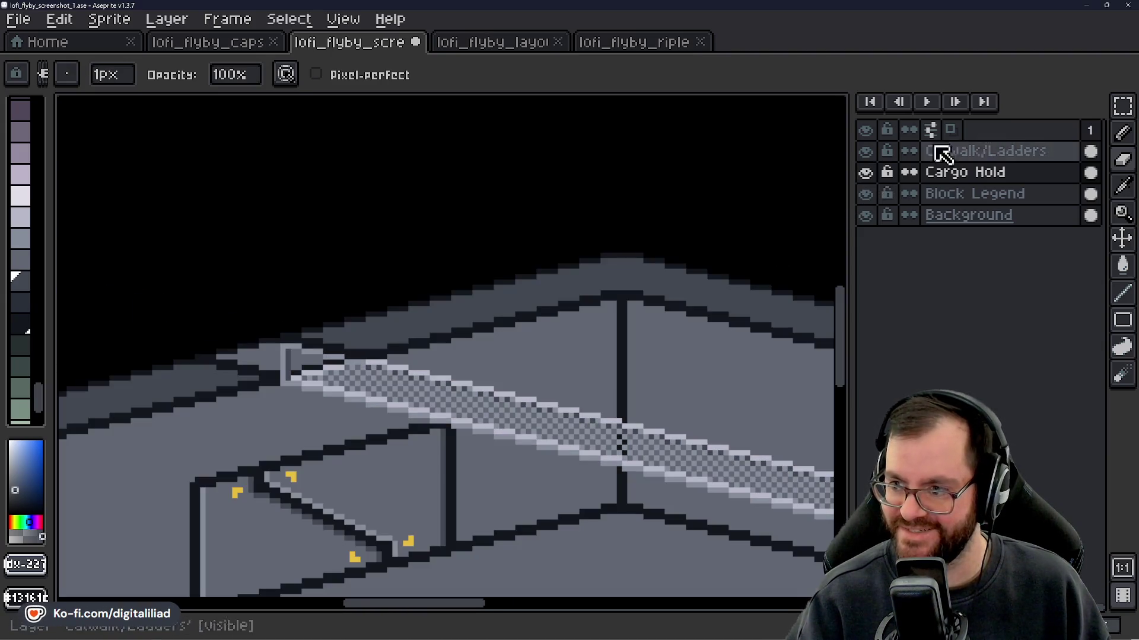
{"action": "left_click", "coordinate": [937, 151]}
{"action": "scroll", "coordinate": [567, 374], "scroll_direction": "down", "scroll_amount": 2}
{"action": "key", "text": "ctrl+s"}
- Try a dark pixel row above the catwalk's left end, sample light grey, then undo
{"action": "scroll", "coordinate": [475, 302], "scroll_direction": "down", "scroll_amount": 3}
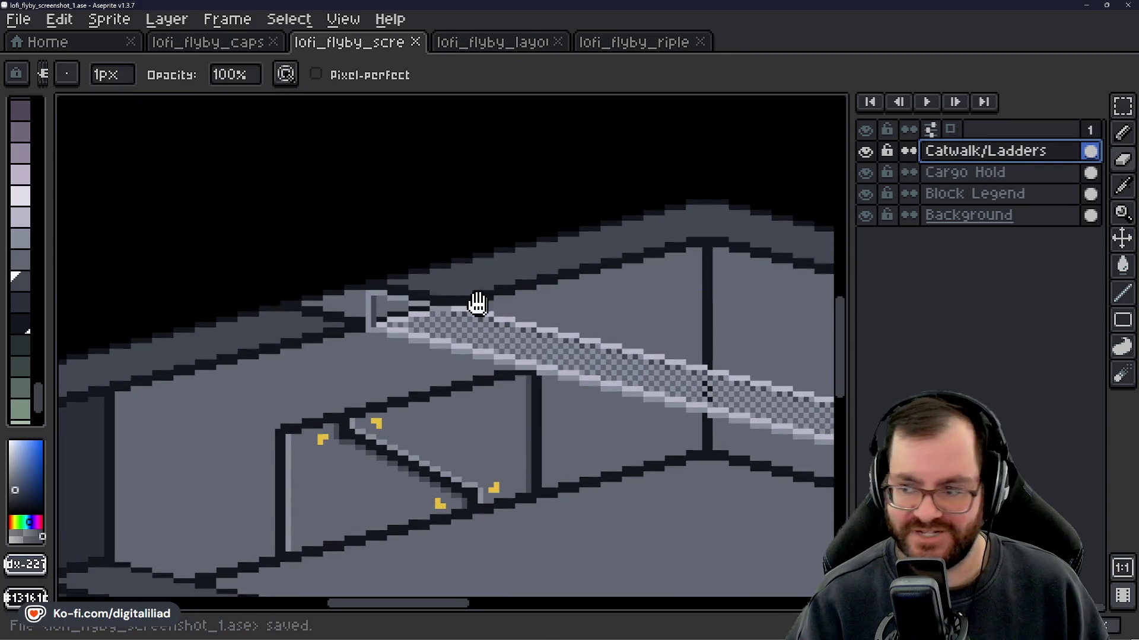
{"action": "scroll", "coordinate": [450, 293], "scroll_direction": "right", "scroll_amount": 2}
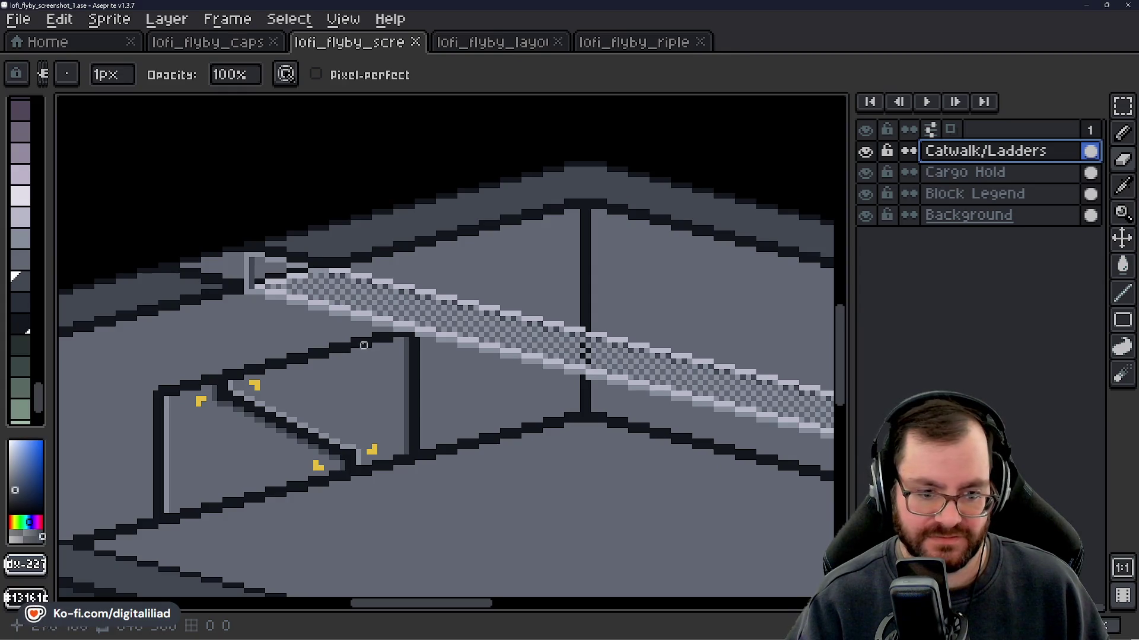
{"action": "scroll", "coordinate": [239, 287], "scroll_direction": "up", "scroll_amount": 3}
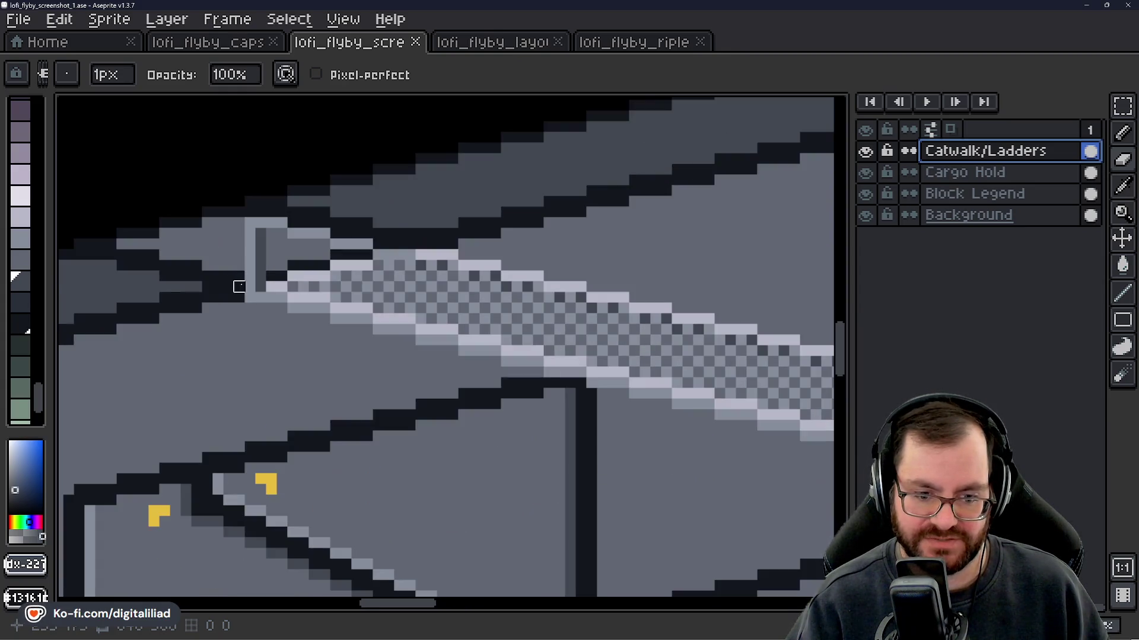
{"action": "scroll", "coordinate": [282, 308], "scroll_direction": "down", "scroll_amount": 5}
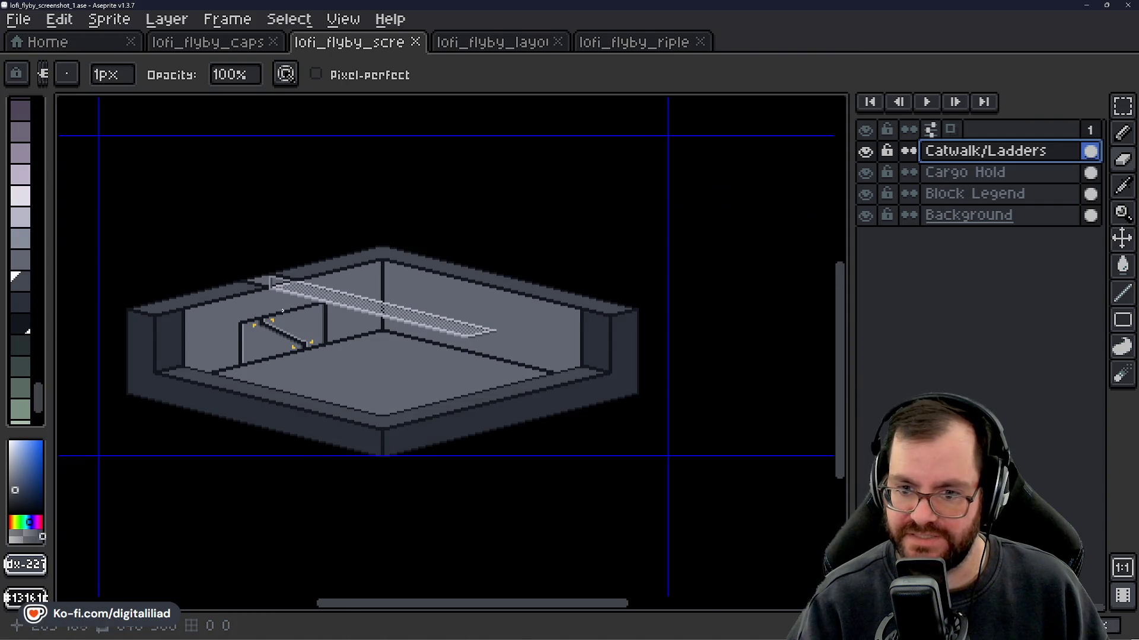
{"action": "scroll", "coordinate": [282, 310], "scroll_direction": "up", "scroll_amount": 4}
{"action": "left_click_drag", "start_coordinate": [554, 376], "coordinate": [477, 332]}
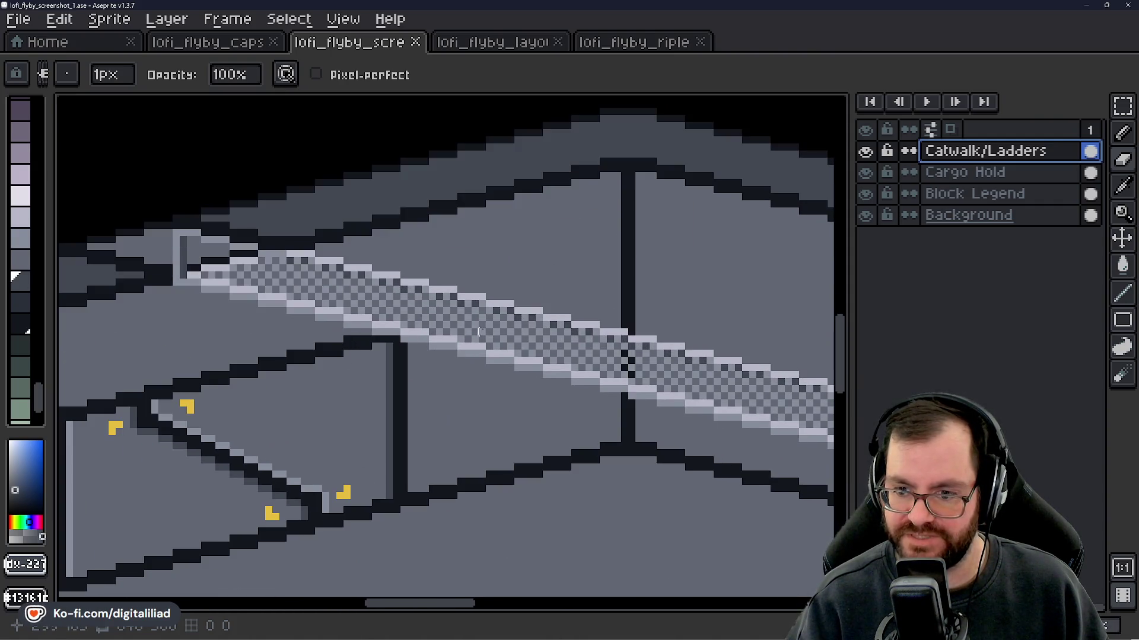
{"action": "scroll", "coordinate": [353, 315], "scroll_direction": "up", "scroll_amount": 3}
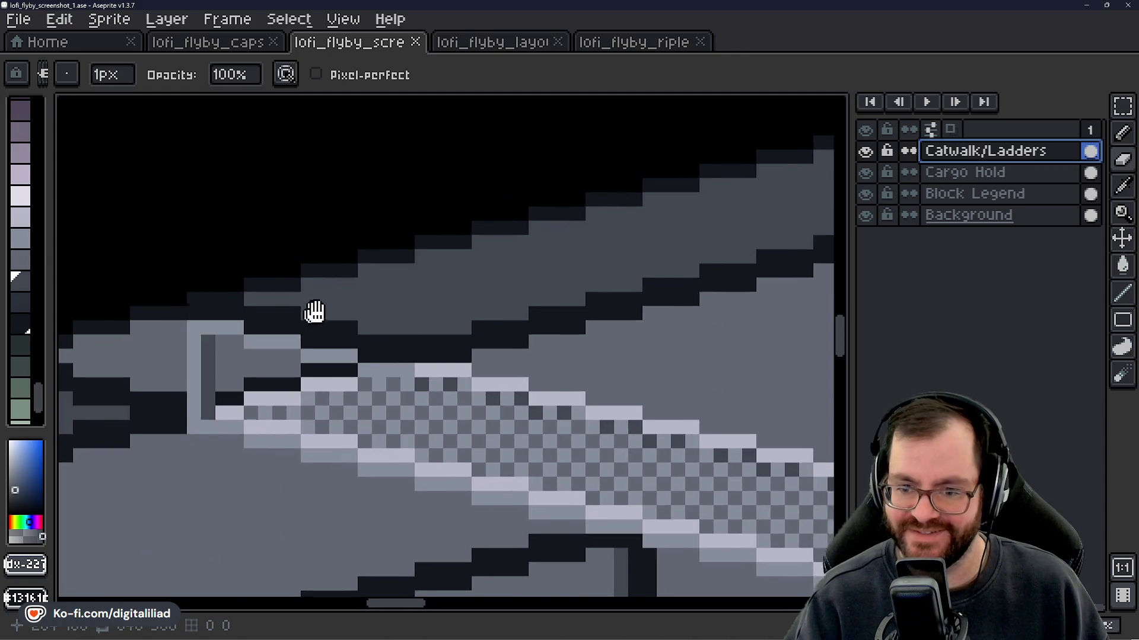
{"action": "scroll", "coordinate": [394, 303], "scroll_direction": "up", "scroll_amount": 1}
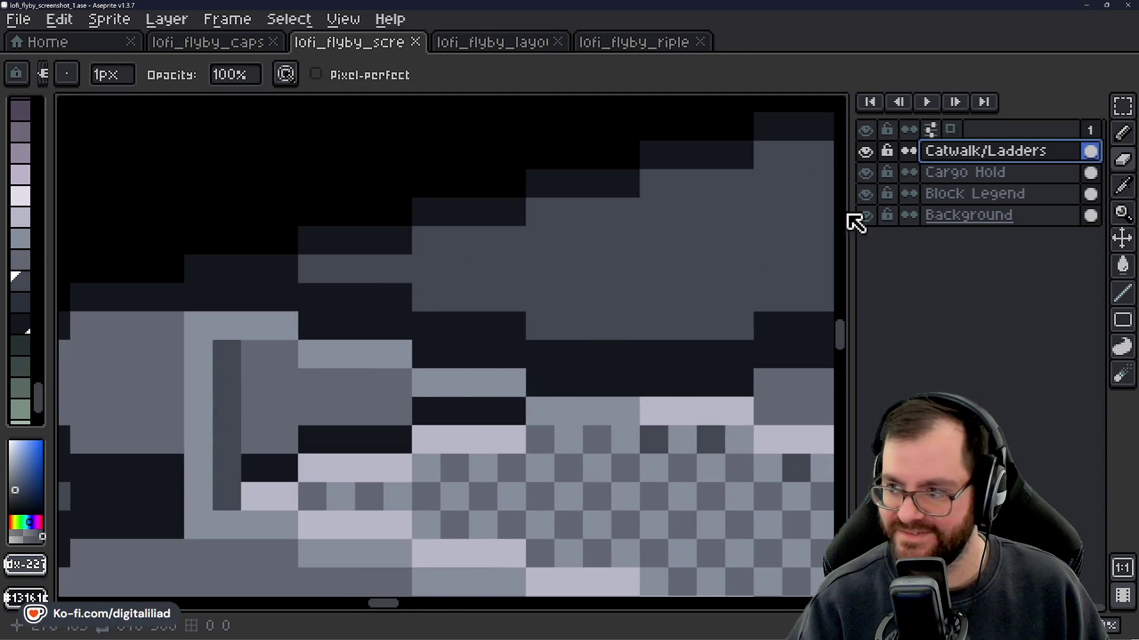
{"action": "mouse_move", "coordinate": [540, 412]}
{"action": "left_mouse_down"}
{"action": "mouse_move", "coordinate": [623, 411]}
{"action": "mouse_move", "coordinate": [551, 404]}
{"action": "left_mouse_up"}
{"action": "left_click", "coordinate": [691, 409], "text": "alt"}
{"action": "key", "text": "ctrl+z"}
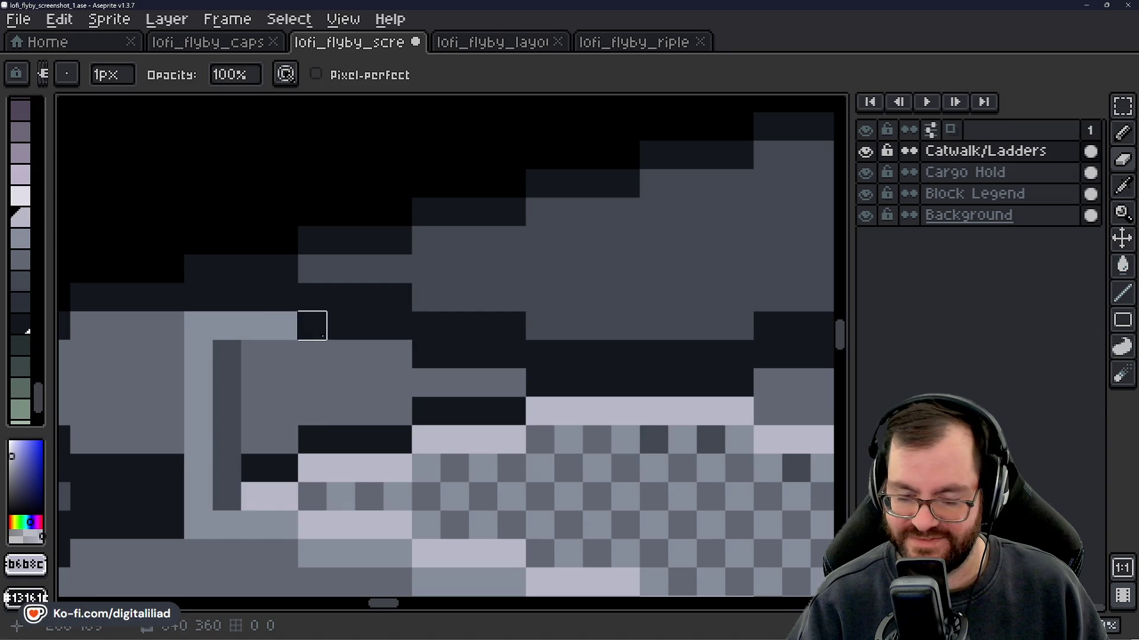
- Bring the catwalk and pillar into view and pick a lighter grey palette swatch
{"action": "scroll", "coordinate": [350, 343], "scroll_direction": "down", "scroll_amount": 3}
{"action": "scroll", "coordinate": [341, 336], "scroll_direction": "up", "scroll_amount": 1}
{"action": "scroll", "coordinate": [368, 325], "scroll_direction": "up", "scroll_amount": 2}
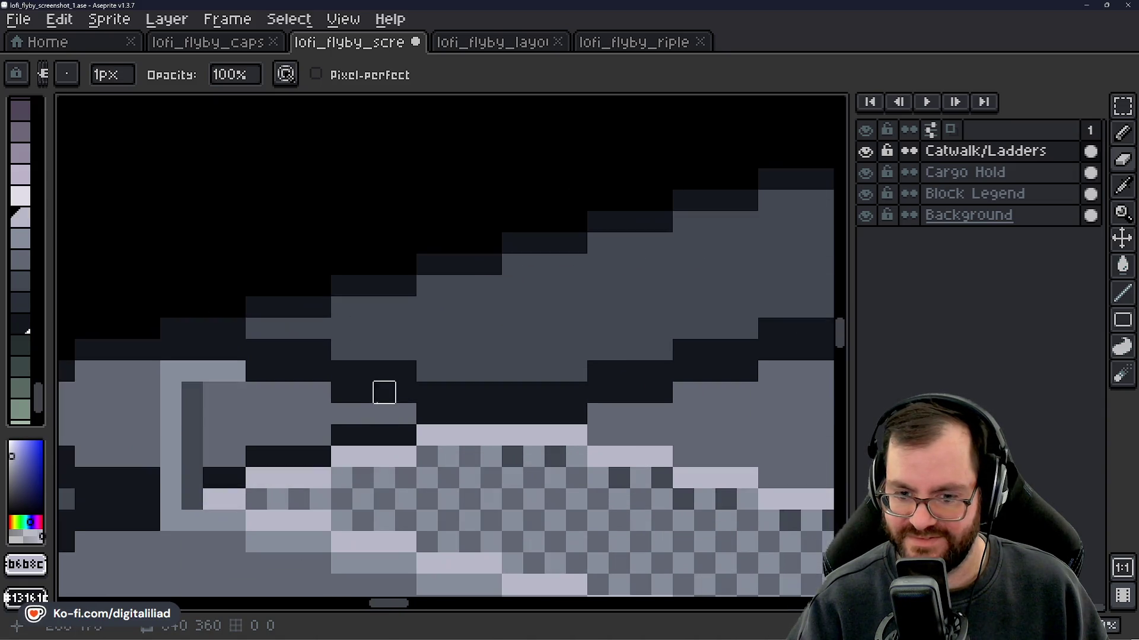
{"action": "scroll", "coordinate": [344, 414], "scroll_direction": "down", "scroll_amount": 4}
{"action": "scroll", "coordinate": [315, 330], "scroll_direction": "down", "scroll_amount": 5}
{"action": "scroll", "coordinate": [332, 330], "scroll_direction": "up", "scroll_amount": 3}
{"action": "mouse_move", "coordinate": [354, 304]}
{"action": "left_mouse_down"}
{"action": "mouse_move", "coordinate": [362, 368]}
{"action": "mouse_move", "coordinate": [580, 394]}
{"action": "mouse_move", "coordinate": [569, 391]}
{"action": "left_mouse_up"}
{"action": "scroll", "coordinate": [376, 374], "scroll_direction": "up", "scroll_amount": 2}
{"action": "left_click_drag", "start_coordinate": [449, 386], "coordinate": [478, 411]}
{"action": "scroll", "coordinate": [477, 414], "scroll_direction": "down", "scroll_amount": 1}
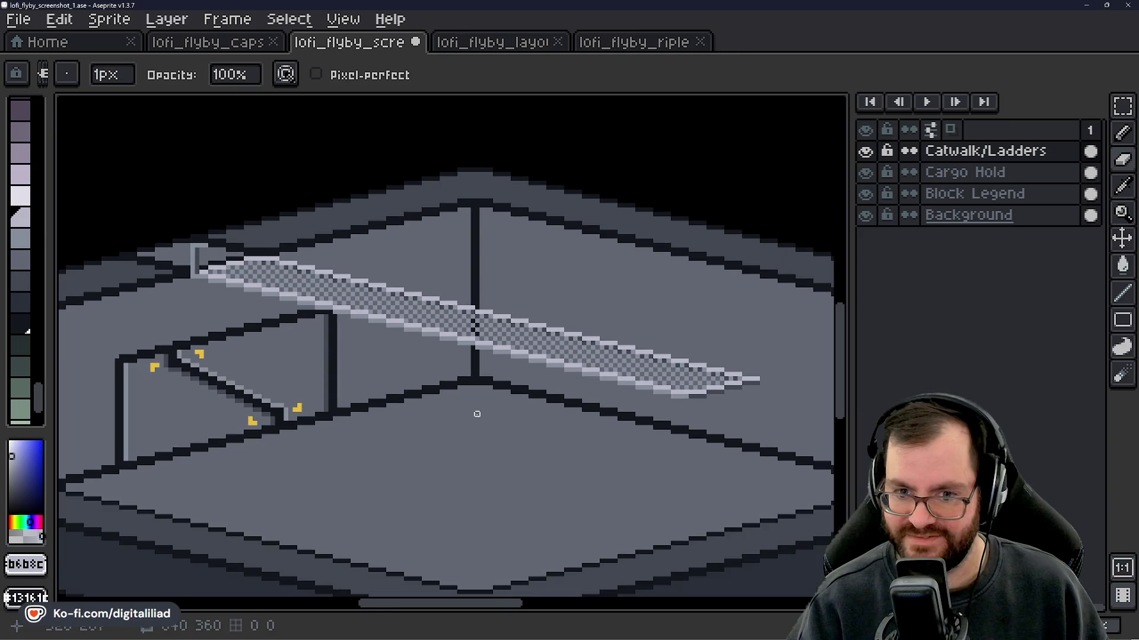
{"action": "scroll", "coordinate": [437, 423], "scroll_direction": "down", "scroll_amount": 3}
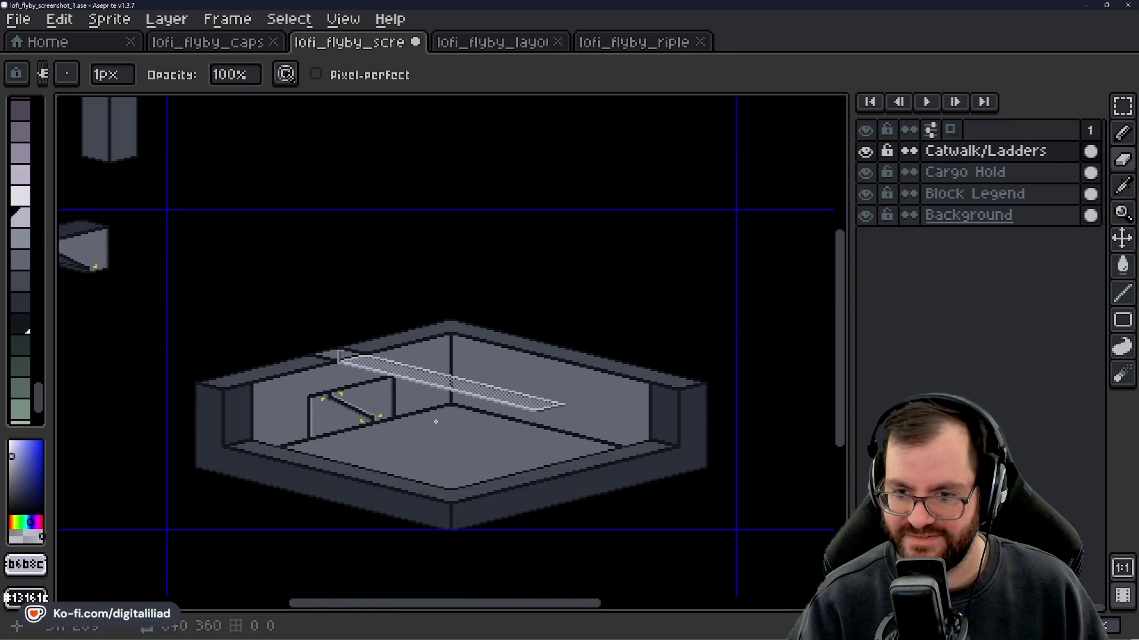
{"action": "scroll", "coordinate": [437, 421], "scroll_direction": "up", "scroll_amount": 2}
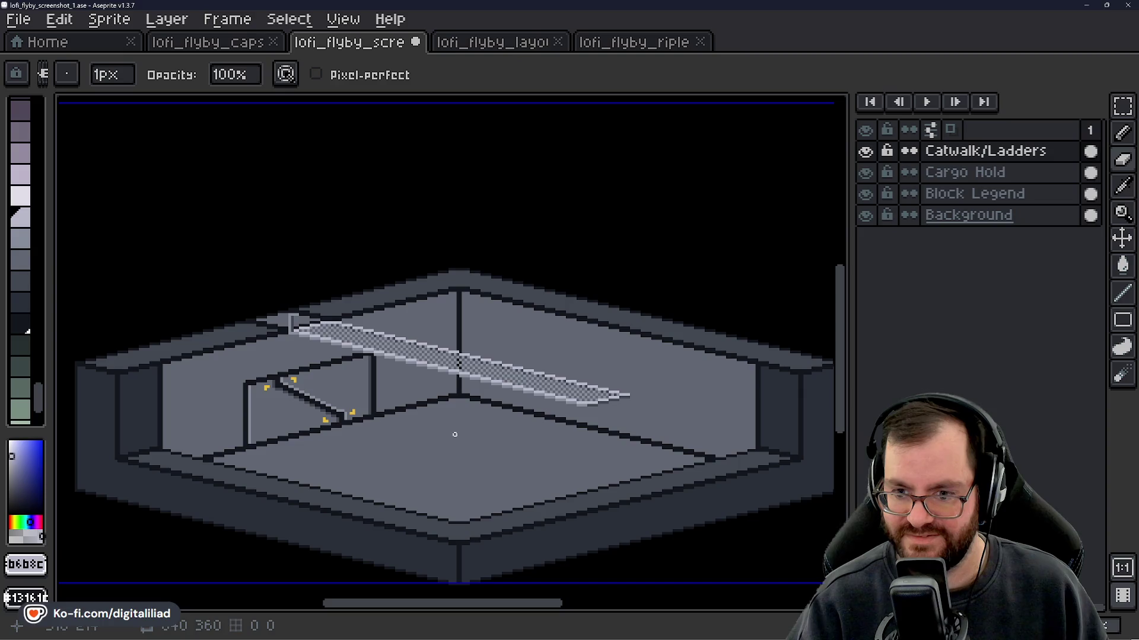
{"action": "left_click", "coordinate": [23, 197]}
{"action": "scroll", "coordinate": [265, 336], "scroll_direction": "up", "scroll_amount": 3}
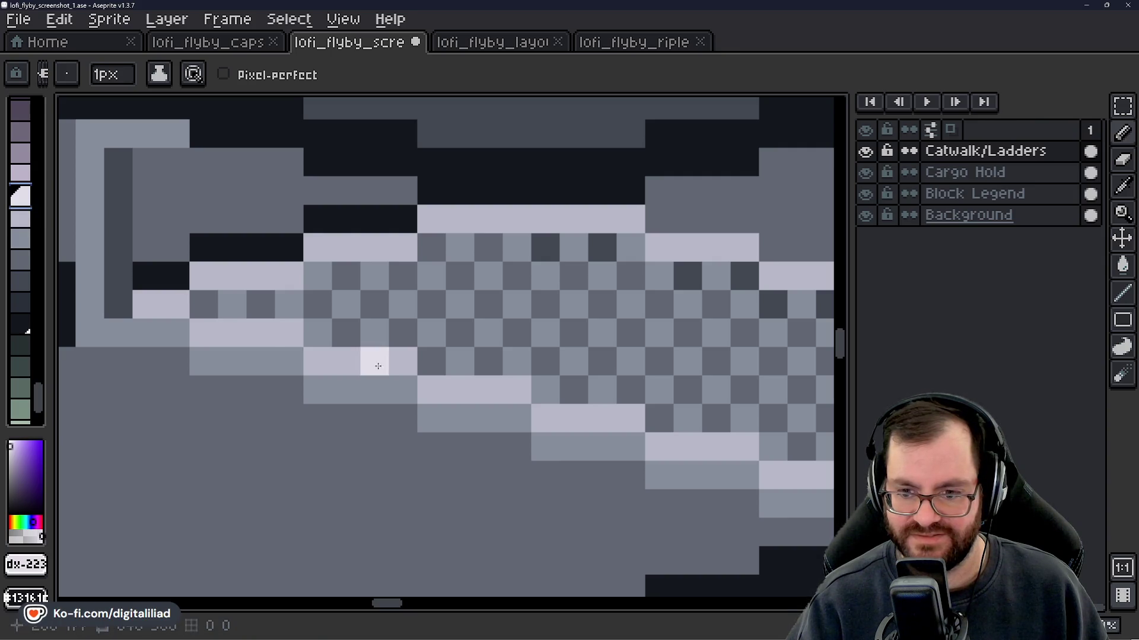
{"action": "scroll", "coordinate": [395, 361], "scroll_direction": "down", "scroll_amount": 3}
- Lighten all matching mid-grey catwalk pixels with a non-contiguous Paint Bucket fill of the next grey
{"action": "key", "text": "g"}
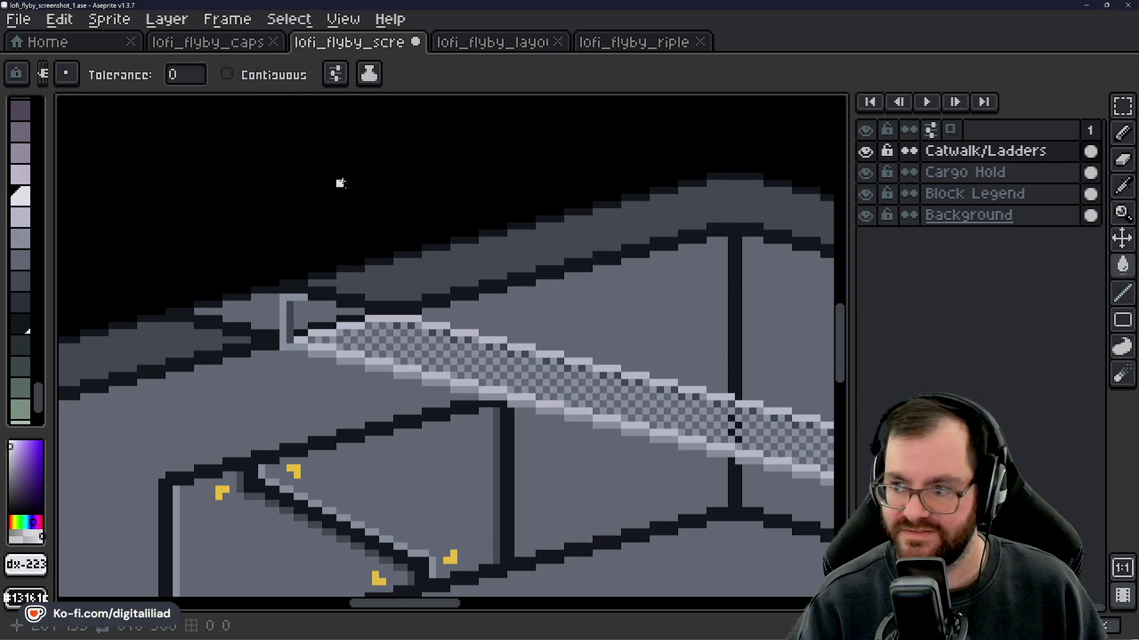
{"action": "scroll", "coordinate": [388, 346], "scroll_direction": "down", "scroll_amount": 2}
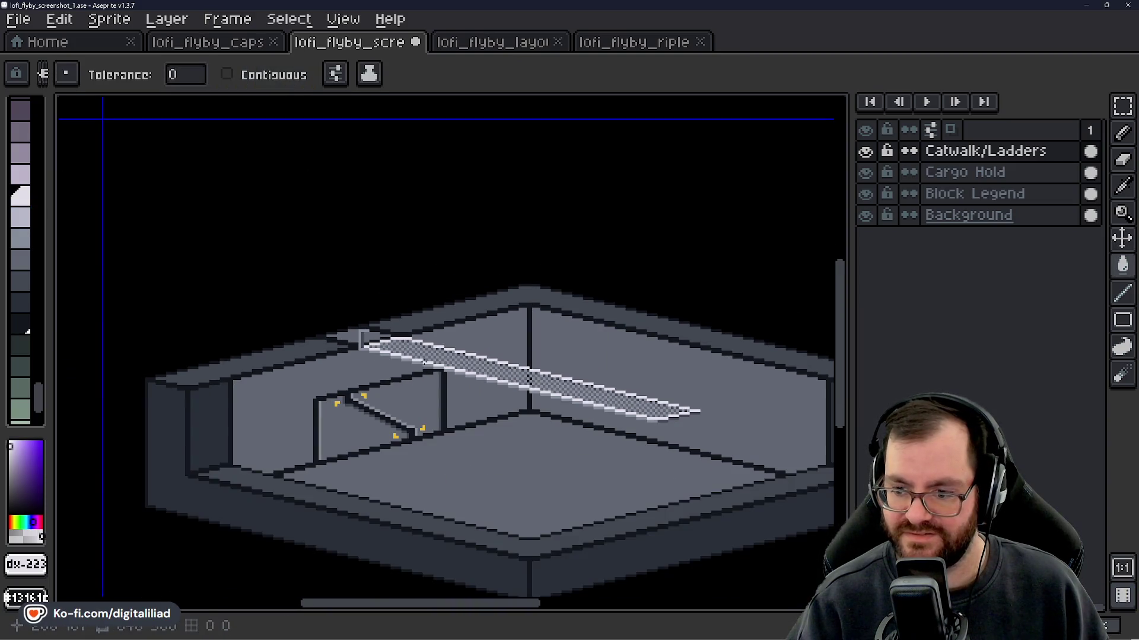
{"action": "scroll", "coordinate": [390, 333], "scroll_direction": "up", "scroll_amount": 5}
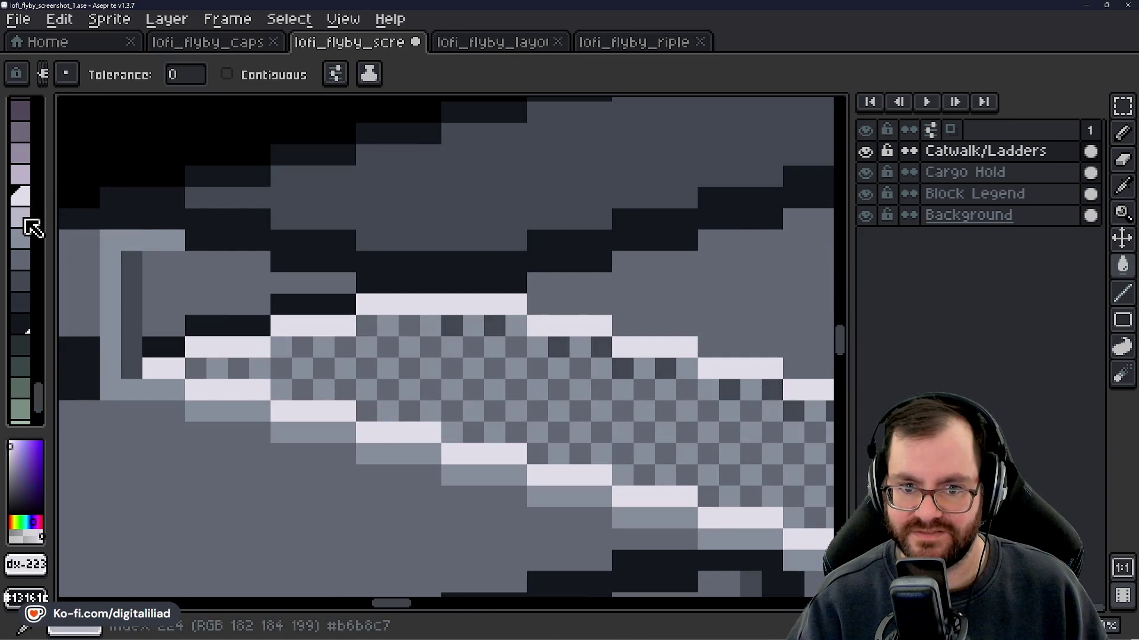
{"action": "left_click", "coordinate": [22, 218]}
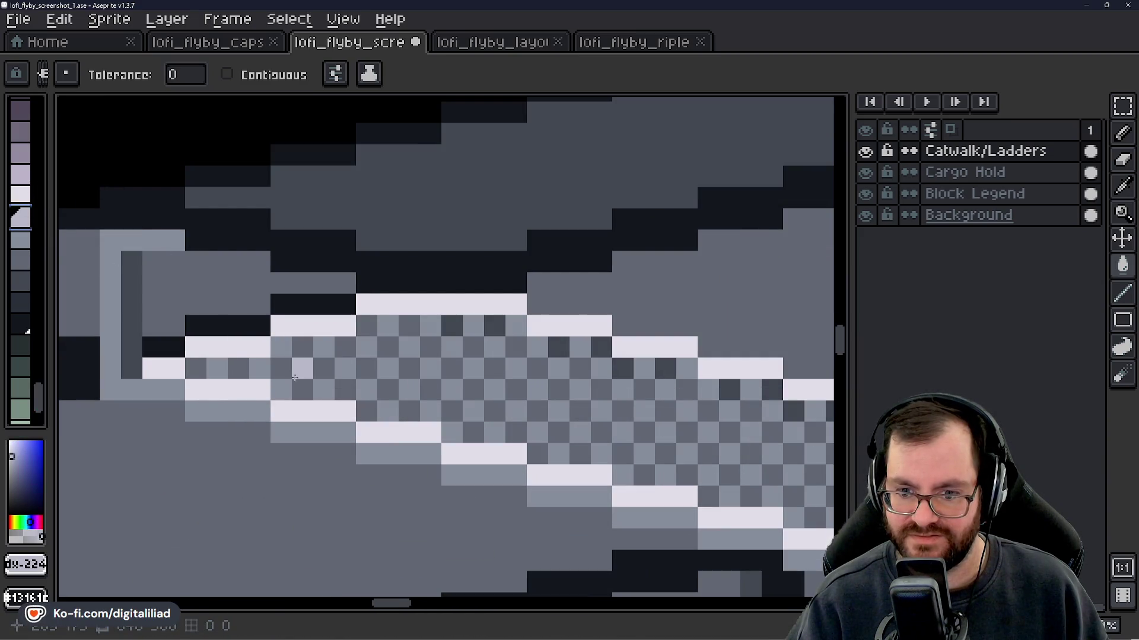
{"action": "scroll", "coordinate": [377, 364], "scroll_direction": "down", "scroll_amount": 2}
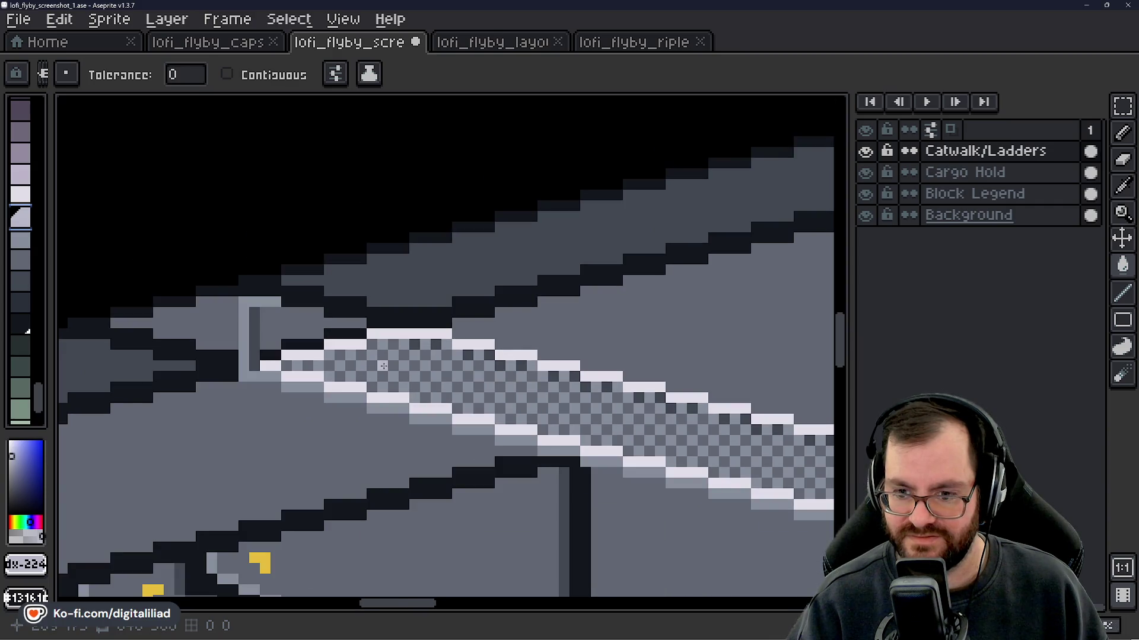
{"action": "left_click", "coordinate": [383, 366]}
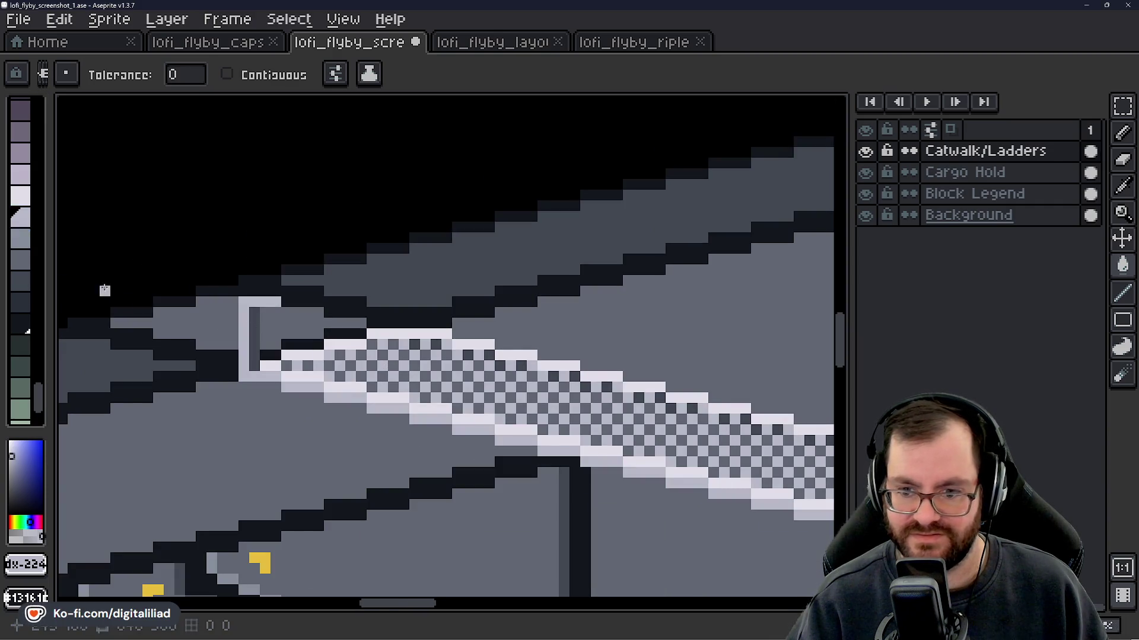
- Take the next palette grey, turn on Contiguous, and bring the catwalk's lower edge into view
{"action": "left_click", "coordinate": [22, 238]}
{"action": "scroll", "coordinate": [241, 339], "scroll_direction": "up", "scroll_amount": 2}
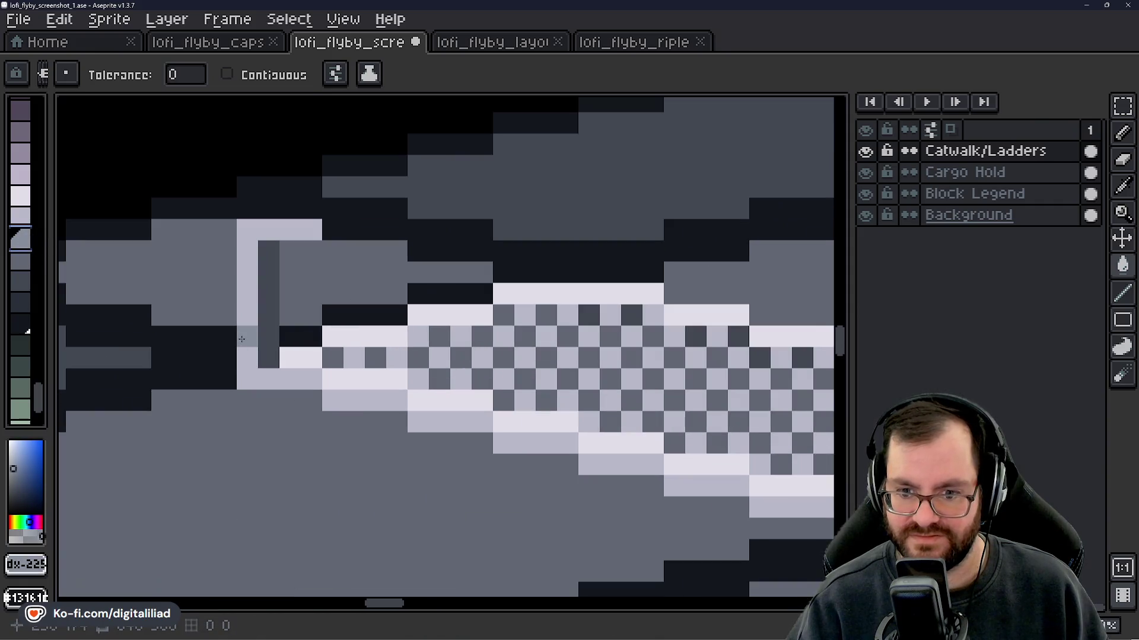
{"action": "left_click", "coordinate": [227, 74]}
{"action": "left_click_drag", "start_coordinate": [267, 359], "coordinate": [112, 250]}
{"action": "left_click_drag", "start_coordinate": [412, 421], "coordinate": [246, 275]}
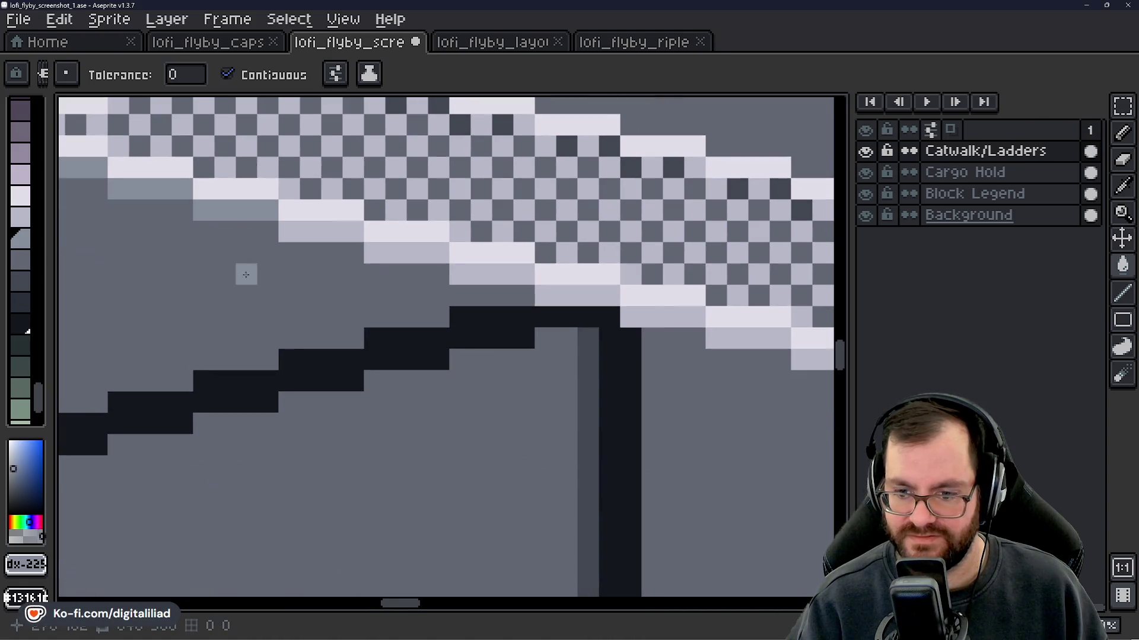
{"action": "left_click_drag", "start_coordinate": [427, 254], "coordinate": [303, 240]}
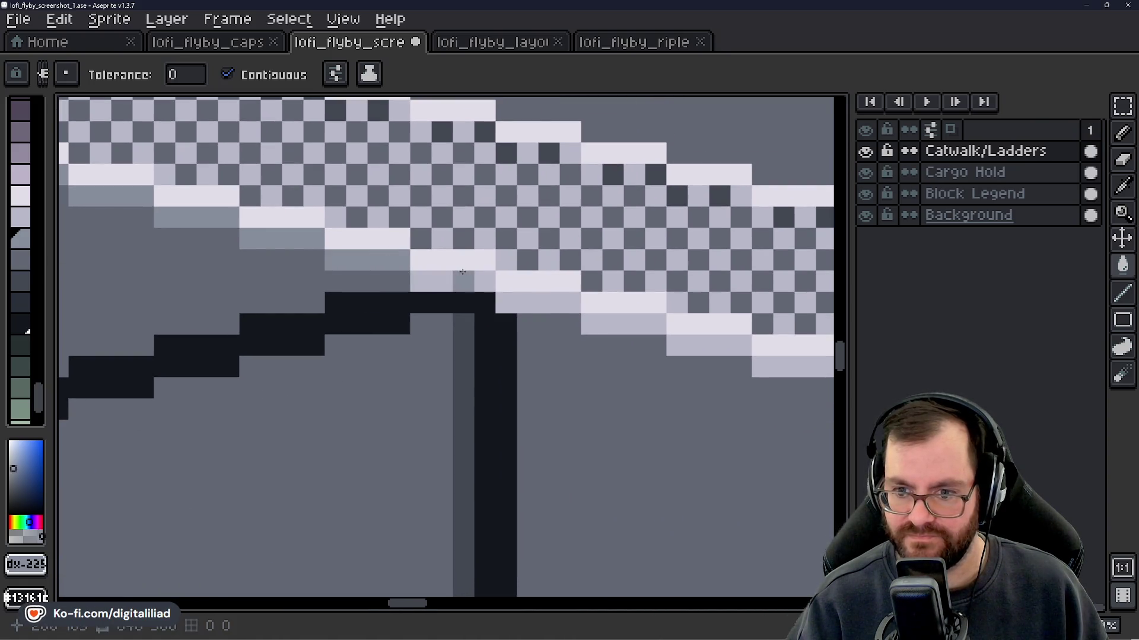
{"action": "left_click_drag", "start_coordinate": [682, 418], "coordinate": [383, 359]}
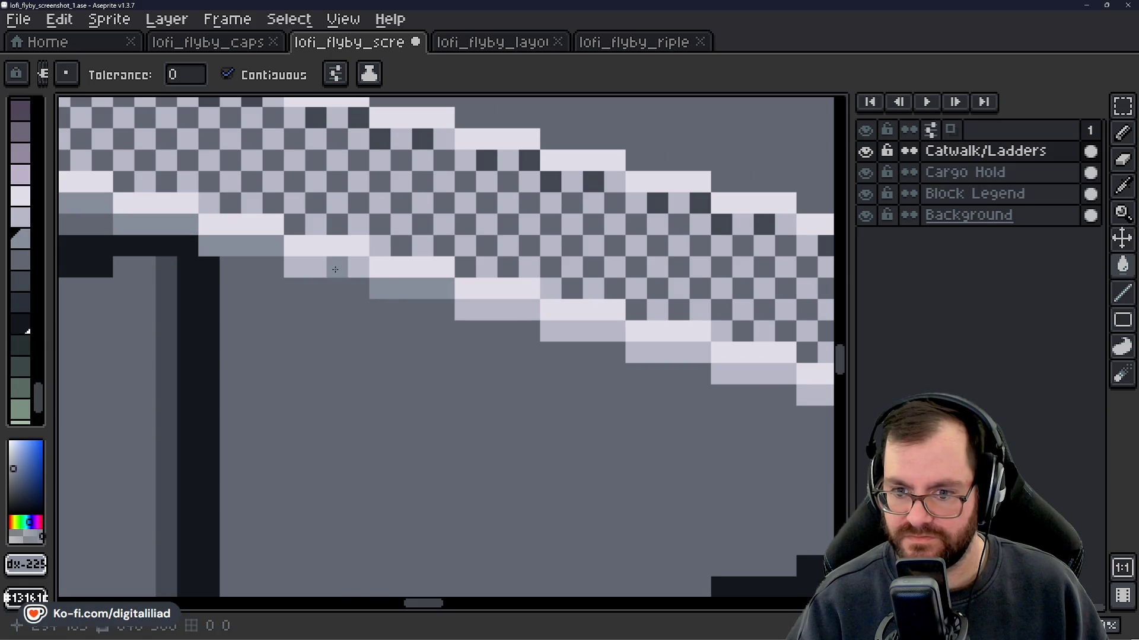
{"action": "left_click_drag", "start_coordinate": [422, 395], "coordinate": [291, 426]}
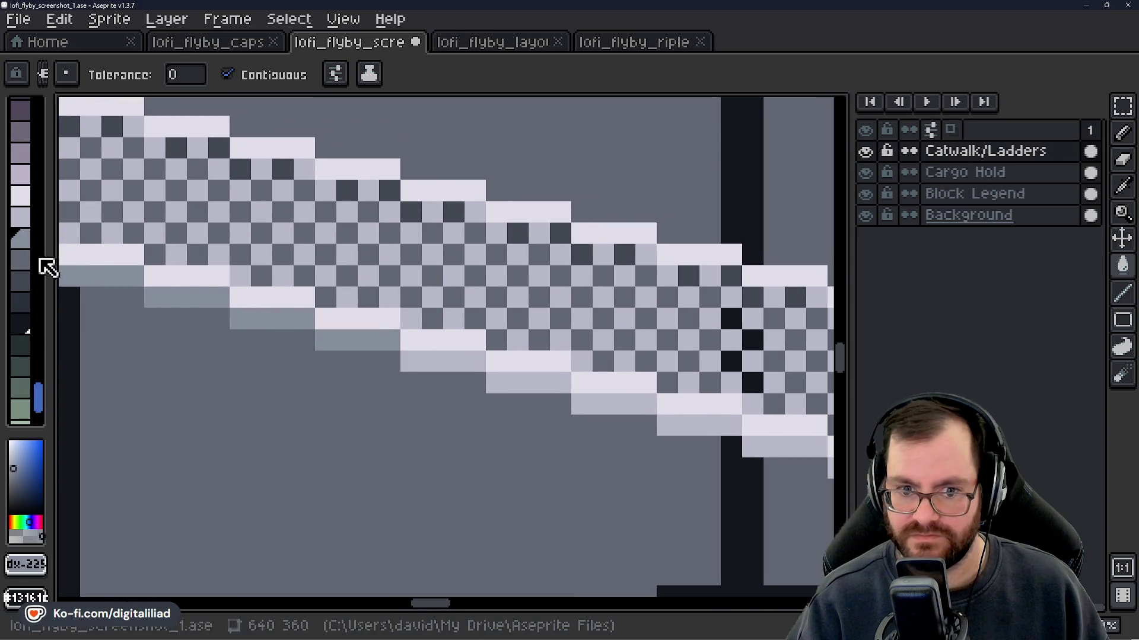
- Fill the first light bottom-edge cells of the catwalk steps with grey
{"action": "left_click", "coordinate": [21, 260]}
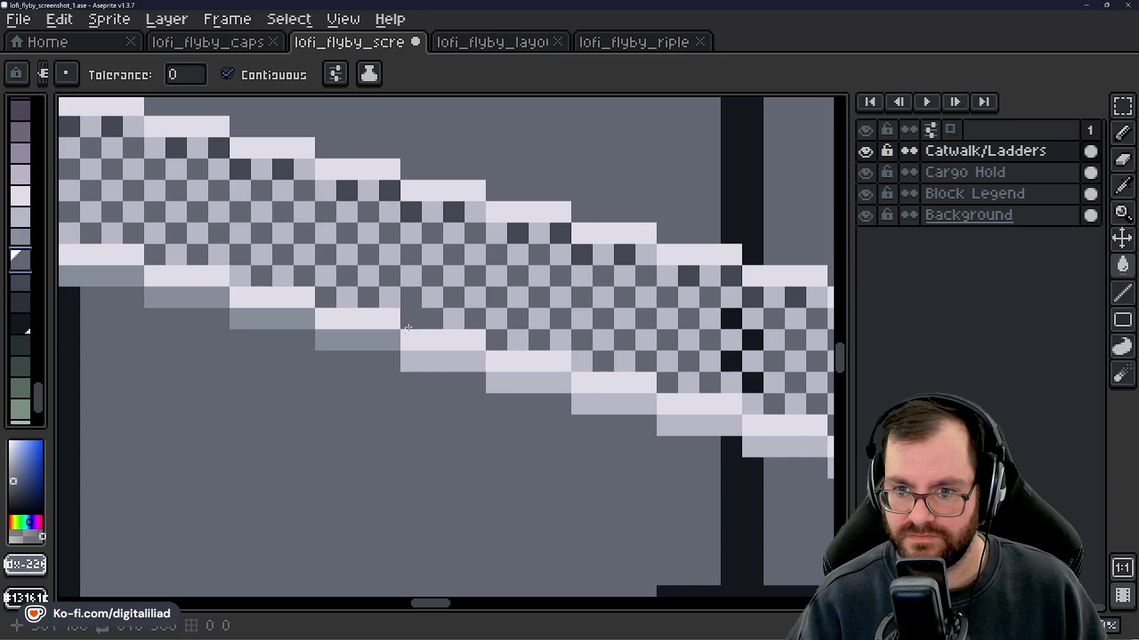
{"action": "left_click", "coordinate": [22, 239]}
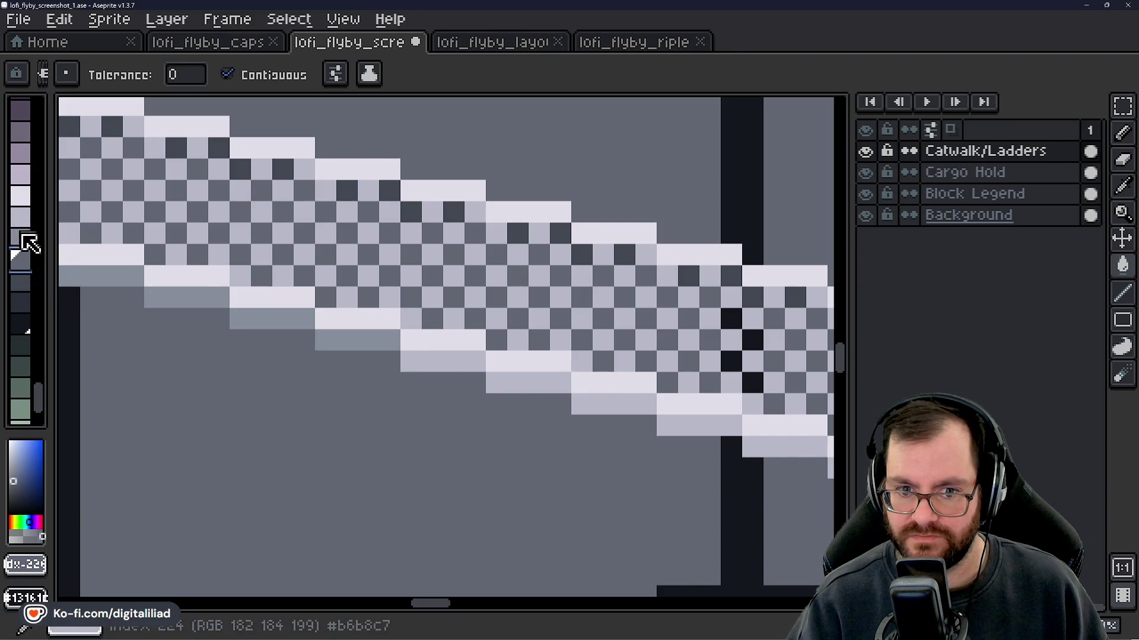
{"action": "left_click", "coordinate": [335, 326]}
{"action": "scroll", "coordinate": [374, 368], "scroll_direction": "down", "scroll_amount": 2}
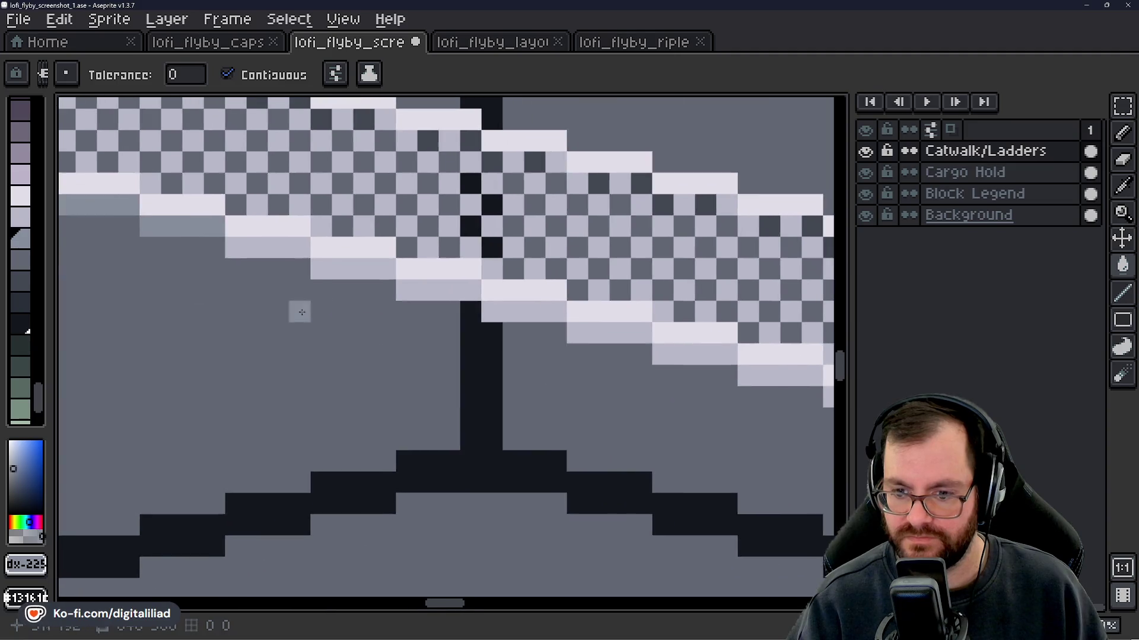
{"action": "left_click_drag", "start_coordinate": [307, 271], "coordinate": [352, 285]}
{"action": "mouse_move", "coordinate": [473, 356]}
{"action": "left_mouse_down"}
{"action": "mouse_move", "coordinate": [325, 287]}
{"action": "mouse_move", "coordinate": [415, 285]}
{"action": "mouse_move", "coordinate": [398, 285]}
{"action": "mouse_move", "coordinate": [456, 313]}
{"action": "mouse_move", "coordinate": [351, 300]}
{"action": "left_mouse_up"}
{"action": "left_click", "coordinate": [450, 299]}
{"action": "left_click", "coordinate": [509, 314]}
{"action": "left_click", "coordinate": [403, 297]}
- Fill the remaining light bottom-edge cells through the tapered end with grey
{"action": "left_click_drag", "start_coordinate": [453, 386], "coordinate": [346, 363]}
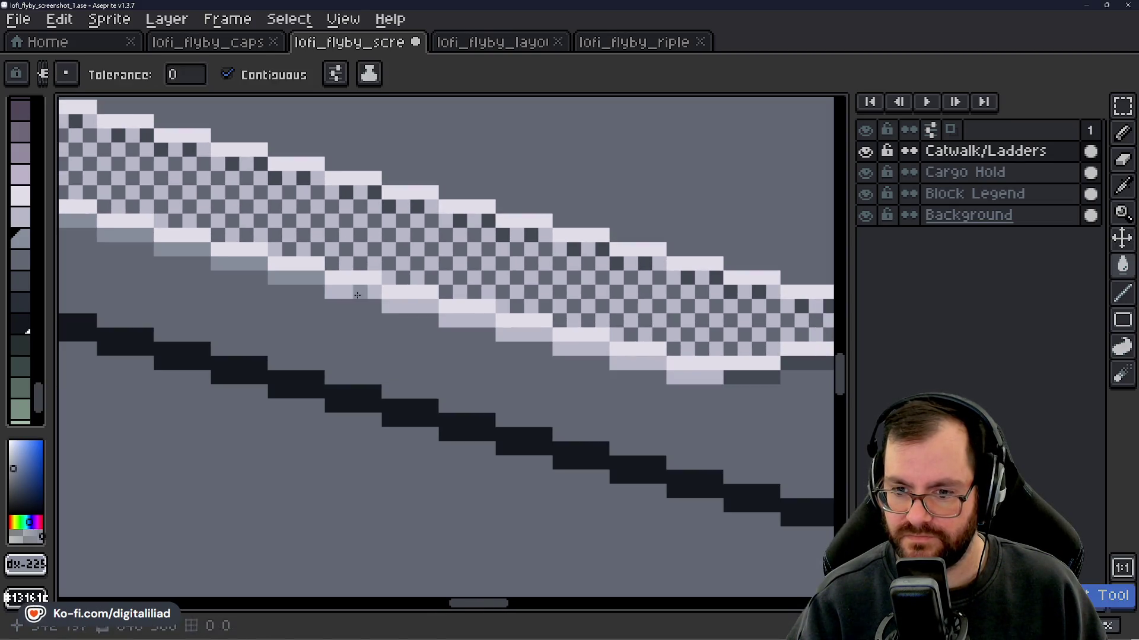
{"action": "left_click", "coordinate": [353, 292]}
{"action": "left_click", "coordinate": [410, 306]}
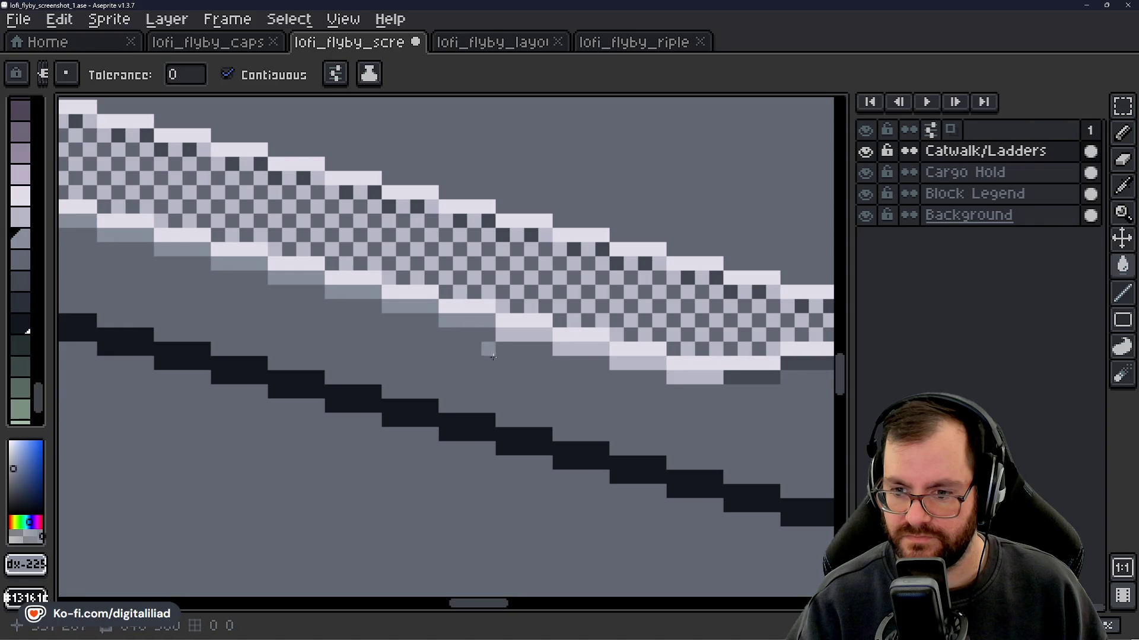
{"action": "left_click_drag", "start_coordinate": [469, 321], "coordinate": [347, 314]}
{"action": "left_click", "coordinate": [339, 312]}
{"action": "left_click", "coordinate": [409, 327]}
{"action": "left_click", "coordinate": [456, 347]}
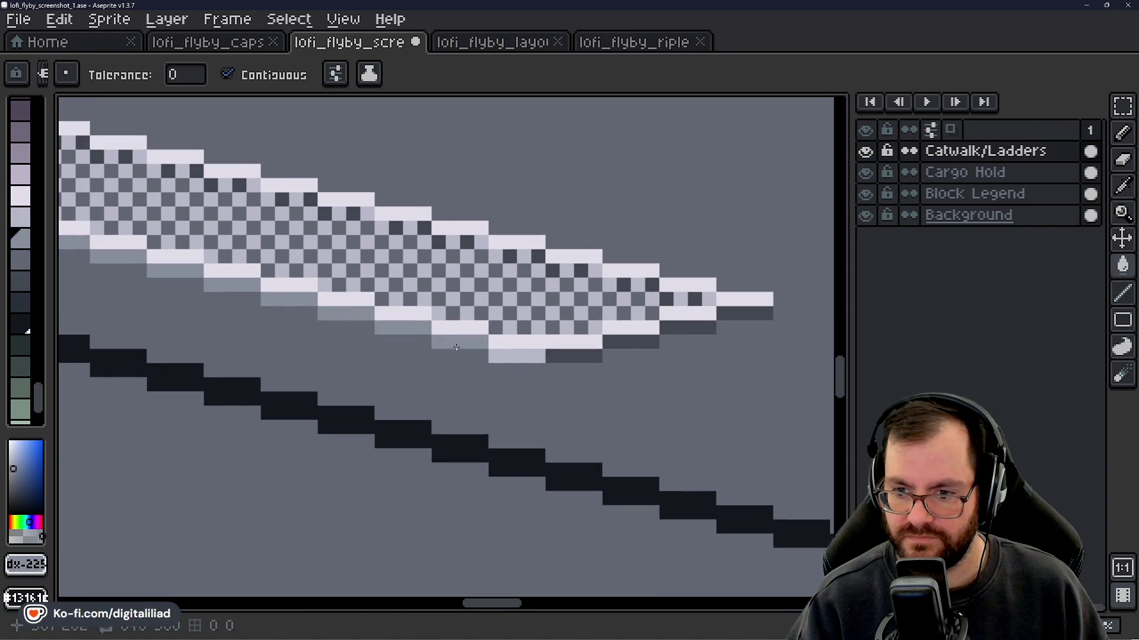
{"action": "scroll", "coordinate": [539, 427], "scroll_direction": "down", "scroll_amount": 5}
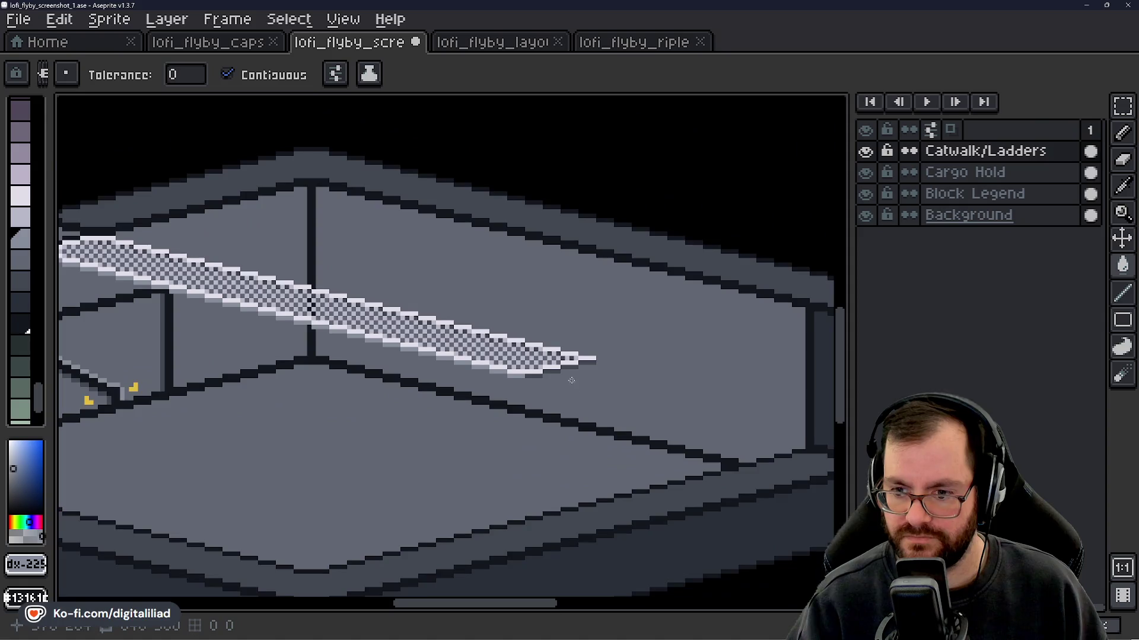
- Sample the dark outline colour and darken some checker cells, then undo those fills
{"action": "scroll", "coordinate": [183, 259], "scroll_direction": "up", "scroll_amount": 4}
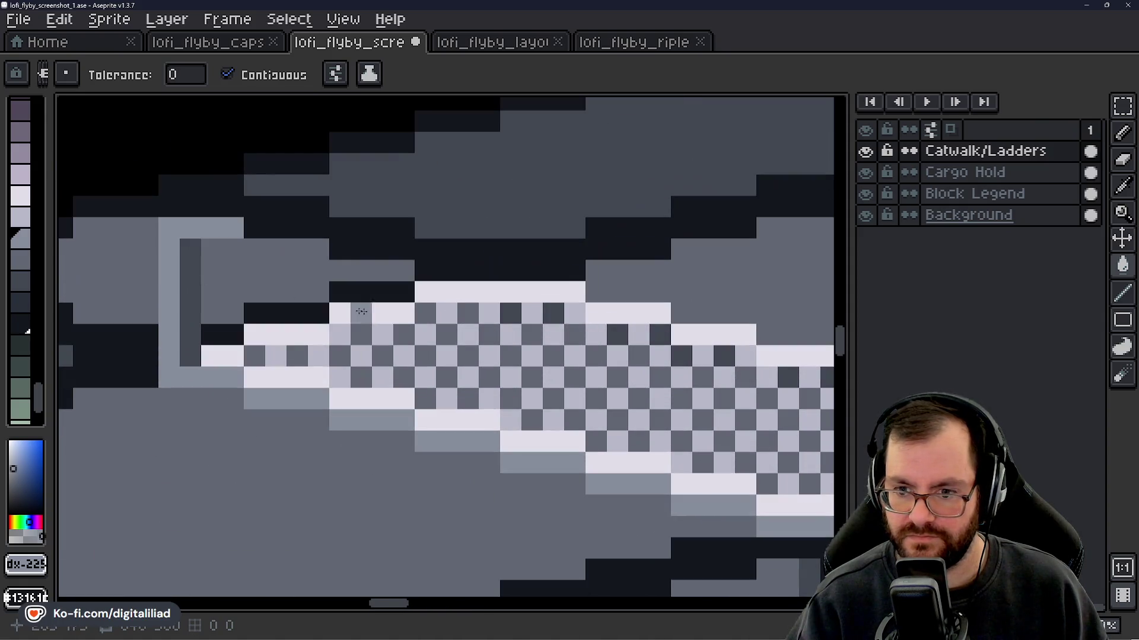
{"action": "left_click", "coordinate": [552, 311], "text": "alt"}
{"action": "left_click", "coordinate": [510, 313]}
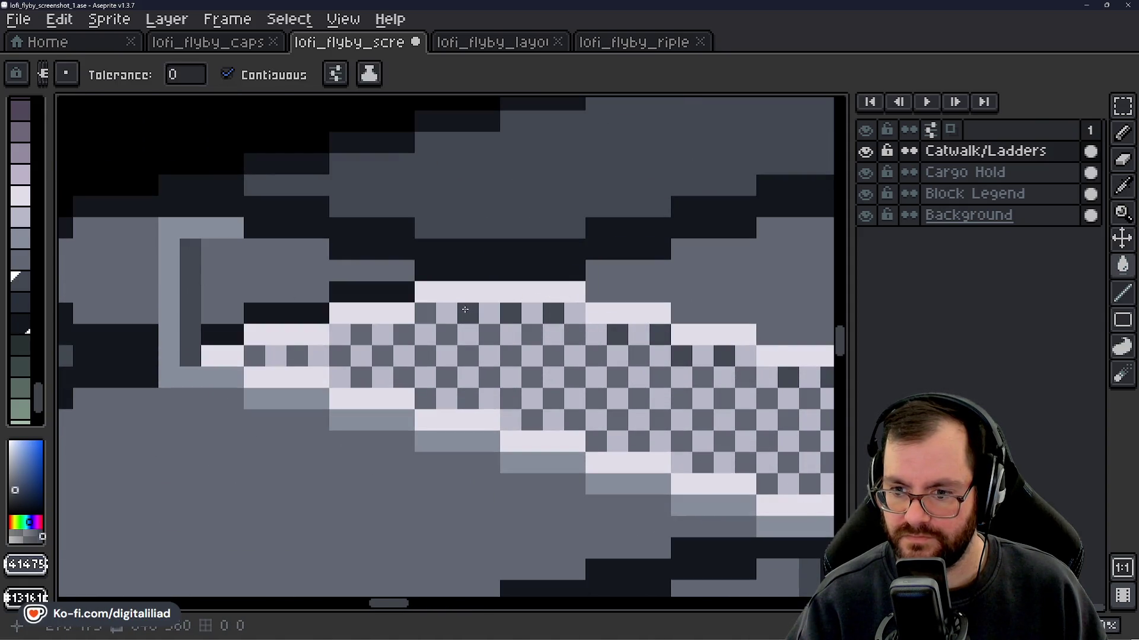
{"action": "left_click", "coordinate": [404, 334]}
{"action": "left_click", "coordinate": [361, 335]}
{"action": "key", "text": "ctrl+z"}
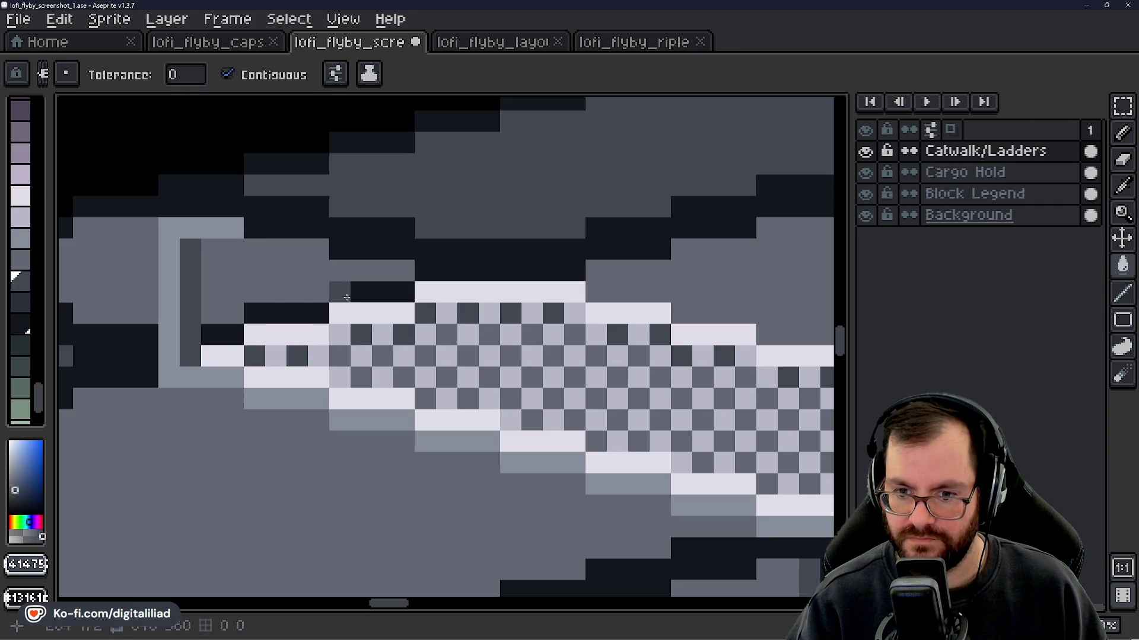
- Sample a light grey with the eyedropper and try a fill, undoing the oversized result
{"action": "scroll", "coordinate": [346, 297], "scroll_direction": "down", "scroll_amount": 5}
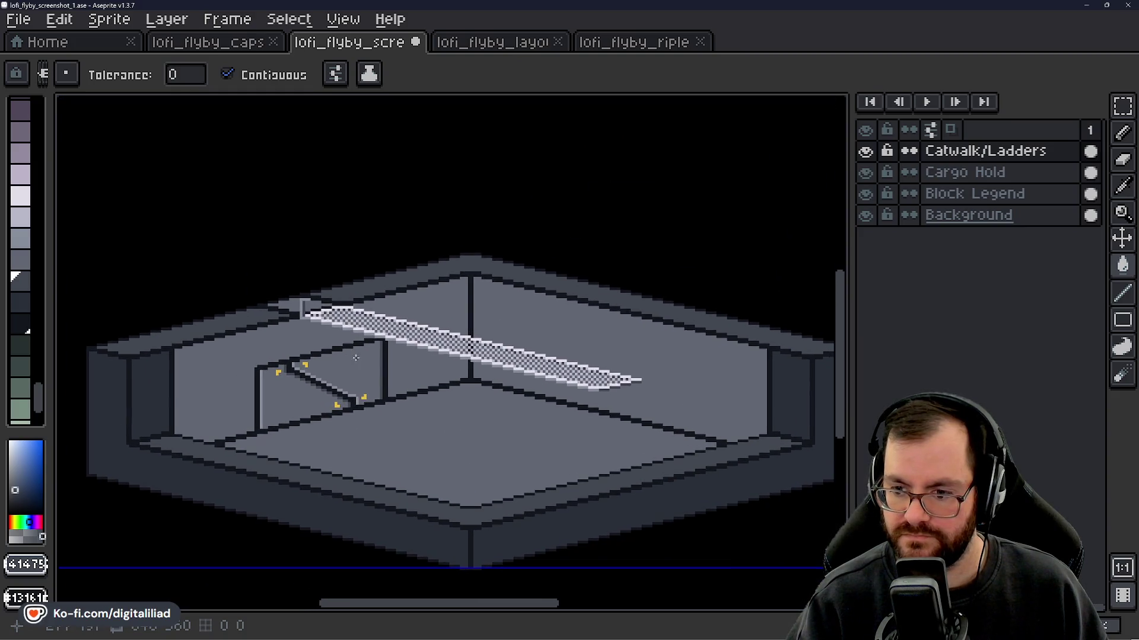
{"action": "scroll", "coordinate": [356, 358], "scroll_direction": "up", "scroll_amount": 5}
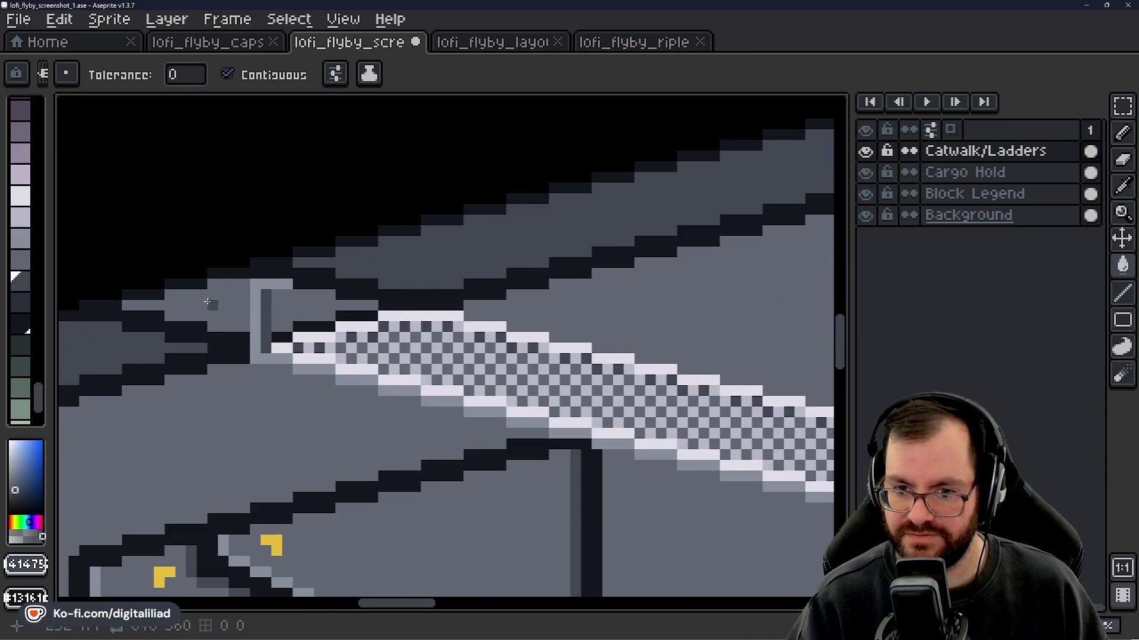
{"action": "scroll", "coordinate": [275, 336], "scroll_direction": "up", "scroll_amount": 2}
{"action": "key", "text": "i"}
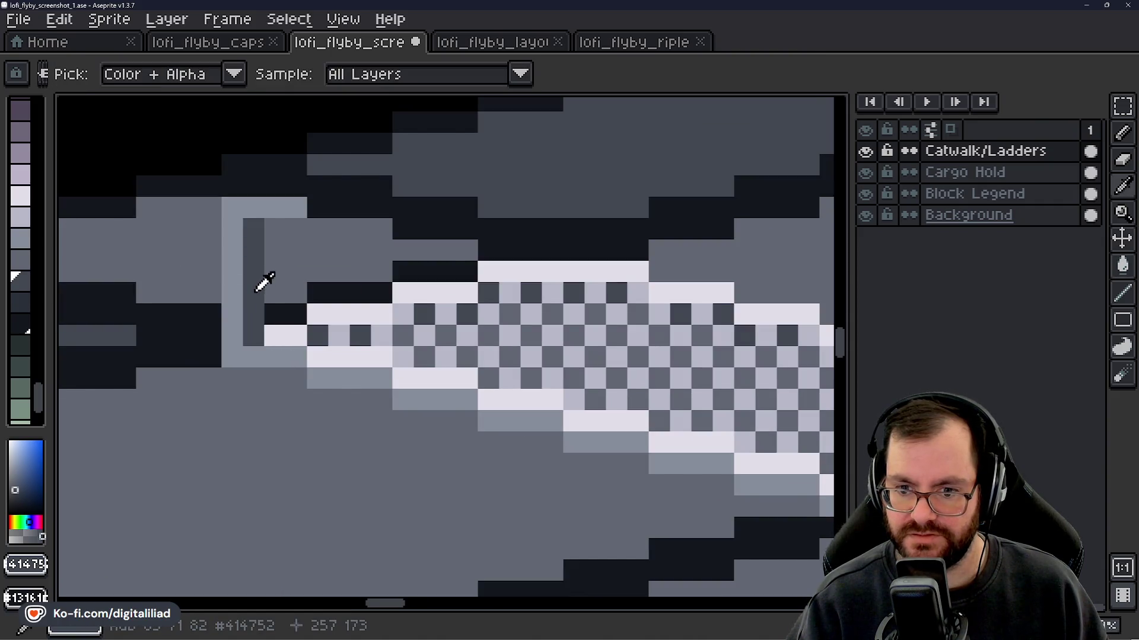
{"action": "left_click", "coordinate": [237, 310], "text": "alt"}
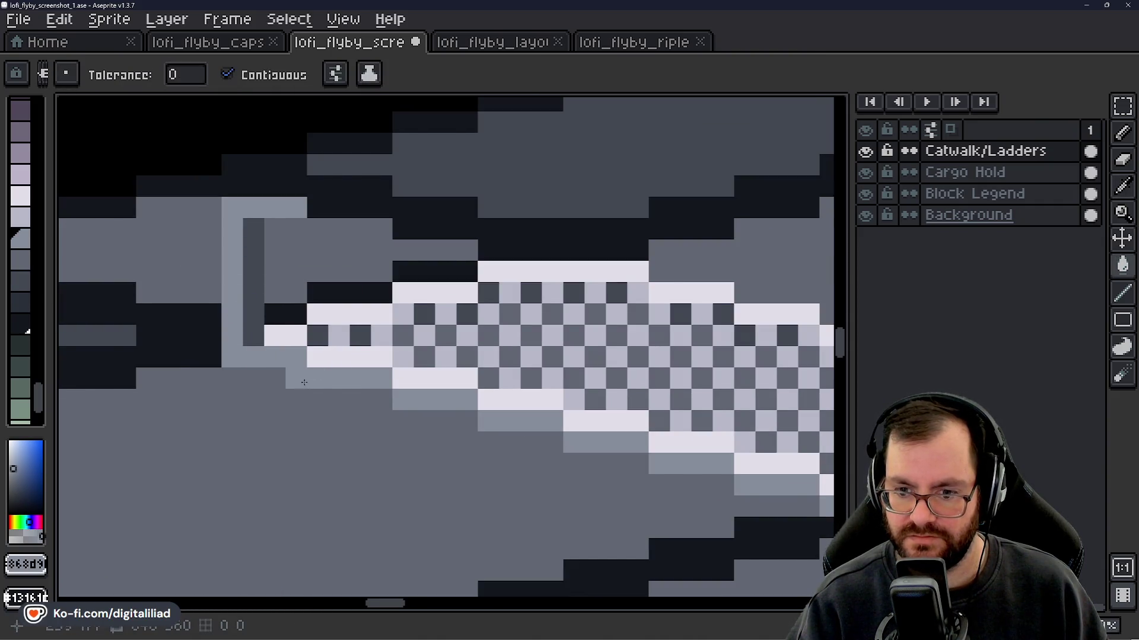
{"action": "scroll", "coordinate": [303, 382], "scroll_direction": "down", "scroll_amount": 1}
{"action": "scroll", "coordinate": [294, 261], "scroll_direction": "up", "scroll_amount": 2}
{"action": "left_click", "coordinate": [350, 267]}
{"action": "key", "text": "ctrl+z"}
- With the Pencil, draw a light-grey strip above the catwalk's left end and grey a white row
{"action": "key", "text": "b"}
{"action": "mouse_move", "coordinate": [300, 266]}
{"action": "left_mouse_down"}
{"action": "mouse_move", "coordinate": [362, 266]}
{"action": "mouse_move", "coordinate": [415, 295]}
{"action": "mouse_move", "coordinate": [490, 295]}
{"action": "left_mouse_up"}
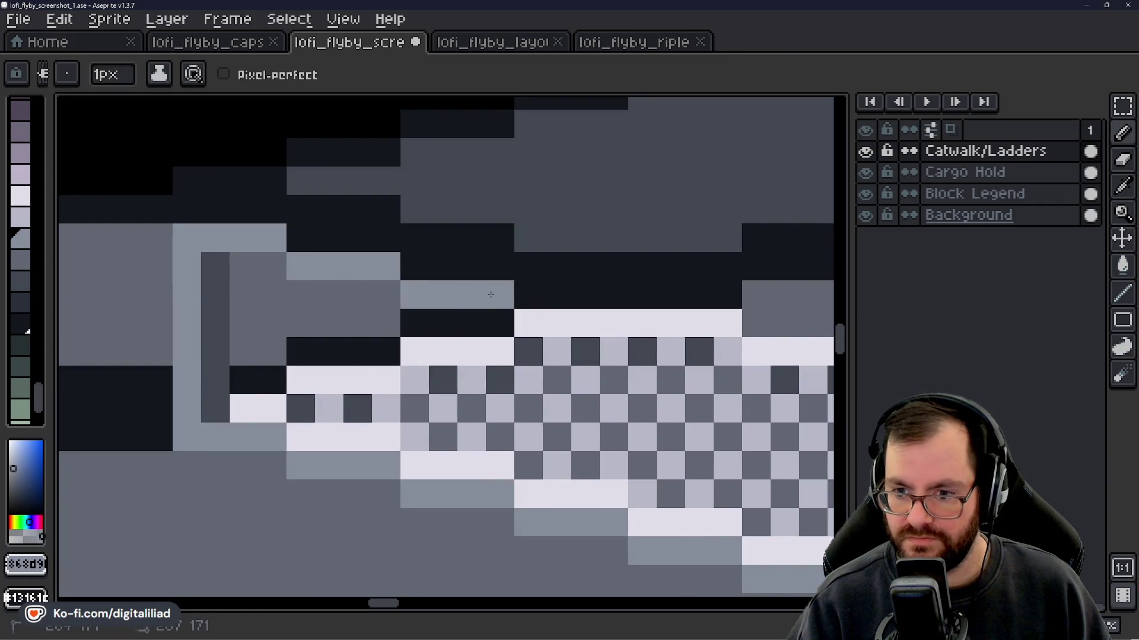
{"action": "scroll", "coordinate": [491, 294], "scroll_direction": "down", "scroll_amount": 4}
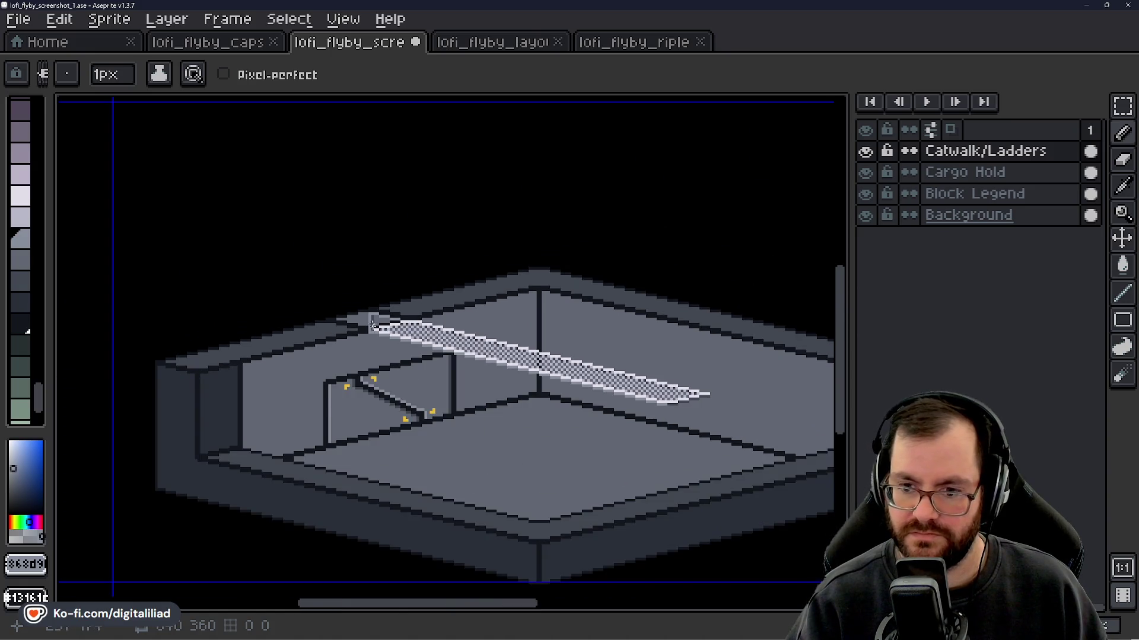
{"action": "scroll", "coordinate": [372, 325], "scroll_direction": "up", "scroll_amount": 3}
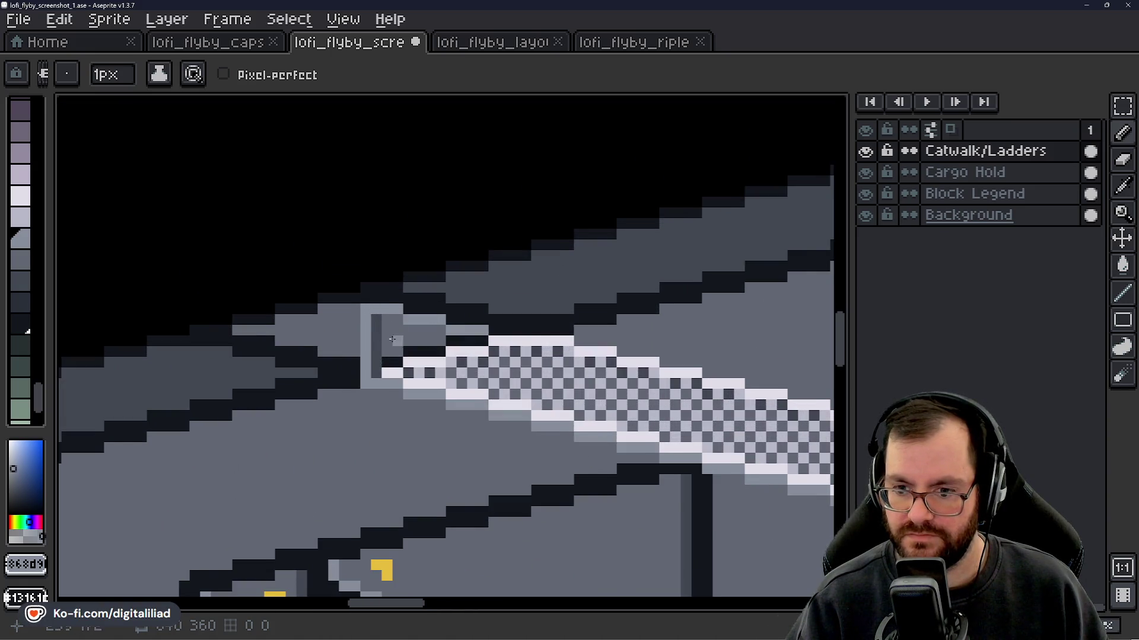
{"action": "scroll", "coordinate": [355, 346], "scroll_direction": "up", "scroll_amount": 1}
{"action": "left_click_drag", "start_coordinate": [432, 338], "coordinate": [477, 339]}
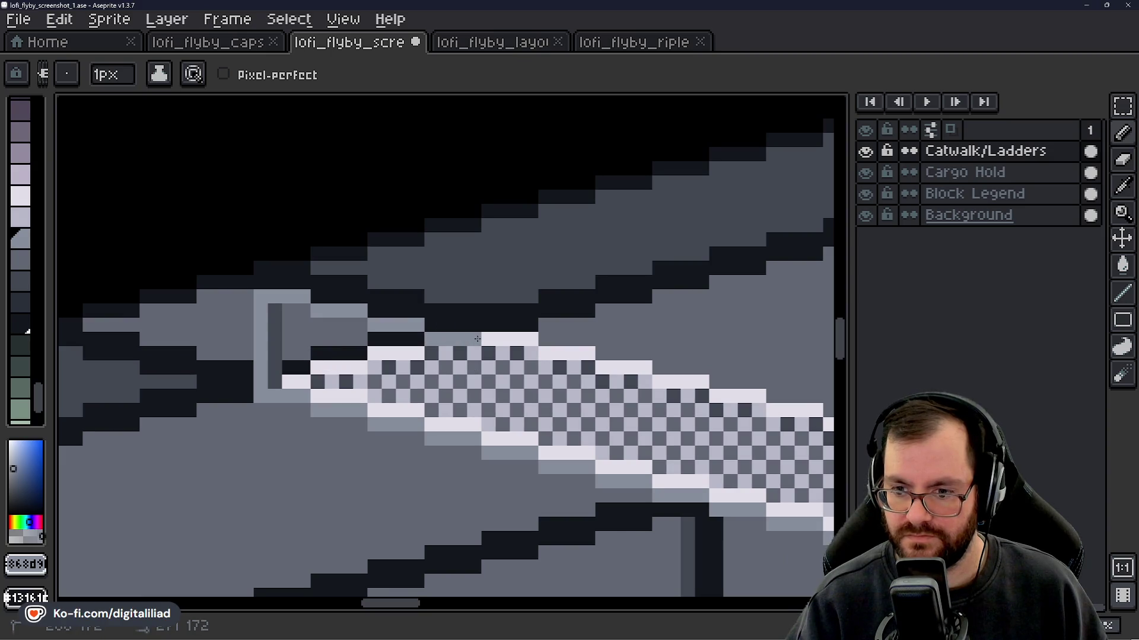
- Recolour stray dark pixels along the catwalk's edge to light
{"action": "left_click_drag", "start_coordinate": [573, 445], "coordinate": [407, 352]}
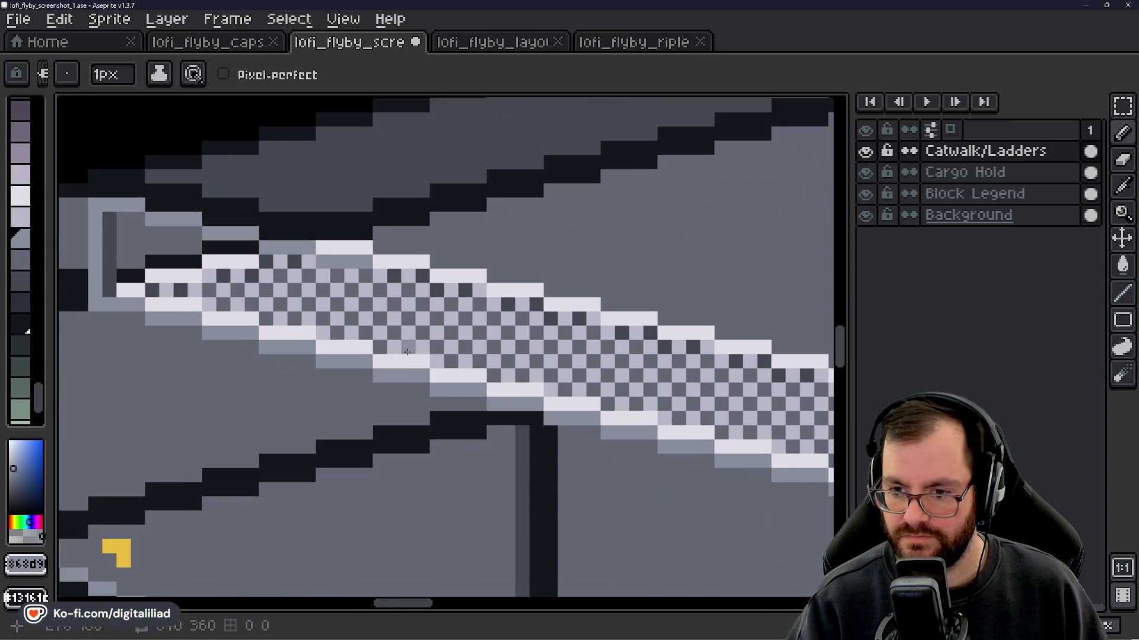
{"action": "mouse_move", "coordinate": [381, 280]}
{"action": "left_mouse_down"}
{"action": "mouse_move", "coordinate": [426, 276]}
{"action": "mouse_move", "coordinate": [536, 305]}
{"action": "mouse_move", "coordinate": [551, 320]}
{"action": "left_mouse_up"}
{"action": "mouse_move", "coordinate": [551, 321]}
{"action": "left_mouse_down"}
{"action": "mouse_move", "coordinate": [384, 303]}
{"action": "mouse_move", "coordinate": [483, 315]}
{"action": "mouse_move", "coordinate": [375, 328]}
{"action": "mouse_move", "coordinate": [424, 306]}
{"action": "left_mouse_up"}
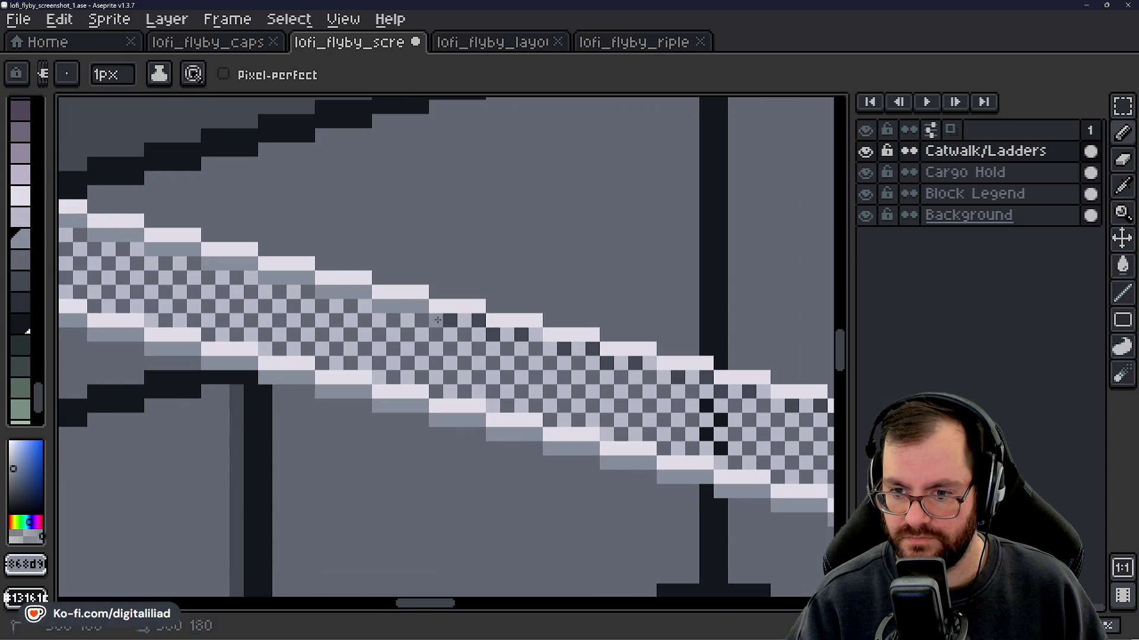
{"action": "mouse_move", "coordinate": [497, 335]}
{"action": "left_mouse_down"}
{"action": "mouse_move", "coordinate": [521, 335]}
{"action": "mouse_move", "coordinate": [338, 326]}
{"action": "left_mouse_up"}
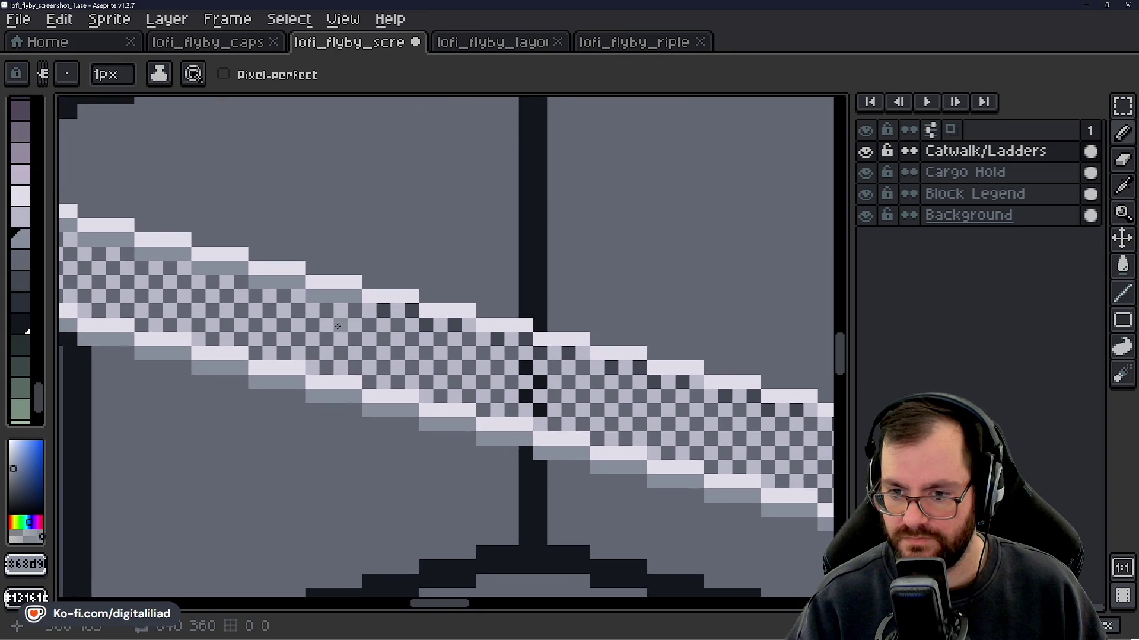
{"action": "mouse_move", "coordinate": [401, 309]}
{"action": "left_mouse_down"}
{"action": "mouse_move", "coordinate": [423, 328]}
{"action": "mouse_move", "coordinate": [314, 322]}
{"action": "left_mouse_up"}
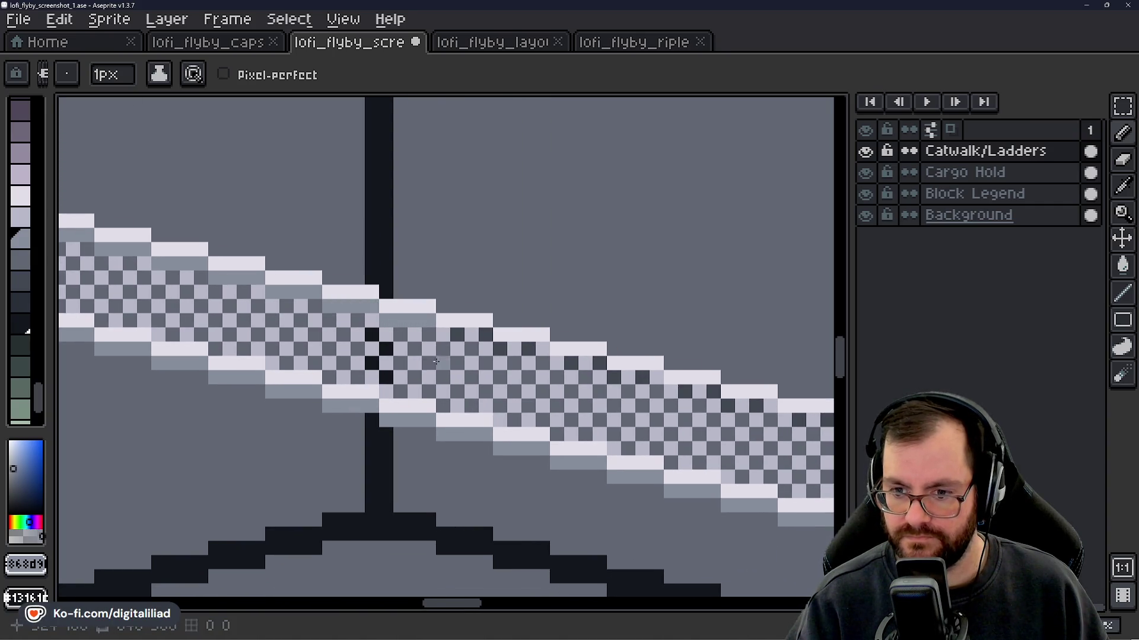
{"action": "left_click_drag", "start_coordinate": [436, 361], "coordinate": [272, 281]}
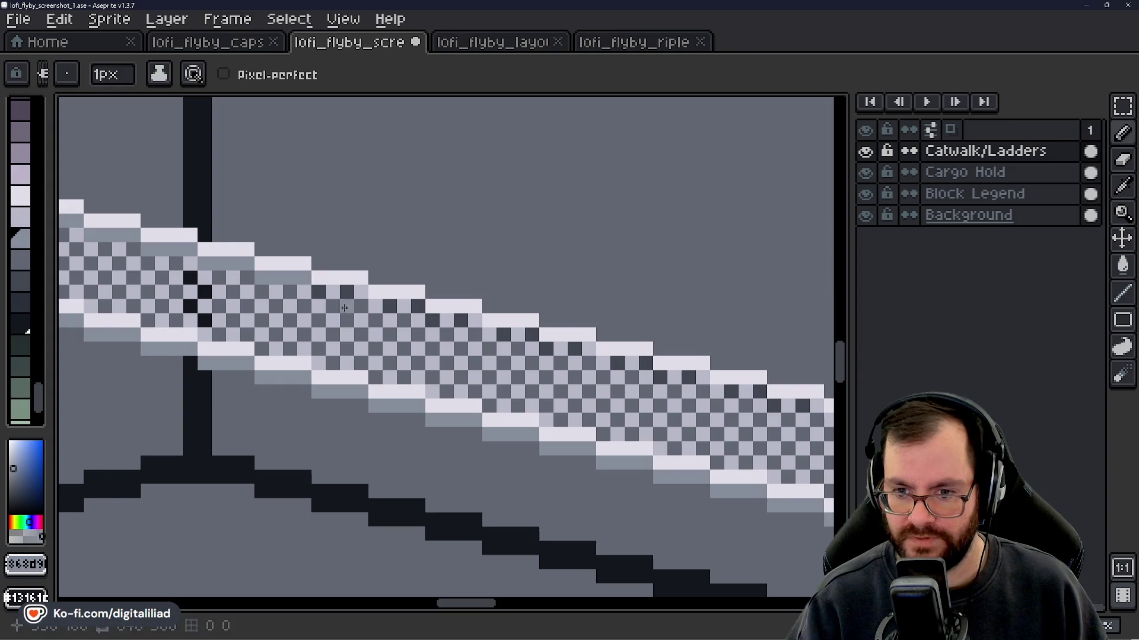
- Switch to the Move tool and undo the light strips along the catwalk edge
{"action": "scroll", "coordinate": [371, 308], "scroll_direction": "down", "scroll_amount": 4}
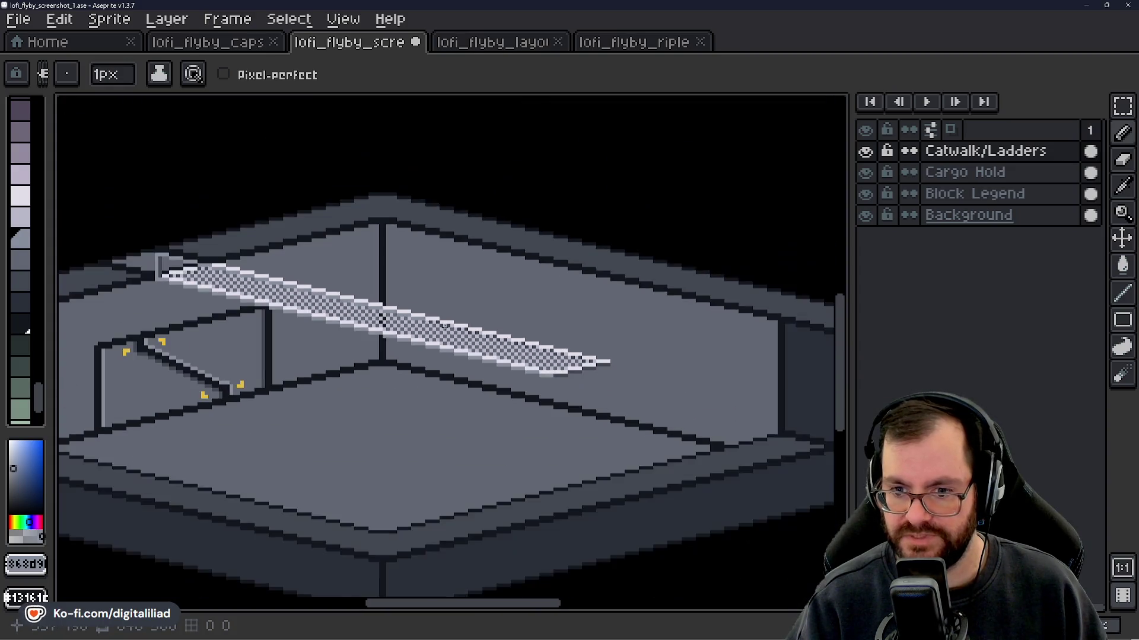
{"action": "scroll", "coordinate": [334, 320], "scroll_direction": "up", "scroll_amount": 4}
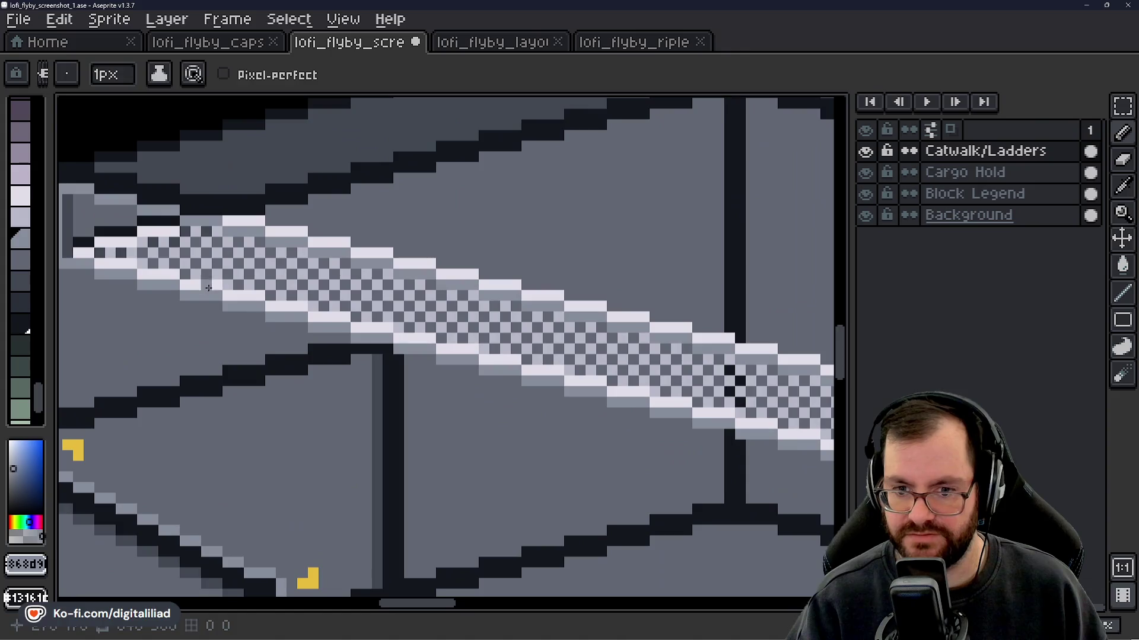
{"action": "key", "text": "v"}
{"action": "key", "text": "ctrl+z"}
{"action": "key", "text": "ctrl+z"}
{"action": "key", "text": "ctrl+z"}
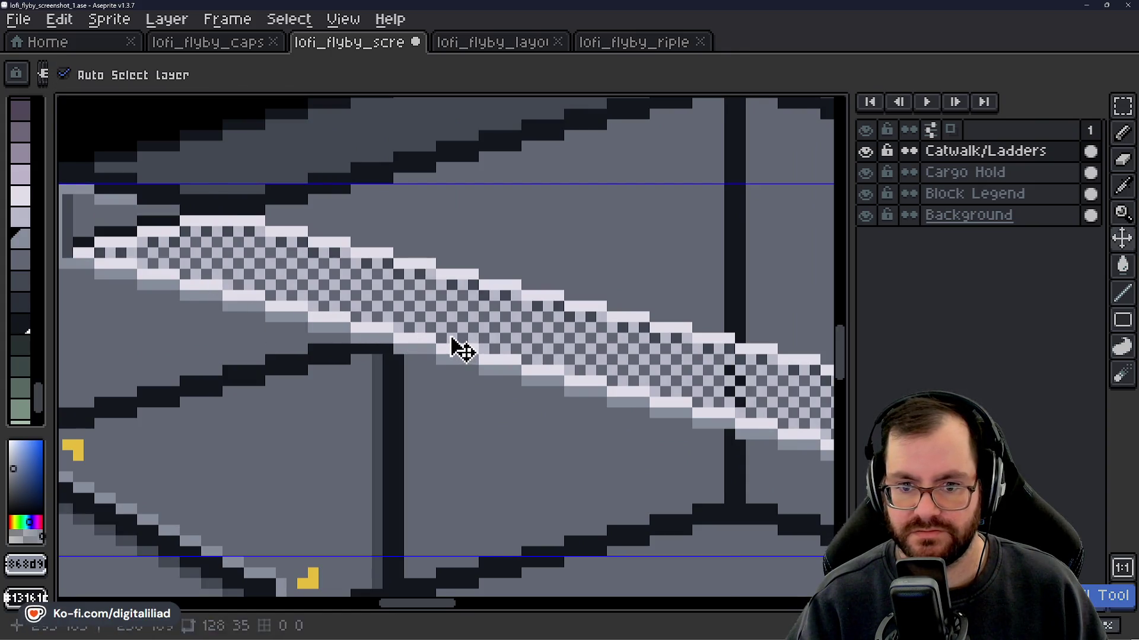
{"action": "scroll", "coordinate": [461, 349], "scroll_direction": "down", "scroll_amount": 3}
{"action": "scroll", "coordinate": [203, 259], "scroll_direction": "up", "scroll_amount": 4}
- Erase the light cap pixels on the L-shaped post
{"action": "key", "text": "b"}
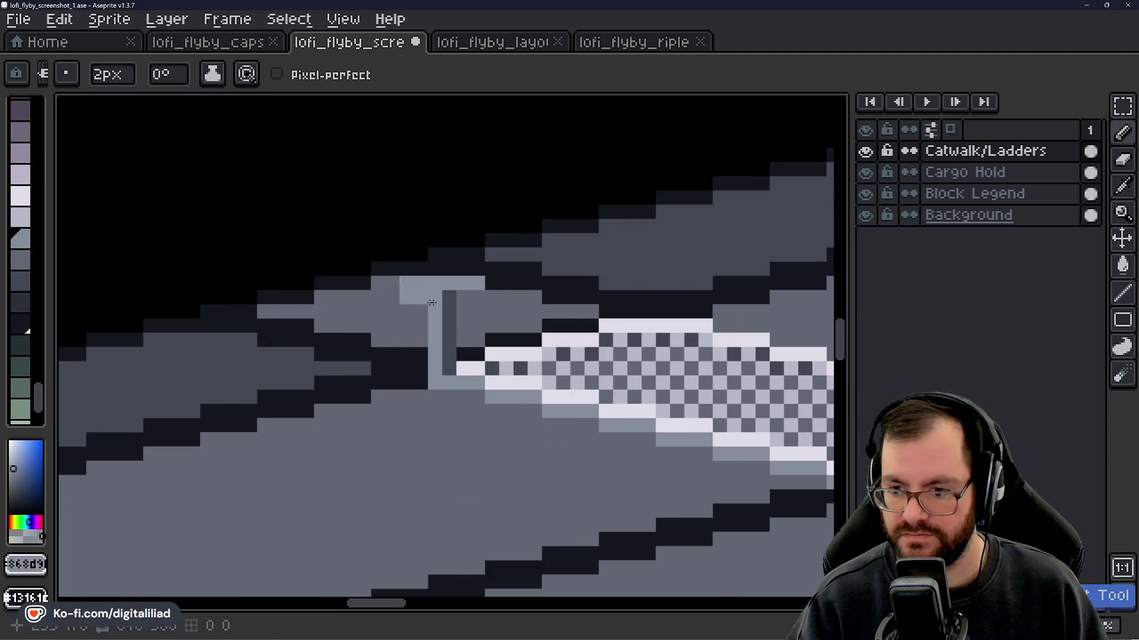
{"action": "scroll", "coordinate": [403, 255], "scroll_direction": "up", "scroll_amount": 2}
{"action": "key", "text": "e"}
{"action": "mouse_move", "coordinate": [464, 258]}
{"action": "left_mouse_down"}
{"action": "mouse_move", "coordinate": [379, 261]}
{"action": "mouse_move", "coordinate": [385, 240]}
{"action": "left_mouse_up"}
- Set the Pencil to 1px and draw a light row along the post's top edge
{"action": "key", "text": "b"}
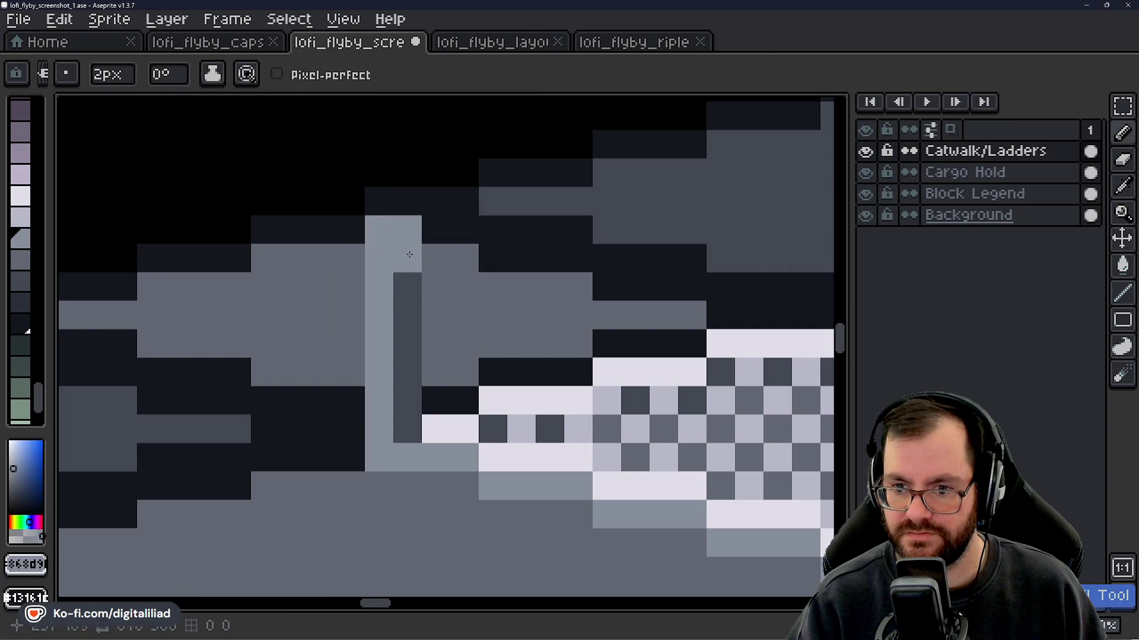
{"action": "left_click", "coordinate": [127, 77]}
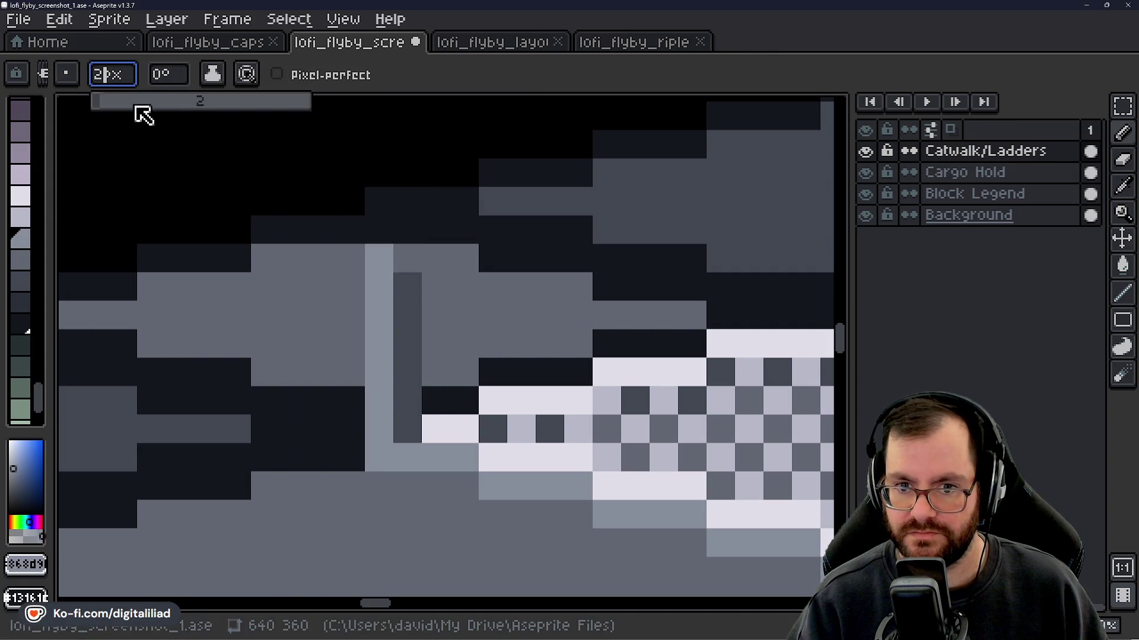
{"action": "type", "text": "1"}
{"action": "left_click_drag", "start_coordinate": [379, 229], "coordinate": [464, 229]}
{"action": "mouse_move", "coordinate": [511, 279]}
{"action": "left_mouse_down"}
{"action": "mouse_move", "coordinate": [337, 265]}
{"action": "mouse_move", "coordinate": [356, 244]}
{"action": "mouse_move", "coordinate": [409, 244]}
{"action": "left_mouse_up"}
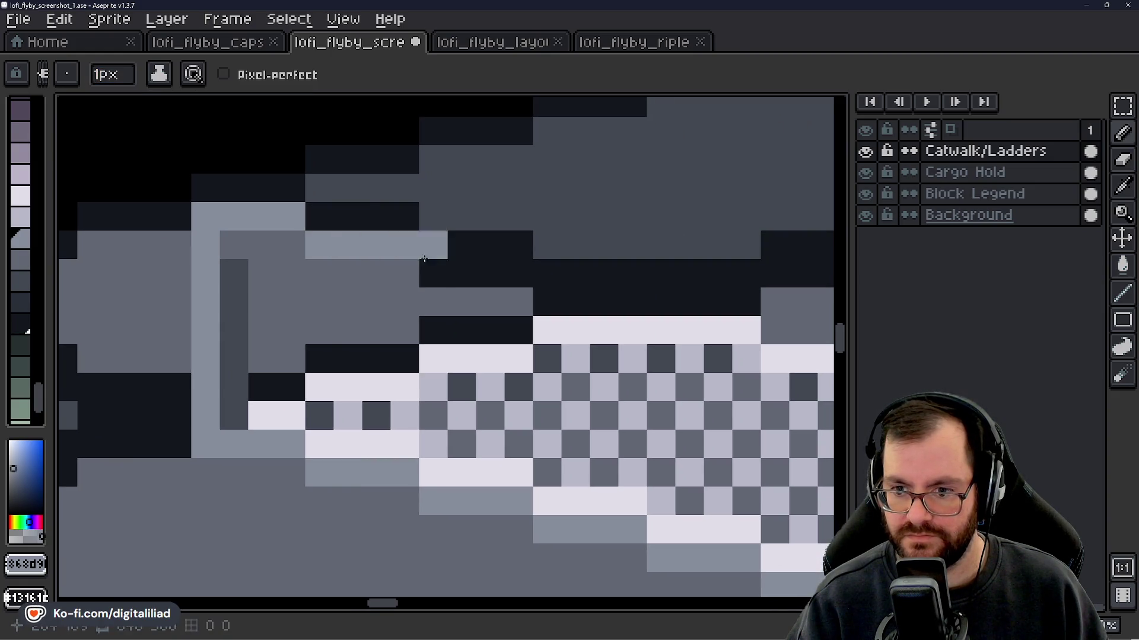
{"action": "left_click", "coordinate": [433, 273]}
{"action": "scroll", "coordinate": [508, 274], "scroll_direction": "down", "scroll_amount": 2}
{"action": "mouse_move", "coordinate": [445, 364]}
{"action": "left_mouse_down"}
{"action": "mouse_move", "coordinate": [336, 271]}
{"action": "mouse_move", "coordinate": [429, 283]}
{"action": "left_mouse_up"}
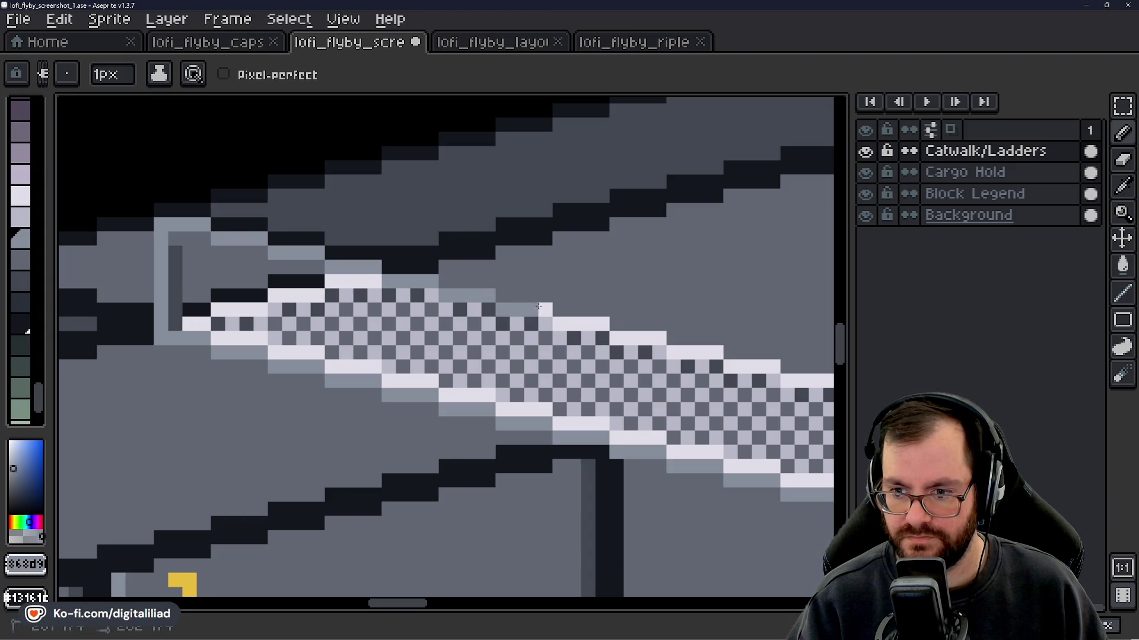
- Sample the catwalk's mid grey and paint a row of catwalk cells grey, undoing a stray stroke
{"action": "scroll", "coordinate": [202, 255], "scroll_direction": "up", "scroll_amount": 1}
{"action": "left_click", "coordinate": [194, 270], "text": "alt"}
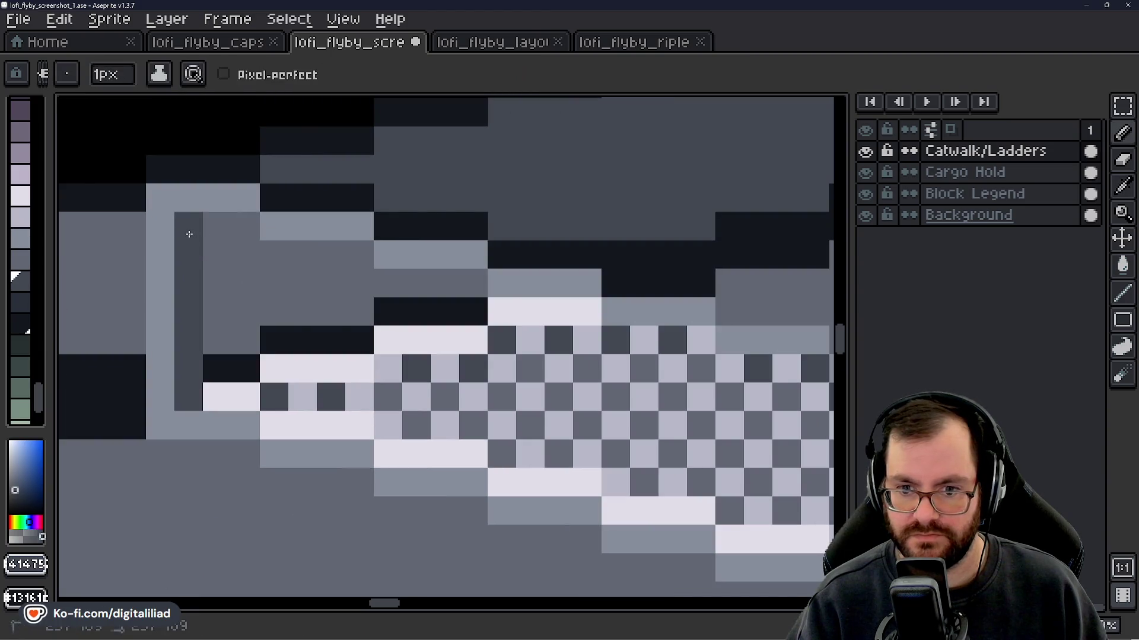
{"action": "scroll", "coordinate": [293, 311], "scroll_direction": "down", "scroll_amount": 3}
{"action": "scroll", "coordinate": [454, 340], "scroll_direction": "up", "scroll_amount": 2}
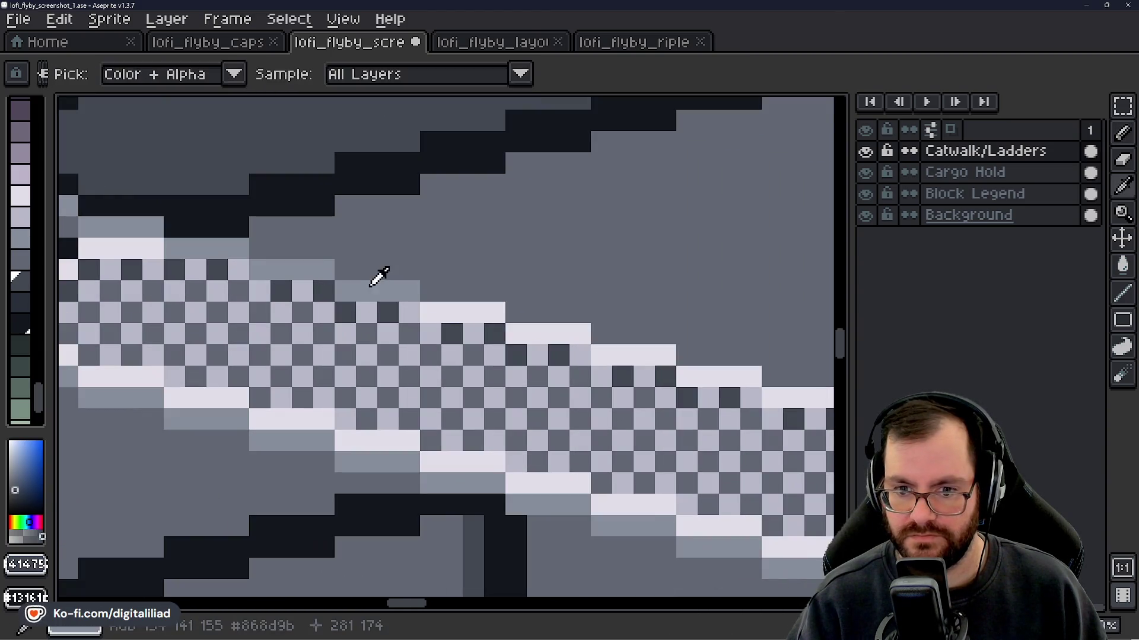
{"action": "left_click", "coordinate": [382, 275], "text": "alt"}
{"action": "scroll", "coordinate": [371, 320], "scroll_direction": "down", "scroll_amount": 3}
{"action": "scroll", "coordinate": [371, 320], "scroll_direction": "down", "scroll_amount": 3}
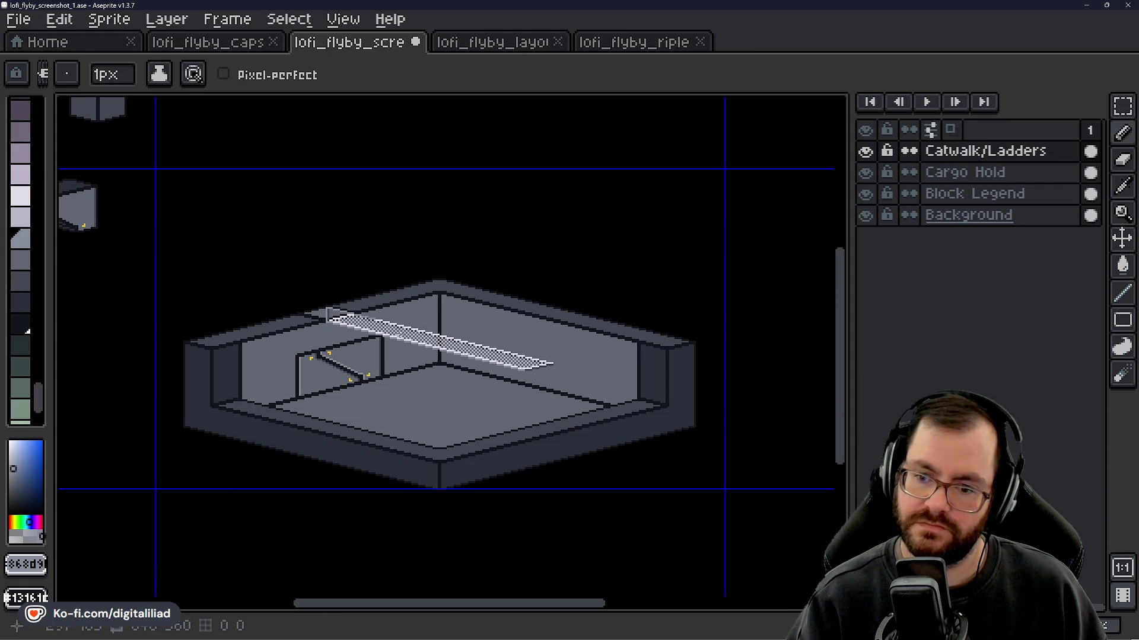
{"action": "scroll", "coordinate": [395, 323], "scroll_direction": "up", "scroll_amount": 5}
{"action": "mouse_move", "coordinate": [385, 332]}
{"action": "left_mouse_down"}
{"action": "mouse_move", "coordinate": [364, 331]}
{"action": "mouse_move", "coordinate": [427, 328]}
{"action": "mouse_move", "coordinate": [451, 350]}
{"action": "mouse_move", "coordinate": [534, 356]}
{"action": "mouse_move", "coordinate": [514, 371]}
{"action": "mouse_move", "coordinate": [450, 373]}
{"action": "left_mouse_up"}
{"action": "key", "text": "ctrl+z"}
- Turn a light catwalk cell grey and paint a grey vertical post through the catwalk
{"action": "left_click", "coordinate": [489, 350]}
{"action": "scroll", "coordinate": [415, 359], "scroll_direction": "down", "scroll_amount": 3}
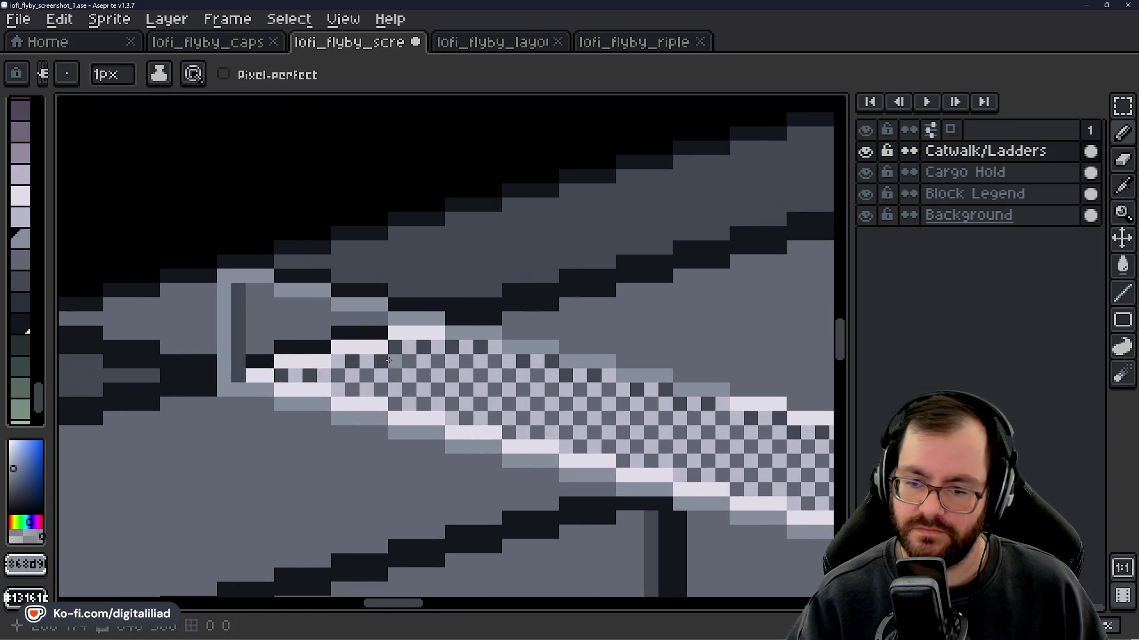
{"action": "scroll", "coordinate": [388, 360], "scroll_direction": "up", "scroll_amount": 1}
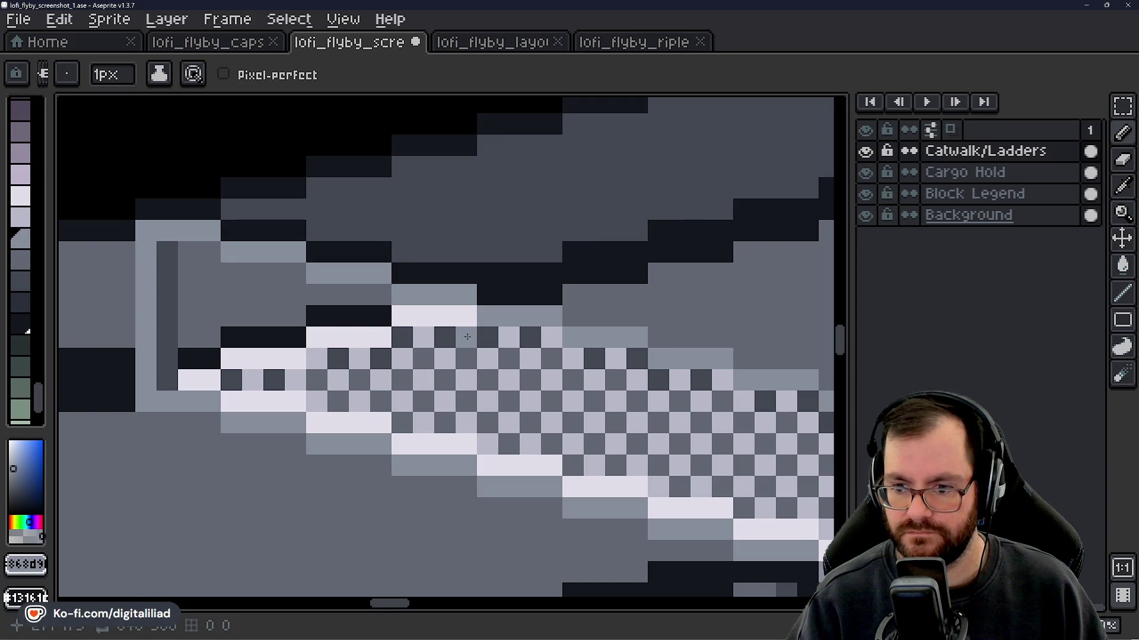
{"action": "scroll", "coordinate": [465, 404], "scroll_direction": "up", "scroll_amount": 1}
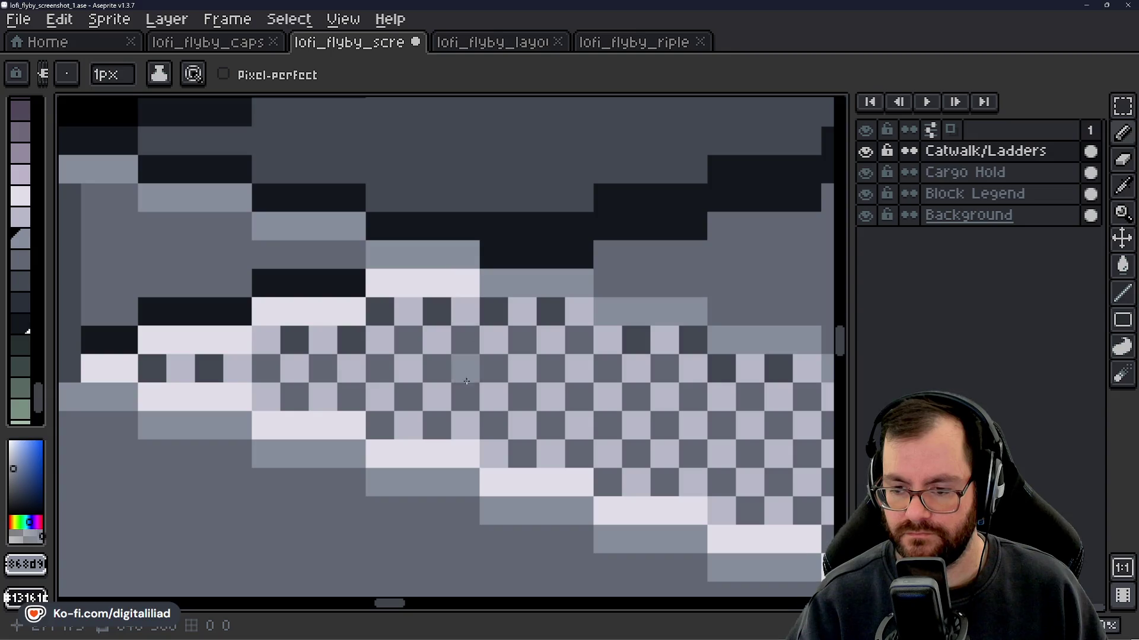
{"action": "scroll", "coordinate": [475, 383], "scroll_direction": "down", "scroll_amount": 1}
{"action": "scroll", "coordinate": [471, 356], "scroll_direction": "up", "scroll_amount": 1}
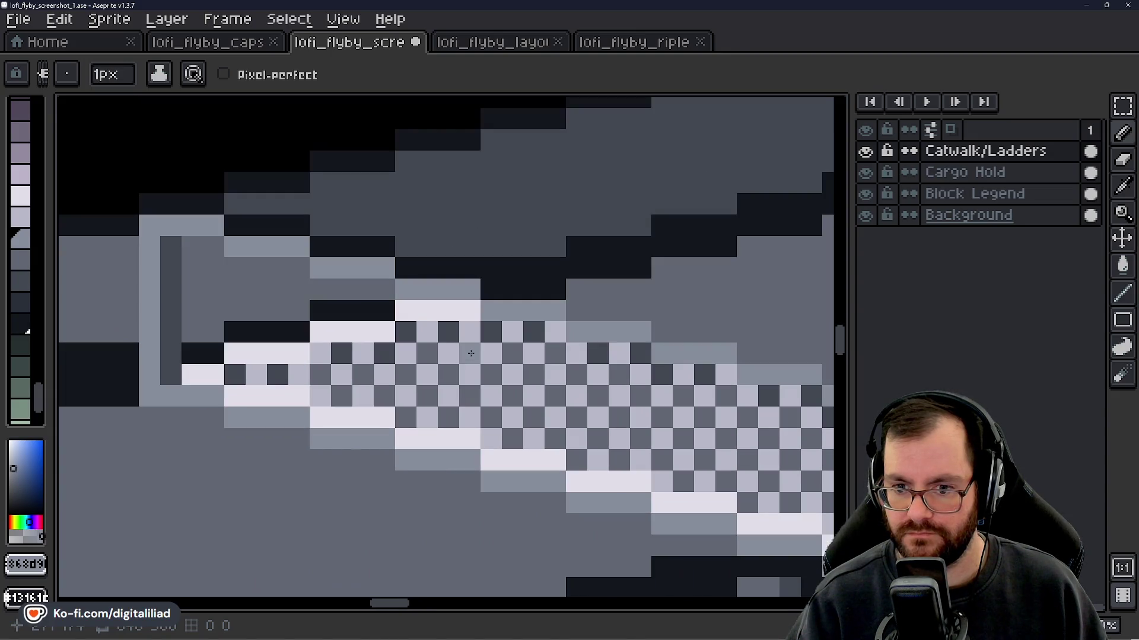
{"action": "mouse_move", "coordinate": [470, 353]}
{"action": "left_mouse_down"}
{"action": "mouse_move", "coordinate": [470, 309]}
{"action": "mouse_move", "coordinate": [475, 412]}
{"action": "left_mouse_up"}
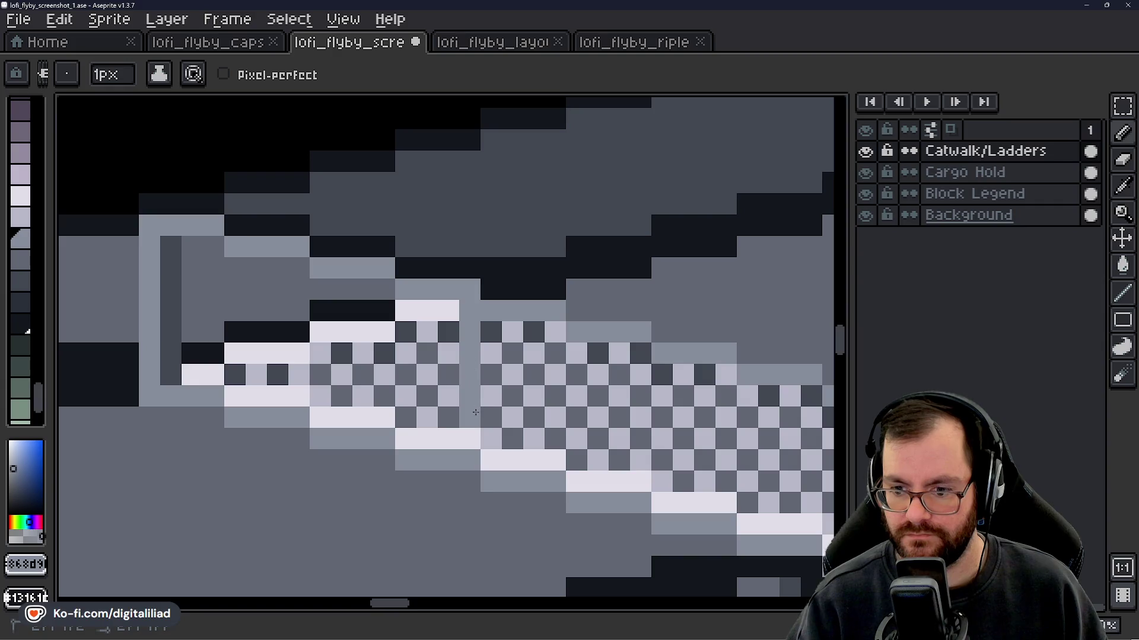
- Sample the post's dark grey and draw a dark column along the catwalk gap
{"action": "left_click", "coordinate": [190, 280], "text": "alt"}
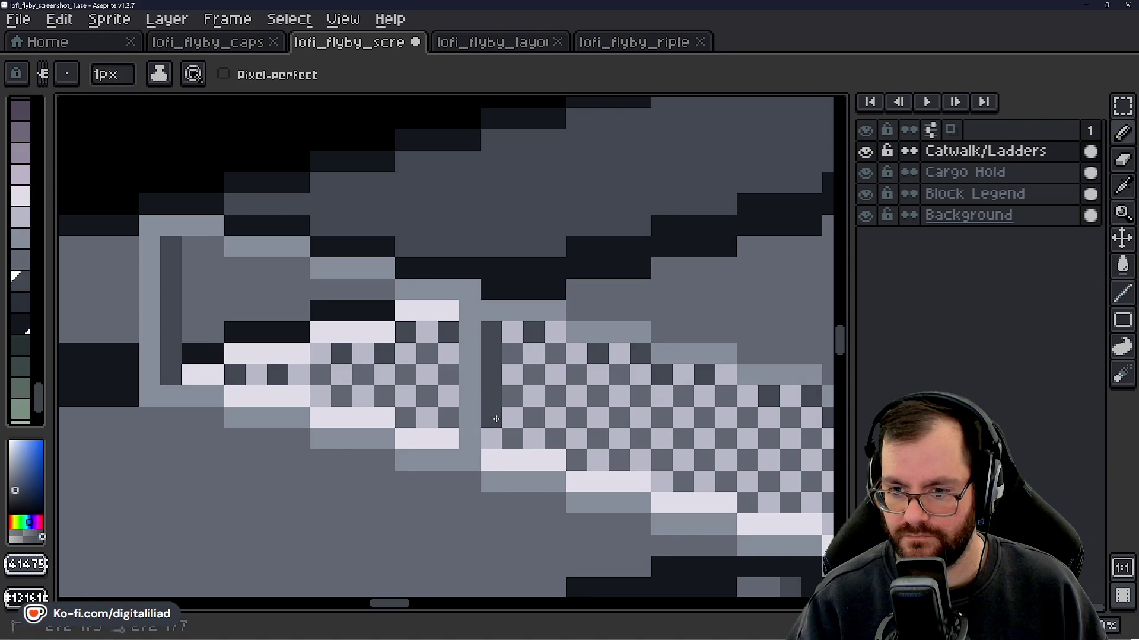
{"action": "scroll", "coordinate": [460, 423], "scroll_direction": "down", "scroll_amount": 8}
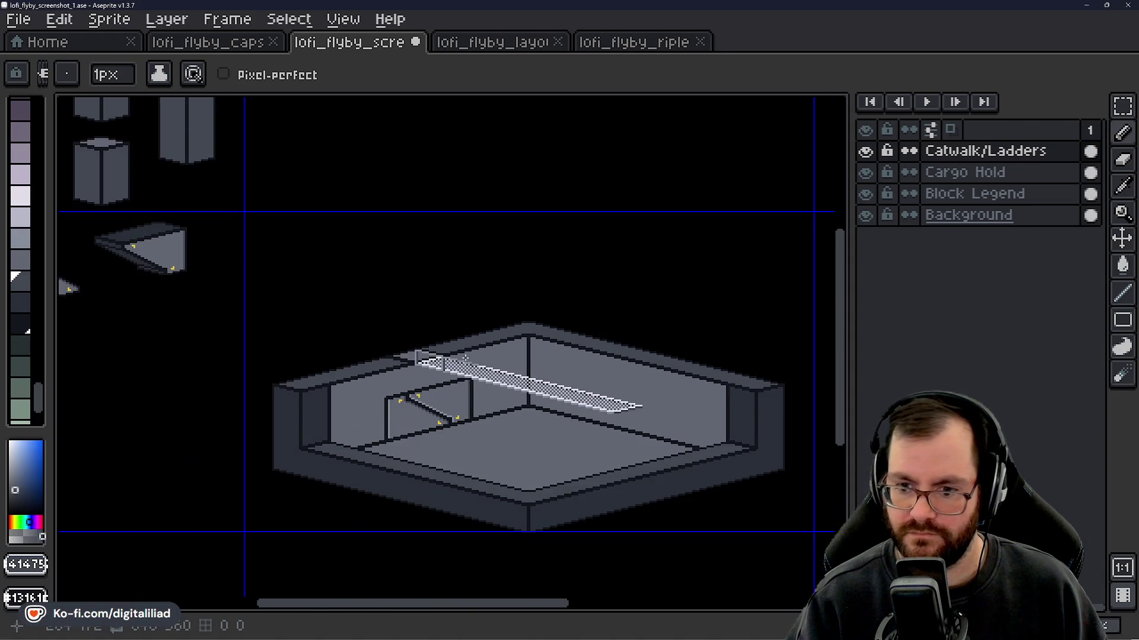
{"action": "scroll", "coordinate": [468, 422], "scroll_direction": "up", "scroll_amount": 2}
{"action": "left_click_drag", "start_coordinate": [475, 419], "coordinate": [401, 386]}
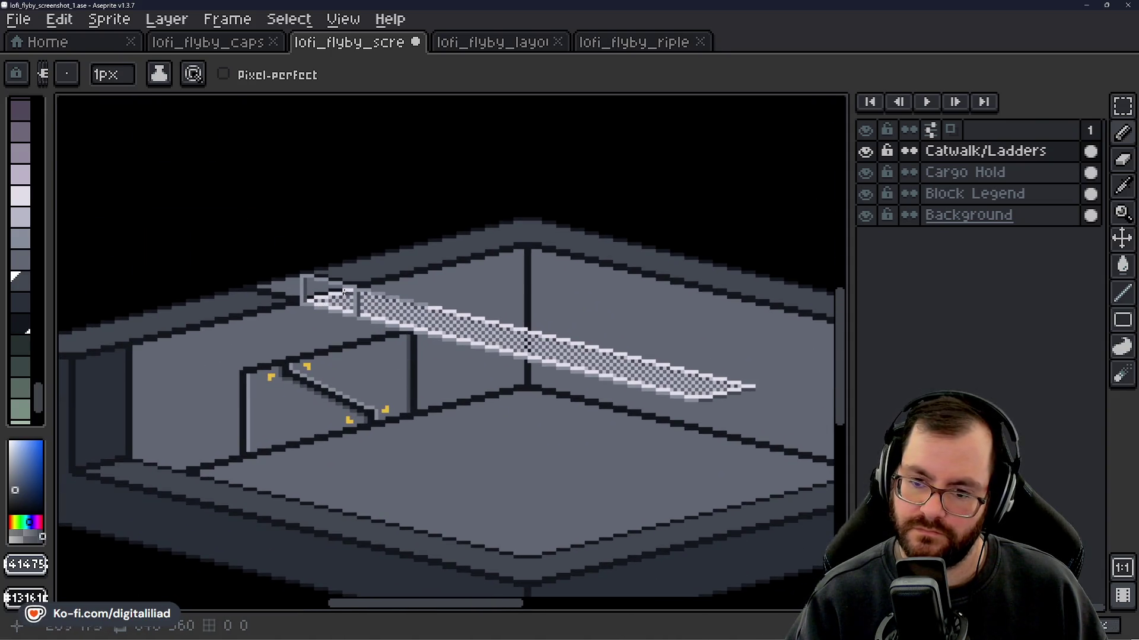
- Sample the catwalk's mid grey, then switch to a lighter palette grey
{"action": "scroll", "coordinate": [343, 291], "scroll_direction": "up", "scroll_amount": 3}
{"action": "left_click", "coordinate": [446, 290], "text": "alt"}
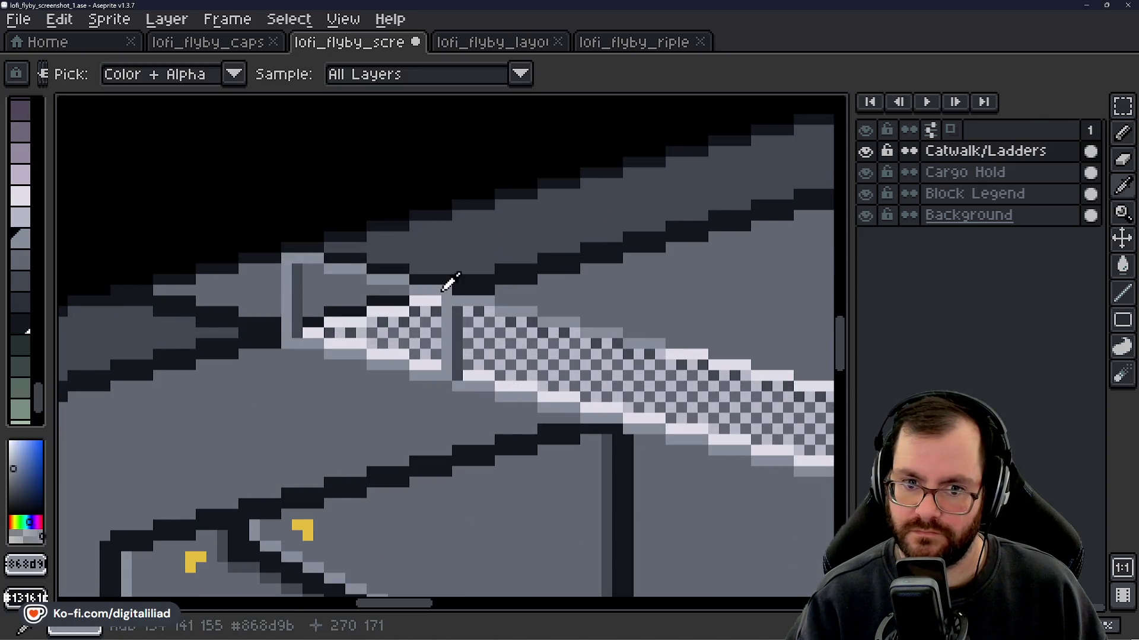
{"action": "left_click", "coordinate": [21, 218]}
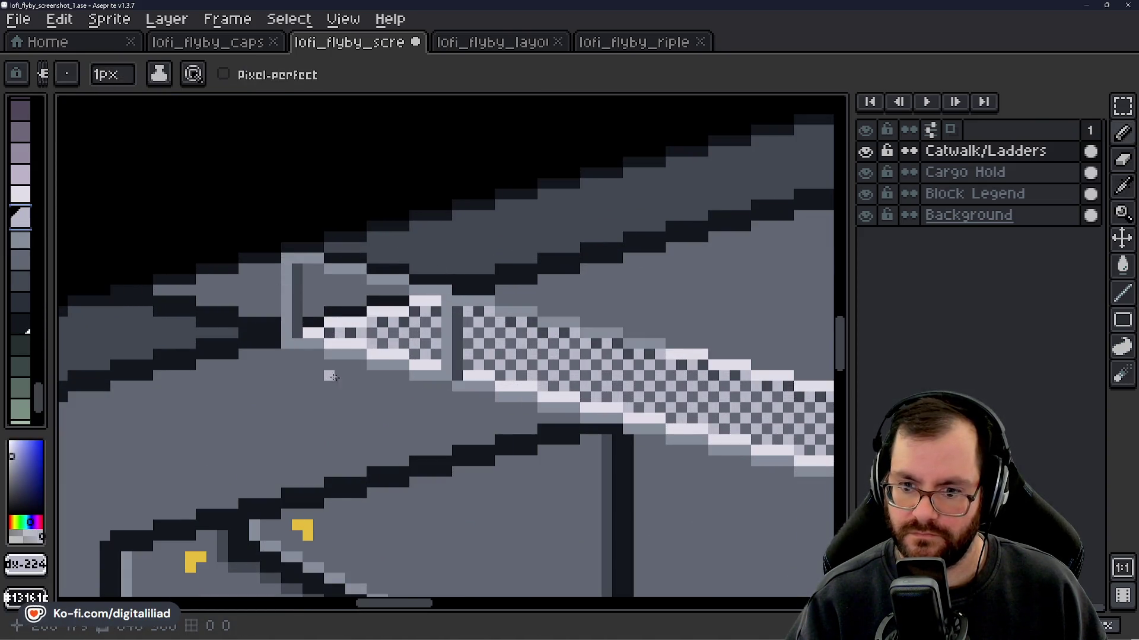
{"action": "scroll", "coordinate": [365, 363], "scroll_direction": "up", "scroll_amount": 3}
{"action": "scroll", "coordinate": [402, 291], "scroll_direction": "down", "scroll_amount": 3}
{"action": "scroll", "coordinate": [321, 261], "scroll_direction": "up", "scroll_amount": 3}
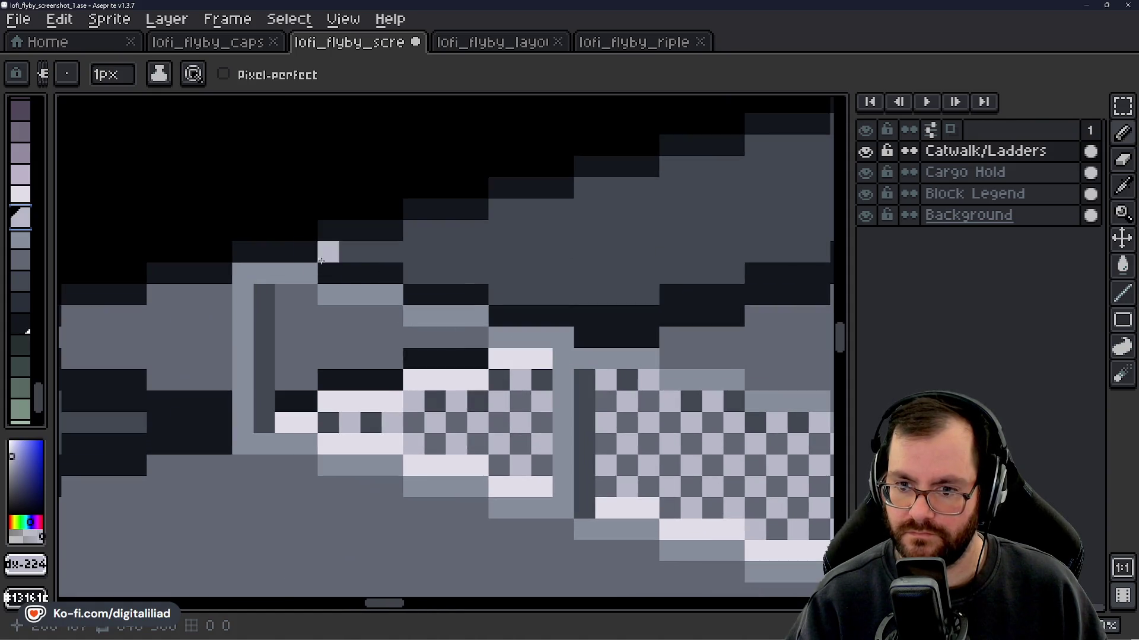
- Replace a four-pixel light stroke above the post with a single light pixel
{"action": "left_click_drag", "start_coordinate": [256, 252], "coordinate": [309, 261]}
{"action": "key", "text": "ctrl+z"}
{"action": "left_click", "coordinate": [308, 255]}
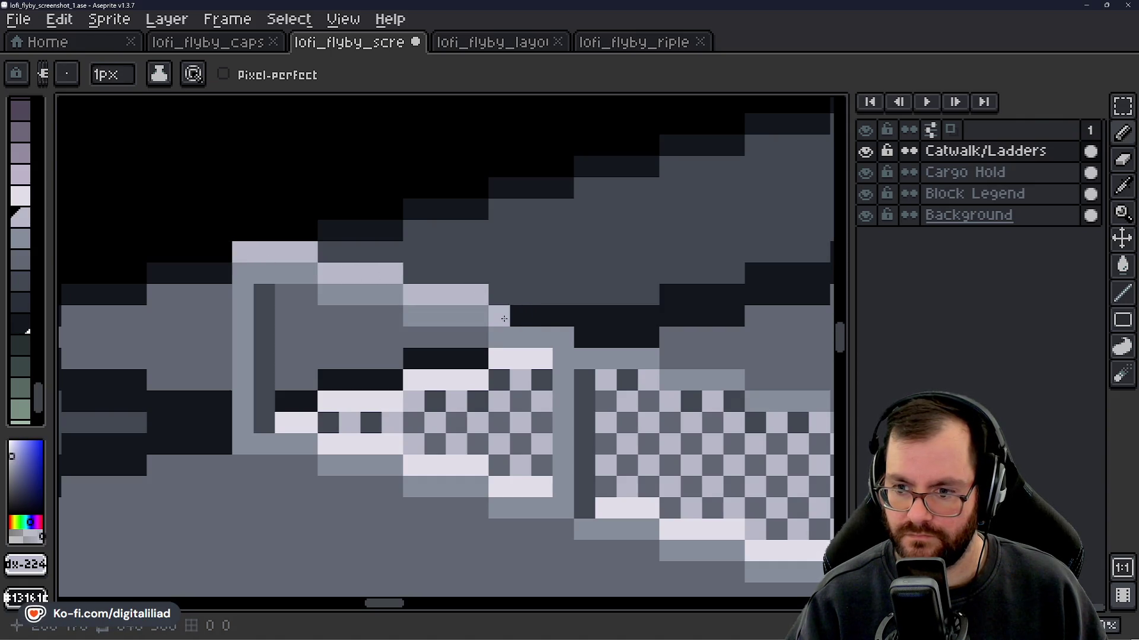
{"action": "scroll", "coordinate": [489, 365], "scroll_direction": "down", "scroll_amount": 5}
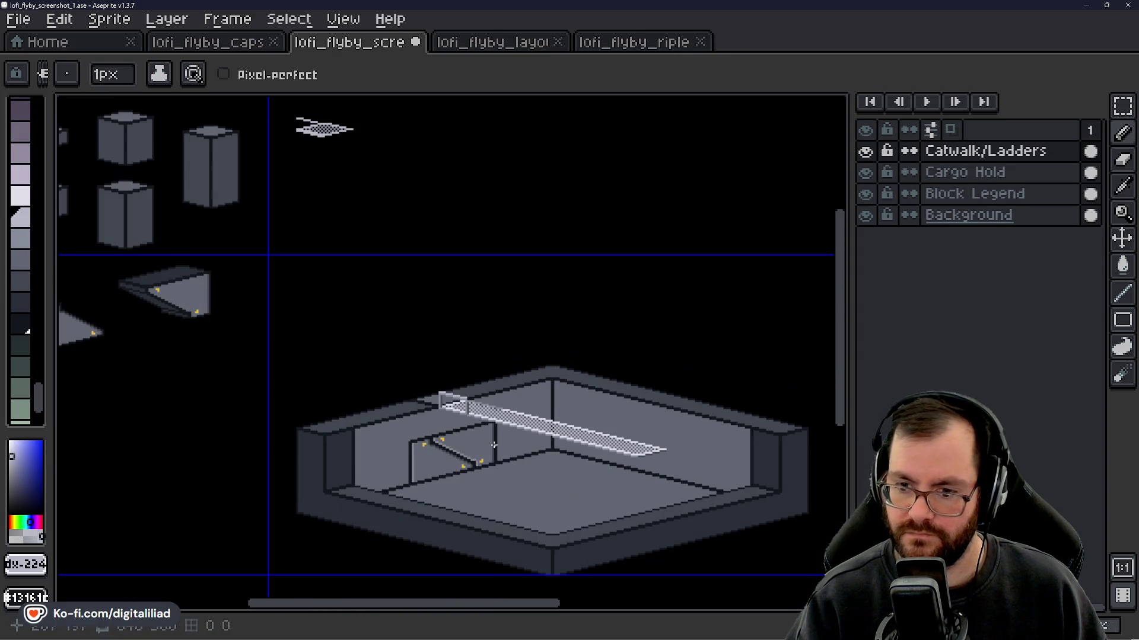
{"action": "scroll", "coordinate": [440, 401], "scroll_direction": "up", "scroll_amount": 5}
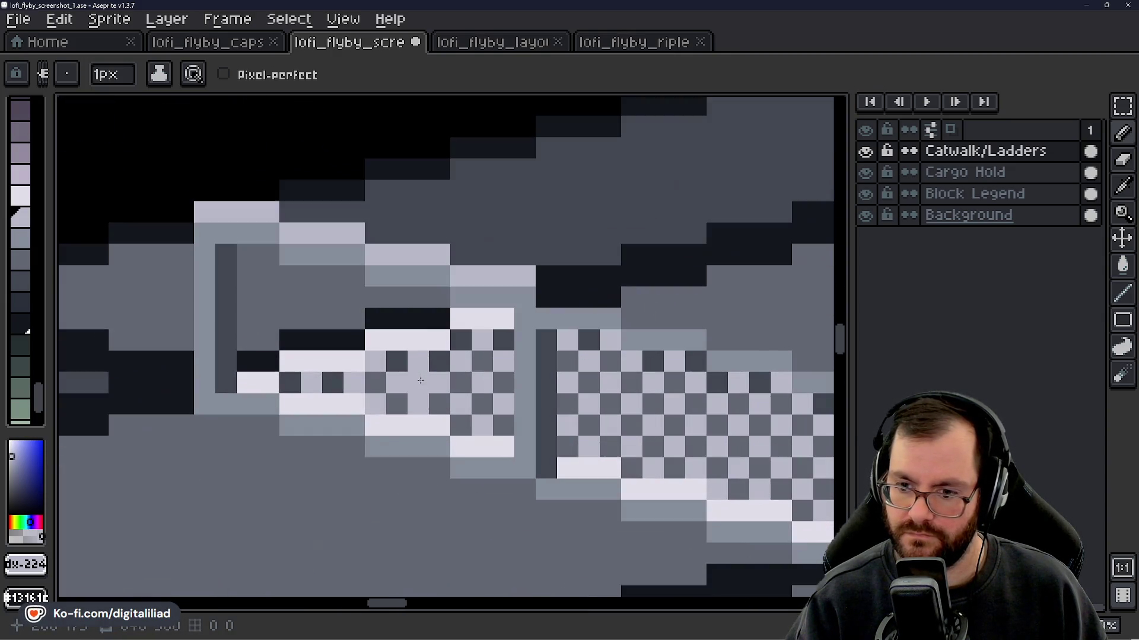
- Try recolouring the catwalk's light pixels lighter with a non-contiguous bucket fill, then undo it
{"action": "key", "text": "g"}
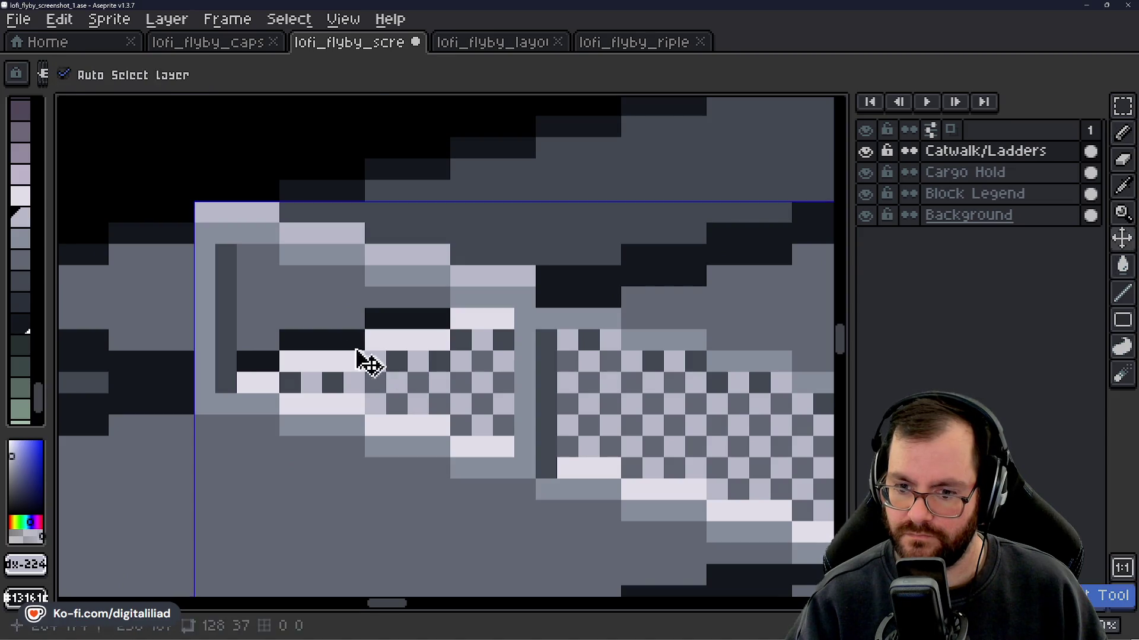
{"action": "left_click", "coordinate": [302, 83]}
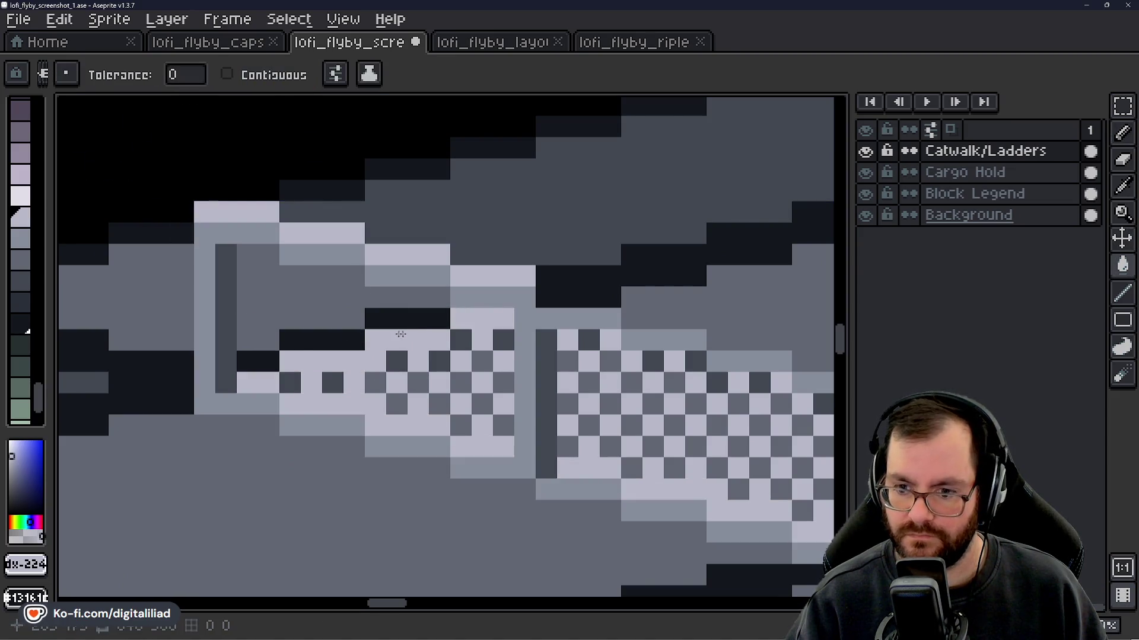
{"action": "scroll", "coordinate": [423, 437], "scroll_direction": "down", "scroll_amount": 5}
{"action": "scroll", "coordinate": [371, 372], "scroll_direction": "up", "scroll_amount": 5}
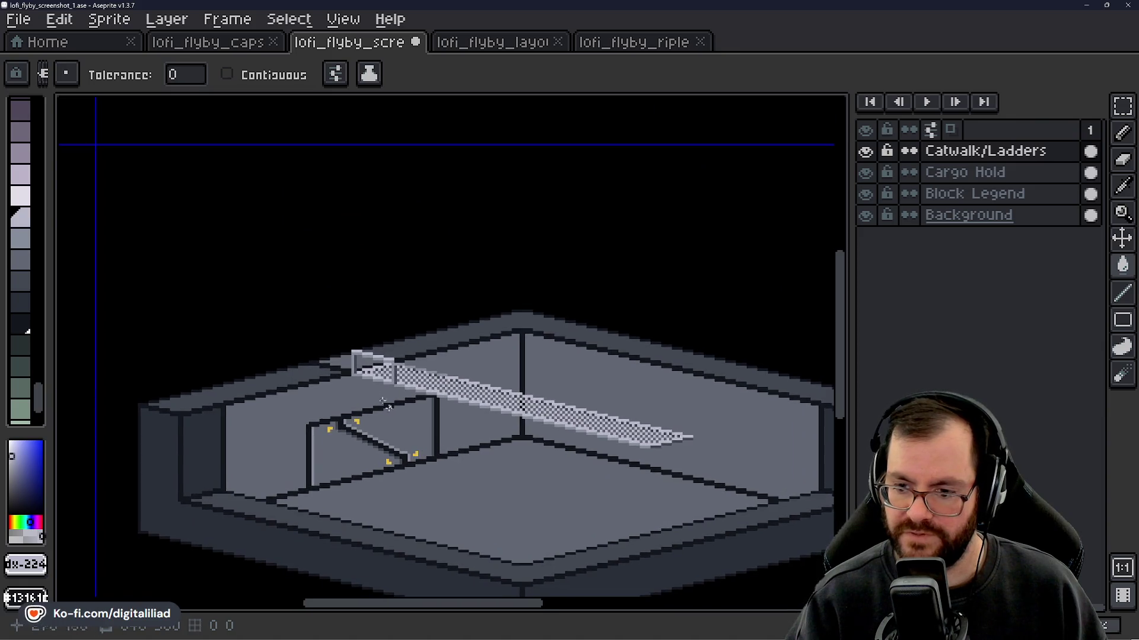
{"action": "left_click", "coordinate": [25, 196]}
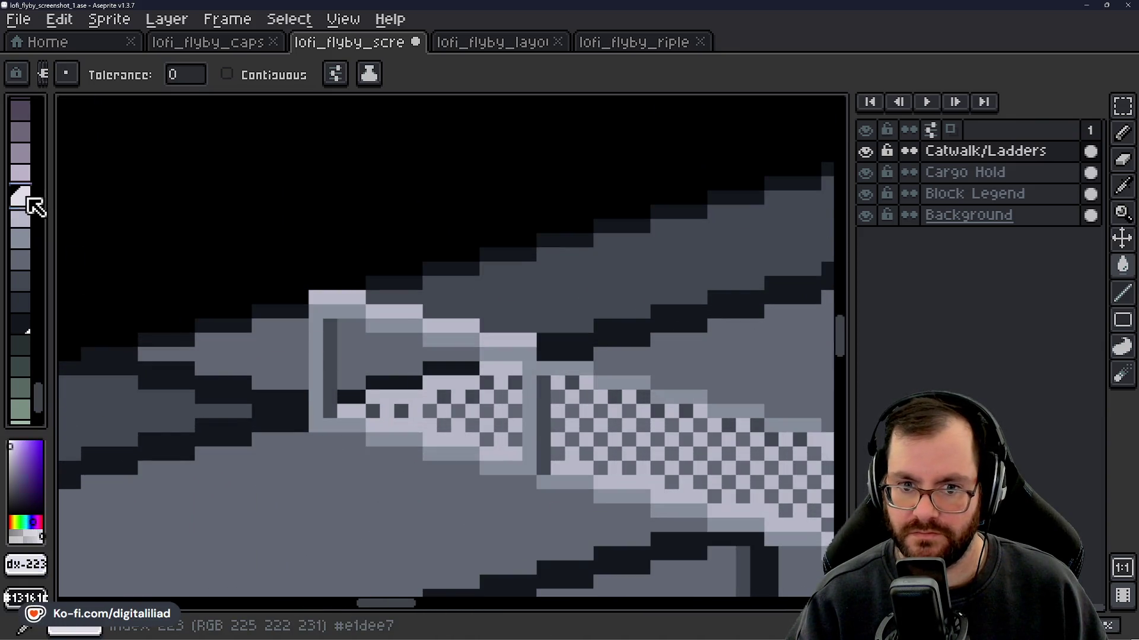
{"action": "scroll", "coordinate": [364, 318], "scroll_direction": "up", "scroll_amount": 2}
{"action": "left_click", "coordinate": [356, 299]}
{"action": "key", "text": "v"}
{"action": "key", "text": "ctrl+z"}
- Draw lighter pixels along the catwalk's top edge with the Pencil
{"action": "key", "text": "b"}
{"action": "mouse_move", "coordinate": [338, 295]}
{"action": "left_mouse_down"}
{"action": "mouse_move", "coordinate": [407, 295]}
{"action": "mouse_move", "coordinate": [452, 320]}
{"action": "mouse_move", "coordinate": [523, 324]}
{"action": "left_mouse_up"}
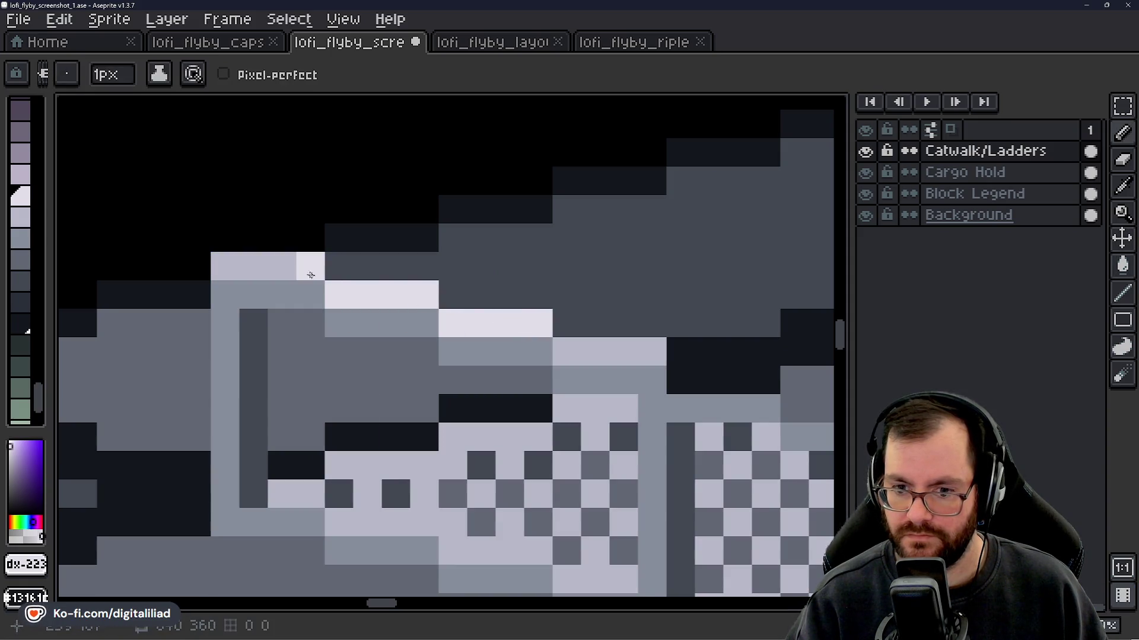
{"action": "scroll", "coordinate": [231, 270], "scroll_direction": "down", "scroll_amount": 1}
{"action": "left_click_drag", "start_coordinate": [365, 298], "coordinate": [448, 300]}
{"action": "scroll", "coordinate": [434, 386], "scroll_direction": "down", "scroll_amount": 2}
{"action": "scroll", "coordinate": [434, 386], "scroll_direction": "down", "scroll_amount": 2}
{"action": "scroll", "coordinate": [433, 386], "scroll_direction": "down", "scroll_amount": 1}
{"action": "scroll", "coordinate": [434, 386], "scroll_direction": "up", "scroll_amount": 1}
{"action": "mouse_move", "coordinate": [487, 474]}
{"action": "left_mouse_down"}
{"action": "mouse_move", "coordinate": [437, 454]}
{"action": "mouse_move", "coordinate": [473, 471]}
{"action": "left_mouse_up"}
{"action": "scroll", "coordinate": [451, 459], "scroll_direction": "down", "scroll_amount": 1}
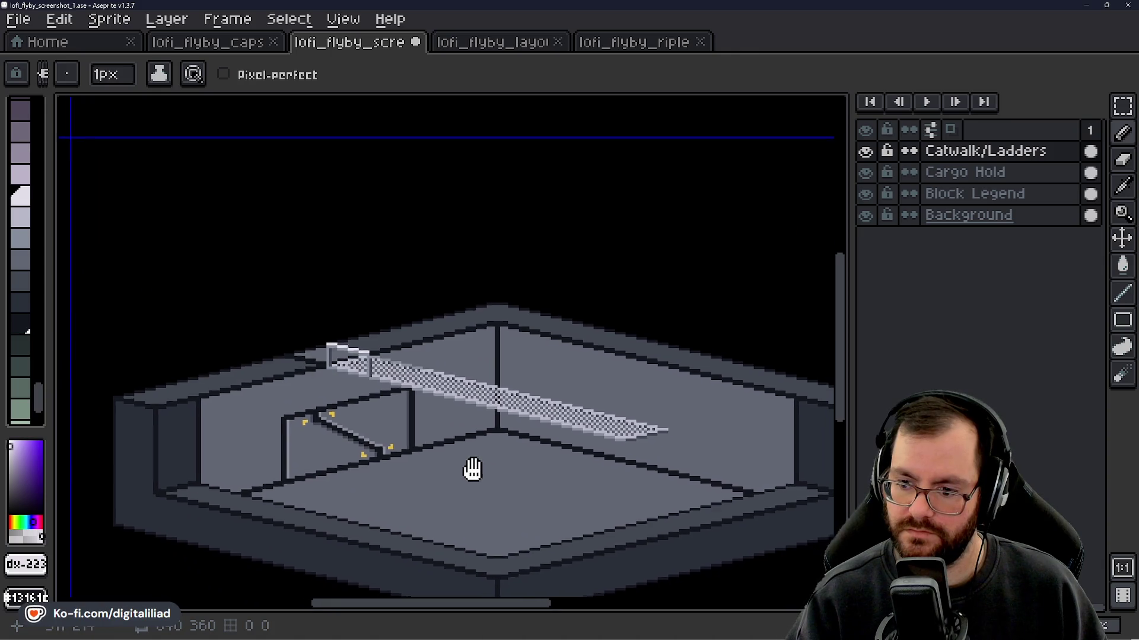
{"action": "scroll", "coordinate": [468, 468], "scroll_direction": "up", "scroll_amount": 1}
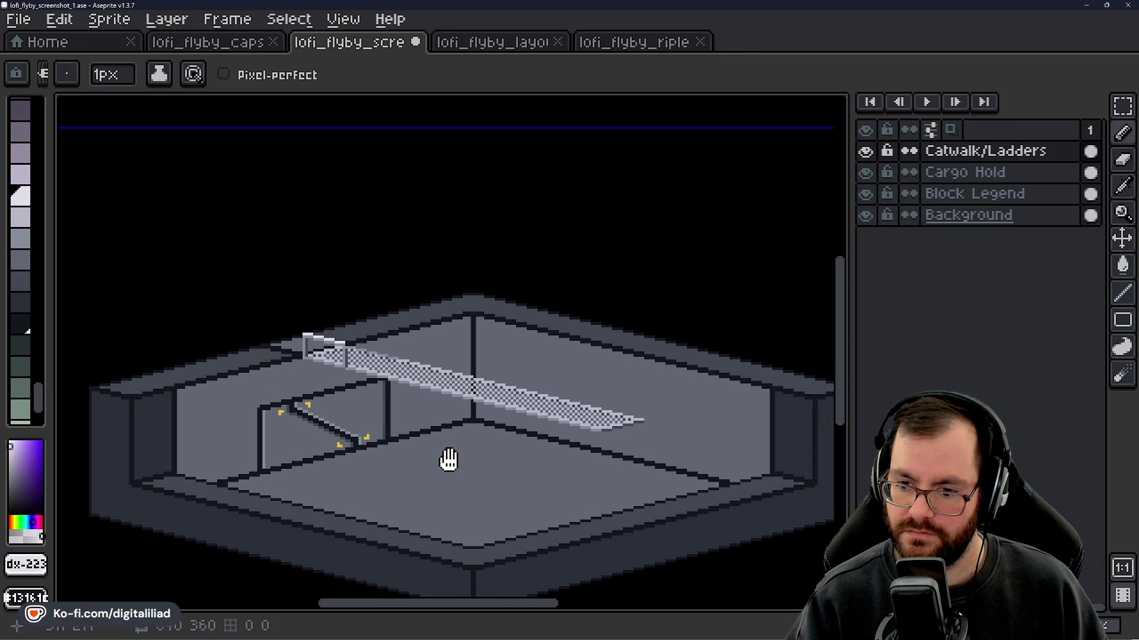
{"action": "scroll", "coordinate": [403, 445], "scroll_direction": "down", "scroll_amount": 3}
{"action": "scroll", "coordinate": [394, 435], "scroll_direction": "up", "scroll_amount": 6}
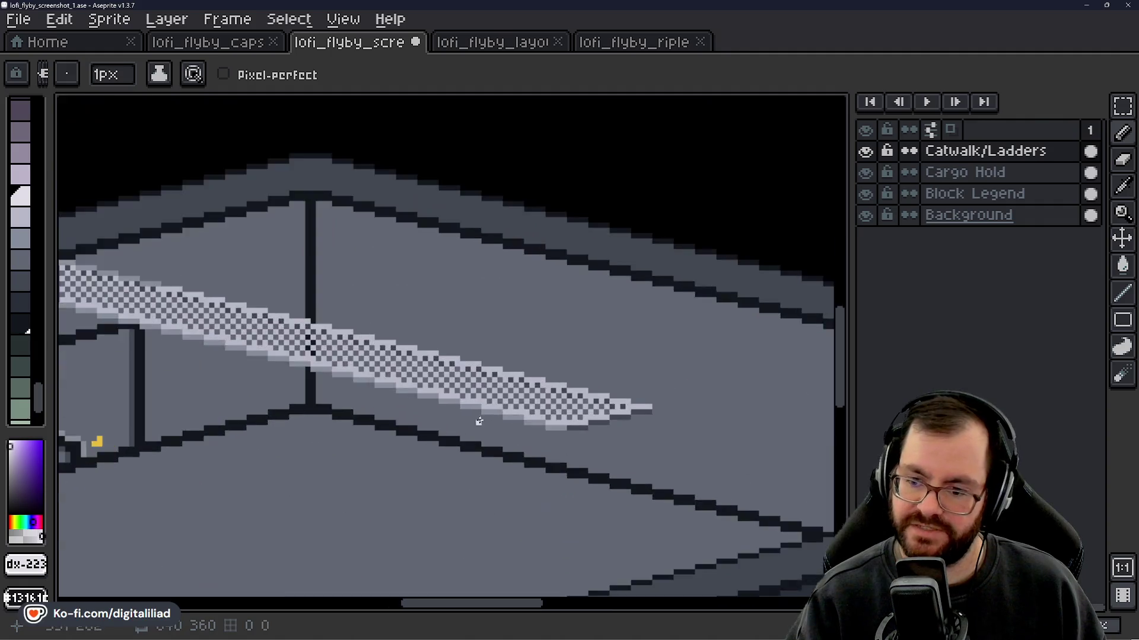
{"action": "scroll", "coordinate": [532, 450], "scroll_direction": "down", "scroll_amount": 2}
{"action": "scroll", "coordinate": [547, 465], "scroll_direction": "down", "scroll_amount": 1}
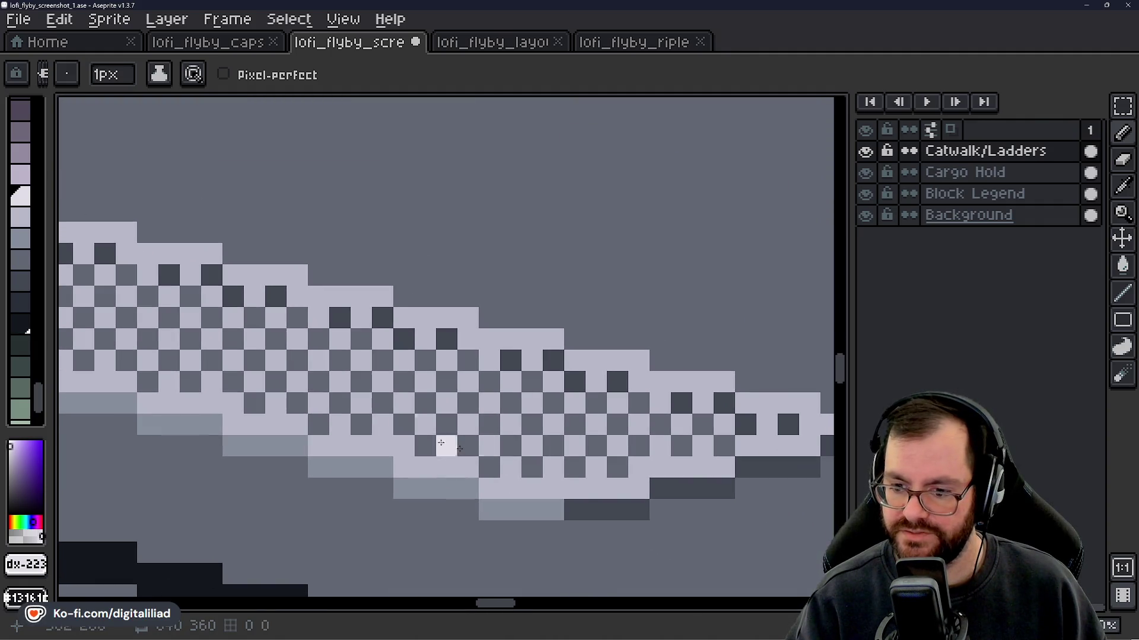
{"action": "scroll", "coordinate": [438, 447], "scroll_direction": "up", "scroll_amount": 1}
{"action": "scroll", "coordinate": [573, 463], "scroll_direction": "down", "scroll_amount": 1}
{"action": "scroll", "coordinate": [515, 444], "scroll_direction": "down", "scroll_amount": 1}
{"action": "scroll", "coordinate": [561, 452], "scroll_direction": "down", "scroll_amount": 1}
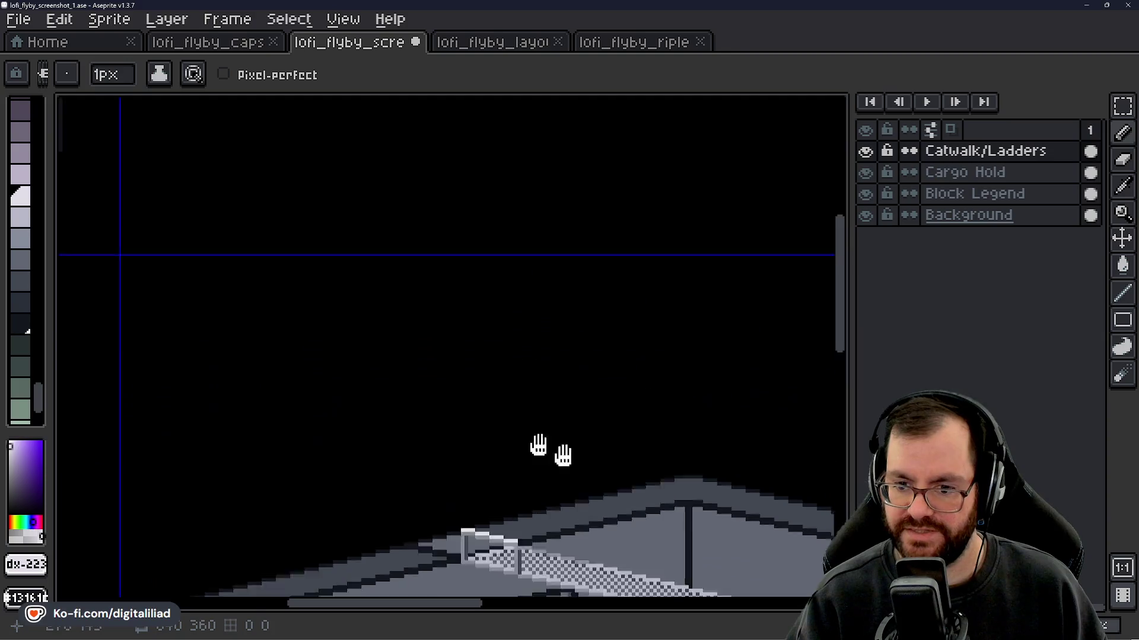
{"action": "scroll", "coordinate": [498, 317], "scroll_direction": "down", "scroll_amount": 1}
{"action": "scroll", "coordinate": [460, 309], "scroll_direction": "up", "scroll_amount": 1}
{"action": "scroll", "coordinate": [437, 298], "scroll_direction": "up", "scroll_amount": 5}
- Erase the stray pixels above the legend tile on the Block Legend layer
{"action": "left_click_drag", "start_coordinate": [1123, 106], "coordinate": [1096, 107]}
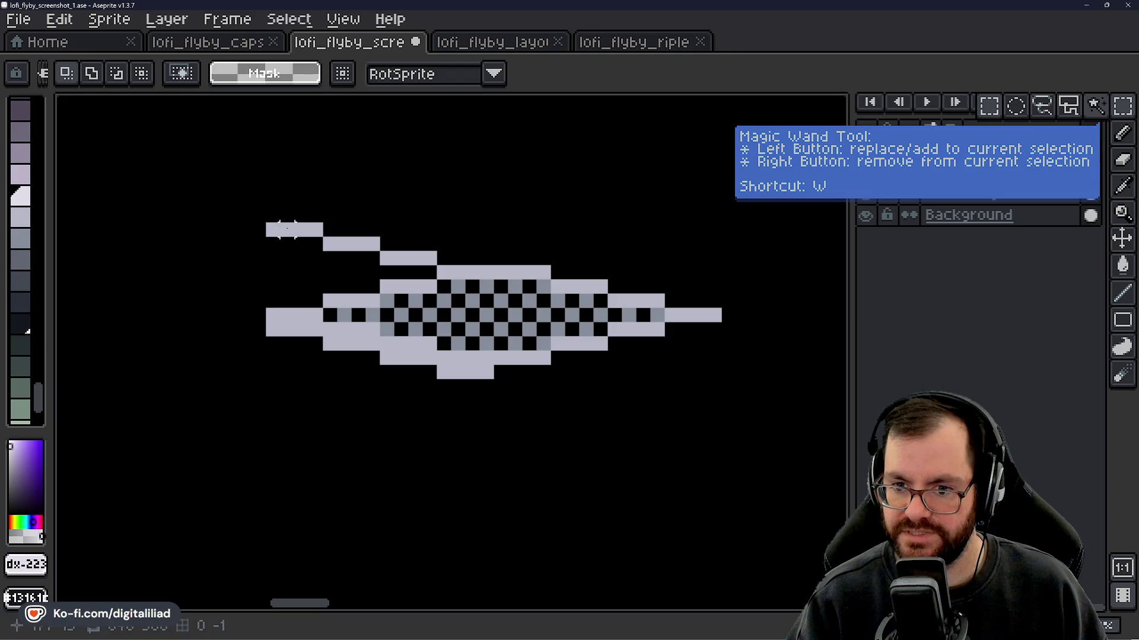
{"action": "key", "text": "e"}
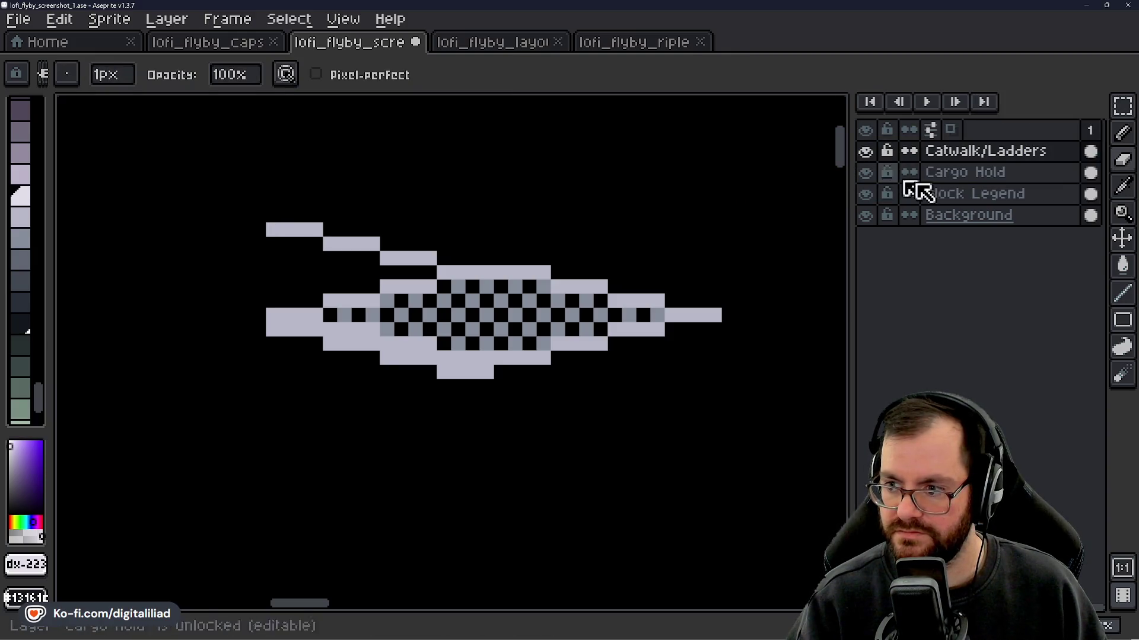
{"action": "left_click", "coordinate": [943, 193]}
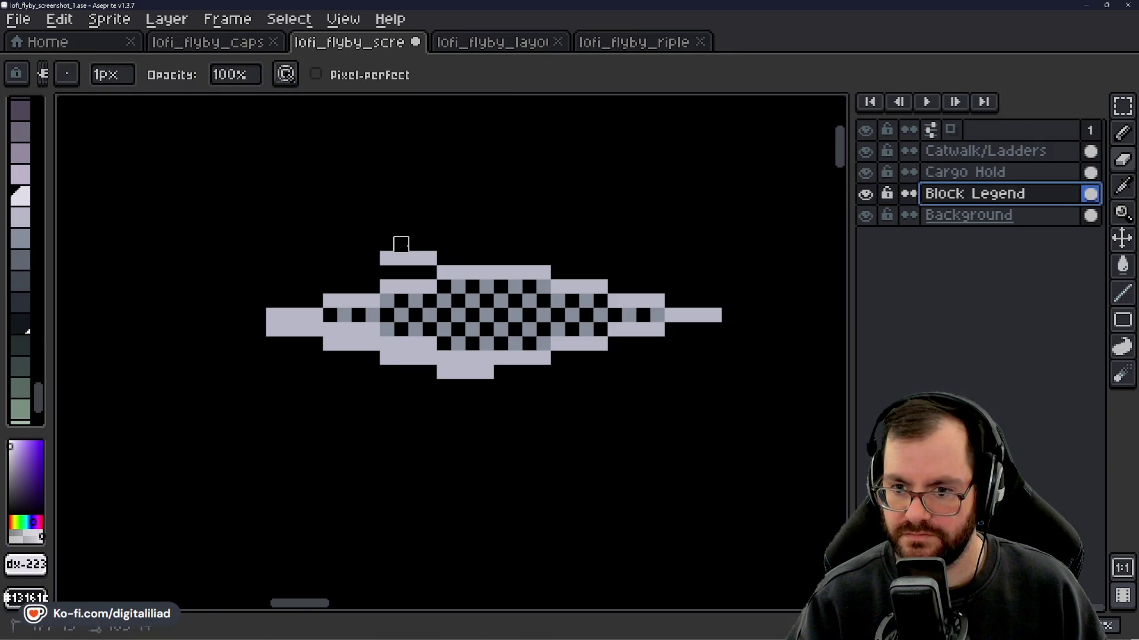
{"action": "left_click", "coordinate": [268, 323]}
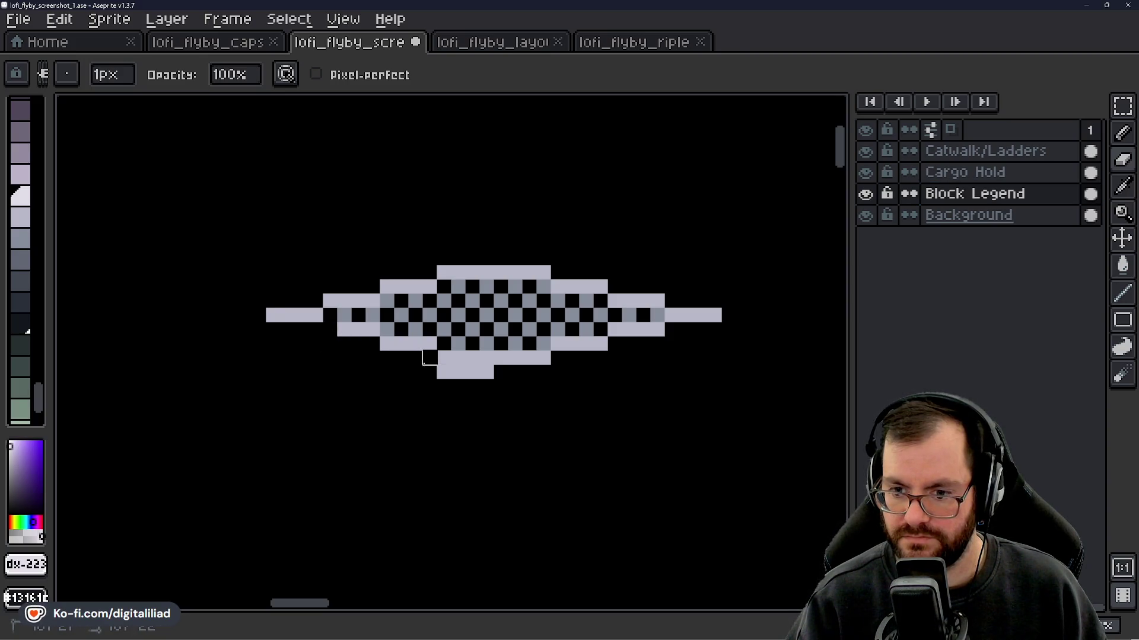
{"action": "key", "text": "b"}
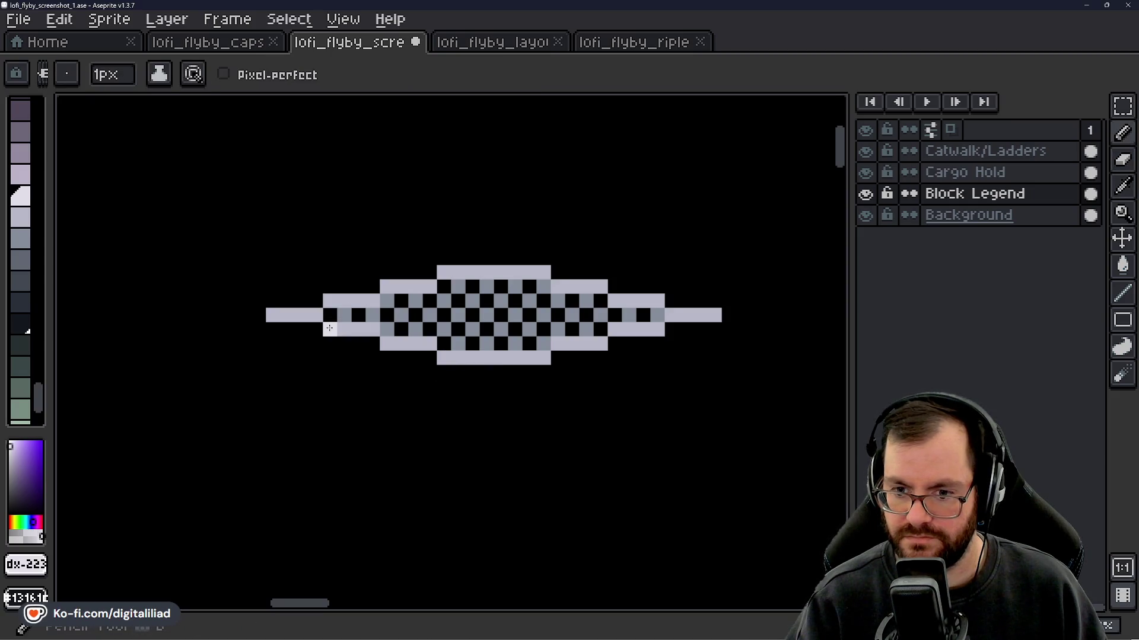
{"action": "key", "text": "]"}
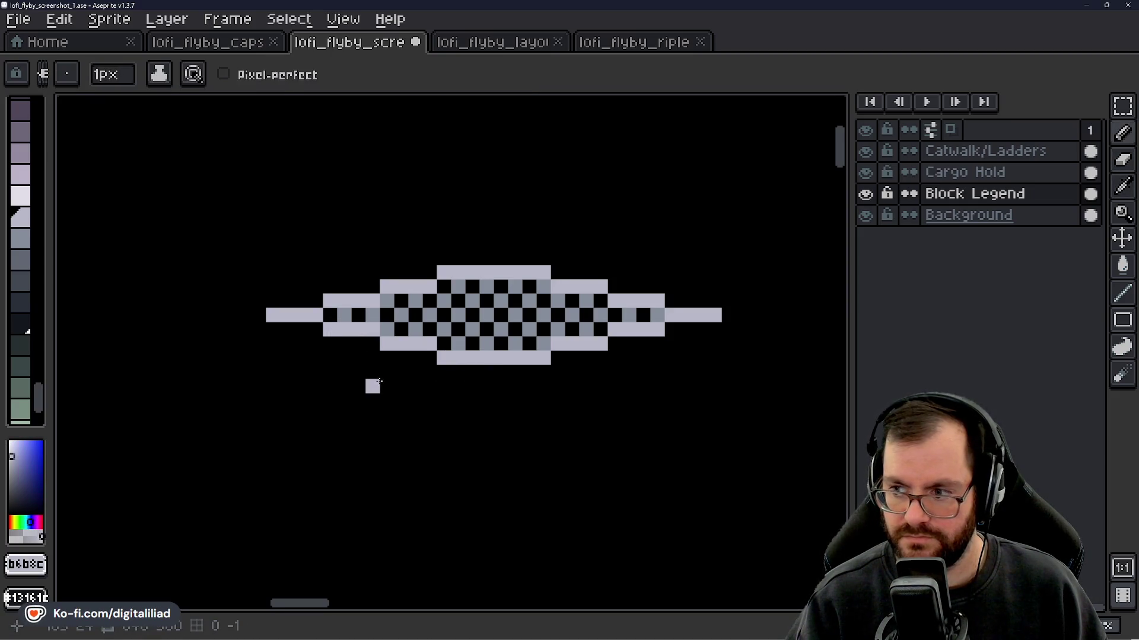
- Marquee-select the legend catwalk tile and drop a copy joined to its right end
{"action": "left_click_drag", "start_coordinate": [380, 381], "coordinate": [263, 392]}
{"action": "left_click", "coordinate": [1123, 107]}
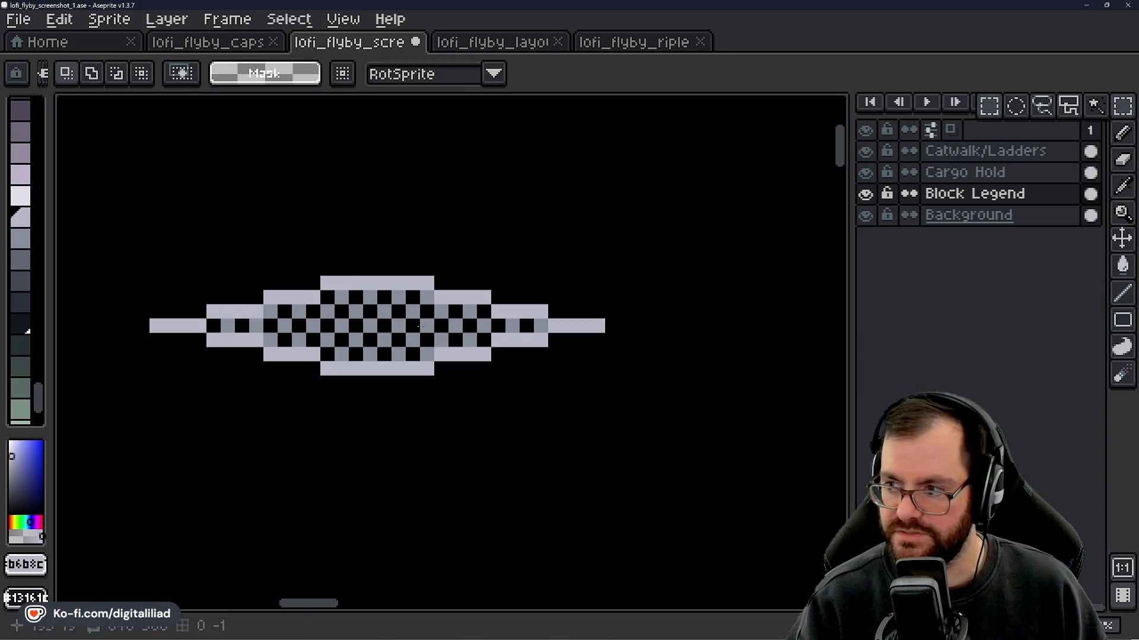
{"action": "mouse_move", "coordinate": [142, 238]}
{"action": "left_mouse_down"}
{"action": "mouse_move", "coordinate": [514, 371]}
{"action": "mouse_move", "coordinate": [658, 385]}
{"action": "left_mouse_up"}
{"action": "mouse_move", "coordinate": [368, 325]}
{"action": "left_mouse_down"}
{"action": "mouse_move", "coordinate": [820, 301]}
{"action": "mouse_move", "coordinate": [834, 326]}
{"action": "mouse_move", "coordinate": [819, 326]}
{"action": "left_mouse_up"}
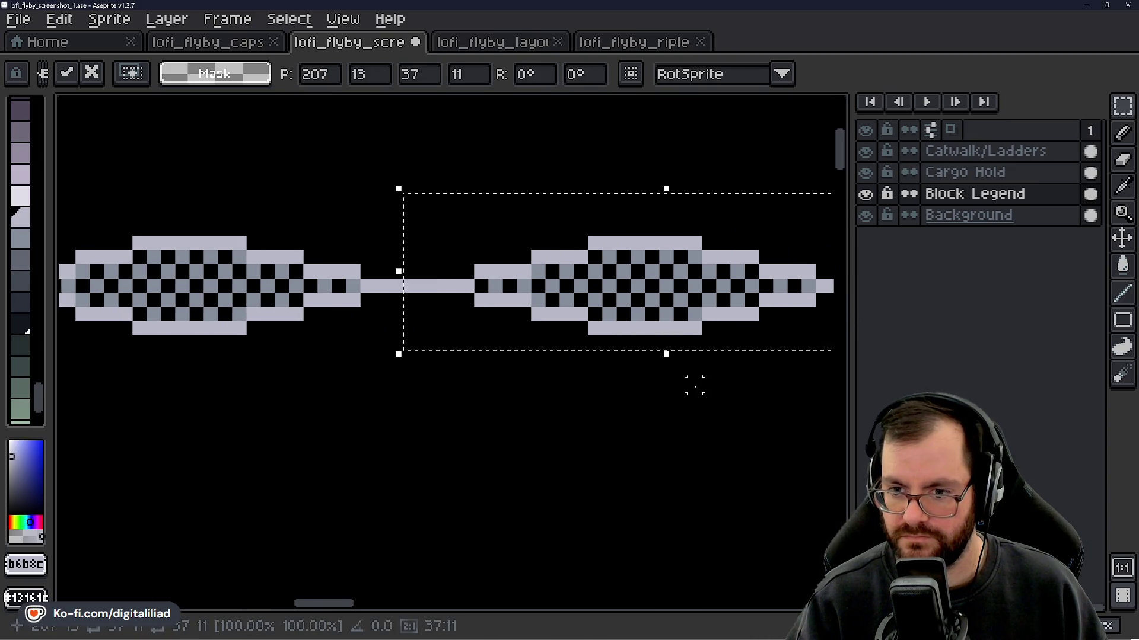
{"action": "left_click_drag", "start_coordinate": [691, 381], "coordinate": [426, 350]}
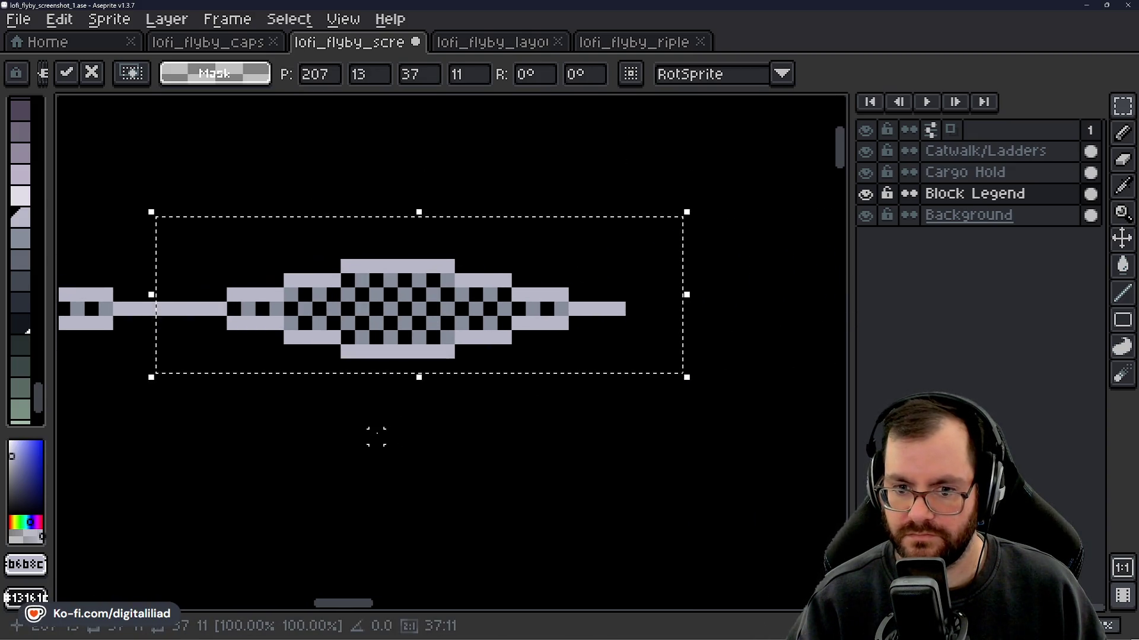
{"action": "left_click_drag", "start_coordinate": [376, 437], "coordinate": [521, 451]}
{"action": "left_click", "coordinate": [470, 445]}
{"action": "scroll", "coordinate": [470, 356], "scroll_direction": "up", "scroll_amount": 2}
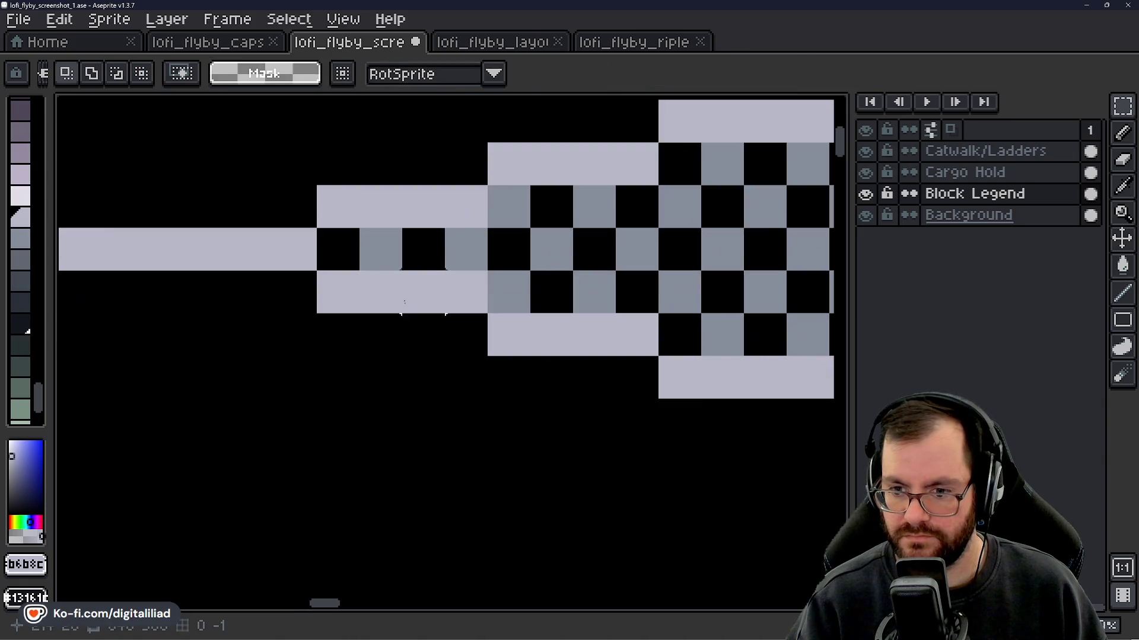
- Sample the mid grey #868d9b and paint a black checker cell grey
{"action": "key", "text": "i"}
{"action": "left_click", "coordinate": [391, 252]}
{"action": "key", "text": "ctrl+z"}
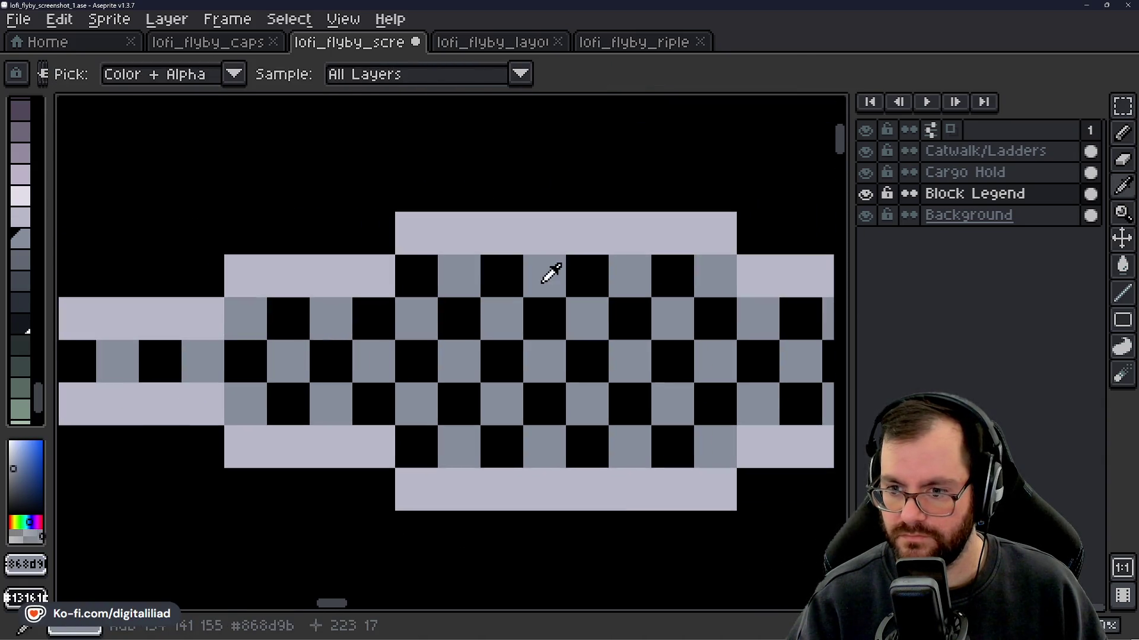
{"action": "key", "text": "b"}
{"action": "left_click", "coordinate": [591, 283]}
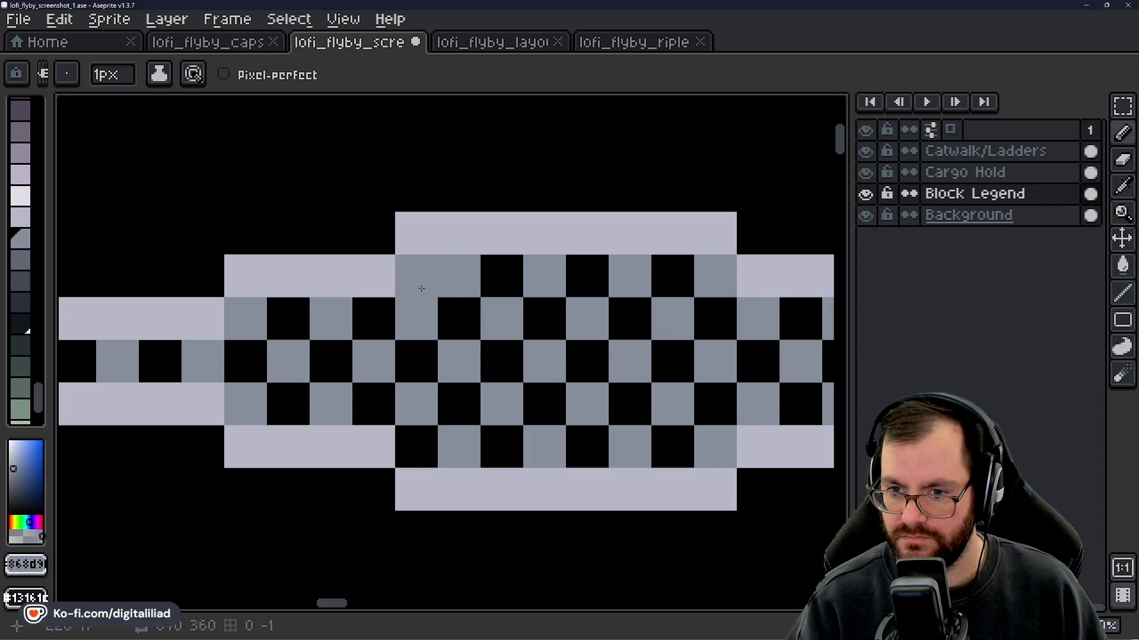
- Erase the checker cells inside the copied tile, leaving only its light outline
{"action": "key", "text": "e"}
{"action": "mouse_move", "coordinate": [544, 276]}
{"action": "left_mouse_down"}
{"action": "mouse_move", "coordinate": [415, 404]}
{"action": "mouse_move", "coordinate": [332, 361]}
{"action": "mouse_move", "coordinate": [289, 360]}
{"action": "mouse_move", "coordinate": [246, 317]}
{"action": "mouse_move", "coordinate": [254, 396]}
{"action": "mouse_move", "coordinate": [160, 361]}
{"action": "mouse_move", "coordinate": [415, 391]}
{"action": "left_mouse_up"}
{"action": "scroll", "coordinate": [415, 392], "scroll_direction": "right", "scroll_amount": 5}
{"action": "mouse_move", "coordinate": [220, 331]}
{"action": "left_mouse_down"}
{"action": "mouse_move", "coordinate": [304, 271]}
{"action": "mouse_move", "coordinate": [305, 376]}
{"action": "mouse_move", "coordinate": [391, 287]}
{"action": "mouse_move", "coordinate": [359, 300]}
{"action": "left_mouse_up"}
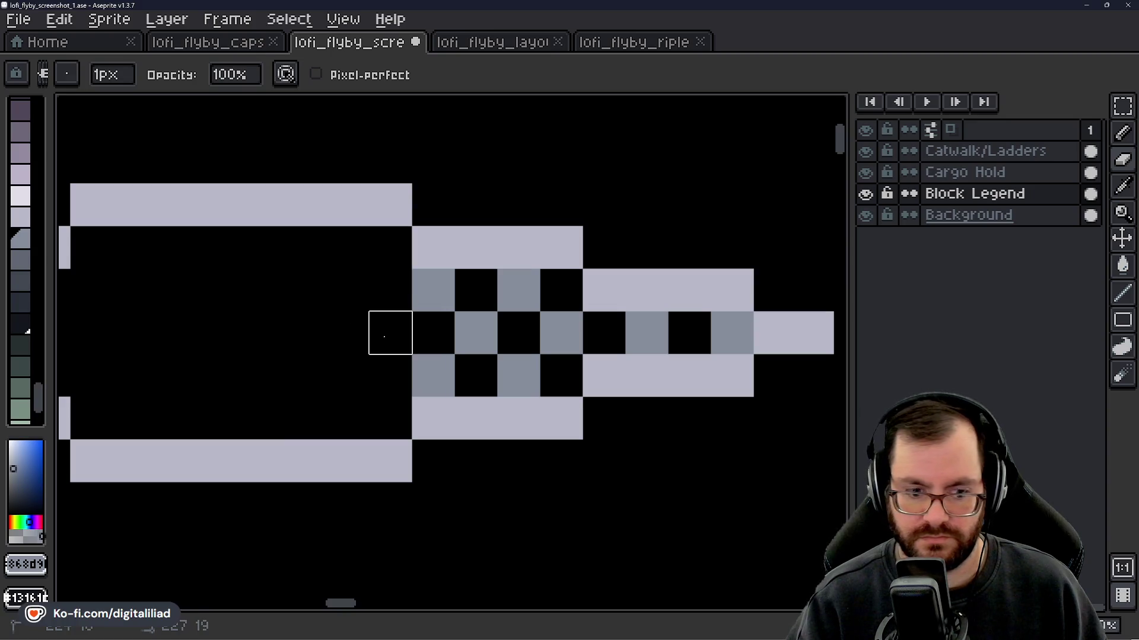
{"action": "mouse_move", "coordinate": [433, 333]}
{"action": "left_mouse_down"}
{"action": "mouse_move", "coordinate": [433, 289]}
{"action": "mouse_move", "coordinate": [561, 312]}
{"action": "mouse_move", "coordinate": [475, 374]}
{"action": "mouse_move", "coordinate": [604, 333]}
{"action": "mouse_move", "coordinate": [711, 330]}
{"action": "left_mouse_up"}
{"action": "scroll", "coordinate": [313, 351], "scroll_direction": "left", "scroll_amount": 5}
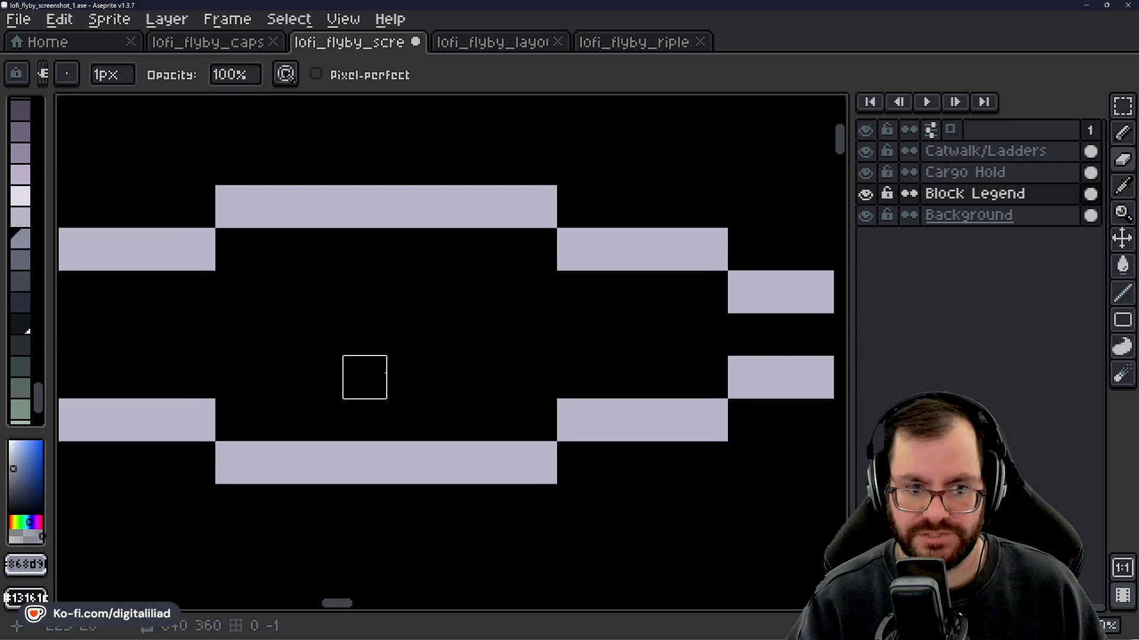
{"action": "scroll", "coordinate": [461, 313], "scroll_direction": "left", "scroll_amount": 3}
{"action": "scroll", "coordinate": [461, 313], "scroll_direction": "down", "scroll_amount": 2}
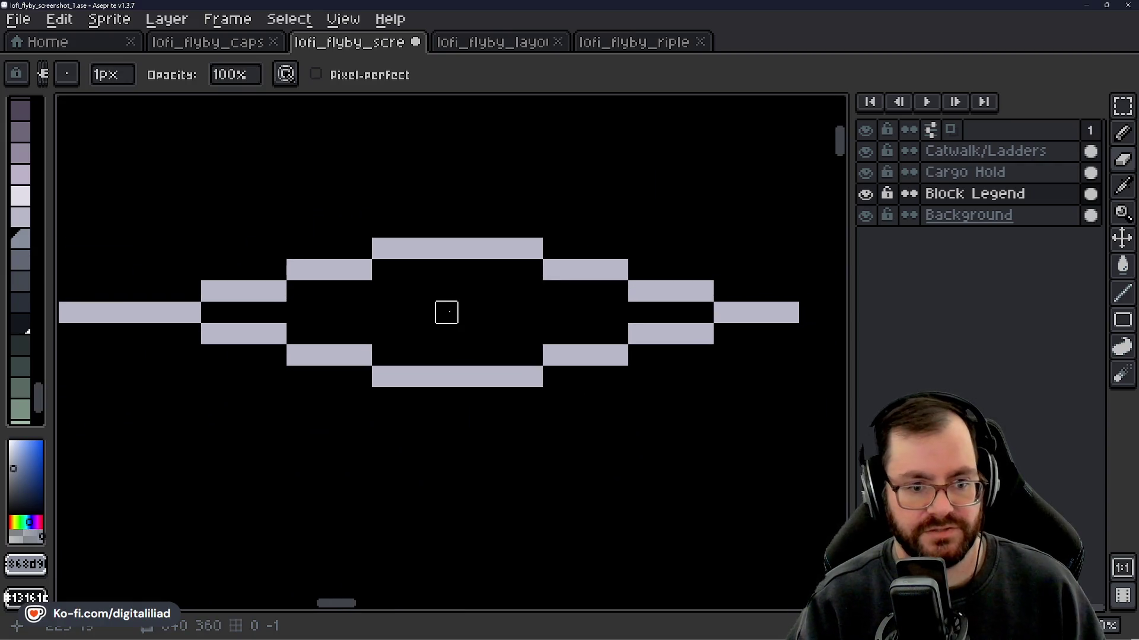
{"action": "scroll", "coordinate": [425, 312], "scroll_direction": "down", "scroll_amount": 4}
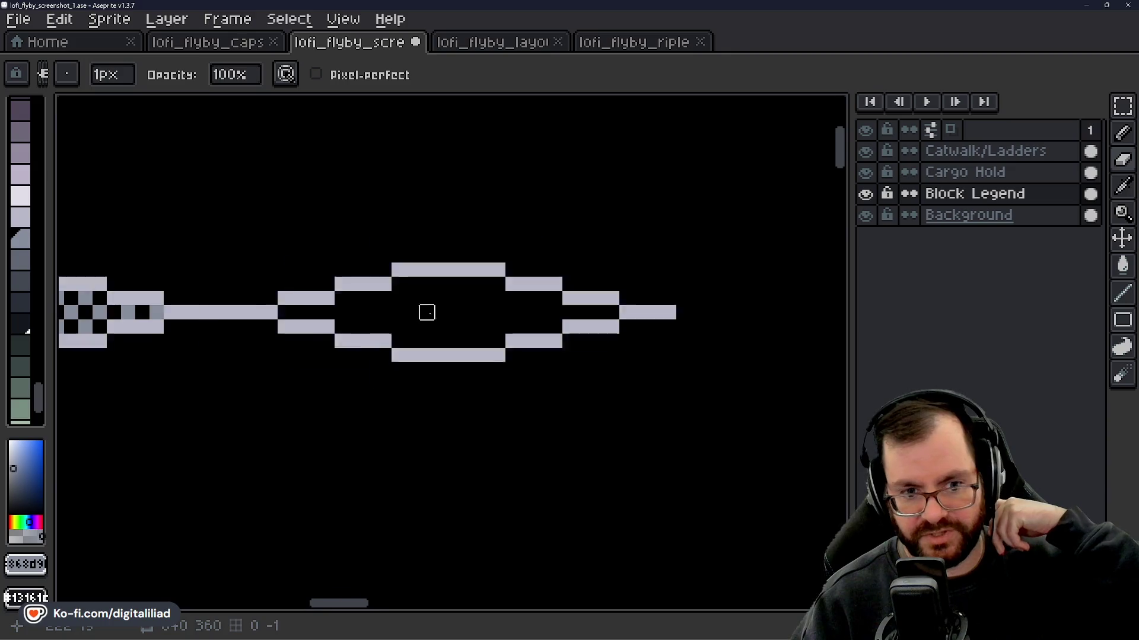
{"action": "scroll", "coordinate": [417, 411], "scroll_direction": "down", "scroll_amount": 2}
{"action": "scroll", "coordinate": [410, 391], "scroll_direction": "down", "scroll_amount": 3}
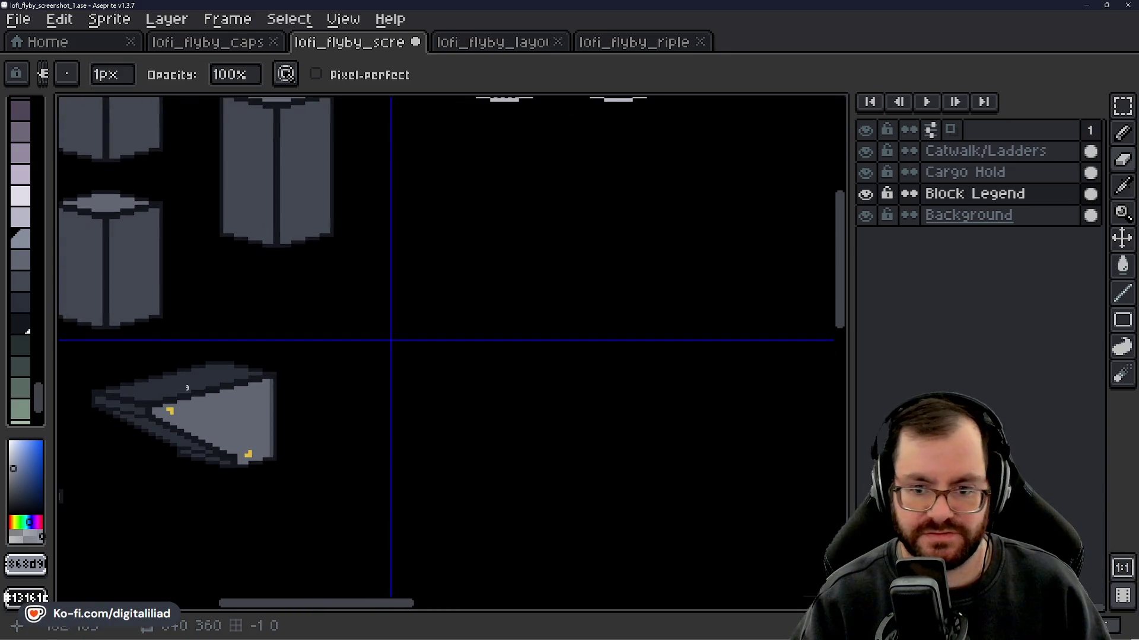
{"action": "scroll", "coordinate": [554, 373], "scroll_direction": "up", "scroll_amount": 5}
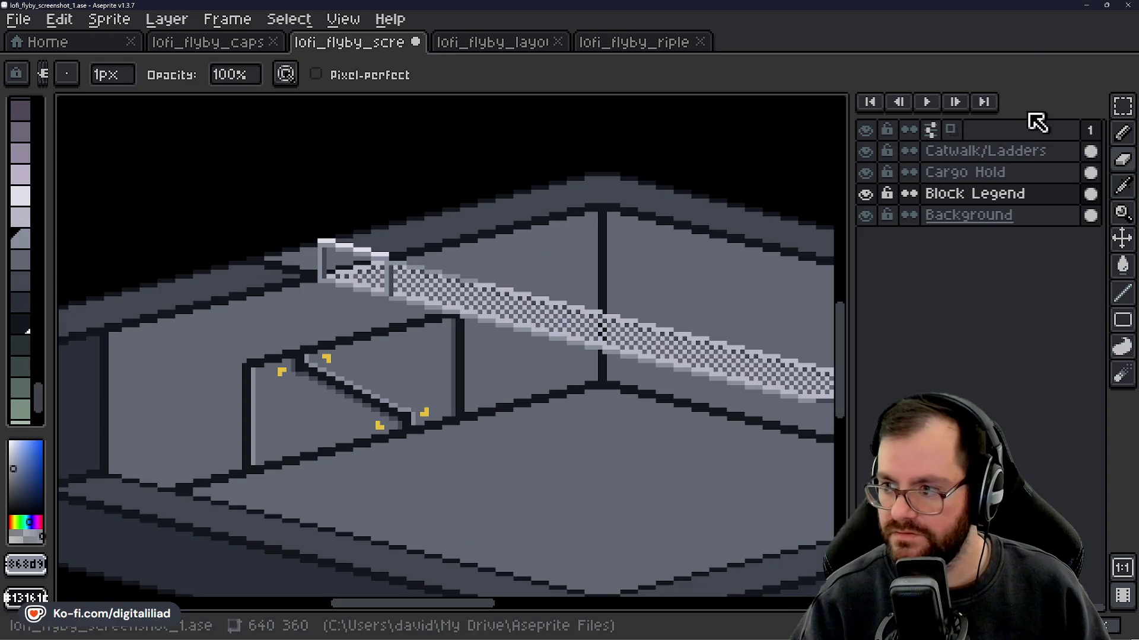
- Add a new layer above Catwalk/Ladders named 'Character', then switch to lofi_flyby_ripley
{"action": "left_click", "coordinate": [973, 151]}
{"action": "right_click", "coordinate": [965, 155]}
{"action": "mouse_move", "coordinate": [1008, 196]}
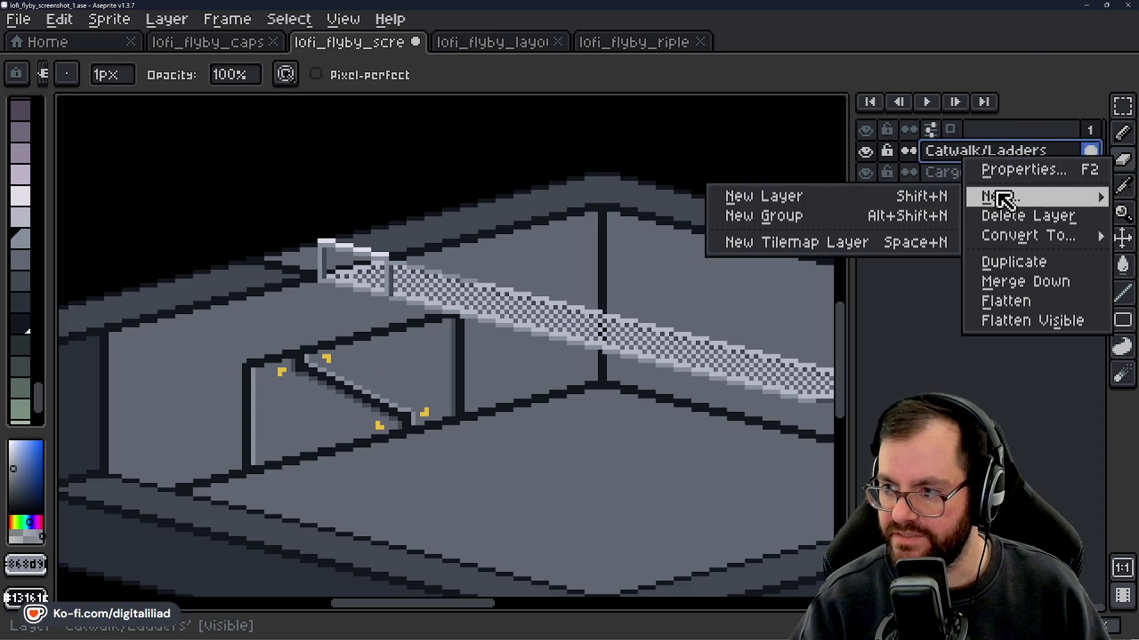
{"action": "left_click", "coordinate": [848, 198]}
{"action": "double_click", "coordinate": [984, 155]}
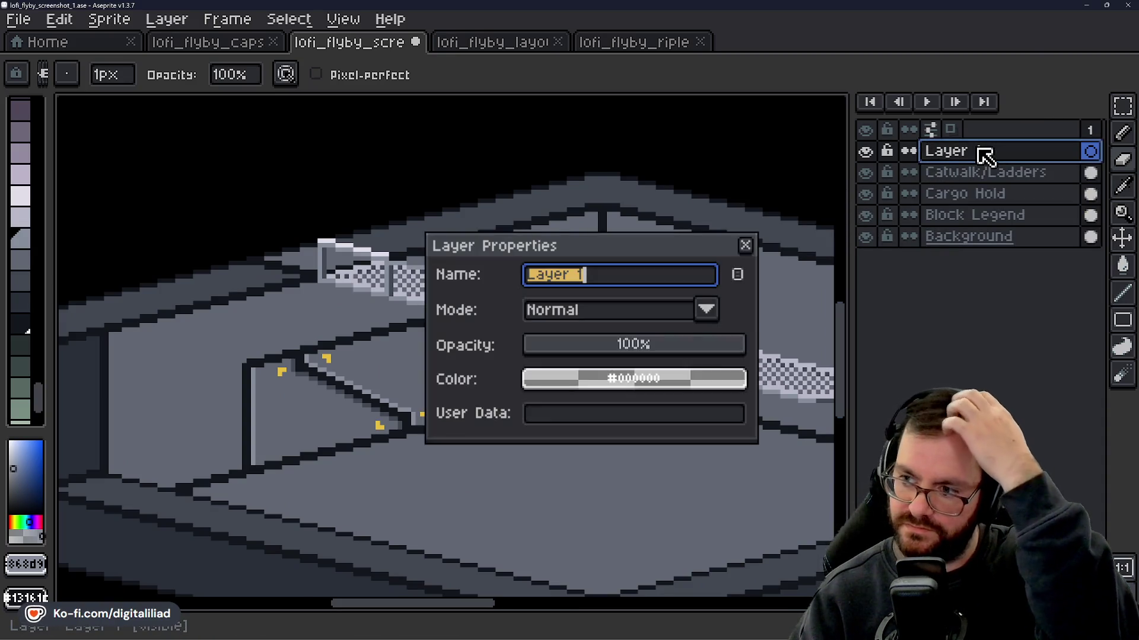
{"action": "type", "text": "Character"}
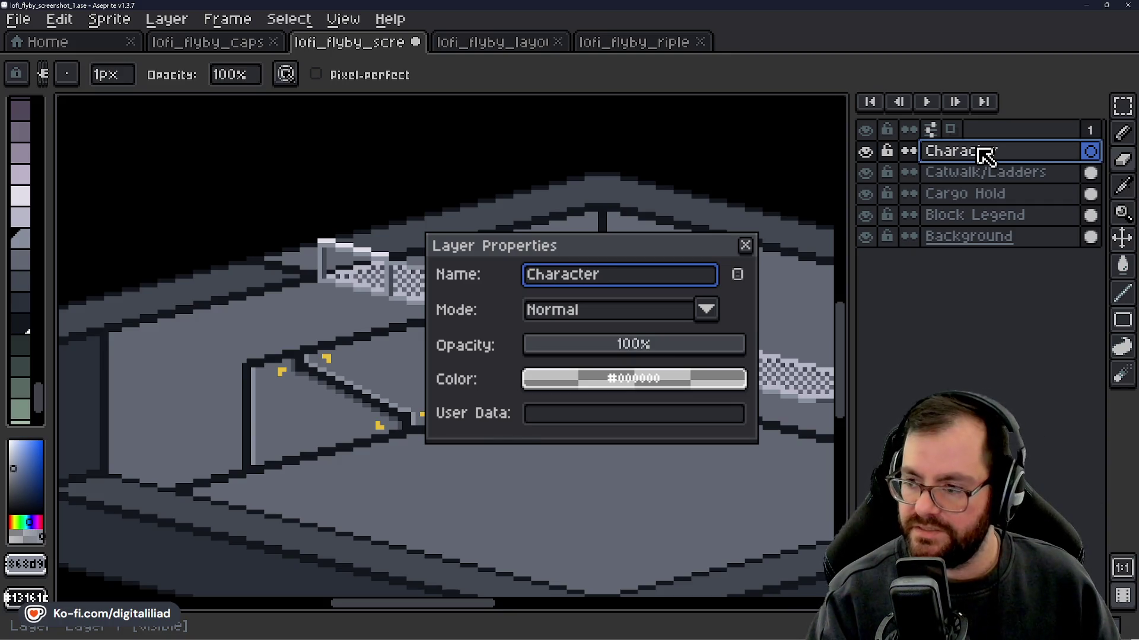
{"action": "key", "text": "Return"}
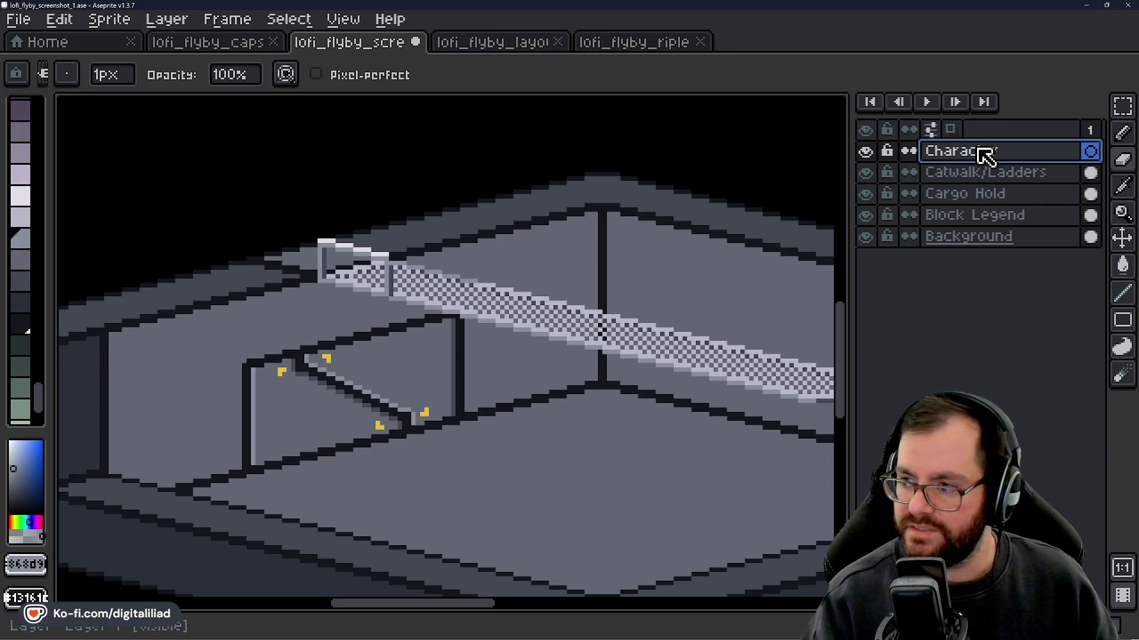
{"action": "left_click", "coordinate": [605, 47]}
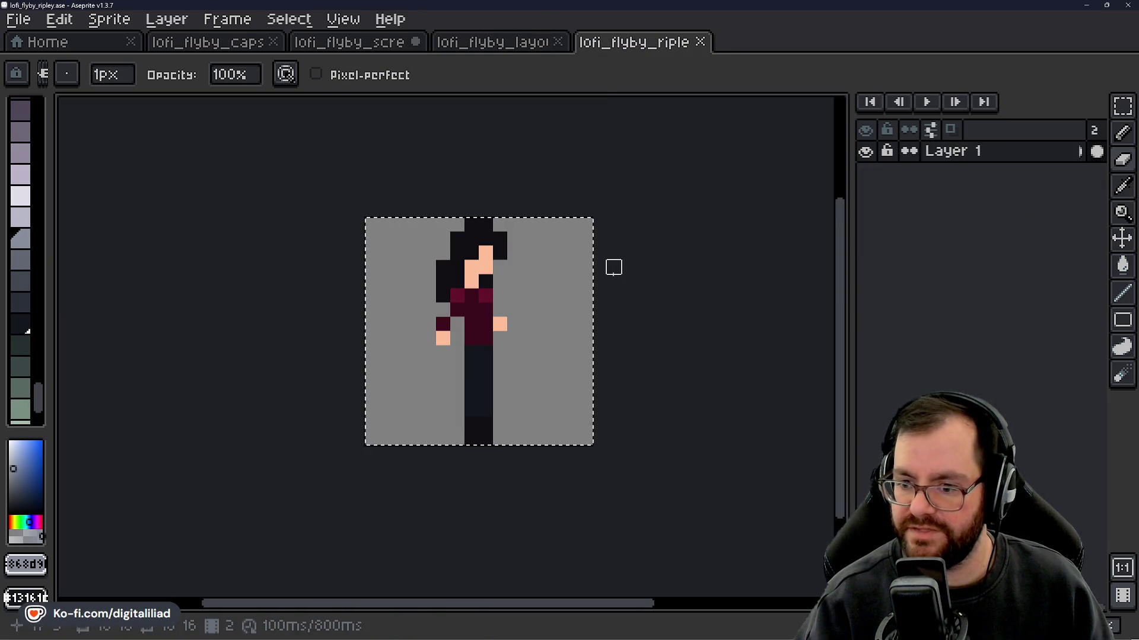
- Undo a one-pixel sprite nudge and flip through the animation frames
{"action": "left_click", "coordinate": [1122, 107]}
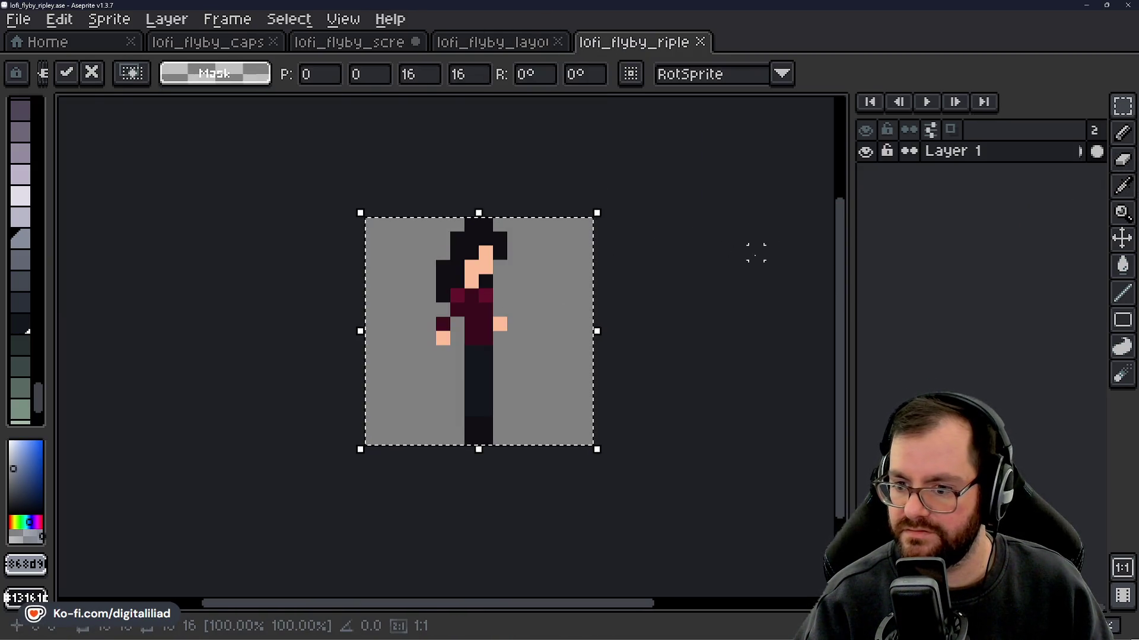
{"action": "key", "text": "Right"}
{"action": "key", "text": "ctrl+z"}
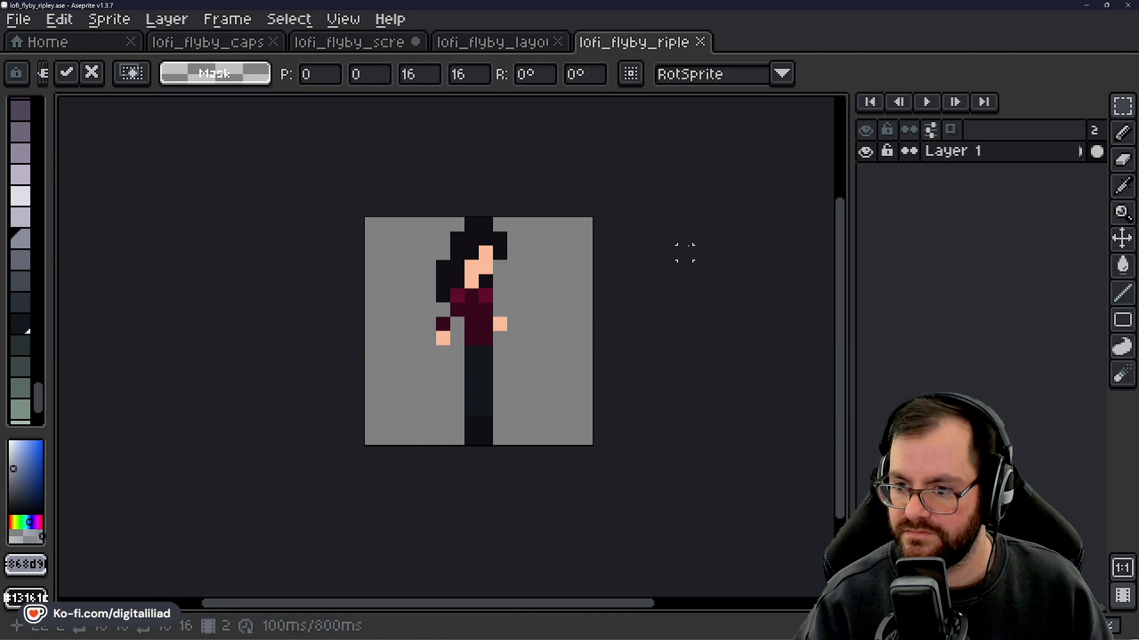
{"action": "key", "text": "Left"}
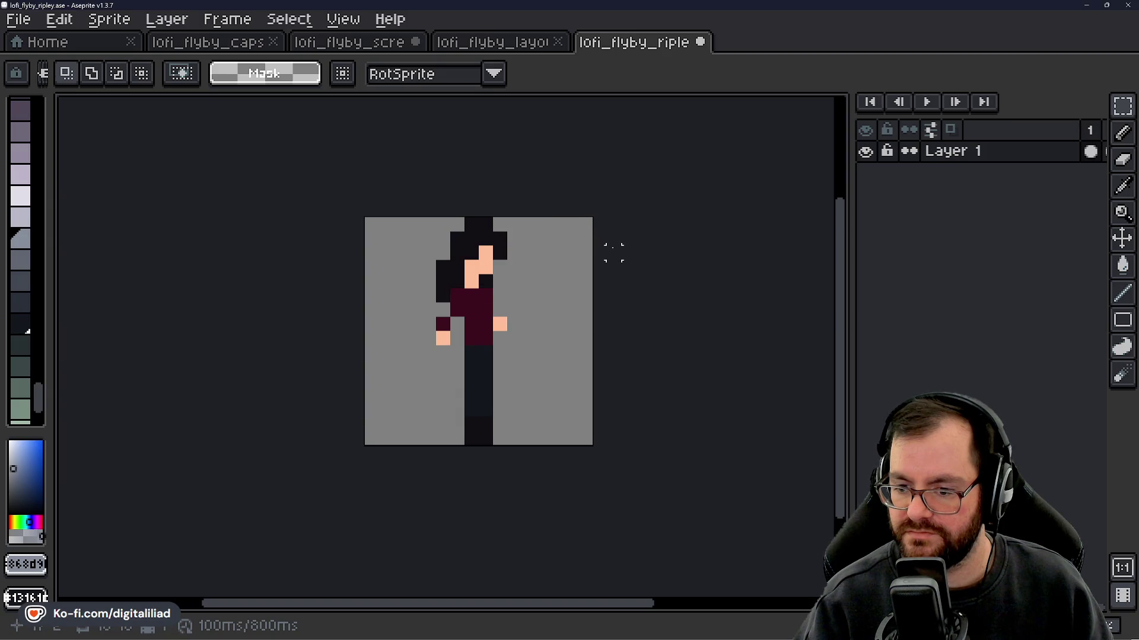
{"action": "key", "text": "Right"}
{"action": "key", "text": "Left"}
{"action": "key", "text": "Right"}
{"action": "key", "text": "Left"}
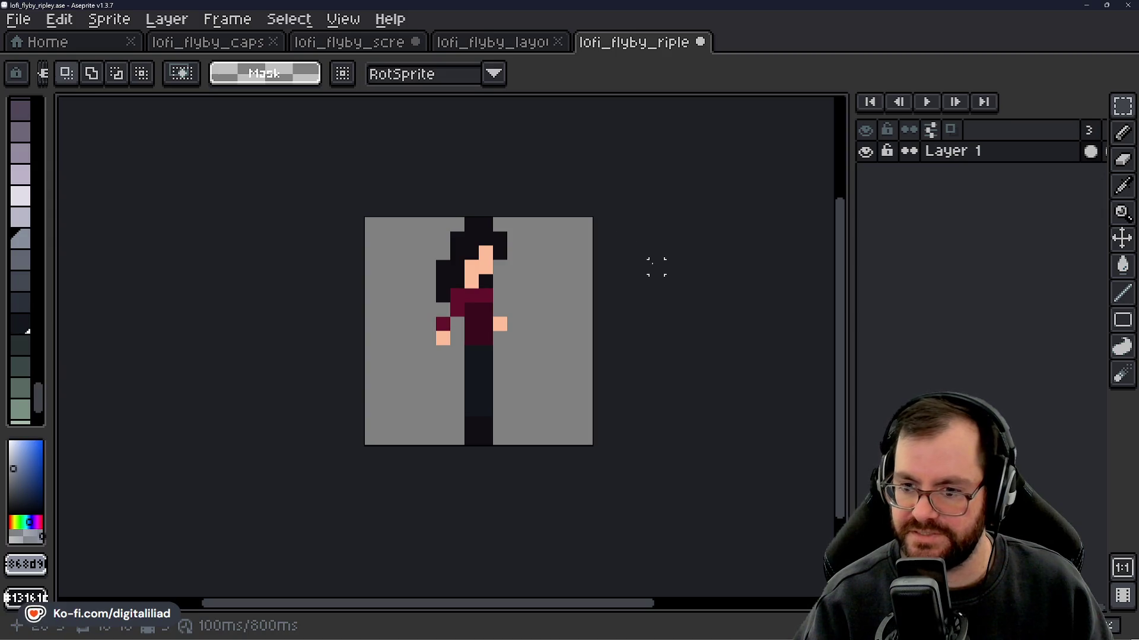
{"action": "scroll", "coordinate": [656, 266], "scroll_direction": "down", "scroll_amount": 3}
{"action": "scroll", "coordinate": [593, 270], "scroll_direction": "up", "scroll_amount": 3}
{"action": "scroll", "coordinate": [464, 259], "scroll_direction": "up", "scroll_amount": 2}
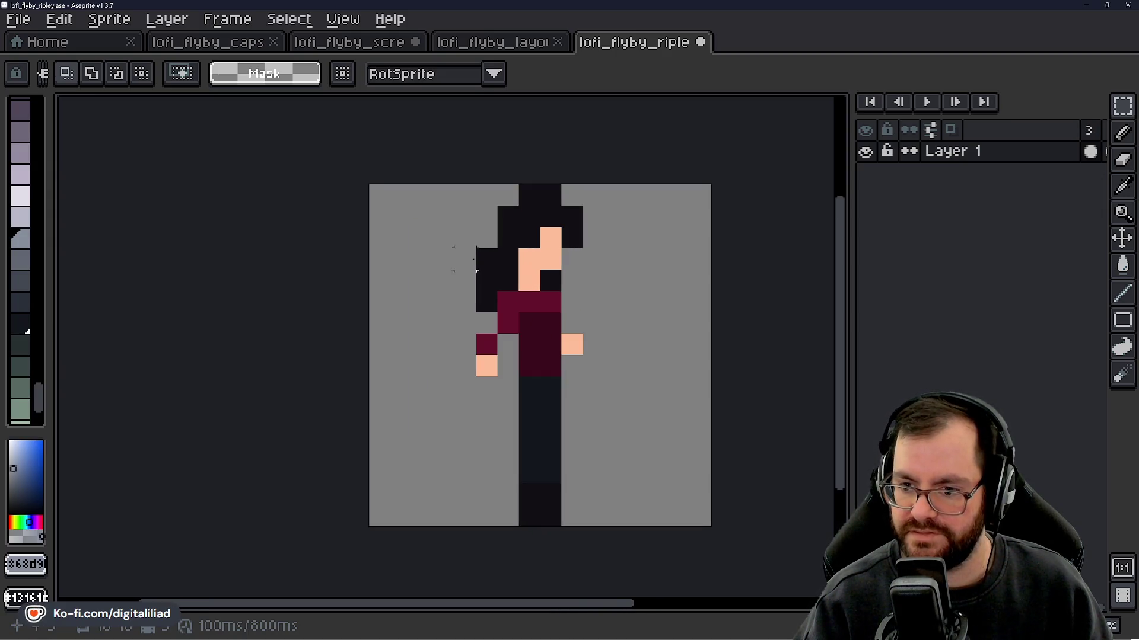
- Copy the entire sprite canvas and save the lofi_flyby_ripley file
{"action": "key", "text": "ctrl+a"}
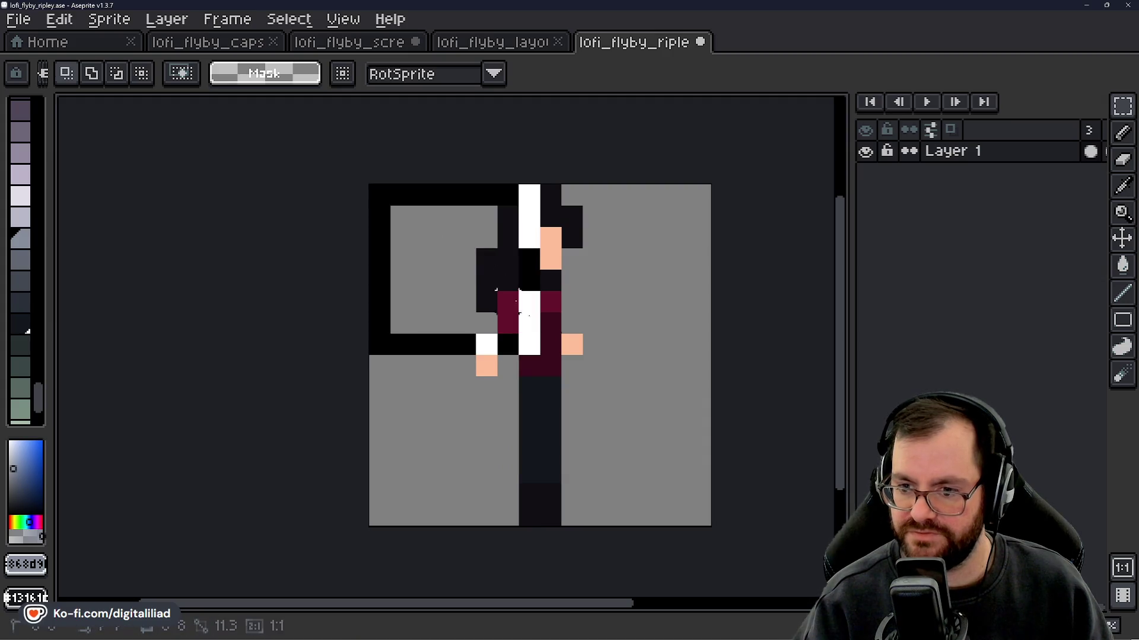
{"action": "scroll", "coordinate": [267, 261], "scroll_direction": "down", "scroll_amount": 1}
{"action": "key", "text": "ctrl+d"}
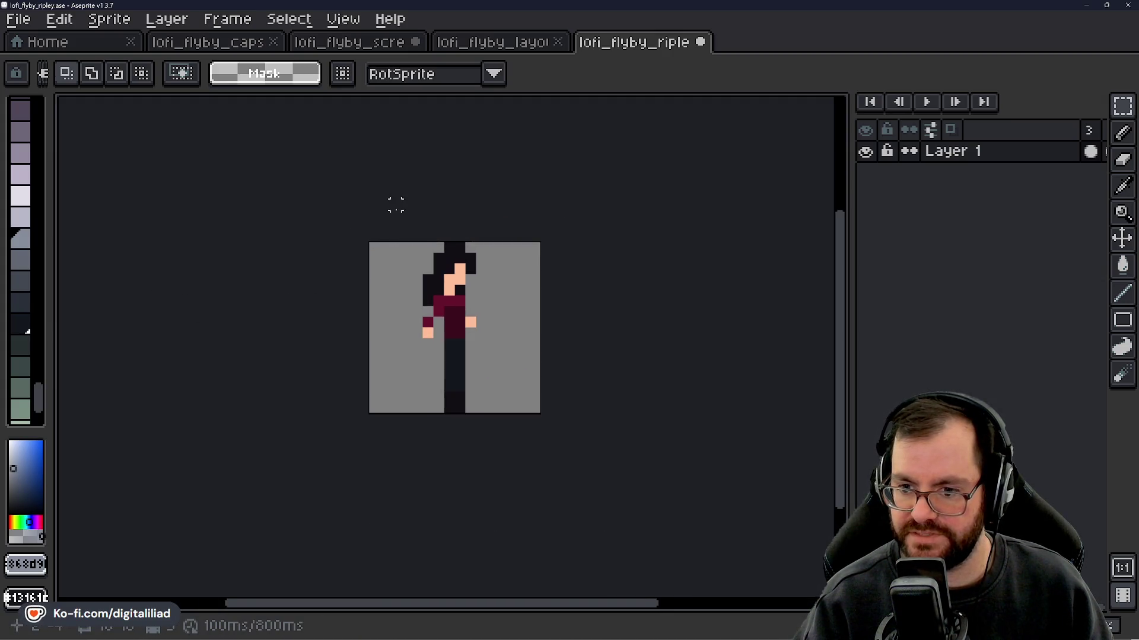
{"action": "scroll", "coordinate": [459, 400], "scroll_direction": "up", "scroll_amount": 1}
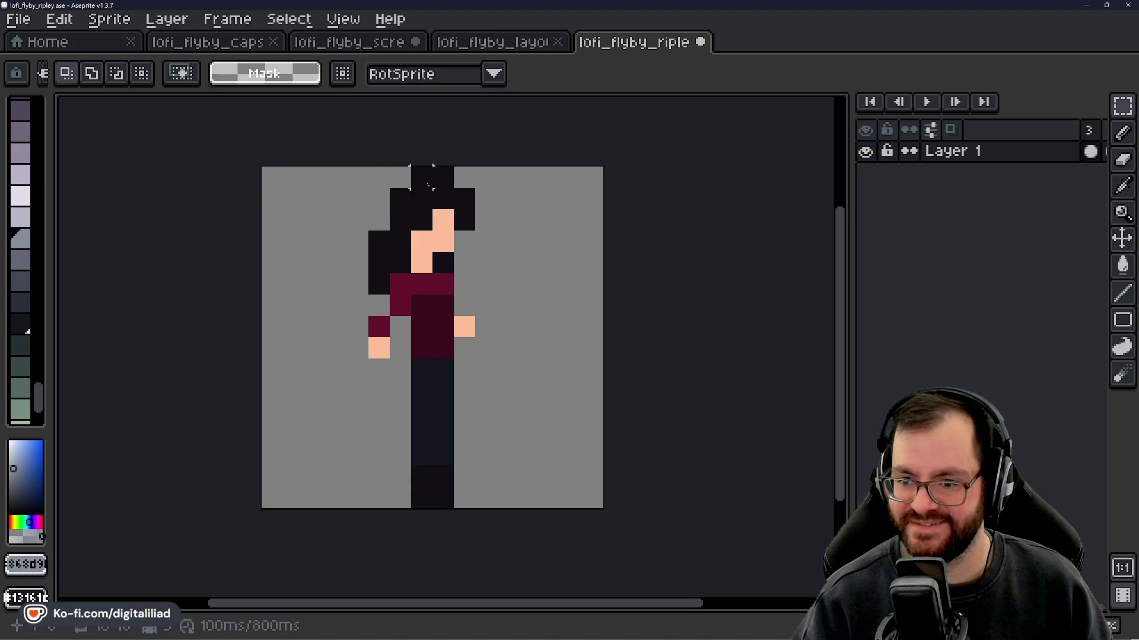
{"action": "key", "text": "ctrl+s"}
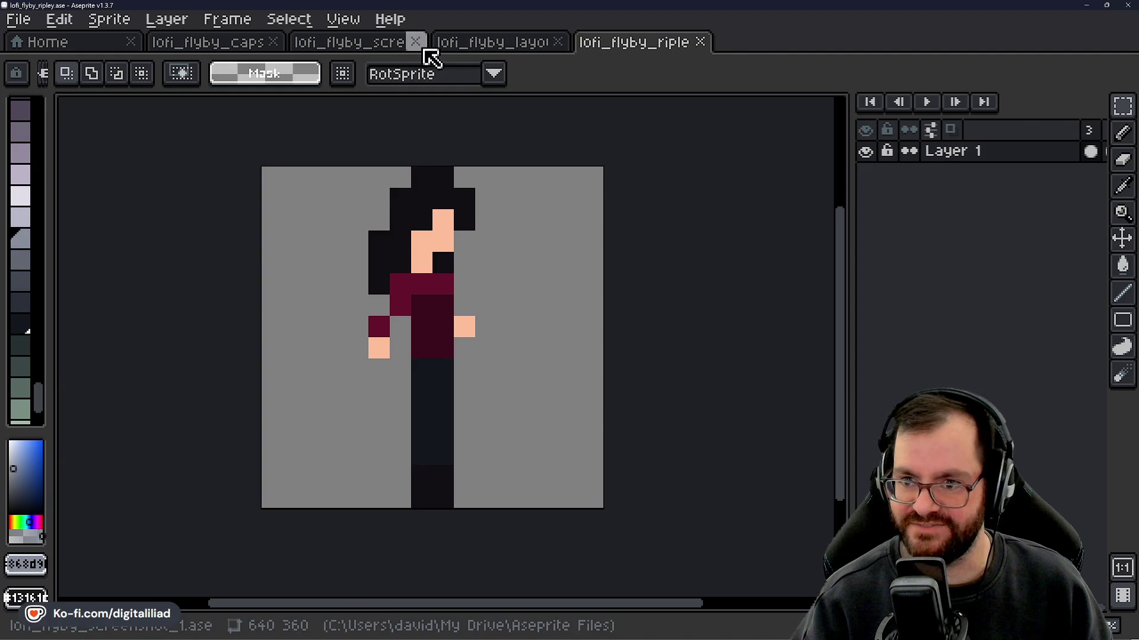
{"action": "left_click", "coordinate": [360, 45]}
{"action": "scroll", "coordinate": [333, 232], "scroll_direction": "down", "scroll_amount": 2}
- Paste and position the character on the Cargo Hold layer, then cancel that paste
{"action": "mouse_move", "coordinate": [473, 333]}
{"action": "left_mouse_down"}
{"action": "mouse_move", "coordinate": [406, 236]}
{"action": "mouse_move", "coordinate": [421, 330]}
{"action": "left_mouse_up"}
{"action": "scroll", "coordinate": [421, 330], "scroll_direction": "up", "scroll_amount": 4}
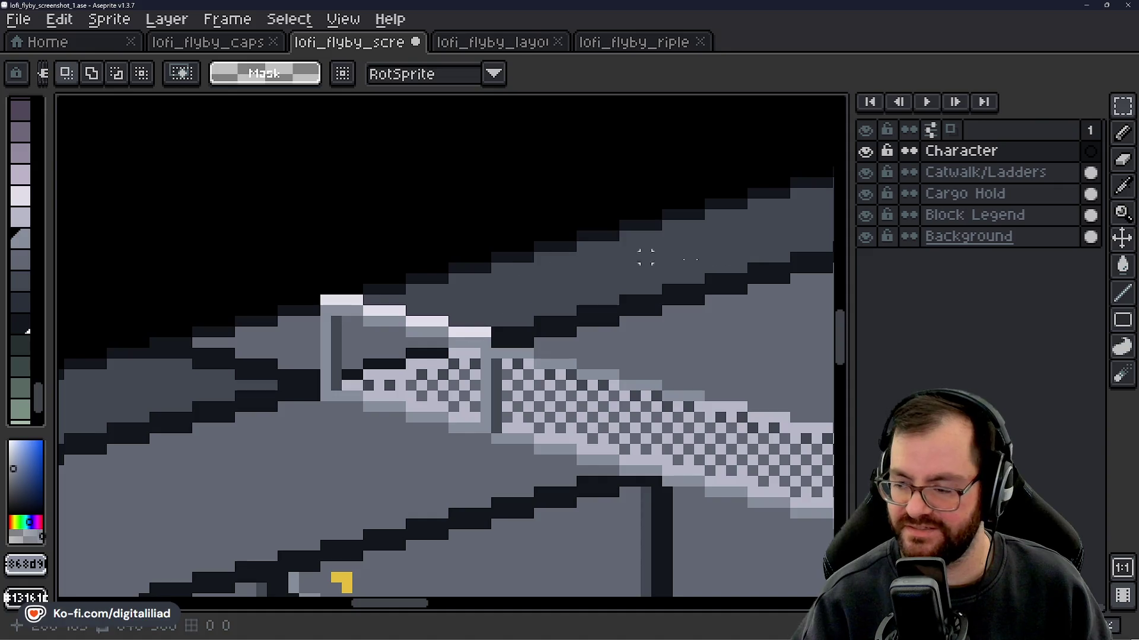
{"action": "left_click", "coordinate": [996, 194]}
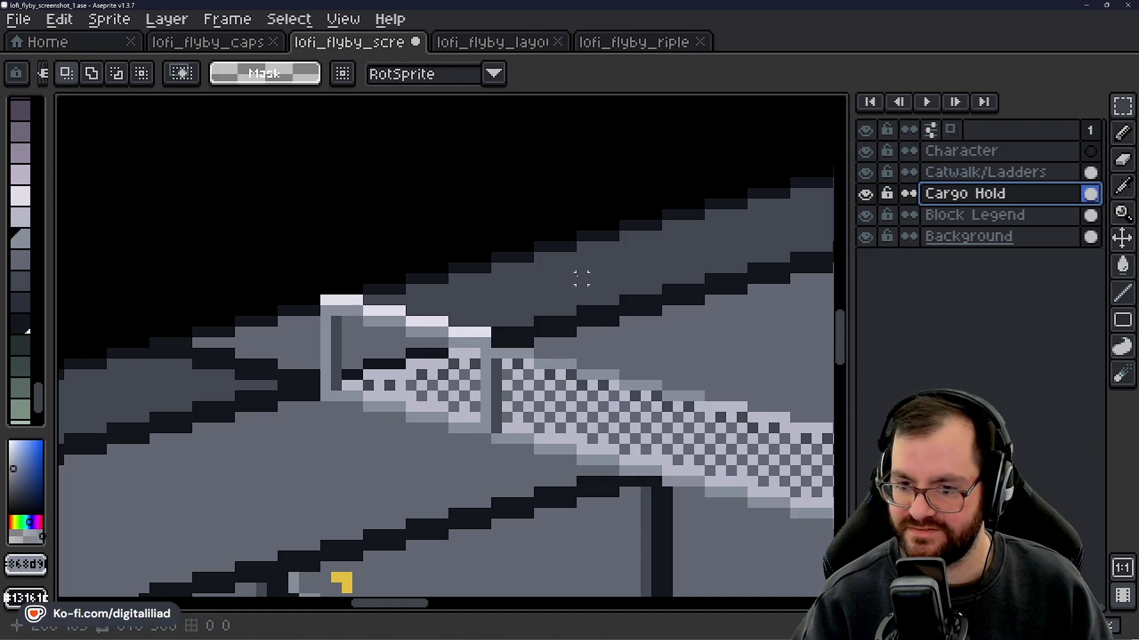
{"action": "key", "text": "ctrl+v"}
{"action": "mouse_move", "coordinate": [458, 305]}
{"action": "left_mouse_down"}
{"action": "mouse_move", "coordinate": [409, 208]}
{"action": "mouse_move", "coordinate": [411, 230]}
{"action": "left_mouse_up"}
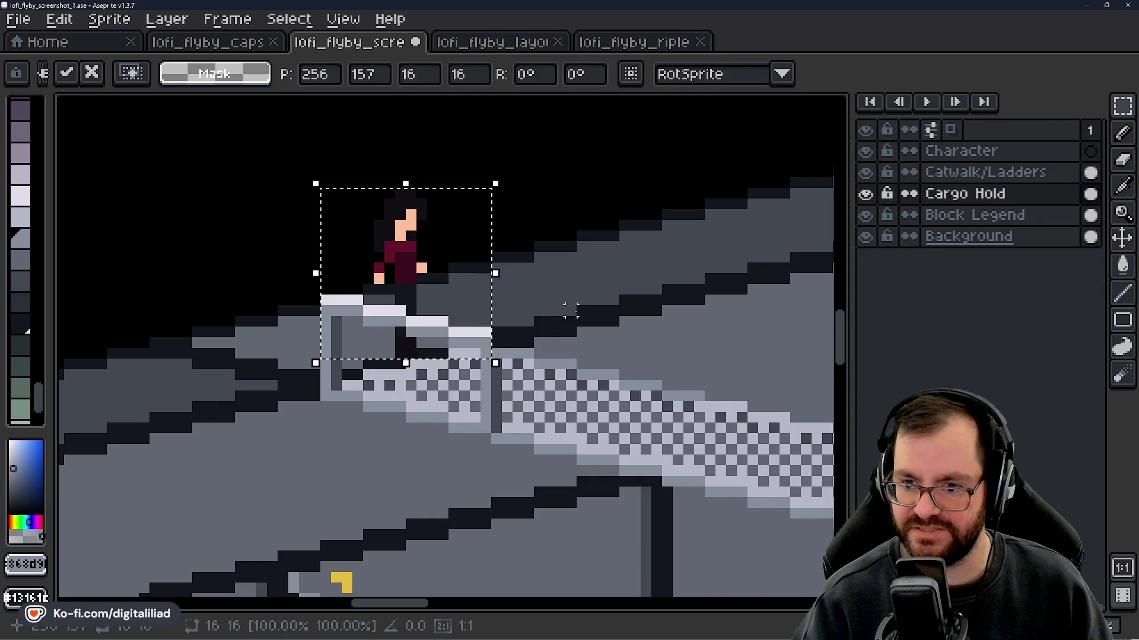
{"action": "scroll", "coordinate": [499, 254], "scroll_direction": "down", "scroll_amount": 5}
{"action": "left_click_drag", "start_coordinate": [597, 343], "coordinate": [473, 291]}
{"action": "mouse_move", "coordinate": [356, 208]}
{"action": "left_mouse_down"}
{"action": "mouse_move", "coordinate": [386, 318]}
{"action": "mouse_move", "coordinate": [377, 335]}
{"action": "left_mouse_up"}
{"action": "scroll", "coordinate": [374, 336], "scroll_direction": "up", "scroll_amount": 3}
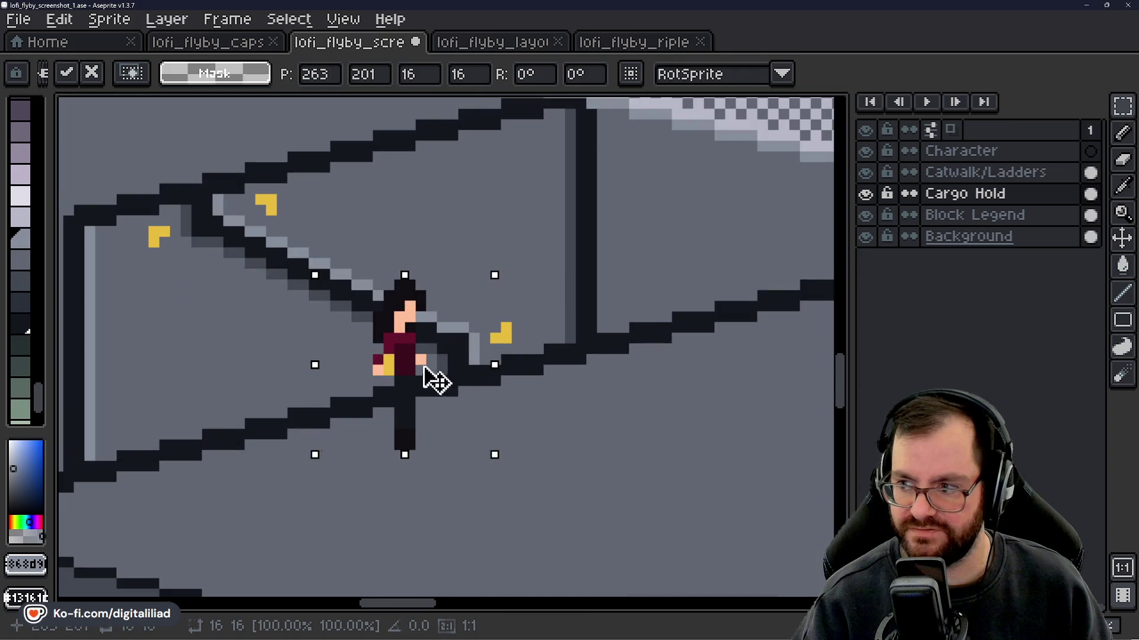
{"action": "left_click_drag", "start_coordinate": [432, 375], "coordinate": [386, 363]}
{"action": "key", "text": "Escape"}
- Paste the character onto the Character layer and set it on the floor by the ladder
{"action": "left_click", "coordinate": [974, 159]}
{"action": "key", "text": "ctrl+v"}
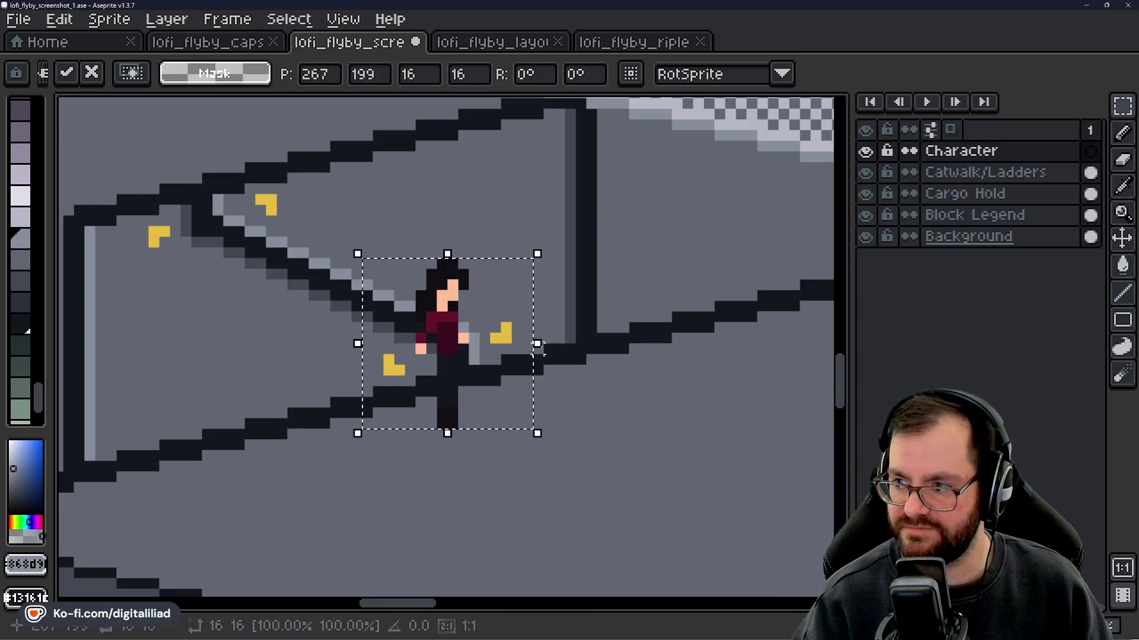
{"action": "mouse_move", "coordinate": [475, 342]}
{"action": "left_mouse_down"}
{"action": "mouse_move", "coordinate": [457, 356]}
{"action": "mouse_move", "coordinate": [367, 339]}
{"action": "mouse_move", "coordinate": [402, 345]}
{"action": "mouse_move", "coordinate": [407, 333]}
{"action": "mouse_move", "coordinate": [359, 345]}
{"action": "mouse_move", "coordinate": [460, 366]}
{"action": "mouse_move", "coordinate": [388, 368]}
{"action": "mouse_move", "coordinate": [271, 425]}
{"action": "mouse_move", "coordinate": [259, 409]}
{"action": "mouse_move", "coordinate": [275, 407]}
{"action": "left_mouse_up"}
{"action": "scroll", "coordinate": [274, 407], "scroll_direction": "down", "scroll_amount": 2}
{"action": "mouse_move", "coordinate": [408, 374]}
{"action": "left_mouse_down"}
{"action": "mouse_move", "coordinate": [681, 401]}
{"action": "mouse_move", "coordinate": [670, 386]}
{"action": "left_mouse_up"}
{"action": "key", "text": "Return"}
{"action": "scroll", "coordinate": [671, 386], "scroll_direction": "up", "scroll_amount": 4}
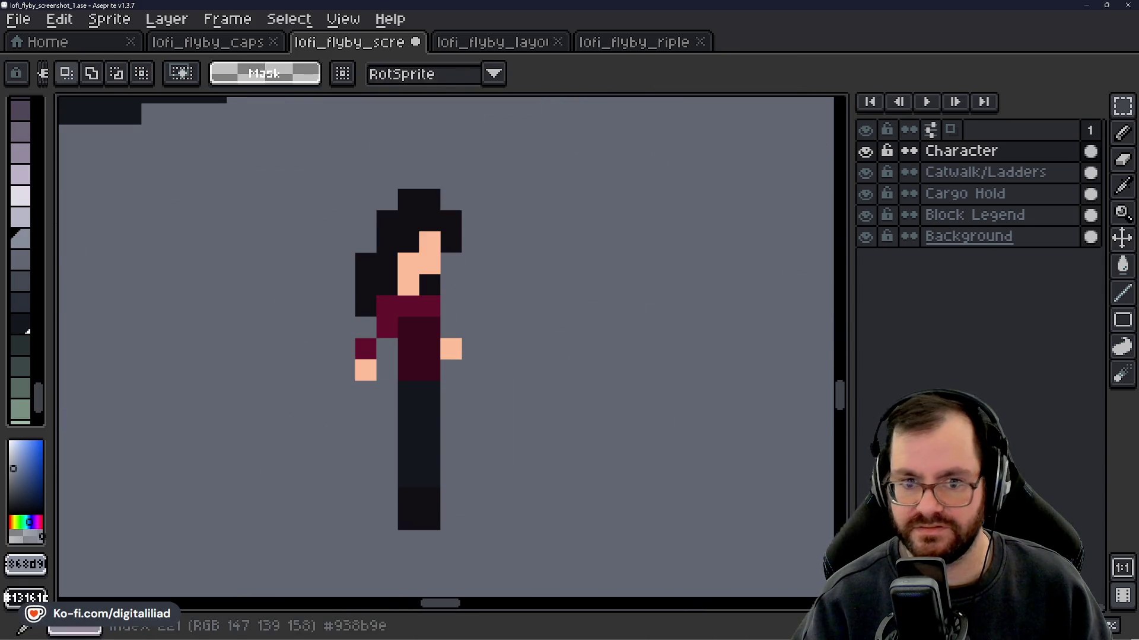
- Try a light grey outline stroke beside the hair, then undo it
{"action": "left_click", "coordinate": [20, 196]}
{"action": "scroll", "coordinate": [318, 338], "scroll_direction": "up", "scroll_amount": 2}
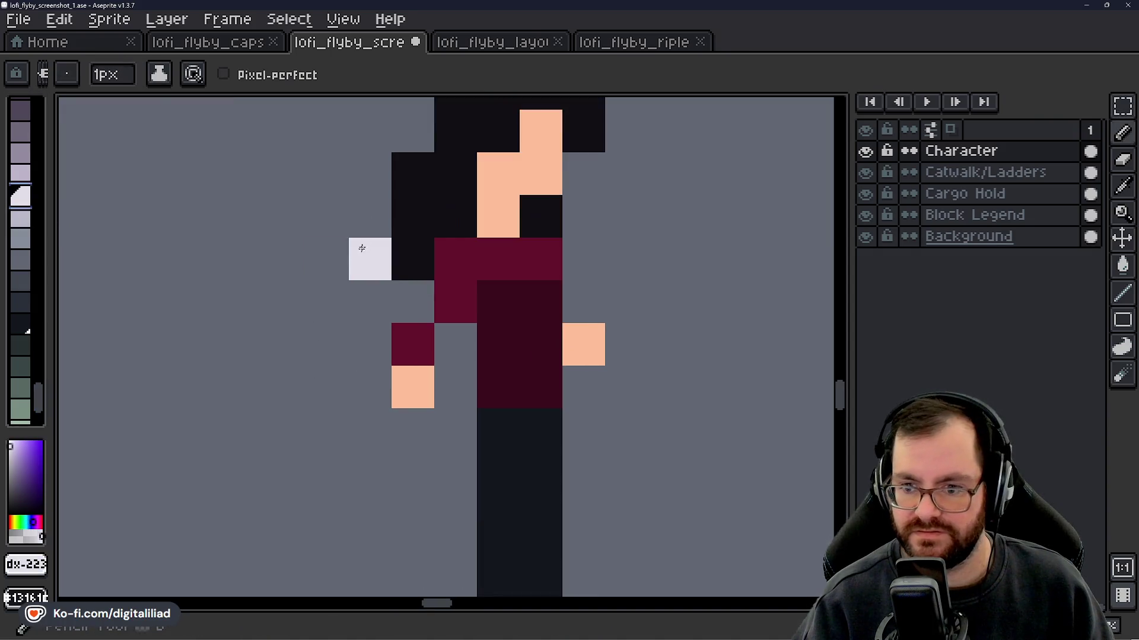
{"action": "key", "text": "b"}
{"action": "left_click_drag", "start_coordinate": [370, 174], "coordinate": [372, 263]}
{"action": "scroll", "coordinate": [381, 227], "scroll_direction": "down", "scroll_amount": 2}
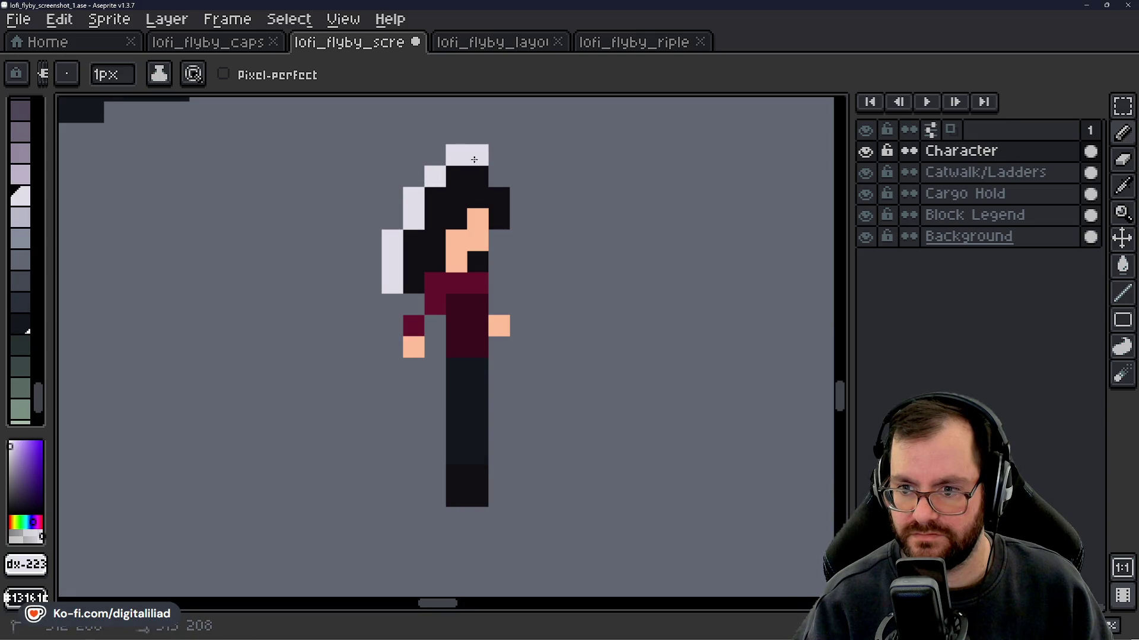
{"action": "key", "text": "ctrl+z"}
{"action": "key", "text": "ctrl+z"}
{"action": "key", "text": "ctrl+z"}
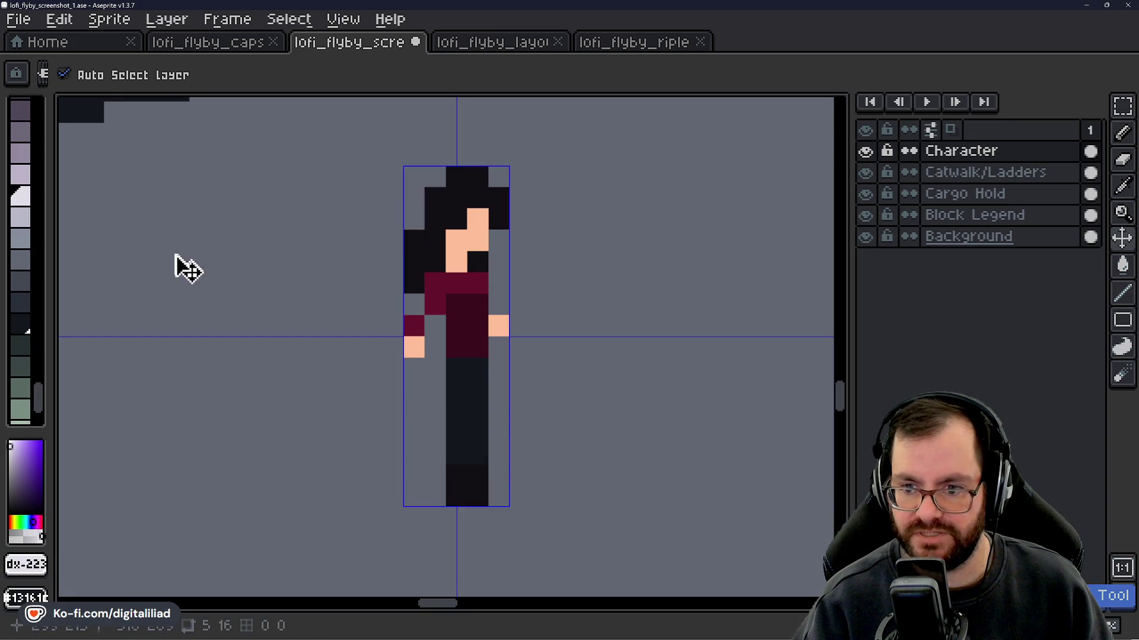
- Set the drawing colour to pure white #ffffff in the colour editor
{"action": "left_click", "coordinate": [27, 567]}
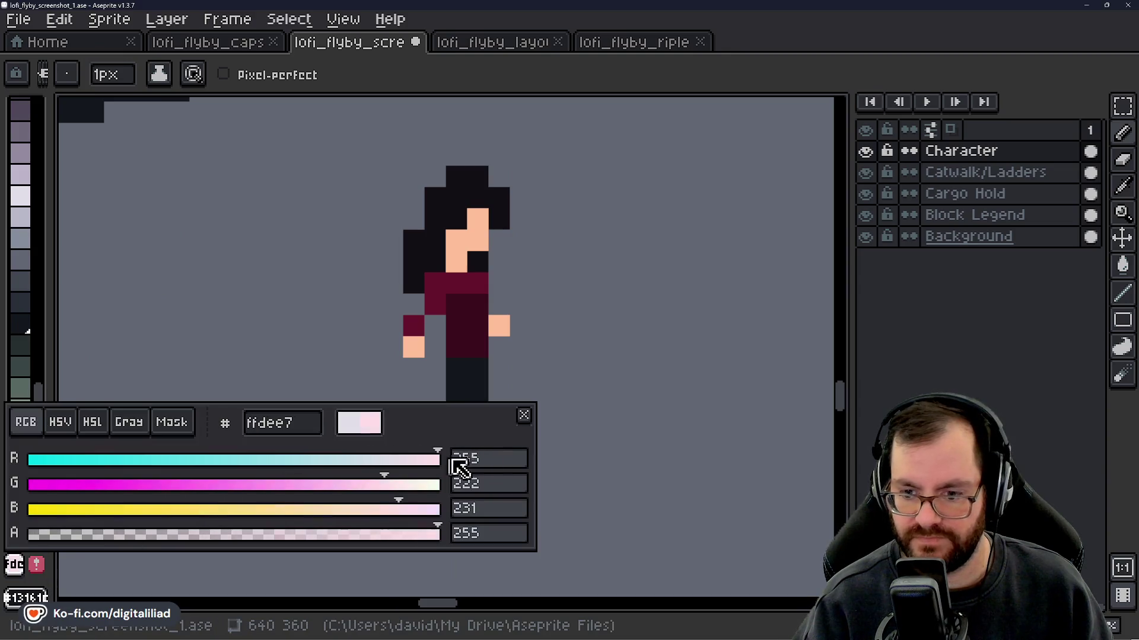
{"action": "left_click_drag", "start_coordinate": [399, 486], "coordinate": [490, 483]}
{"action": "left_click_drag", "start_coordinate": [432, 509], "coordinate": [445, 511]}
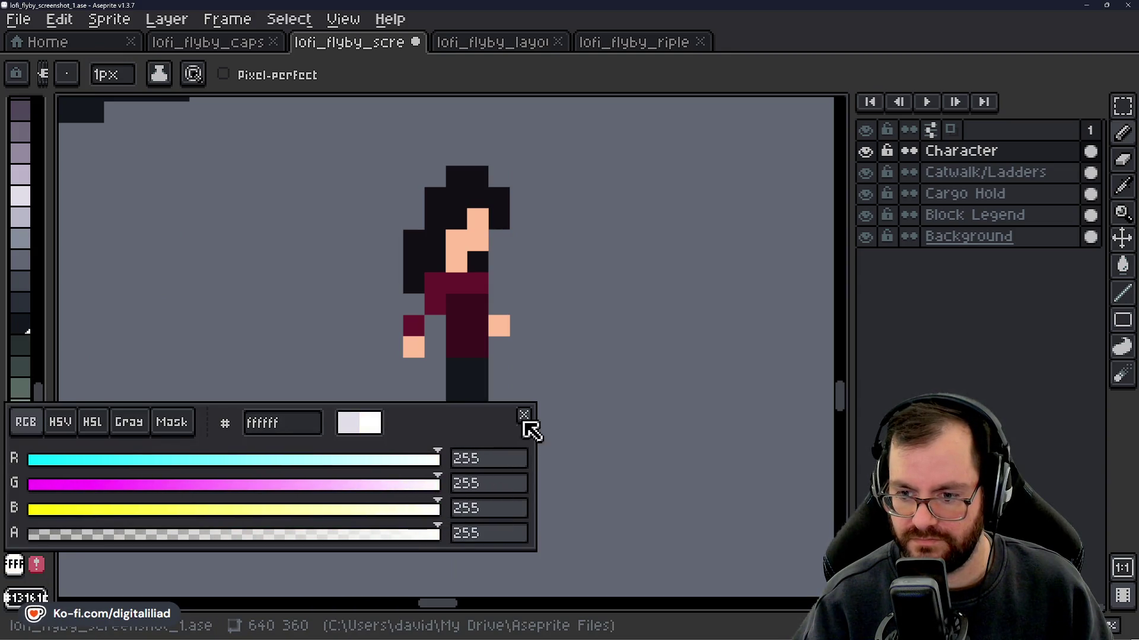
{"action": "left_click", "coordinate": [524, 415]}
- Trace white pixels around the hair, face, hand, arm and legs
{"action": "left_click", "coordinate": [380, 257]}
{"action": "scroll", "coordinate": [380, 255], "scroll_direction": "up", "scroll_amount": 1}
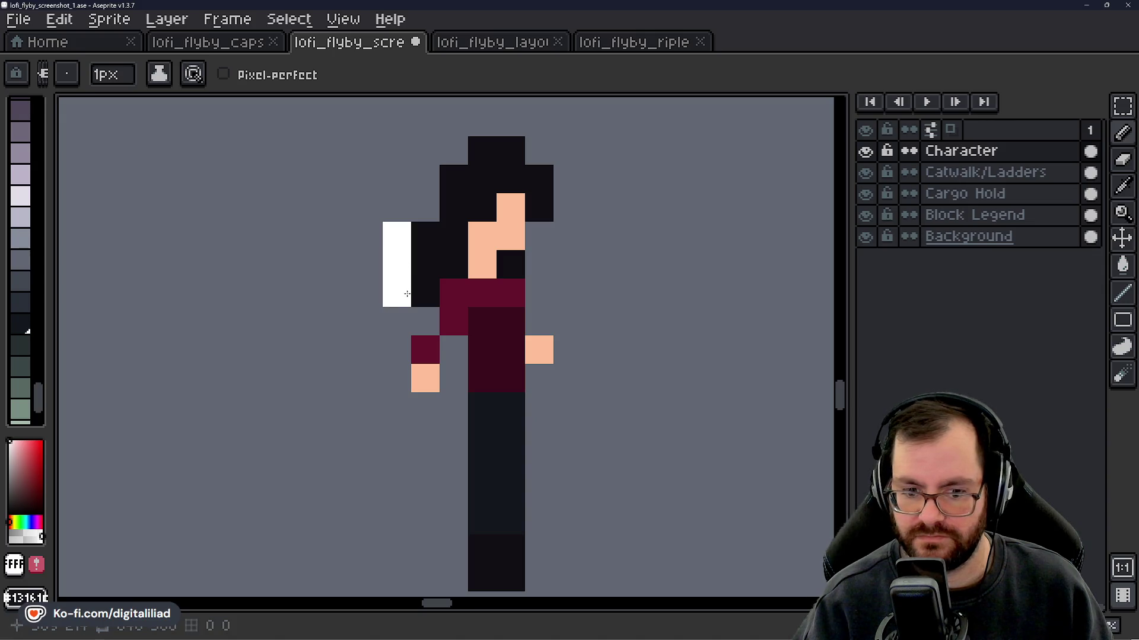
{"action": "left_click", "coordinate": [424, 208]}
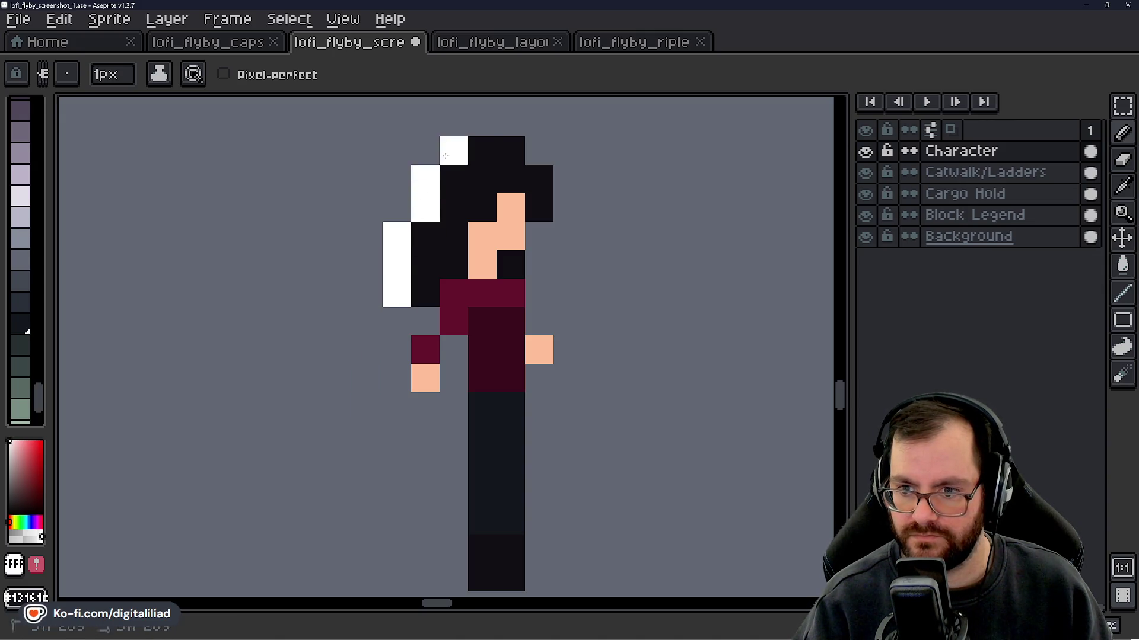
{"action": "left_click", "coordinate": [548, 146]}
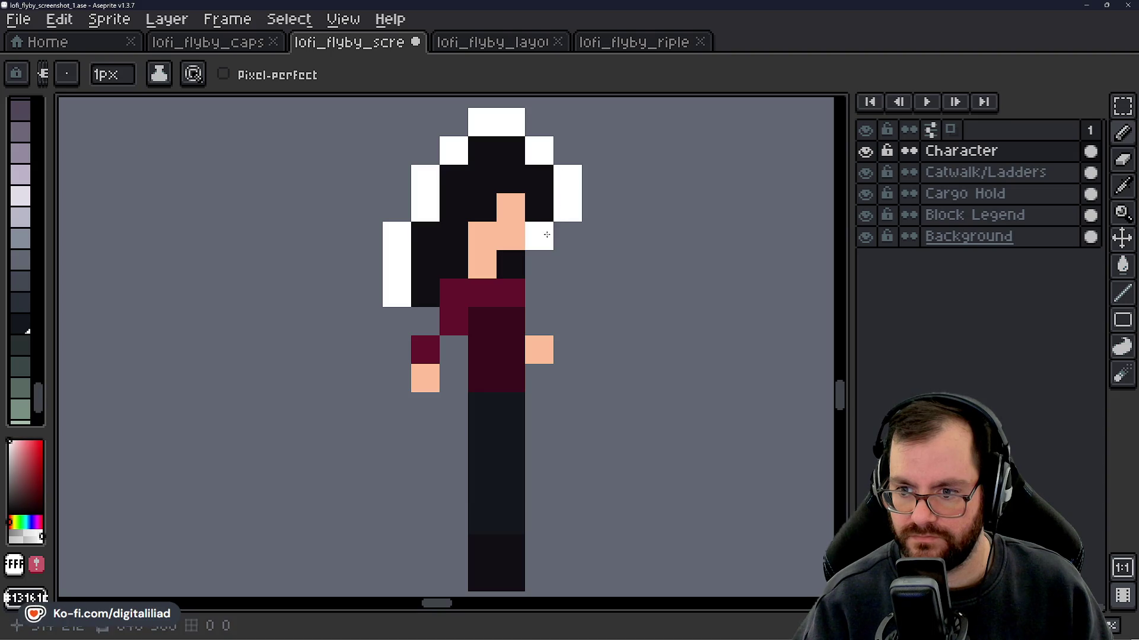
{"action": "left_click_drag", "start_coordinate": [546, 271], "coordinate": [548, 328]}
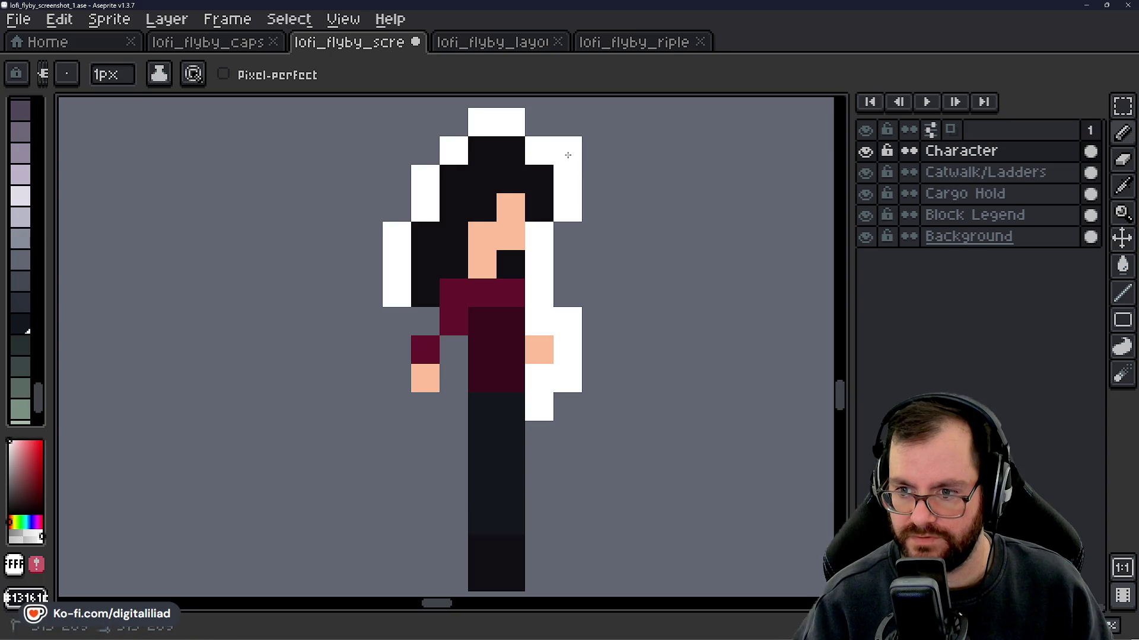
{"action": "left_click", "coordinate": [454, 122]}
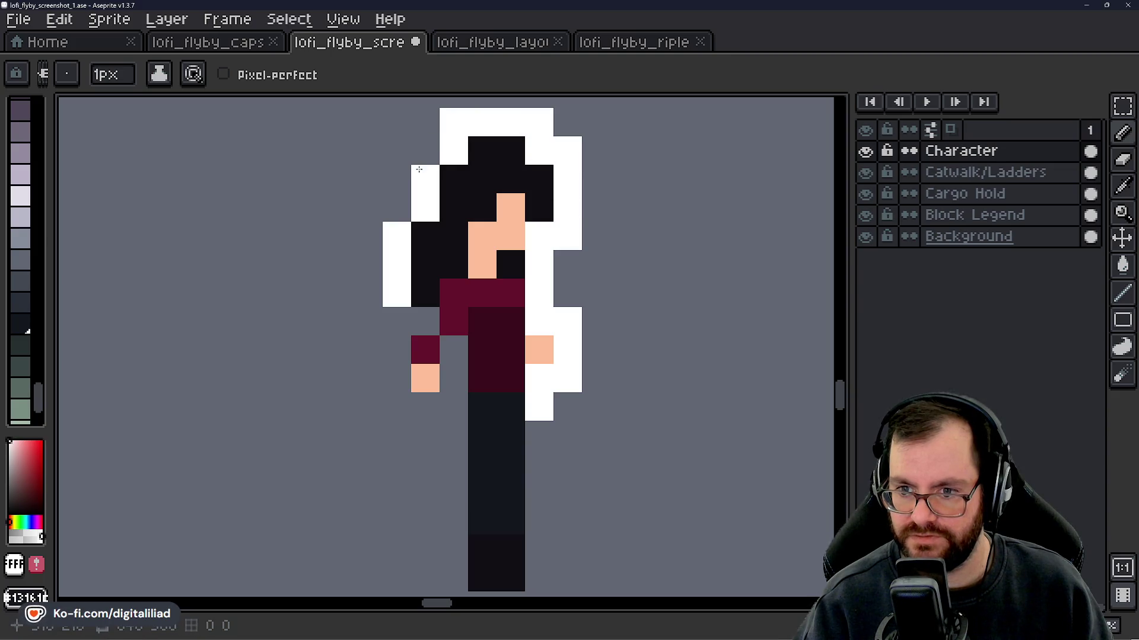
{"action": "left_click", "coordinate": [397, 207]}
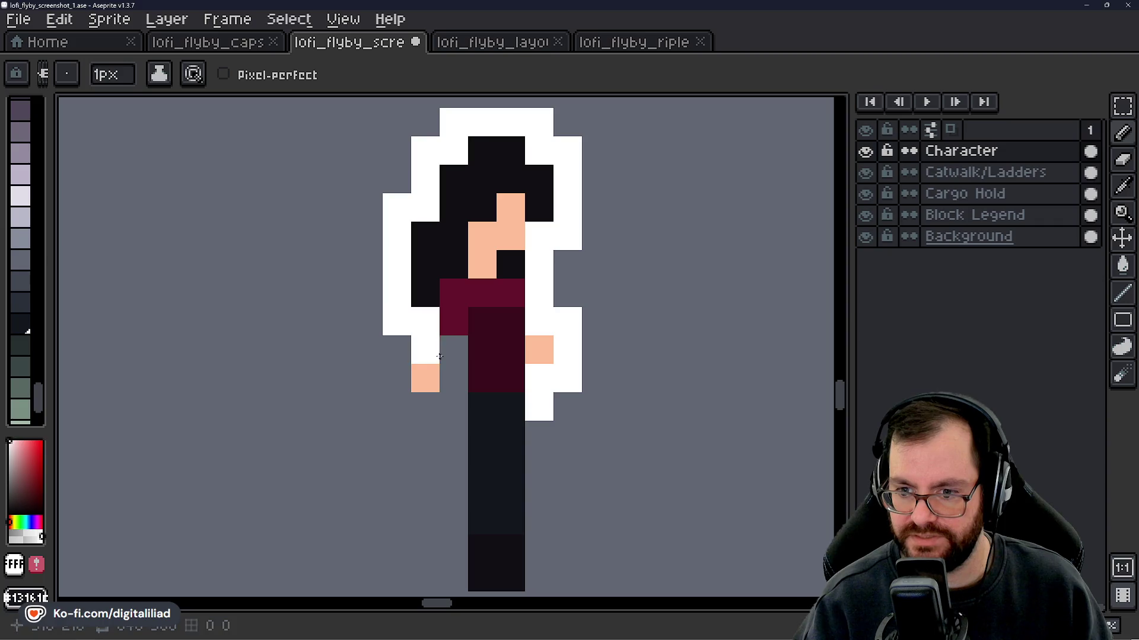
{"action": "left_click_drag", "start_coordinate": [442, 355], "coordinate": [452, 408]}
{"action": "mouse_move", "coordinate": [445, 452]}
{"action": "left_mouse_down"}
{"action": "mouse_move", "coordinate": [352, 272]}
{"action": "mouse_move", "coordinate": [367, 427]}
{"action": "mouse_move", "coordinate": [447, 422]}
{"action": "mouse_move", "coordinate": [450, 252]}
{"action": "left_mouse_up"}
{"action": "scroll", "coordinate": [504, 380], "scroll_direction": "down", "scroll_amount": 5}
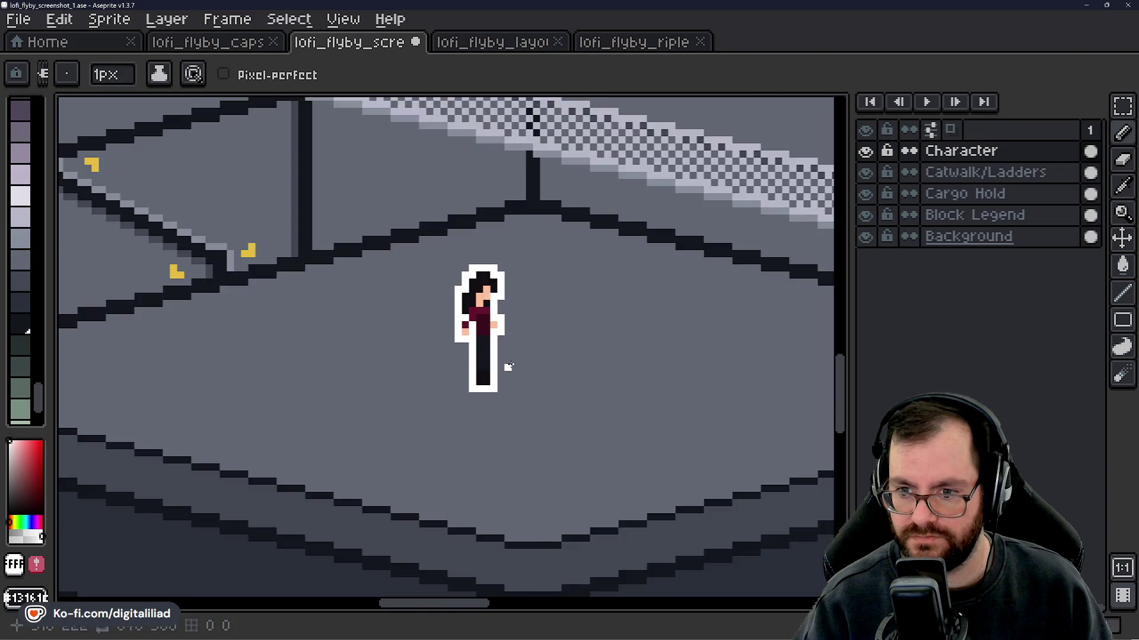
- Drag the white-outlined character onto the checkered catwalk and nudge it one pixel left
{"action": "left_click", "coordinate": [1130, 239]}
{"action": "scroll", "coordinate": [597, 340], "scroll_direction": "up", "scroll_amount": 2}
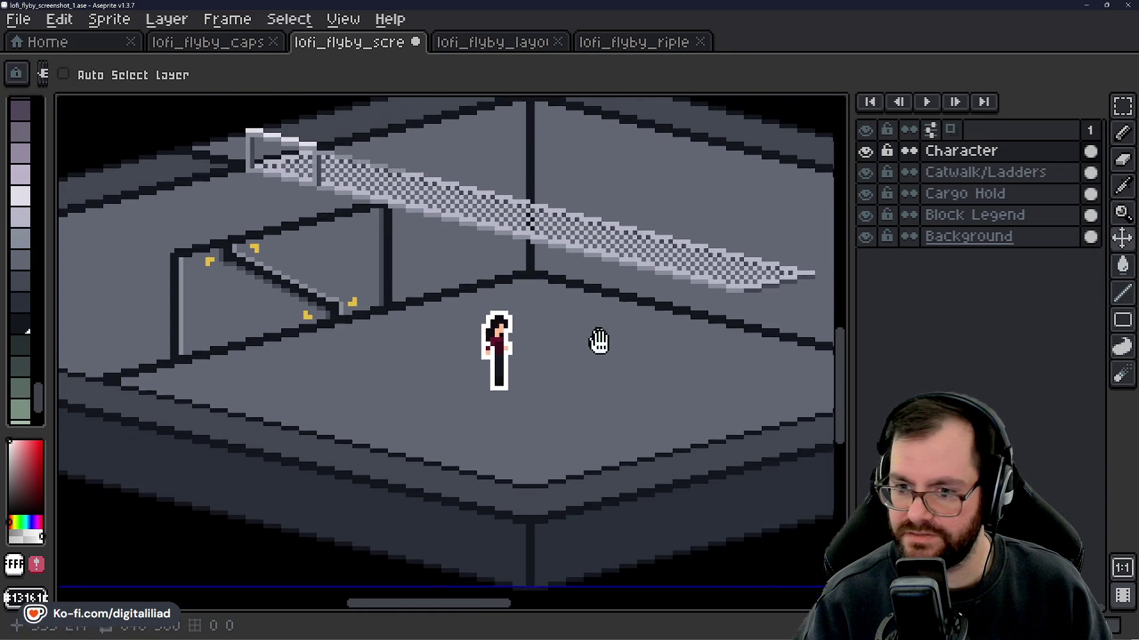
{"action": "mouse_move", "coordinate": [510, 393]}
{"action": "left_mouse_down"}
{"action": "mouse_move", "coordinate": [496, 330]}
{"action": "mouse_move", "coordinate": [295, 328]}
{"action": "mouse_move", "coordinate": [381, 298]}
{"action": "mouse_move", "coordinate": [380, 288]}
{"action": "mouse_move", "coordinate": [284, 374]}
{"action": "mouse_move", "coordinate": [306, 306]}
{"action": "mouse_move", "coordinate": [313, 323]}
{"action": "mouse_move", "coordinate": [291, 323]}
{"action": "mouse_move", "coordinate": [464, 392]}
{"action": "mouse_move", "coordinate": [576, 380]}
{"action": "mouse_move", "coordinate": [505, 294]}
{"action": "mouse_move", "coordinate": [246, 253]}
{"action": "mouse_move", "coordinate": [747, 374]}
{"action": "left_mouse_up"}
{"action": "key", "text": "Left"}
{"action": "scroll", "coordinate": [575, 379], "scroll_direction": "down", "scroll_amount": 1}
{"action": "scroll", "coordinate": [471, 369], "scroll_direction": "down", "scroll_amount": 1}
{"action": "scroll", "coordinate": [536, 407], "scroll_direction": "up", "scroll_amount": 1}
{"action": "scroll", "coordinate": [534, 320], "scroll_direction": "up", "scroll_amount": 1}
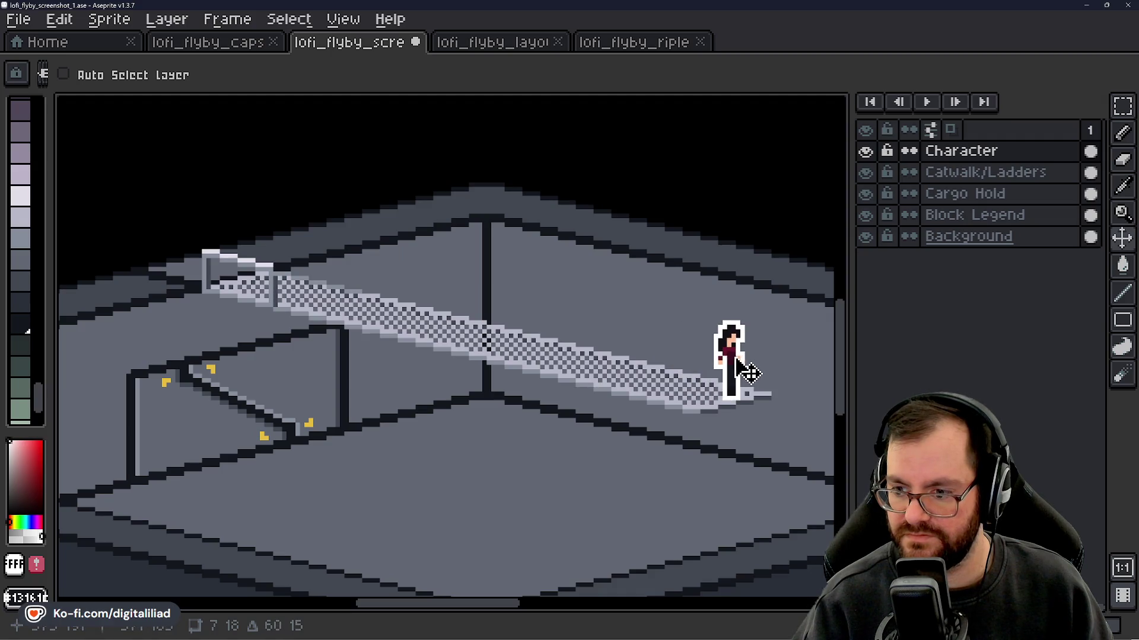
- Slide the character along the catwalk until it stands near the right end
{"action": "left_click_drag", "start_coordinate": [630, 386], "coordinate": [412, 368]}
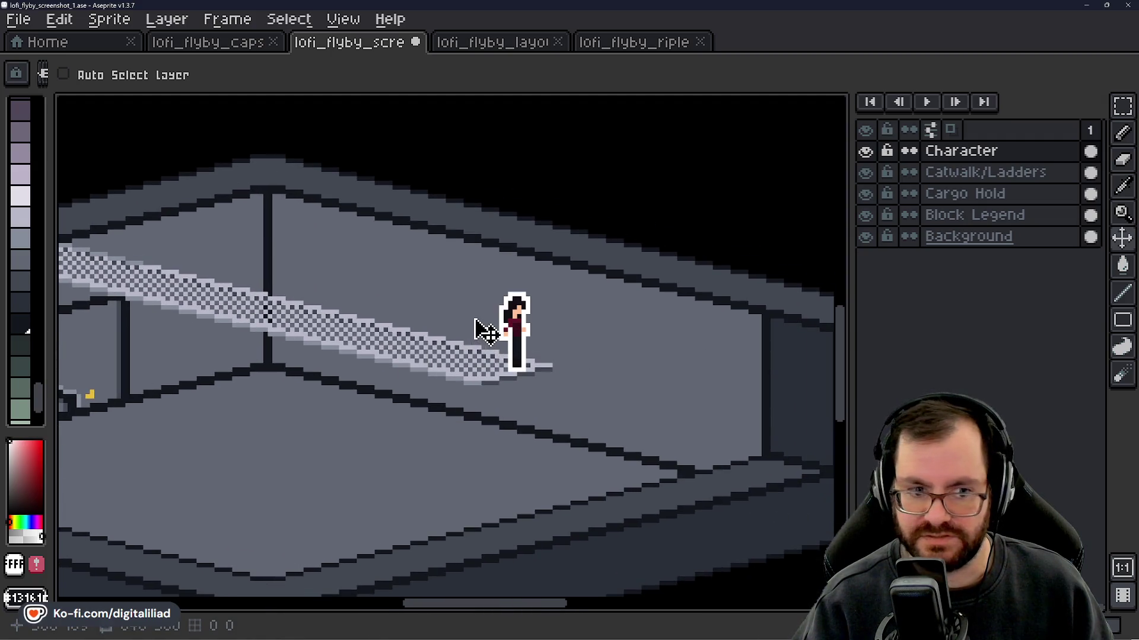
{"action": "mouse_move", "coordinate": [425, 294]}
{"action": "left_mouse_down"}
{"action": "mouse_move", "coordinate": [412, 315]}
{"action": "mouse_move", "coordinate": [350, 265]}
{"action": "left_mouse_up"}
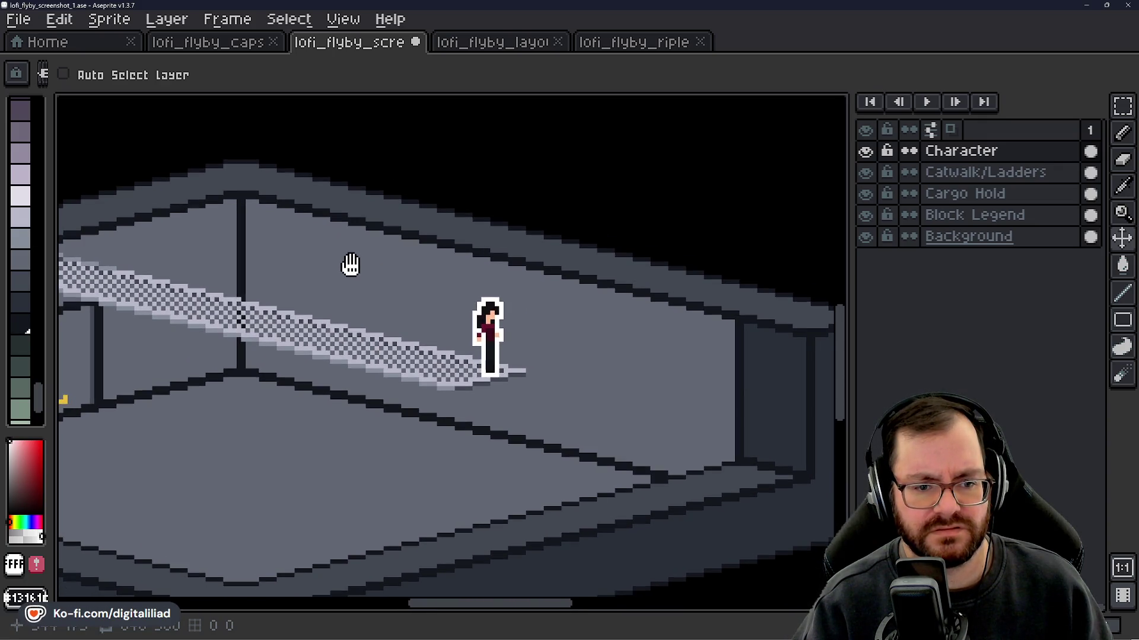
{"action": "scroll", "coordinate": [349, 265], "scroll_direction": "left", "scroll_amount": 5}
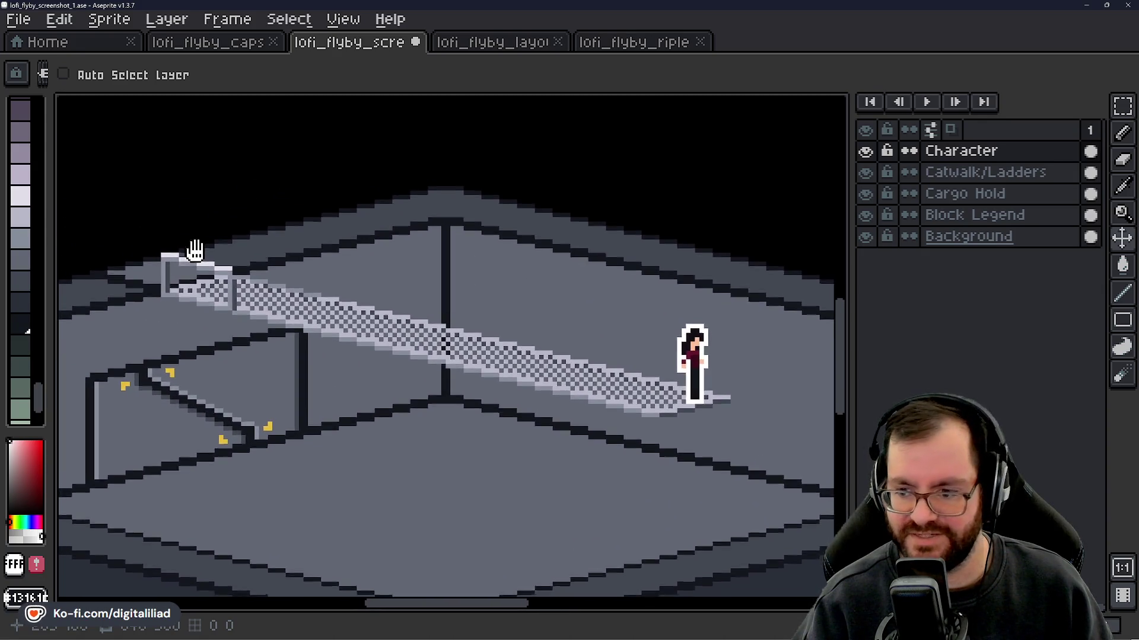
{"action": "scroll", "coordinate": [359, 302], "scroll_direction": "down", "scroll_amount": 4}
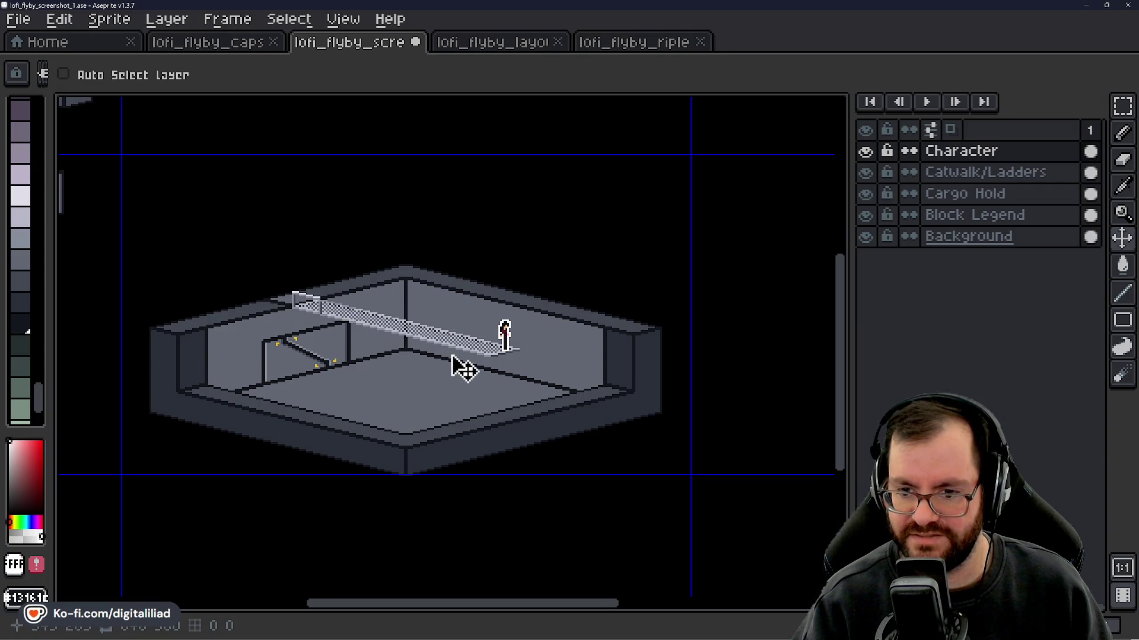
{"action": "scroll", "coordinate": [456, 359], "scroll_direction": "up", "scroll_amount": 1}
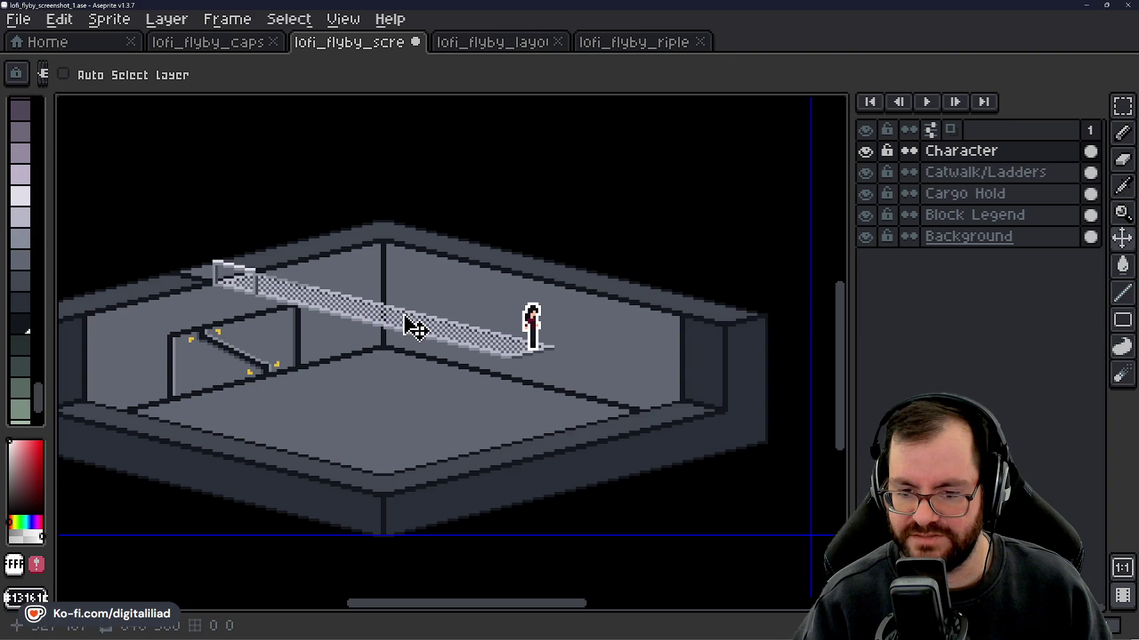
{"action": "scroll", "coordinate": [385, 341], "scroll_direction": "up", "scroll_amount": 1}
{"action": "scroll", "coordinate": [498, 338], "scroll_direction": "up", "scroll_amount": 1}
{"action": "left_click_drag", "start_coordinate": [502, 341], "coordinate": [373, 333]}
{"action": "scroll", "coordinate": [379, 296], "scroll_direction": "down", "scroll_amount": 3}
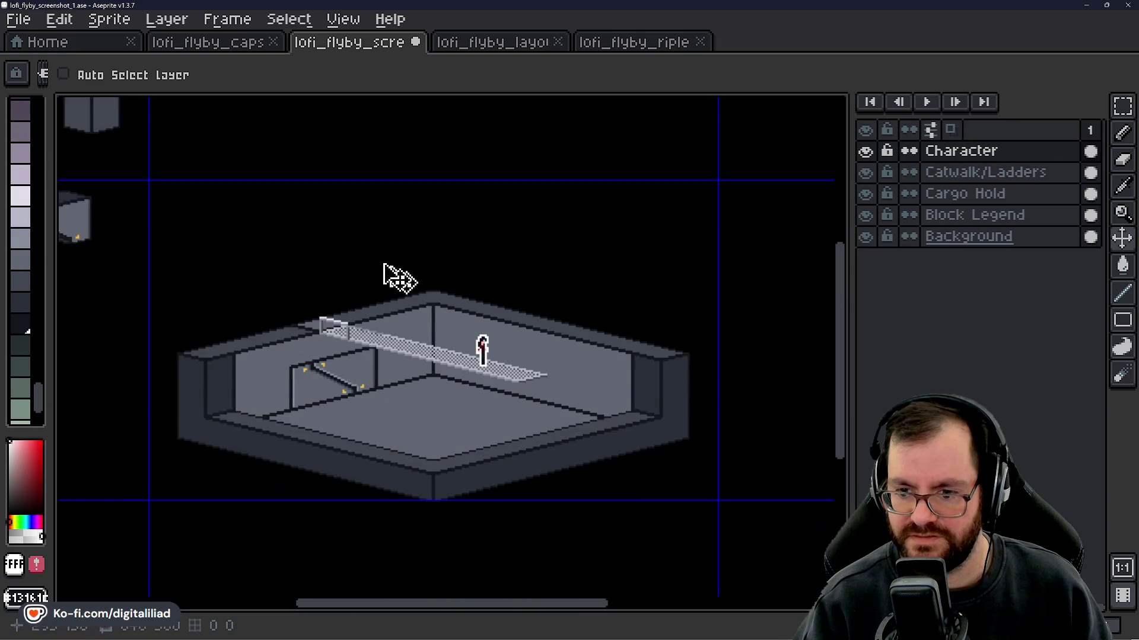
{"action": "scroll", "coordinate": [433, 296], "scroll_direction": "up", "scroll_amount": 1}
{"action": "scroll", "coordinate": [492, 323], "scroll_direction": "down", "scroll_amount": 1}
{"action": "scroll", "coordinate": [516, 314], "scroll_direction": "up", "scroll_amount": 1}
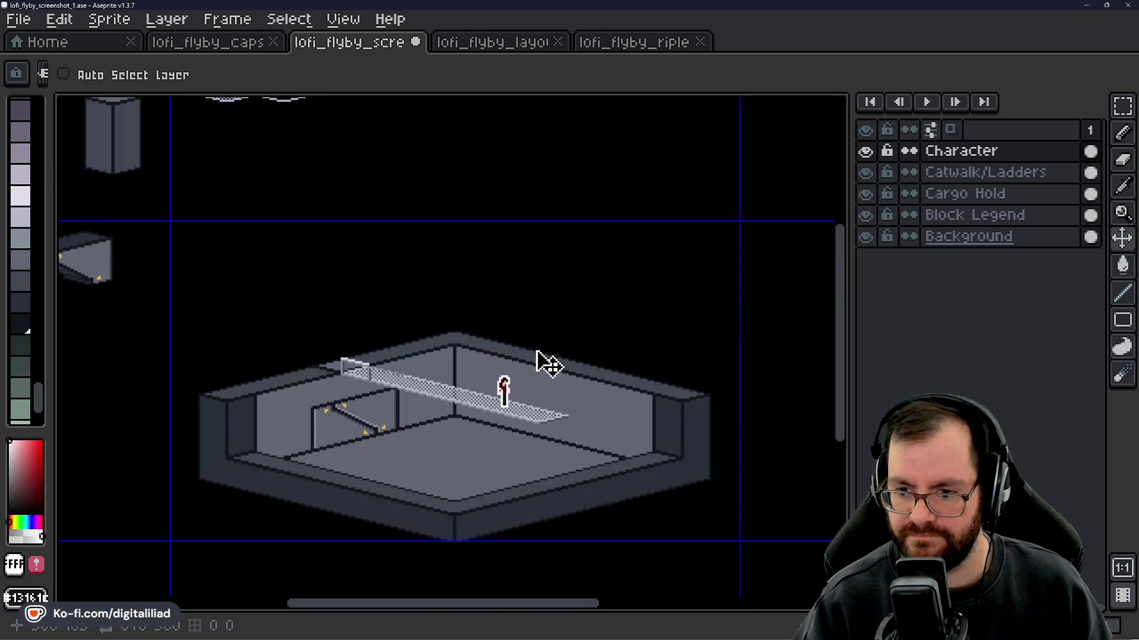
{"action": "scroll", "coordinate": [549, 365], "scroll_direction": "up", "scroll_amount": 1}
{"action": "scroll", "coordinate": [482, 330], "scroll_direction": "down", "scroll_amount": 1}
{"action": "scroll", "coordinate": [508, 376], "scroll_direction": "up", "scroll_amount": 1}
{"action": "scroll", "coordinate": [574, 415], "scroll_direction": "down", "scroll_amount": 1}
- Hide the Character layer so only the empty catwalk and ladder remain
{"action": "mouse_move", "coordinate": [575, 414]}
{"action": "left_mouse_down"}
{"action": "mouse_move", "coordinate": [532, 368]}
{"action": "mouse_move", "coordinate": [527, 403]}
{"action": "left_mouse_up"}
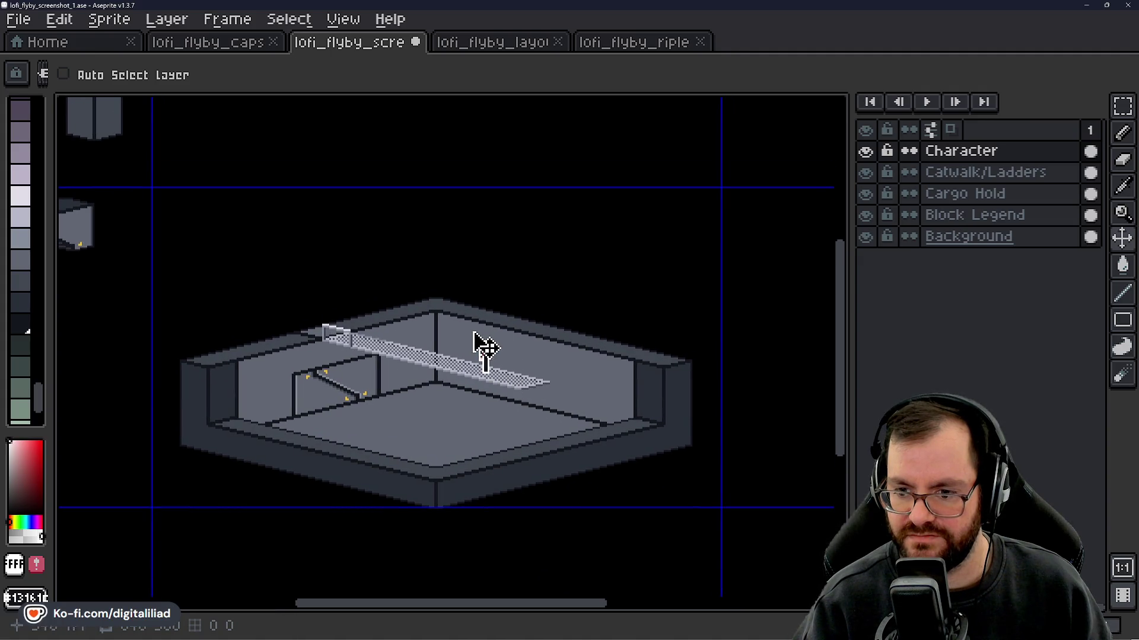
{"action": "scroll", "coordinate": [501, 370], "scroll_direction": "up", "scroll_amount": 10}
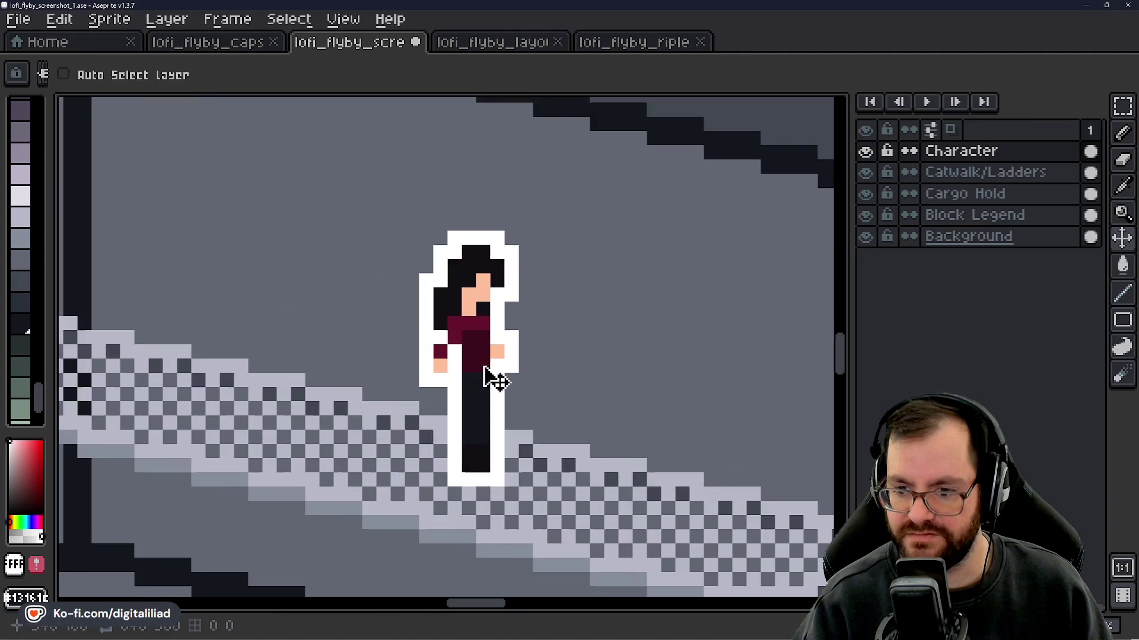
{"action": "scroll", "coordinate": [599, 261], "scroll_direction": "down", "scroll_amount": 6}
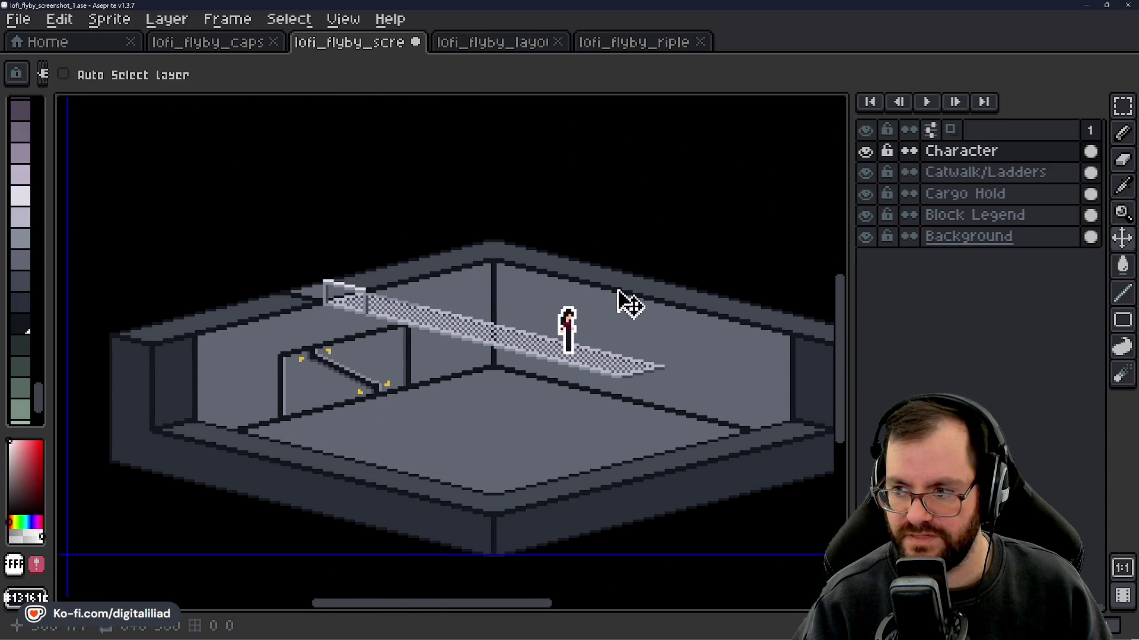
{"action": "left_click", "coordinate": [866, 151]}
{"action": "scroll", "coordinate": [394, 330], "scroll_direction": "up", "scroll_amount": 3}
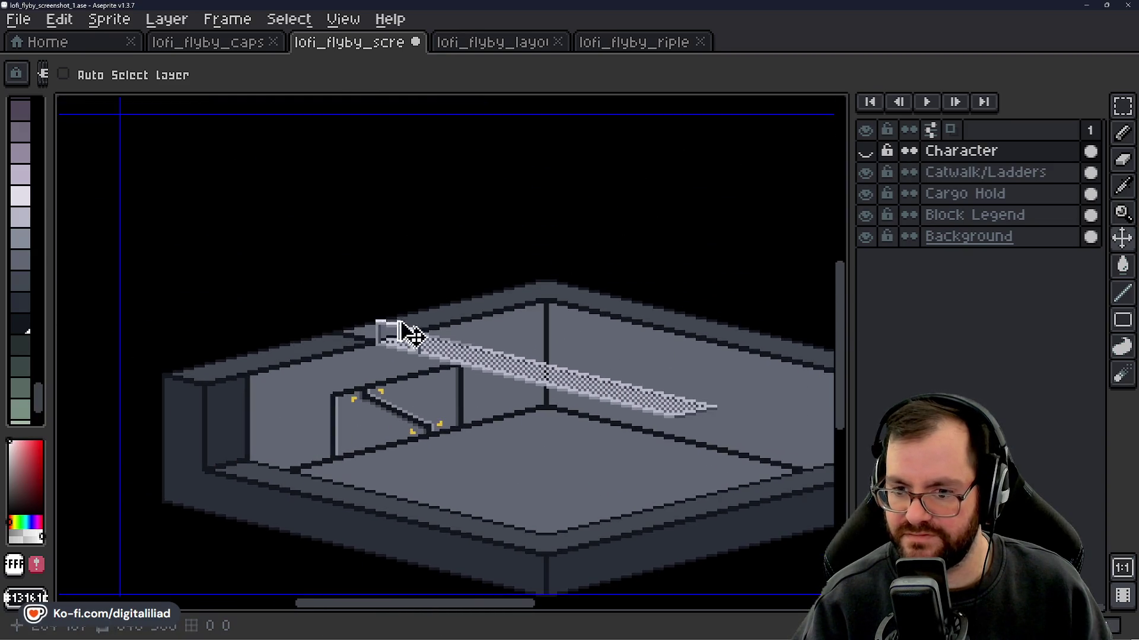
- On the Catwalk/Ladders layer, take the pencil and pick the lighter catwalk grey
{"action": "left_click", "coordinate": [960, 172]}
{"action": "scroll", "coordinate": [516, 322], "scroll_direction": "down", "scroll_amount": 4}
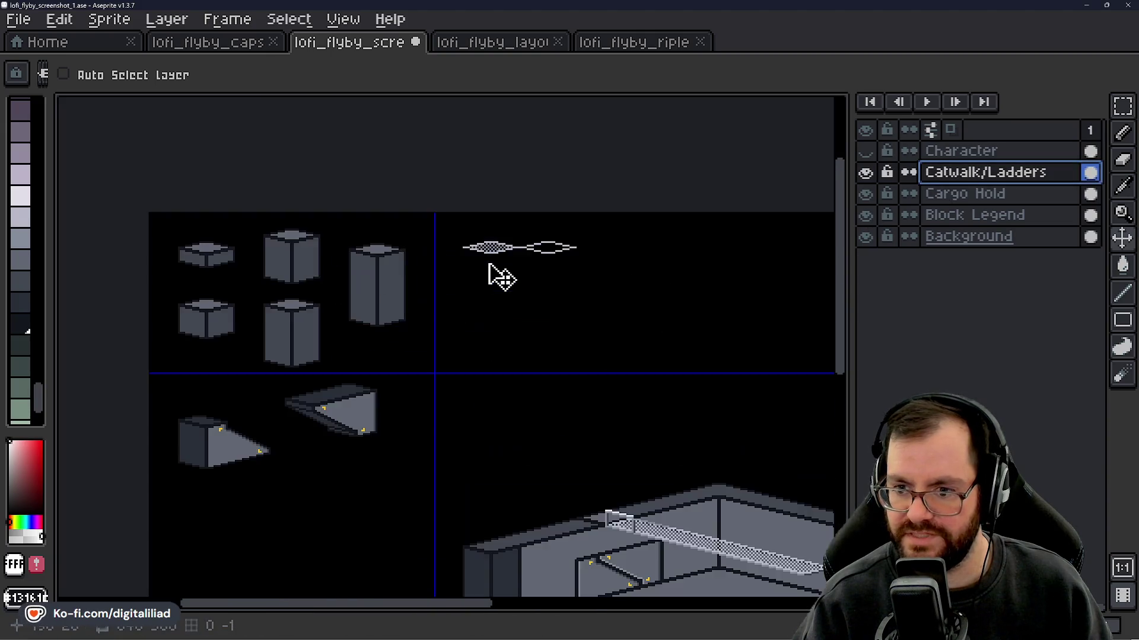
{"action": "scroll", "coordinate": [563, 252], "scroll_direction": "up", "scroll_amount": 3}
{"action": "scroll", "coordinate": [578, 249], "scroll_direction": "up", "scroll_amount": 3}
{"action": "key", "text": "b"}
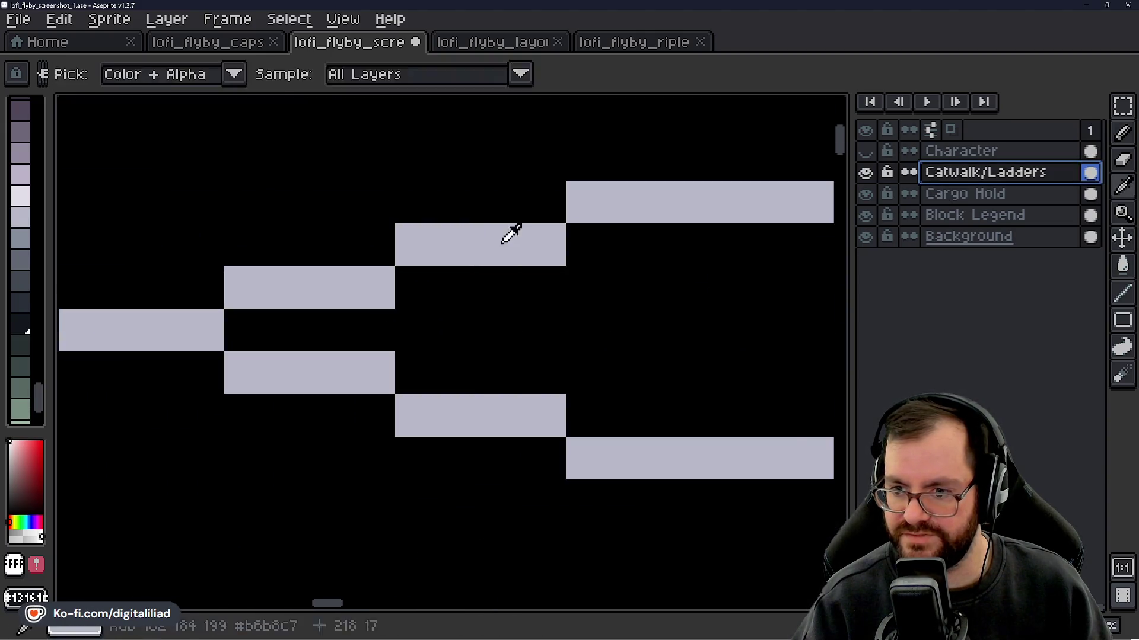
{"action": "scroll", "coordinate": [252, 304], "scroll_direction": "down", "scroll_amount": 3}
{"action": "left_click", "coordinate": [310, 323], "text": "alt"}
{"action": "scroll", "coordinate": [168, 286], "scroll_direction": "up", "scroll_amount": 2}
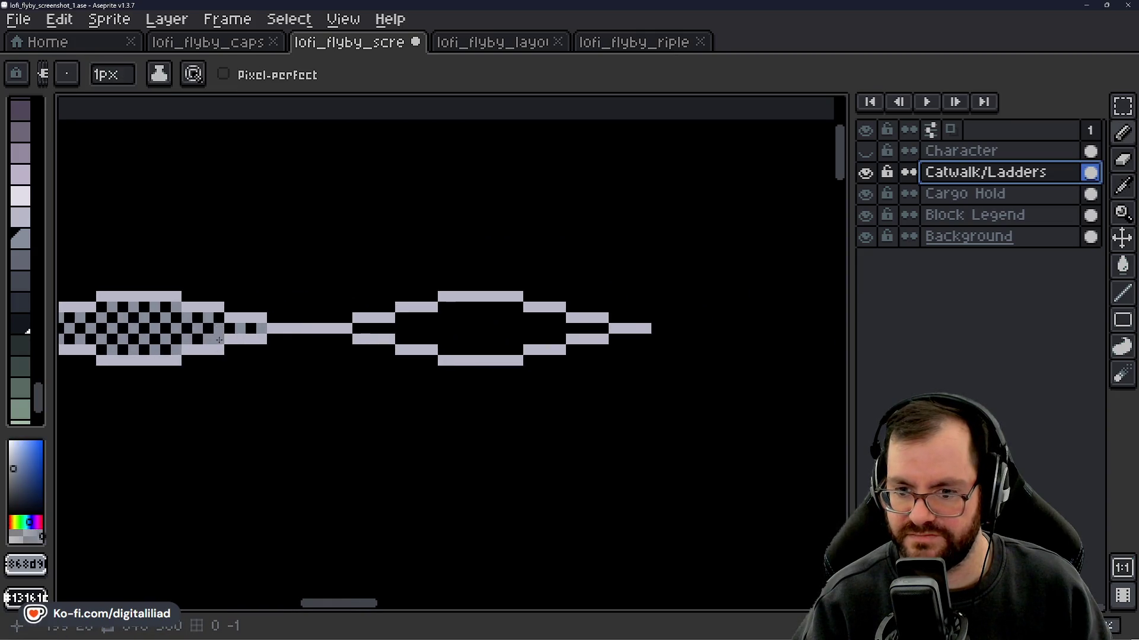
{"action": "scroll", "coordinate": [463, 437], "scroll_direction": "down", "scroll_amount": 3}
{"action": "scroll", "coordinate": [307, 224], "scroll_direction": "up", "scroll_amount": 2}
{"action": "left_click_drag", "start_coordinate": [307, 223], "coordinate": [470, 355]}
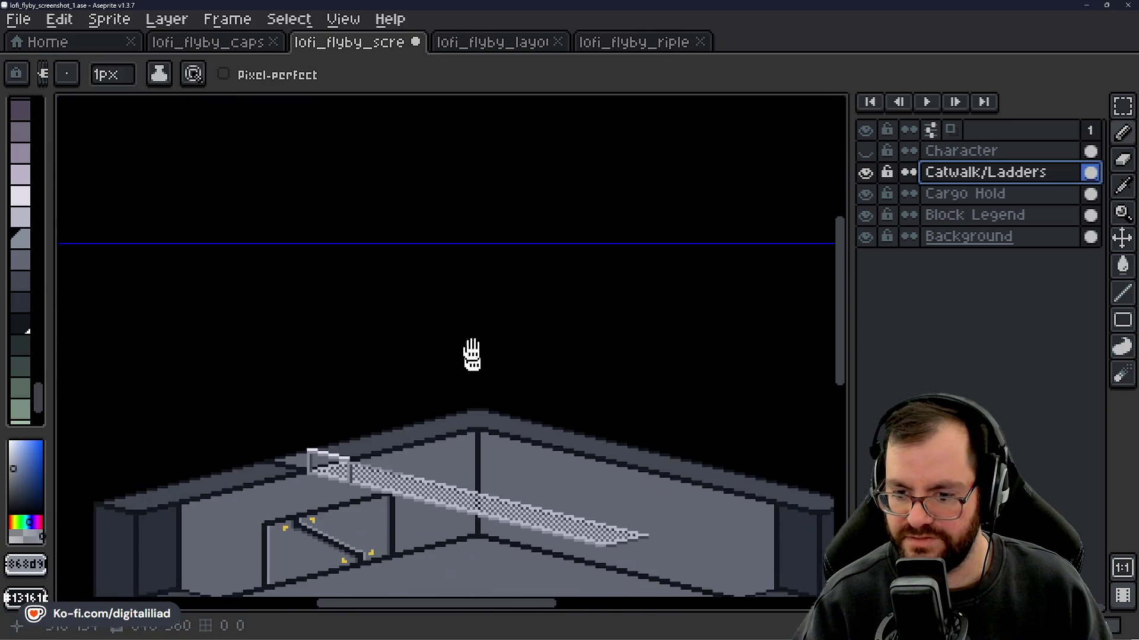
{"action": "scroll", "coordinate": [387, 451], "scroll_direction": "up", "scroll_amount": 3}
{"action": "left_click", "coordinate": [423, 409], "text": "alt"}
- Draw light grey pixels just inside the legend tile's top edge
{"action": "scroll", "coordinate": [422, 409], "scroll_direction": "down", "scroll_amount": 3}
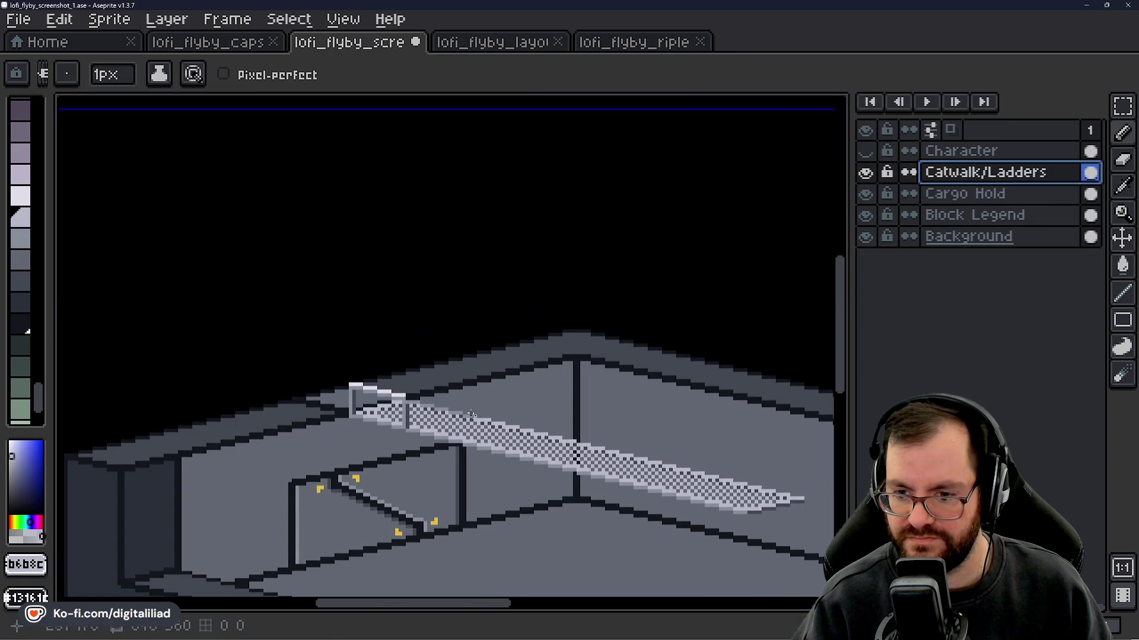
{"action": "left_click_drag", "start_coordinate": [386, 318], "coordinate": [332, 243]}
{"action": "scroll", "coordinate": [359, 332], "scroll_direction": "up", "scroll_amount": 3}
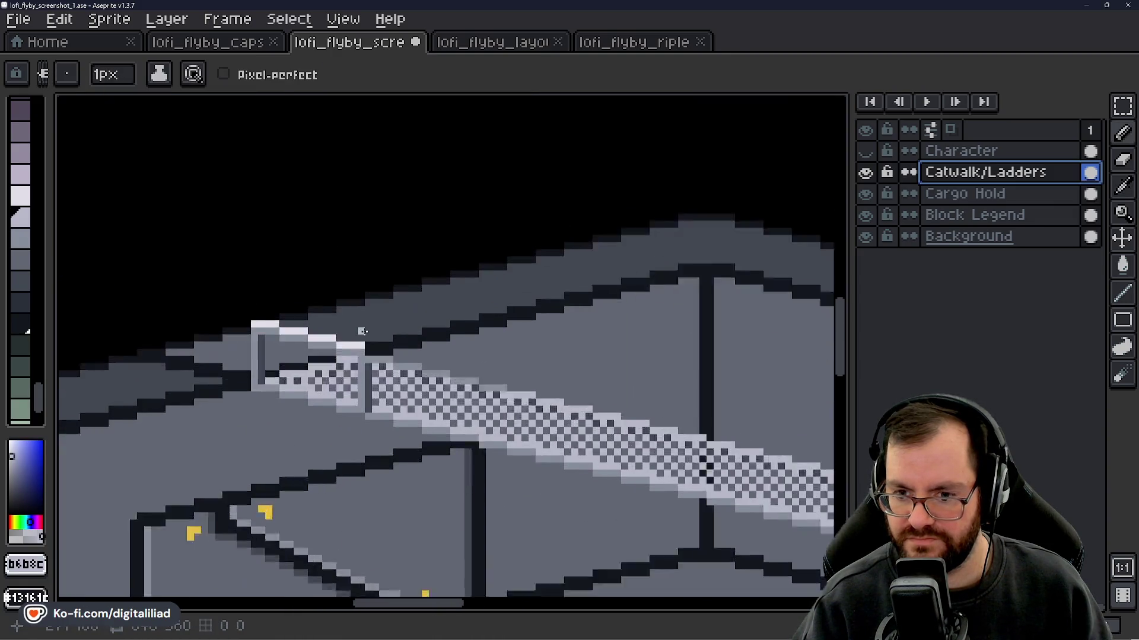
{"action": "scroll", "coordinate": [364, 336], "scroll_direction": "down", "scroll_amount": 3}
{"action": "left_click_drag", "start_coordinate": [364, 336], "coordinate": [447, 529]}
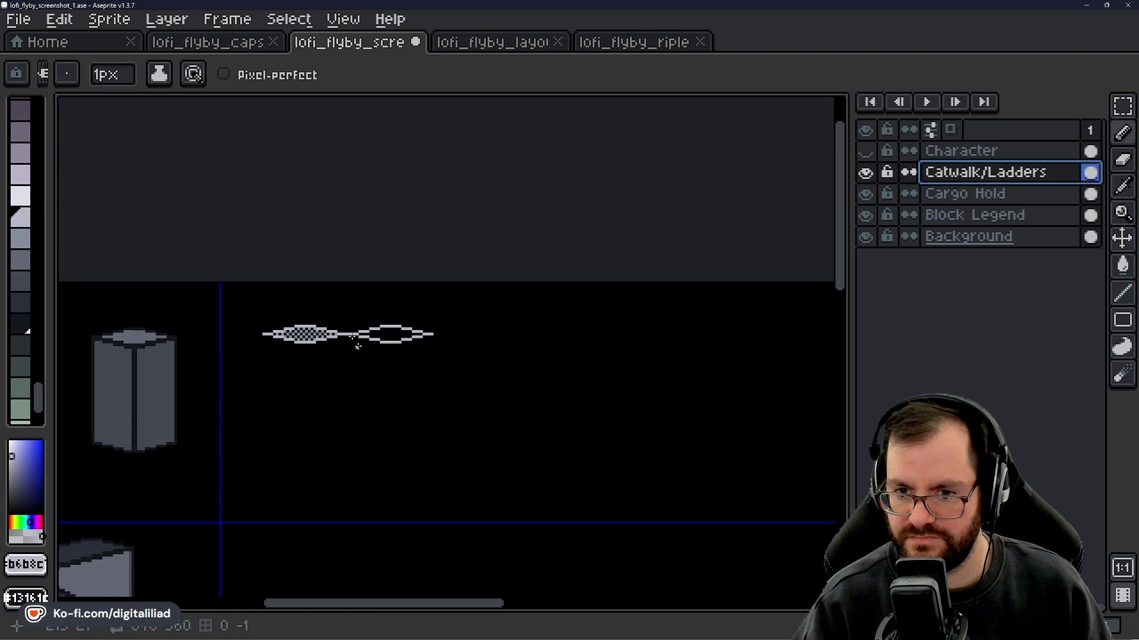
{"action": "scroll", "coordinate": [309, 333], "scroll_direction": "up", "scroll_amount": 3}
{"action": "scroll", "coordinate": [310, 333], "scroll_direction": "up", "scroll_amount": 1}
{"action": "scroll", "coordinate": [448, 350], "scroll_direction": "up", "scroll_amount": 2}
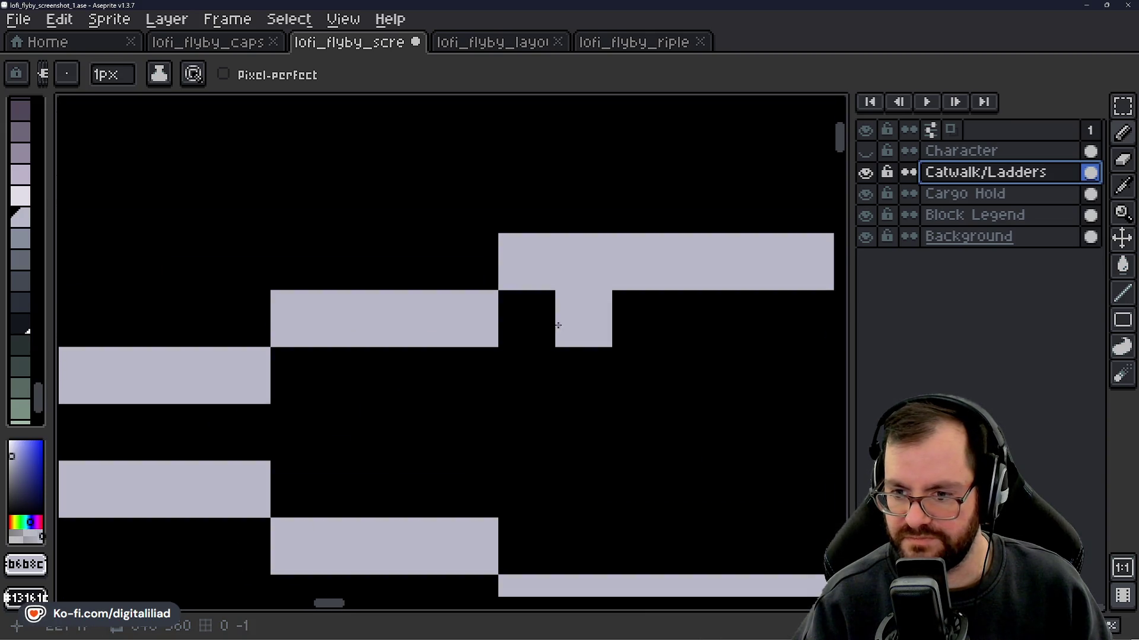
{"action": "left_click_drag", "start_coordinate": [670, 325], "coordinate": [198, 343]}
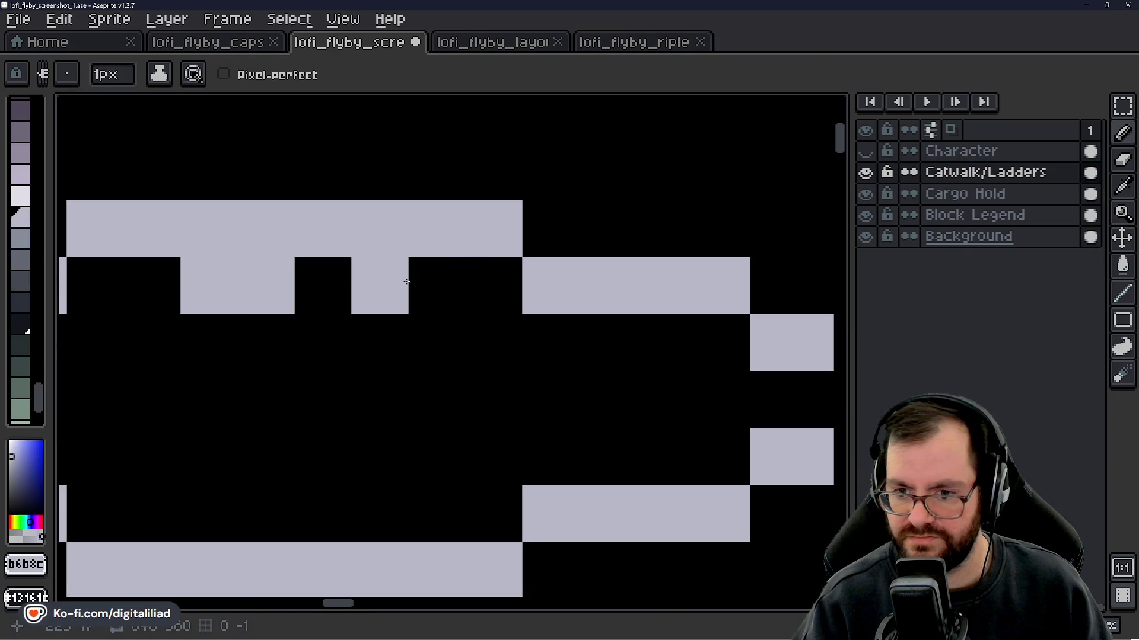
{"action": "left_click_drag", "start_coordinate": [380, 285], "coordinate": [457, 299]}
- Undo the misplaced detail pixels and redraw one a step over
{"action": "key", "text": "v"}
{"action": "key", "text": "ctrl+z"}
{"action": "key", "text": "b"}
{"action": "left_click", "coordinate": [493, 297]}
{"action": "scroll", "coordinate": [483, 332], "scroll_direction": "down", "scroll_amount": 1}
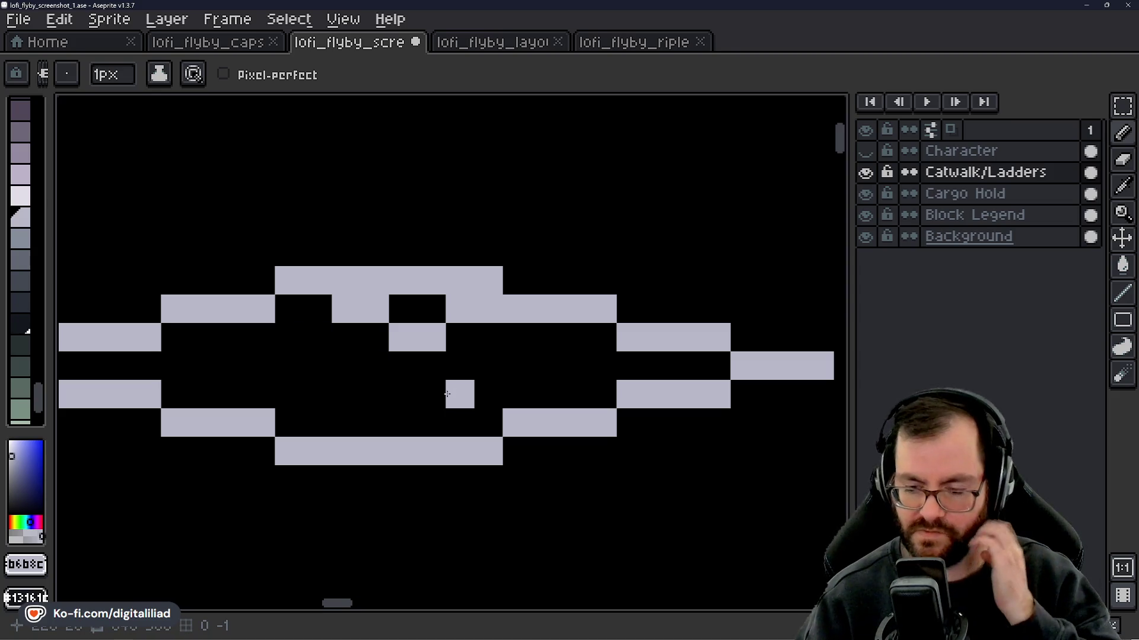
{"action": "scroll", "coordinate": [453, 395], "scroll_direction": "down", "scroll_amount": 3}
{"action": "scroll", "coordinate": [452, 394], "scroll_direction": "down", "scroll_amount": 1}
{"action": "scroll", "coordinate": [413, 372], "scroll_direction": "up", "scroll_amount": 3}
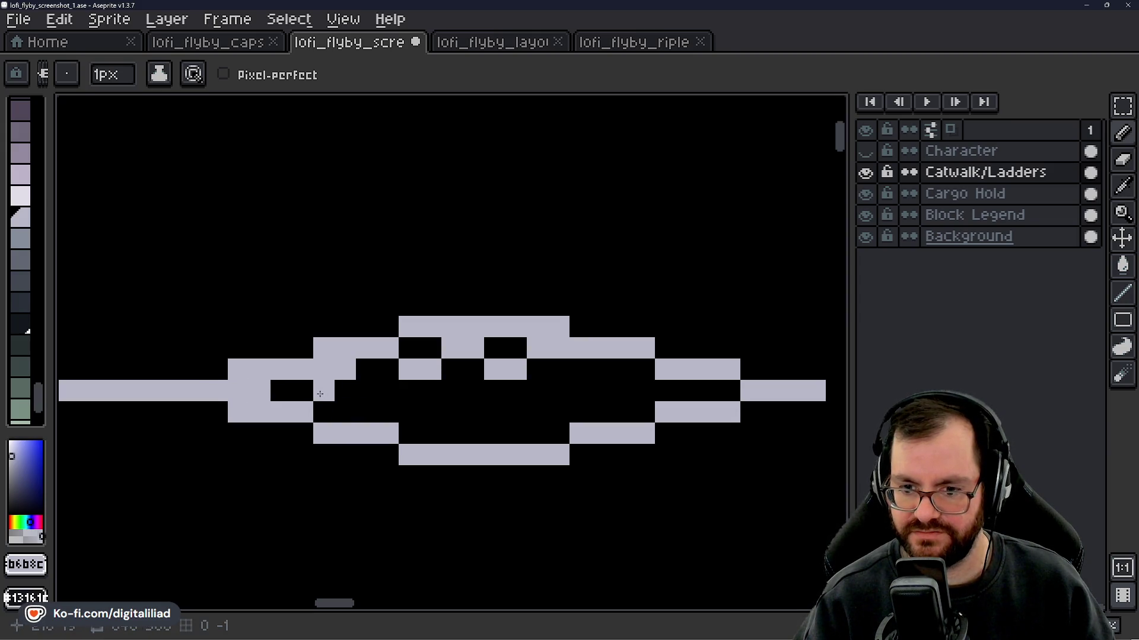
{"action": "key", "text": "ctrl+z"}
{"action": "left_click", "coordinate": [280, 391]}
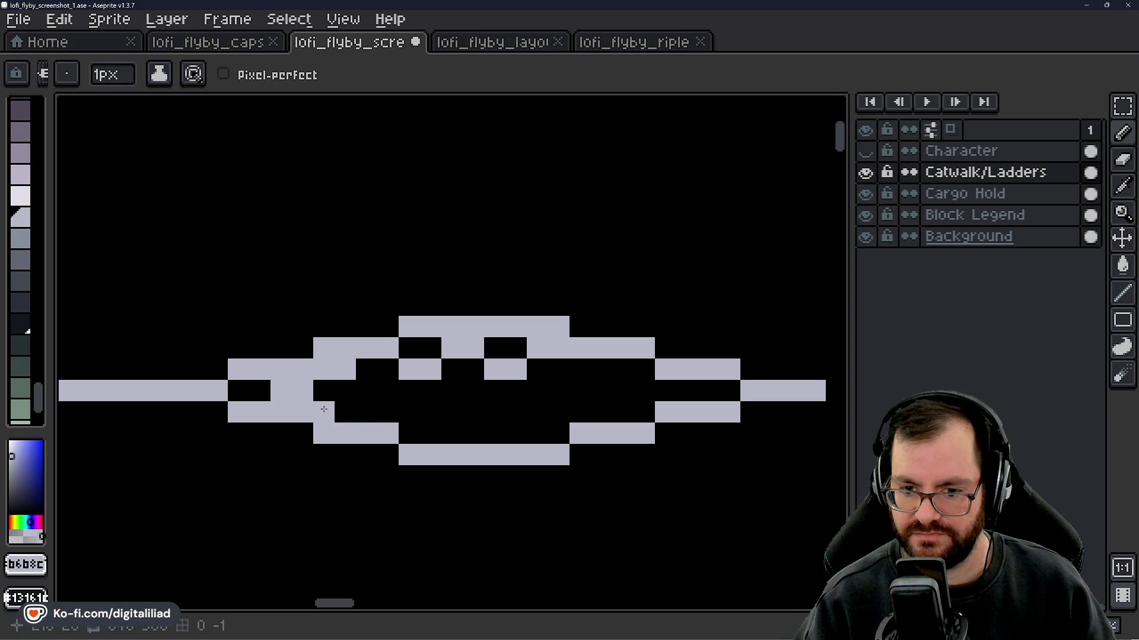
- Rework the detail pixels into two small light-grey blocks under the tile's top edge
{"action": "scroll", "coordinate": [421, 414], "scroll_direction": "down", "scroll_amount": 2}
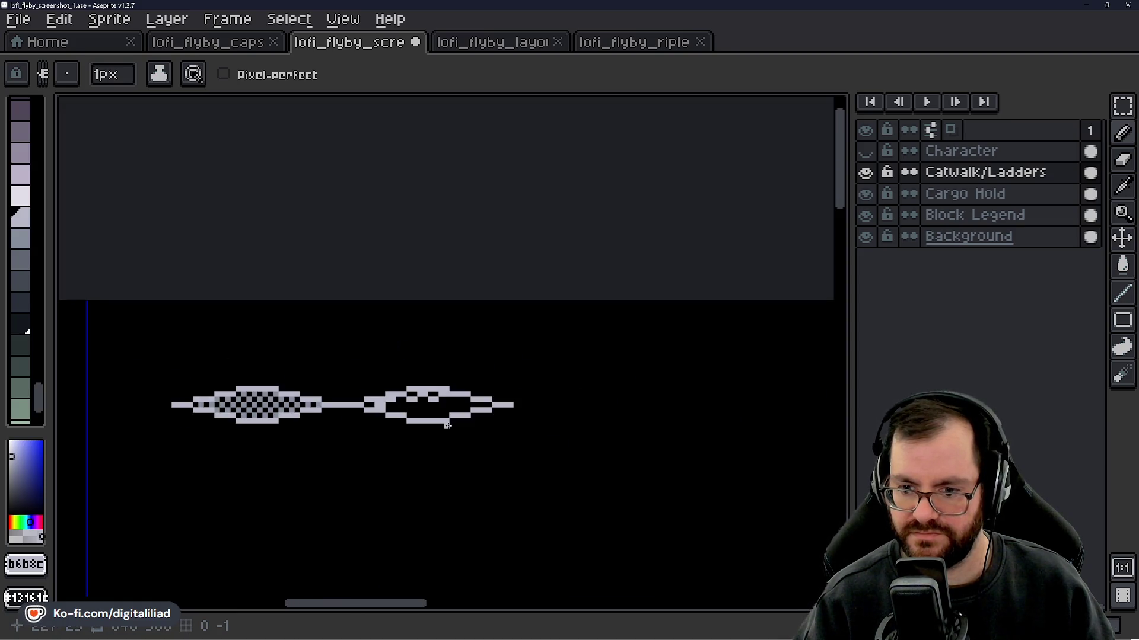
{"action": "scroll", "coordinate": [438, 418], "scroll_direction": "up", "scroll_amount": 2}
{"action": "key", "text": "ctrl+z"}
{"action": "key", "text": "ctrl+z"}
{"action": "key", "text": "ctrl+z"}
{"action": "left_click", "coordinate": [400, 360]}
{"action": "mouse_move", "coordinate": [424, 313]}
{"action": "left_mouse_down"}
{"action": "mouse_move", "coordinate": [394, 310]}
{"action": "mouse_move", "coordinate": [454, 313]}
{"action": "mouse_move", "coordinate": [440, 319]}
{"action": "left_mouse_up"}
{"action": "key", "text": "ctrl+z"}
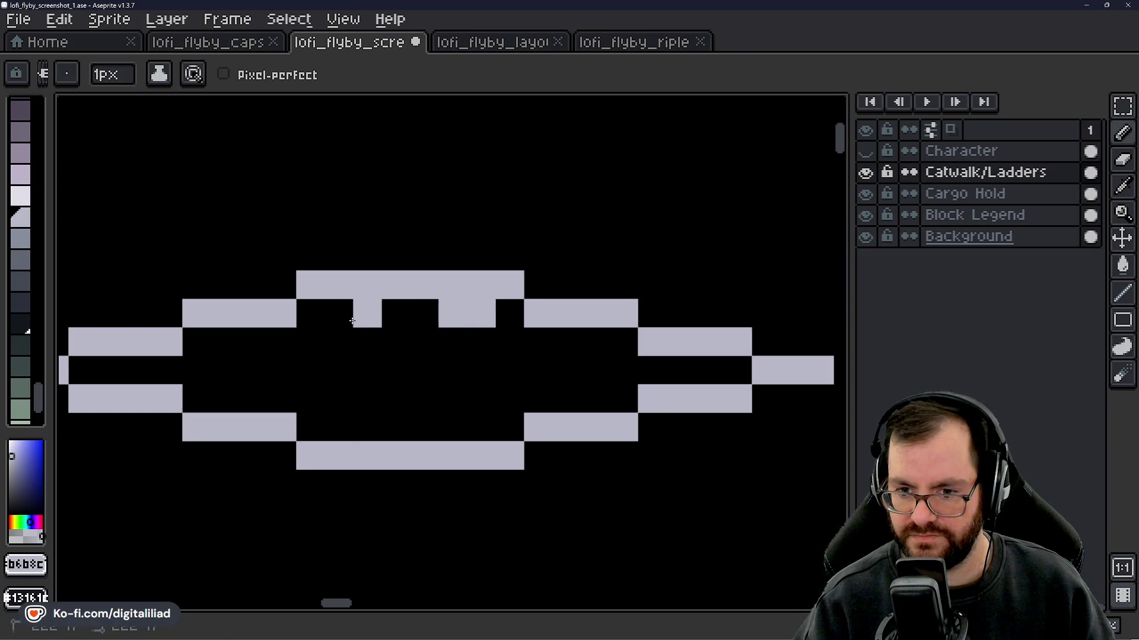
{"action": "left_click", "coordinate": [353, 321]}
{"action": "scroll", "coordinate": [356, 332], "scroll_direction": "down", "scroll_amount": 3}
{"action": "scroll", "coordinate": [427, 394], "scroll_direction": "up", "scroll_amount": 2}
{"action": "left_click", "coordinate": [415, 351]}
{"action": "key", "text": "ctrl+z"}
{"action": "left_click_drag", "start_coordinate": [427, 350], "coordinate": [452, 349]}
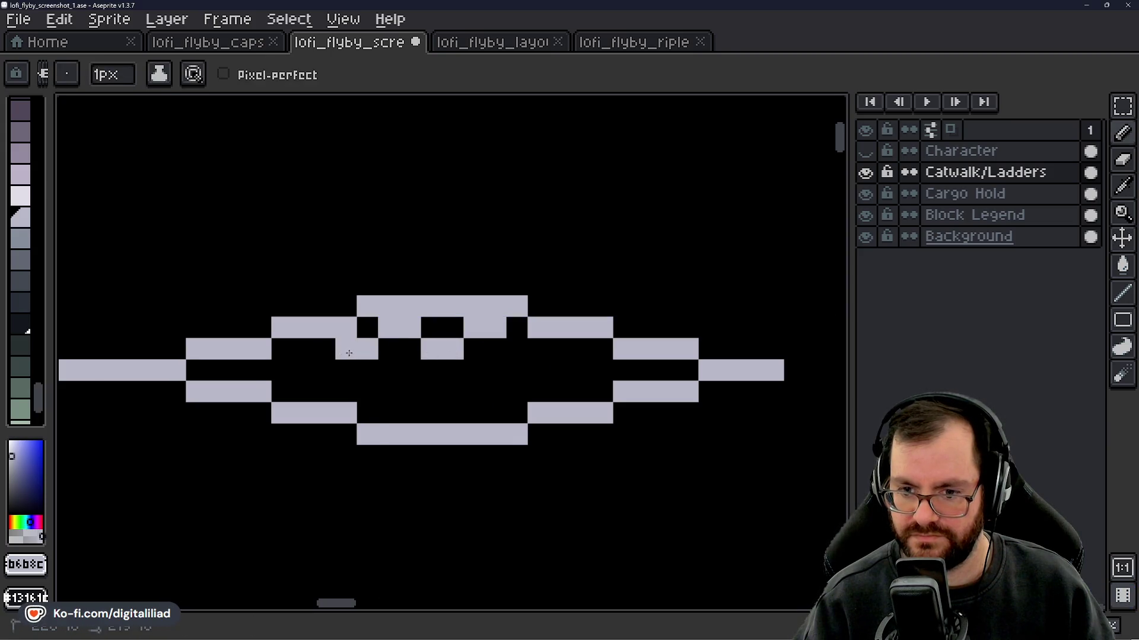
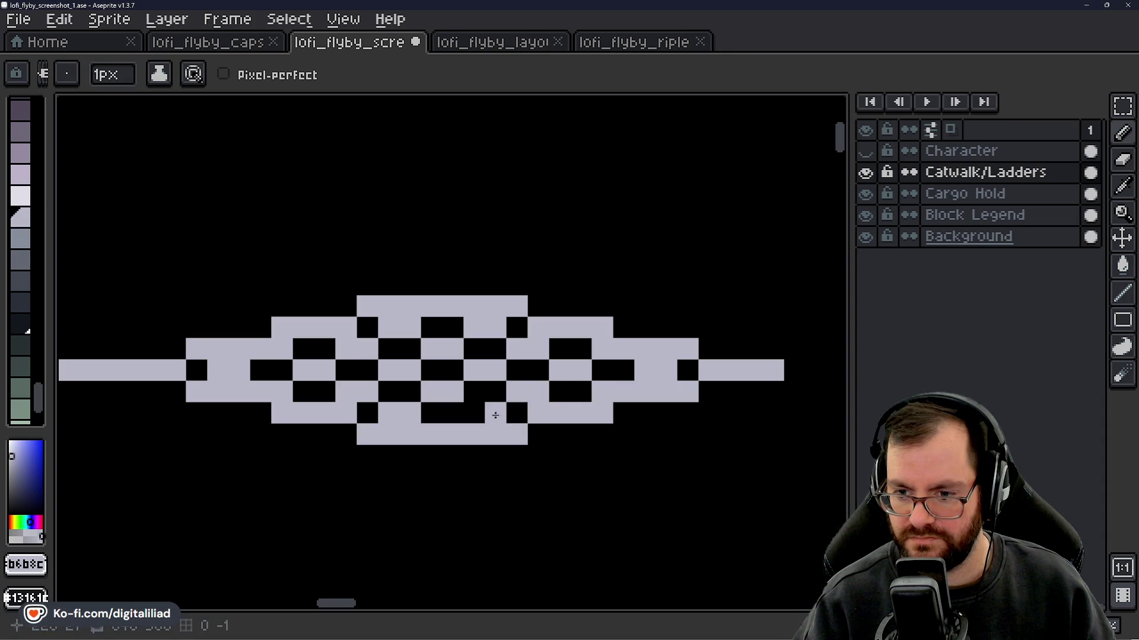
- Select the right catwalk sample's interior and delete its checker fill
{"action": "scroll", "coordinate": [482, 415], "scroll_direction": "down", "scroll_amount": 3}
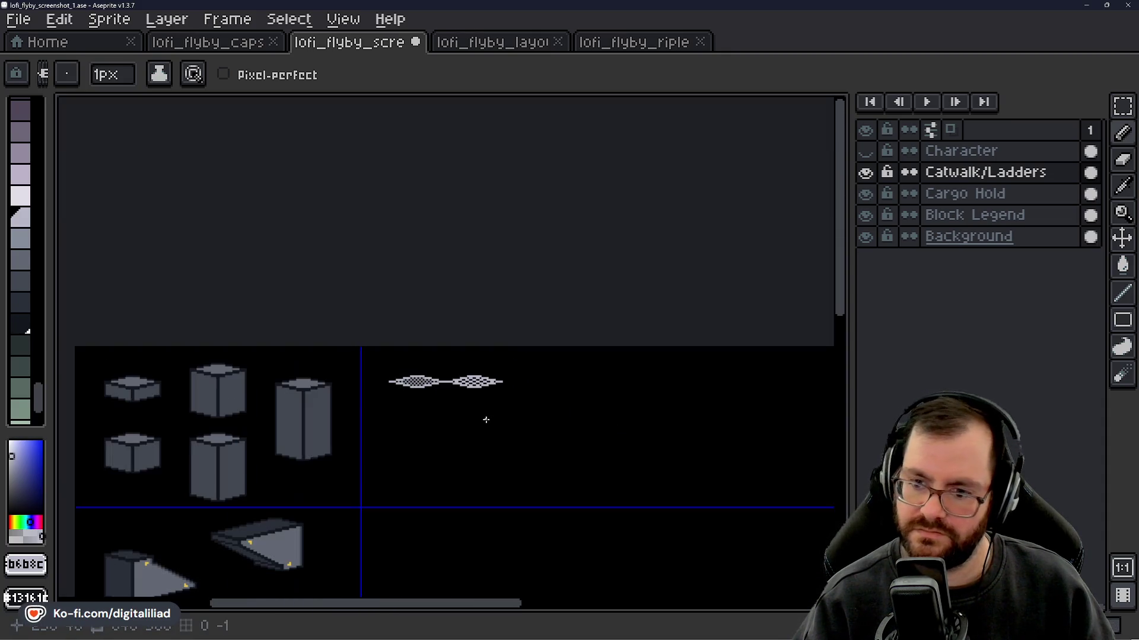
{"action": "scroll", "coordinate": [479, 420], "scroll_direction": "up", "scroll_amount": 2}
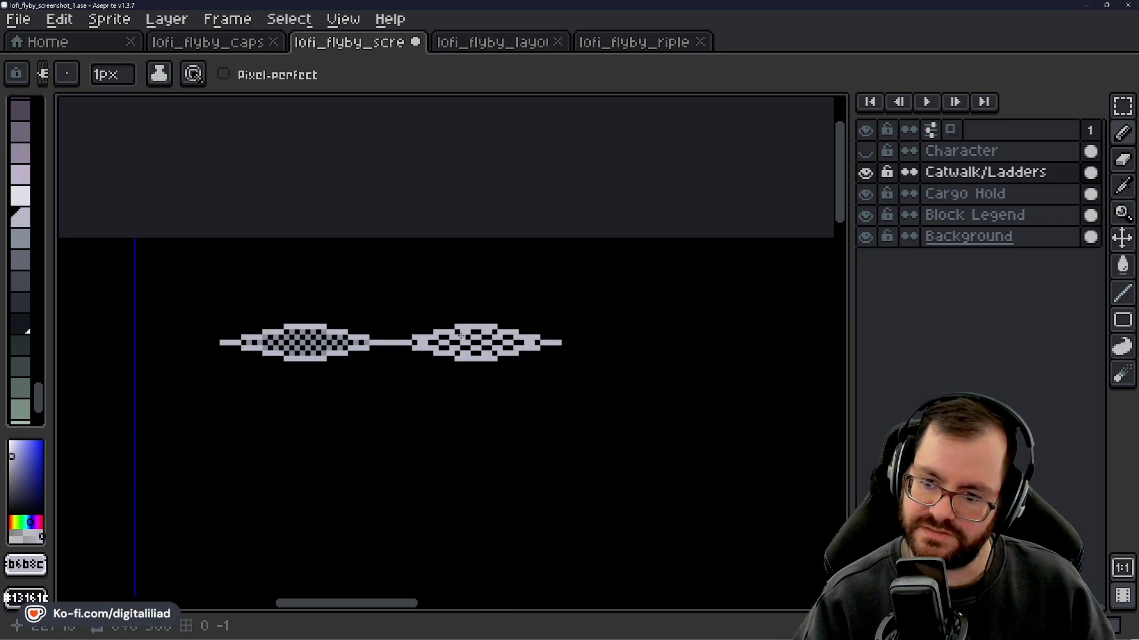
{"action": "scroll", "coordinate": [259, 346], "scroll_direction": "up", "scroll_amount": 2}
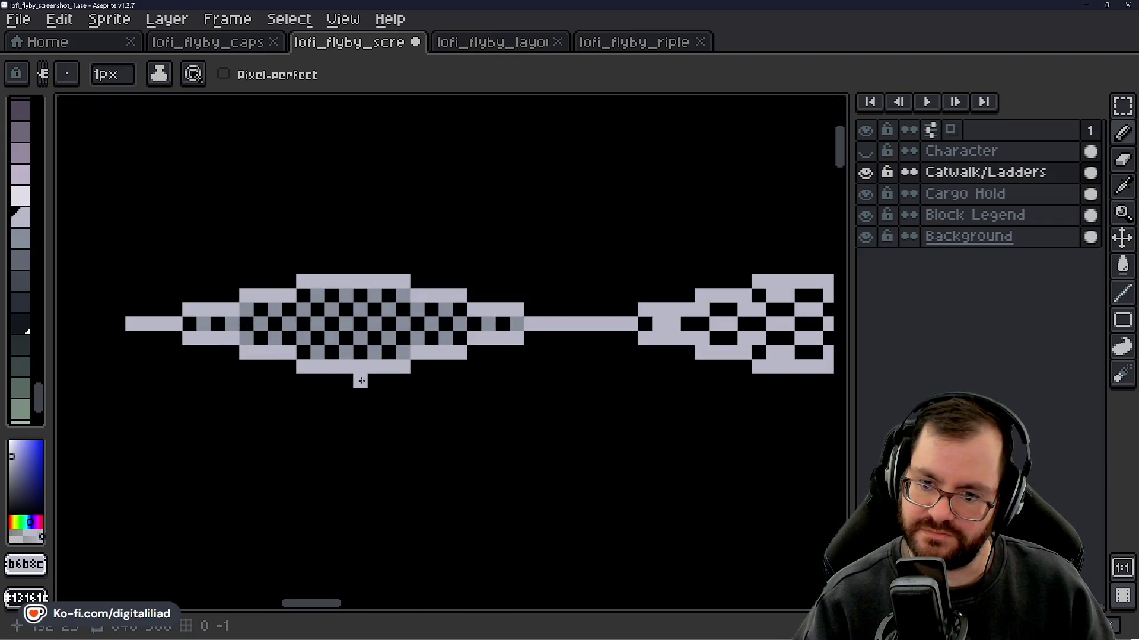
{"action": "scroll", "coordinate": [361, 382], "scroll_direction": "down", "scroll_amount": 4}
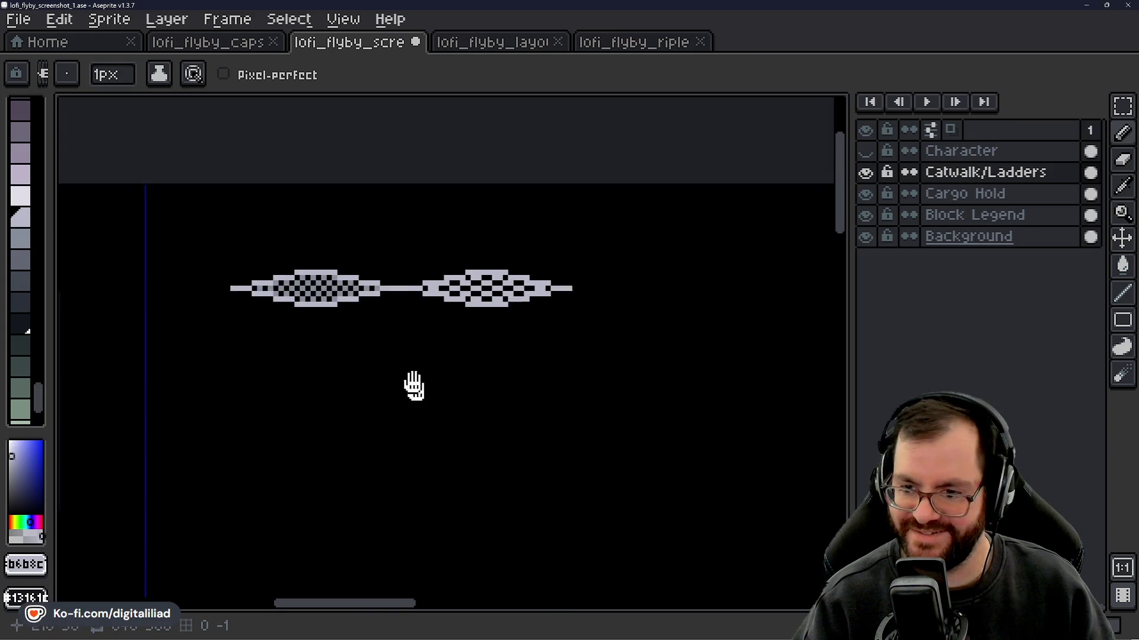
{"action": "scroll", "coordinate": [406, 376], "scroll_direction": "down", "scroll_amount": 2}
{"action": "scroll", "coordinate": [402, 368], "scroll_direction": "down", "scroll_amount": 1}
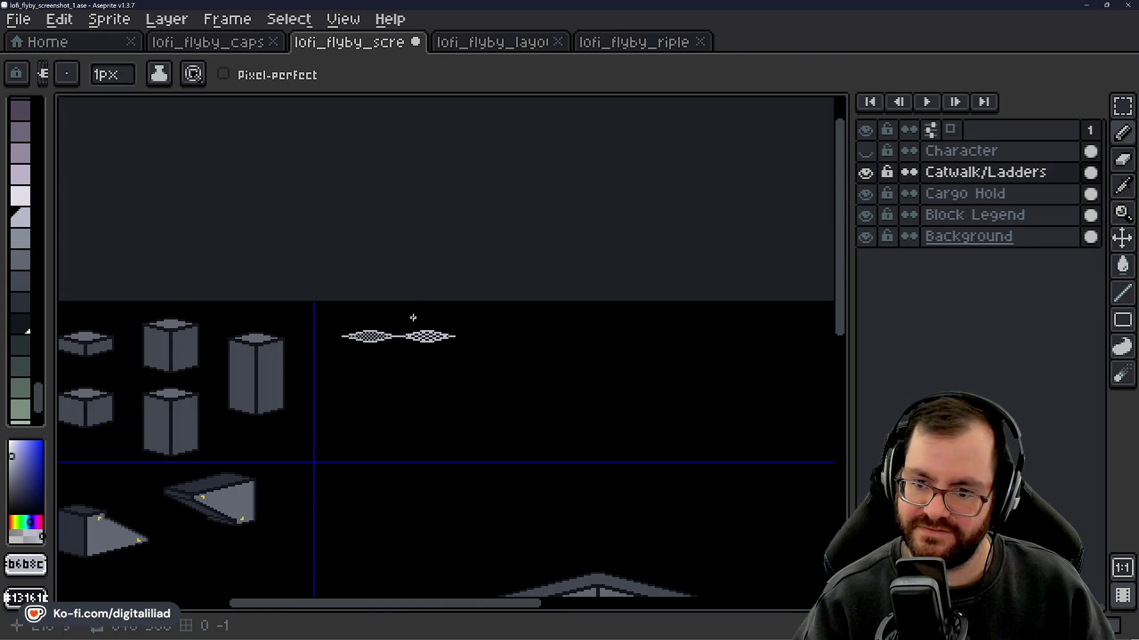
{"action": "scroll", "coordinate": [413, 318], "scroll_direction": "up", "scroll_amount": 3}
{"action": "key", "text": "v"}
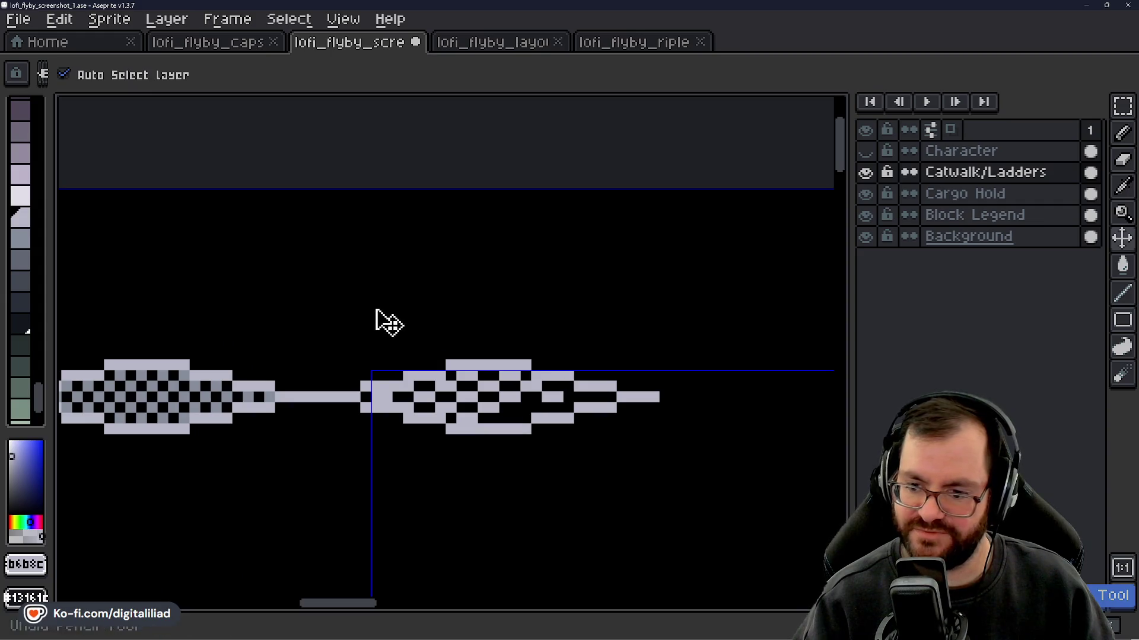
{"action": "left_click", "coordinate": [1121, 108]}
{"action": "mouse_move", "coordinate": [318, 381]}
{"action": "left_mouse_down"}
{"action": "mouse_move", "coordinate": [361, 415]}
{"action": "mouse_move", "coordinate": [599, 457]}
{"action": "mouse_move", "coordinate": [692, 457]}
{"action": "left_mouse_up"}
{"action": "mouse_move", "coordinate": [428, 312]}
{"action": "left_mouse_down"}
{"action": "mouse_move", "coordinate": [344, 296]}
{"action": "mouse_move", "coordinate": [368, 293]}
{"action": "left_mouse_up"}
{"action": "key", "text": "Delete"}
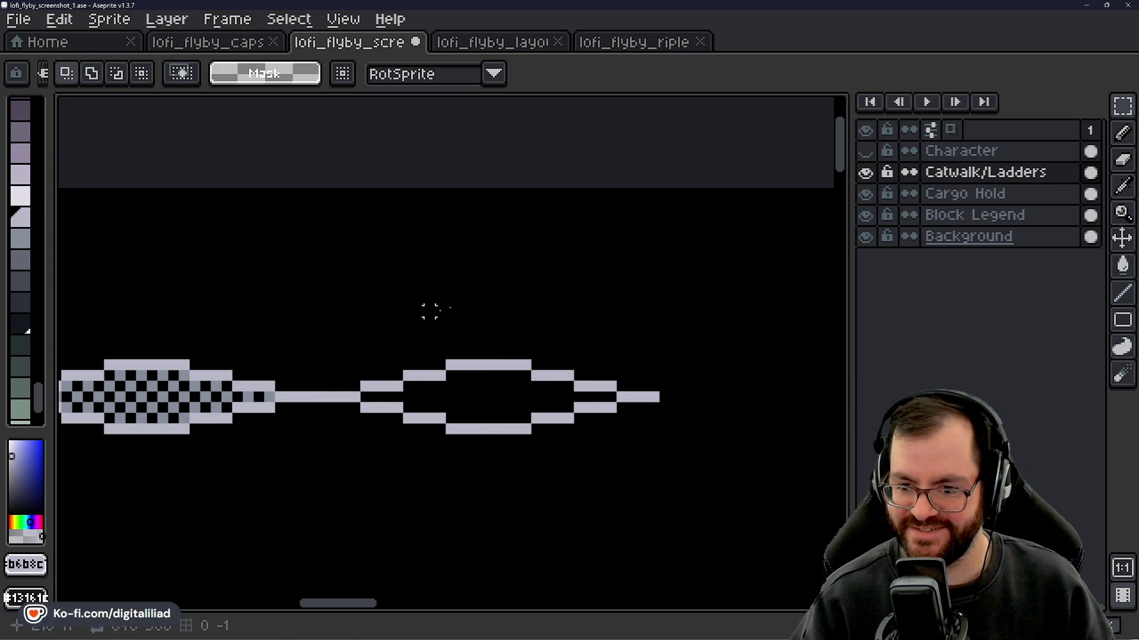
- On the Block Legend layer, select the right-hand legend sample and move it away
{"action": "left_click", "coordinate": [864, 173]}
{"action": "left_click", "coordinate": [945, 216]}
{"action": "left_click", "coordinate": [865, 215]}
{"action": "left_click", "coordinate": [865, 216]}
{"action": "mouse_move", "coordinate": [323, 396]}
{"action": "left_mouse_down"}
{"action": "mouse_move", "coordinate": [481, 371]}
{"action": "mouse_move", "coordinate": [671, 317]}
{"action": "left_mouse_up"}
{"action": "mouse_move", "coordinate": [354, 364]}
{"action": "left_mouse_down"}
{"action": "mouse_move", "coordinate": [379, 415]}
{"action": "mouse_move", "coordinate": [373, 470]}
{"action": "left_mouse_up"}
{"action": "scroll", "coordinate": [415, 451], "scroll_direction": "down", "scroll_amount": 3}
- On Catwalk/Ladders, sample the mid grey and paint it along the catwalk's top edge
{"action": "scroll", "coordinate": [516, 419], "scroll_direction": "down", "scroll_amount": 1}
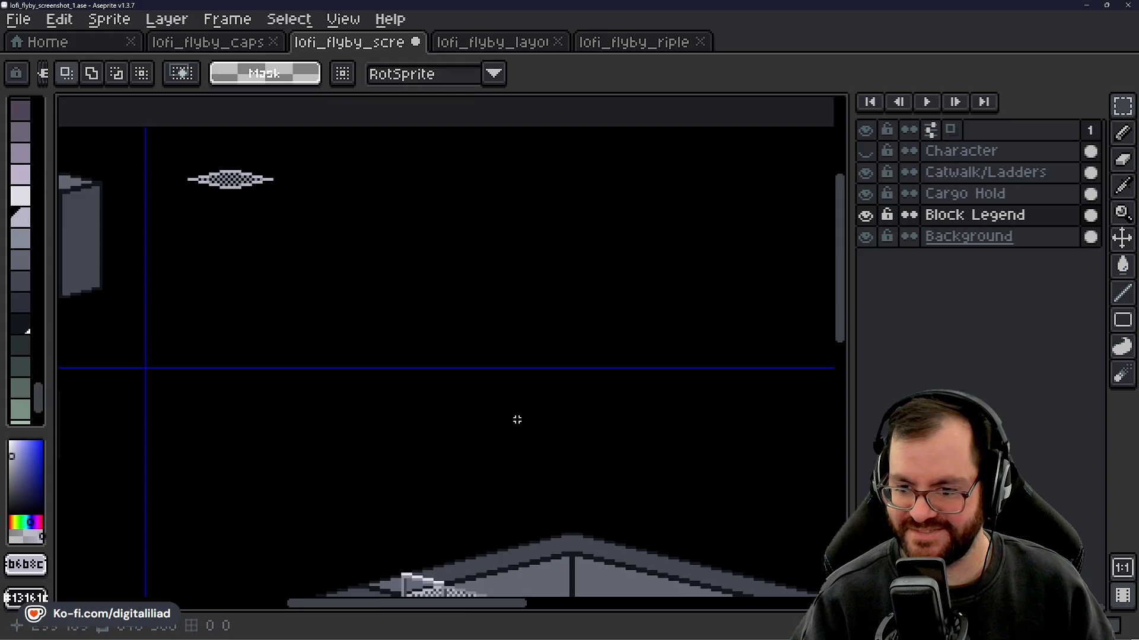
{"action": "scroll", "coordinate": [415, 409], "scroll_direction": "up", "scroll_amount": 4}
{"action": "scroll", "coordinate": [313, 427], "scroll_direction": "up", "scroll_amount": 1}
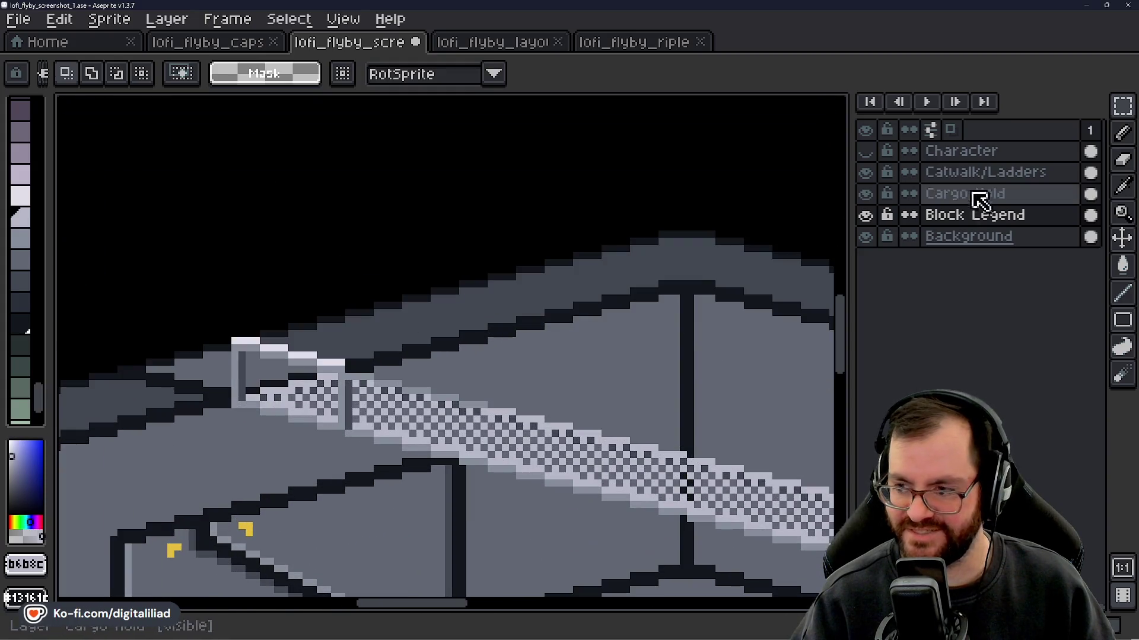
{"action": "left_click", "coordinate": [942, 172]}
{"action": "scroll", "coordinate": [397, 410], "scroll_direction": "up", "scroll_amount": 3}
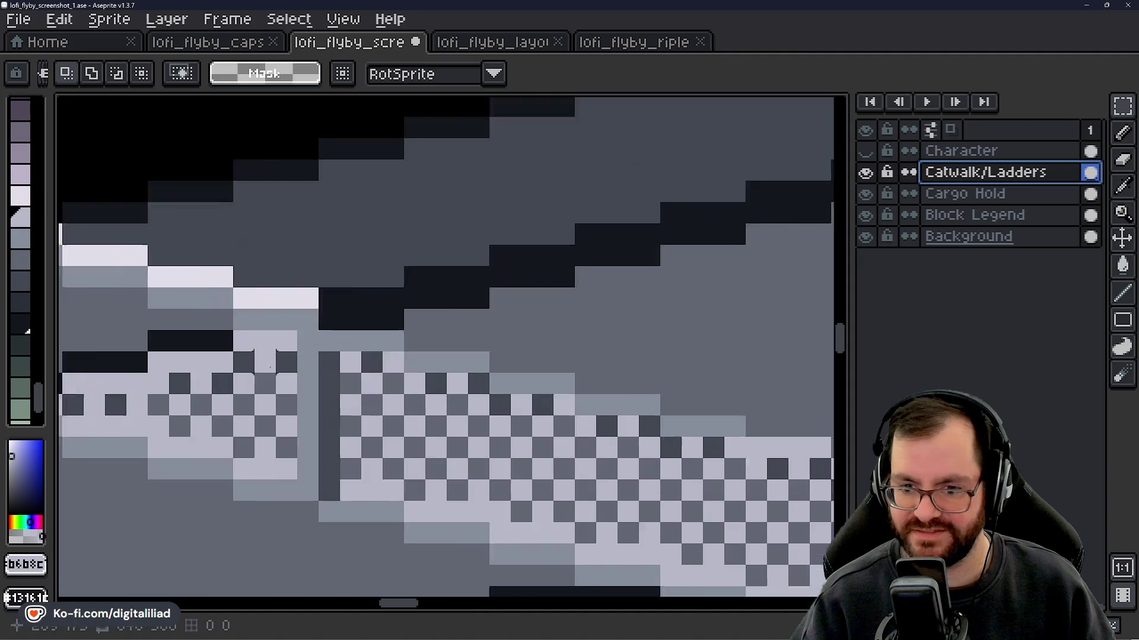
{"action": "scroll", "coordinate": [308, 305], "scroll_direction": "down", "scroll_amount": 4}
{"action": "scroll", "coordinate": [384, 323], "scroll_direction": "up", "scroll_amount": 1}
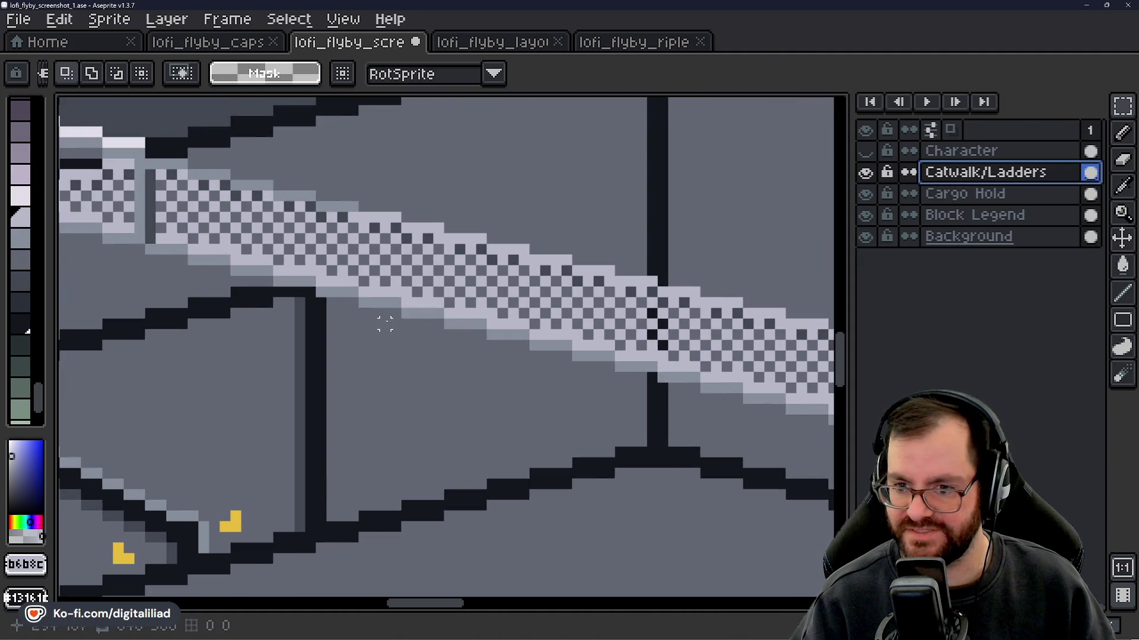
{"action": "left_click", "coordinate": [363, 195], "text": "alt"}
{"action": "scroll", "coordinate": [359, 201], "scroll_direction": "up", "scroll_amount": 2}
{"action": "key", "text": "b"}
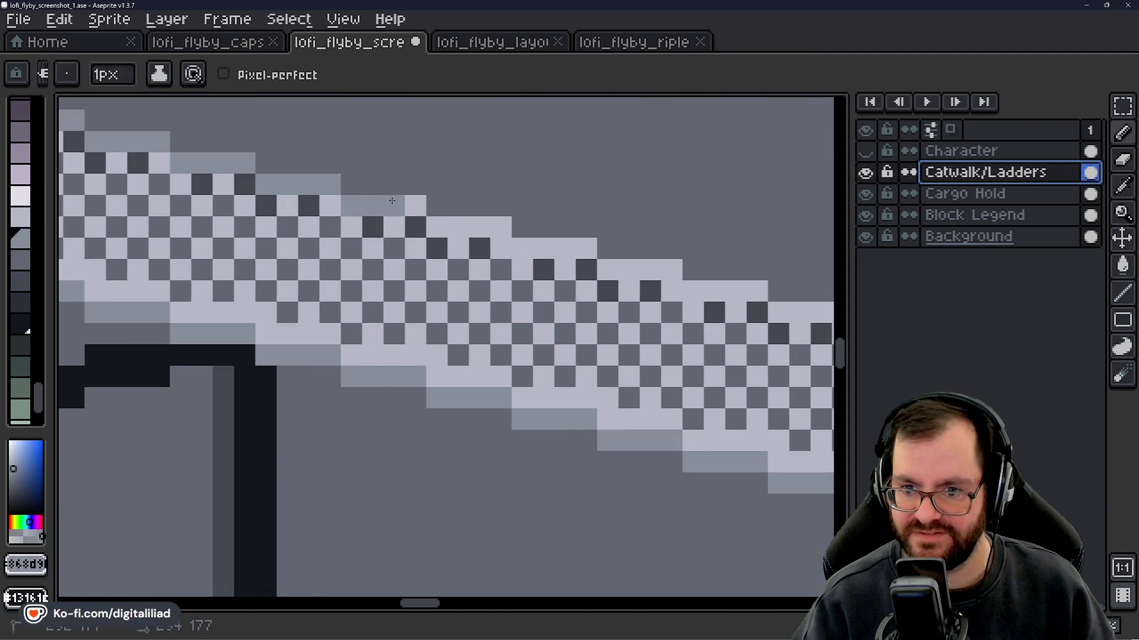
{"action": "left_click_drag", "start_coordinate": [277, 241], "coordinate": [330, 317]}
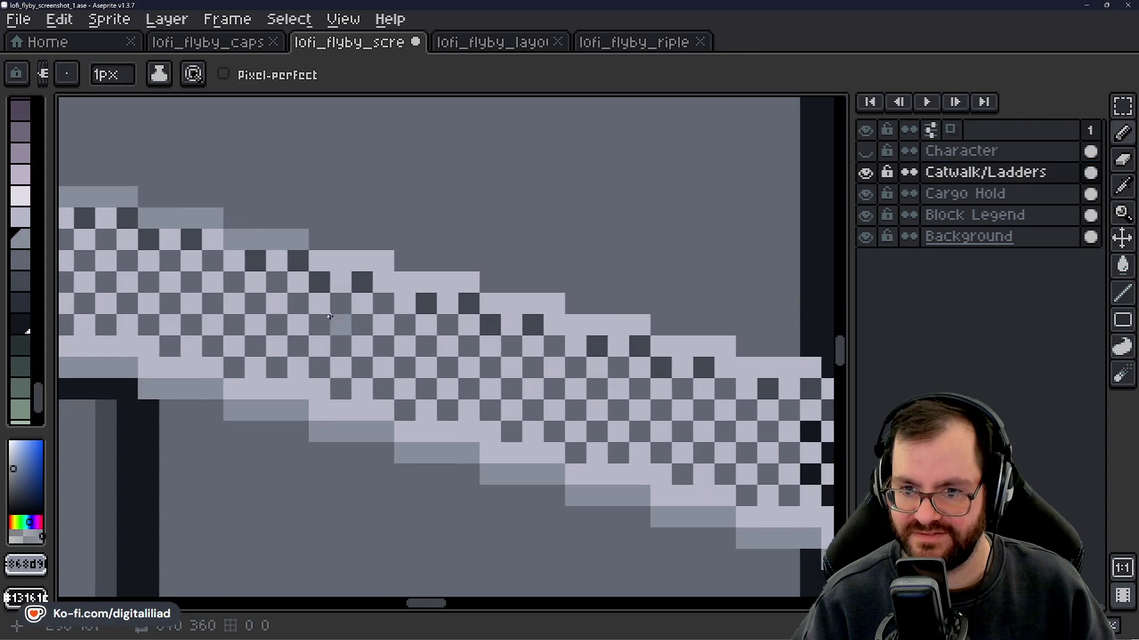
{"action": "mouse_move", "coordinate": [322, 265]}
{"action": "left_mouse_down"}
{"action": "mouse_move", "coordinate": [376, 260]}
{"action": "mouse_move", "coordinate": [445, 279]}
{"action": "mouse_move", "coordinate": [292, 263]}
{"action": "left_mouse_up"}
{"action": "left_click", "coordinate": [317, 290]}
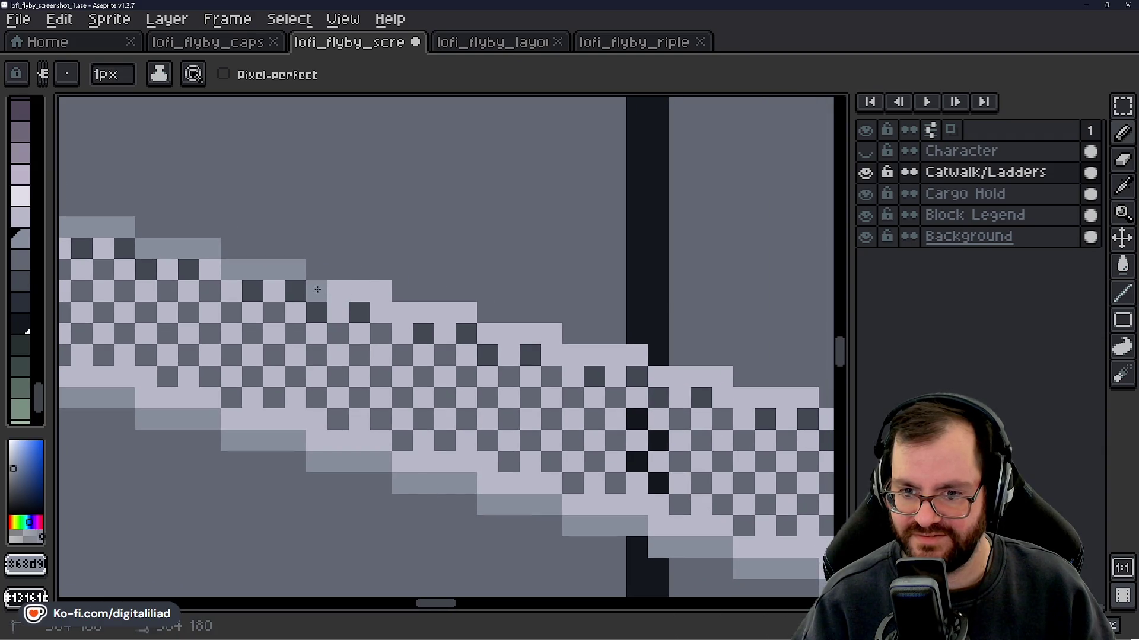
{"action": "mouse_move", "coordinate": [382, 287]}
{"action": "left_mouse_down"}
{"action": "mouse_move", "coordinate": [415, 313]}
{"action": "mouse_move", "coordinate": [451, 313]}
{"action": "left_mouse_up"}
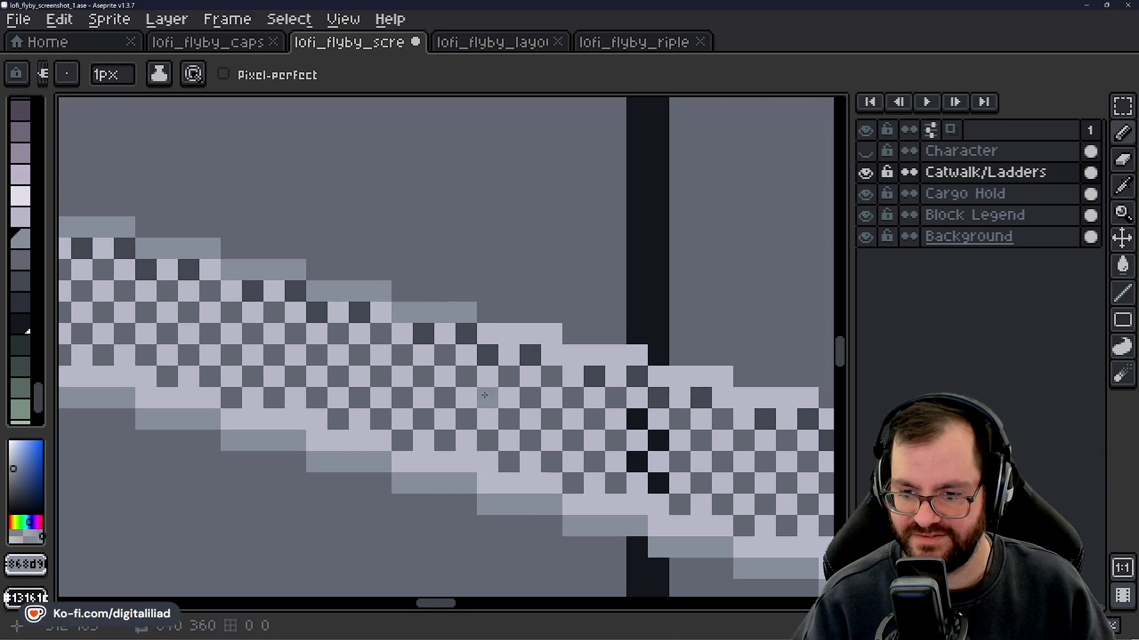
{"action": "left_click_drag", "start_coordinate": [485, 395], "coordinate": [355, 373]}
{"action": "mouse_move", "coordinate": [335, 291]}
{"action": "left_mouse_down"}
{"action": "mouse_move", "coordinate": [432, 290]}
{"action": "mouse_move", "coordinate": [450, 315]}
{"action": "mouse_move", "coordinate": [507, 312]}
{"action": "mouse_move", "coordinate": [367, 280]}
{"action": "mouse_move", "coordinate": [417, 276]}
{"action": "left_mouse_up"}
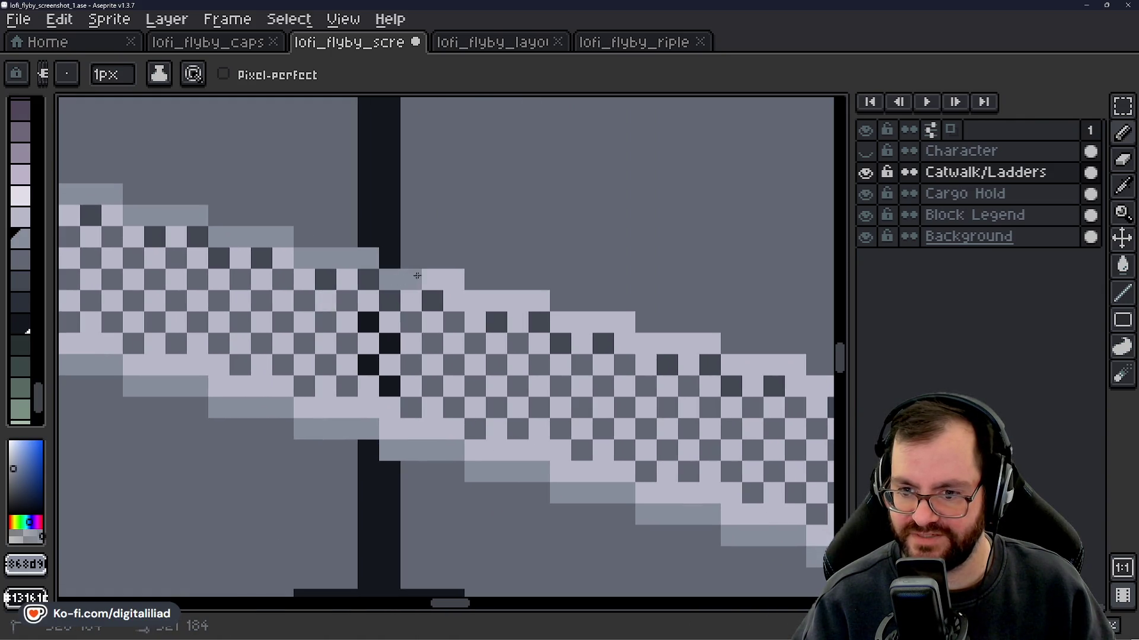
- Continue the mid-grey row further along the top edge, undoing misplaced pixels
{"action": "left_click_drag", "start_coordinate": [459, 341], "coordinate": [327, 287]}
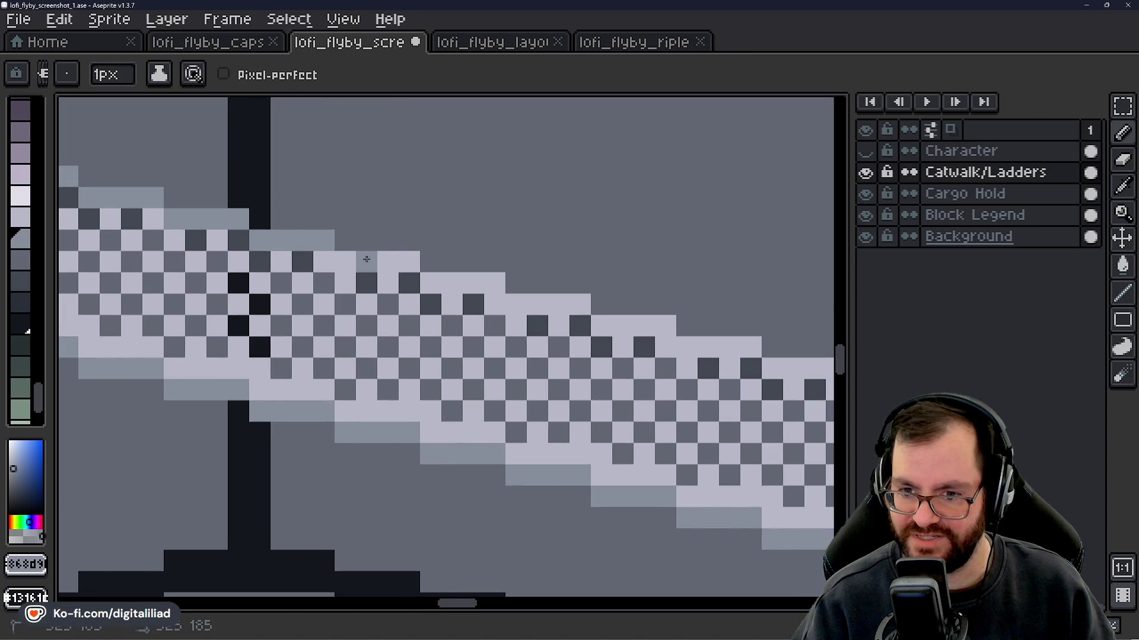
{"action": "left_click_drag", "start_coordinate": [430, 326], "coordinate": [335, 312]}
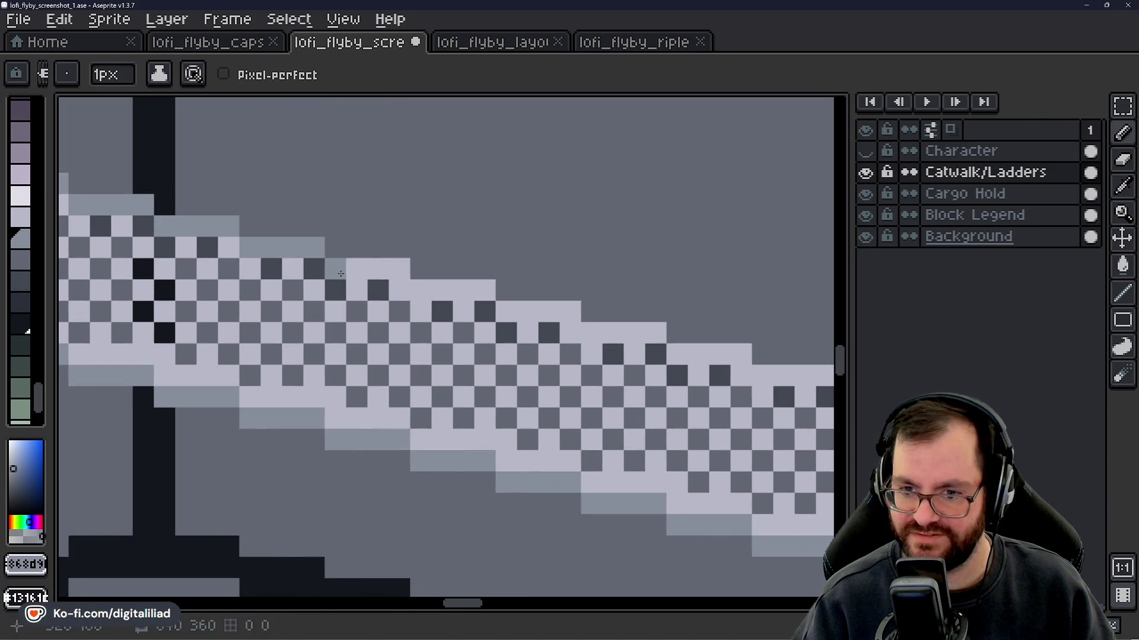
{"action": "left_click_drag", "start_coordinate": [387, 341], "coordinate": [325, 328]}
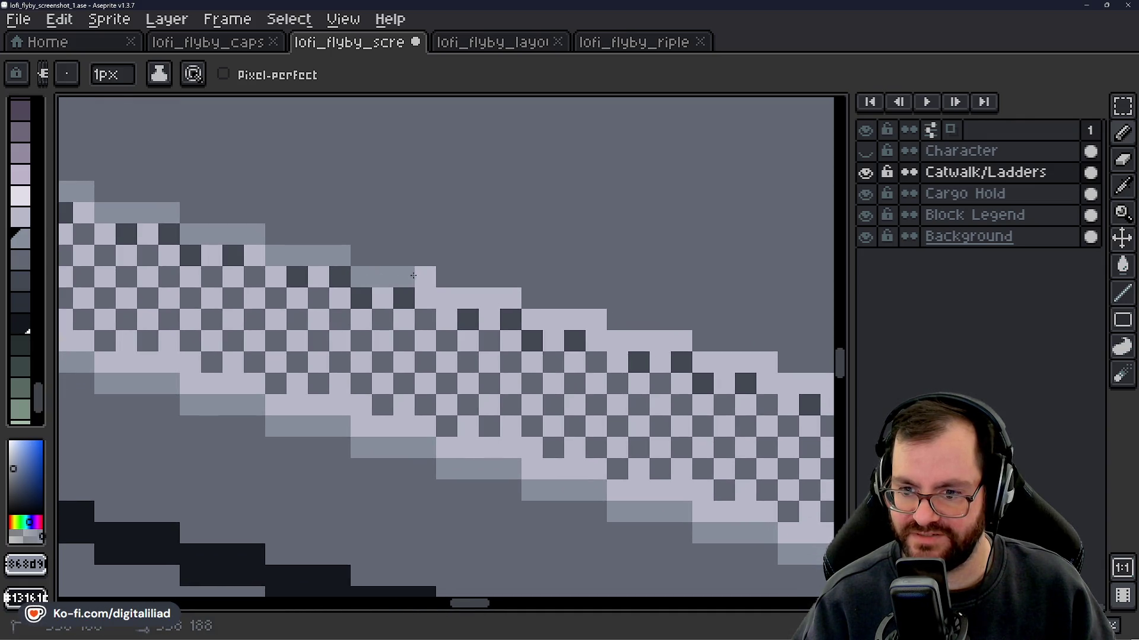
{"action": "left_click_drag", "start_coordinate": [441, 306], "coordinate": [482, 298]}
{"action": "left_click_drag", "start_coordinate": [397, 351], "coordinate": [262, 352]}
{"action": "left_click", "coordinate": [389, 289]}
{"action": "key", "text": "ctrl+z"}
{"action": "left_click_drag", "start_coordinate": [359, 300], "coordinate": [335, 298]}
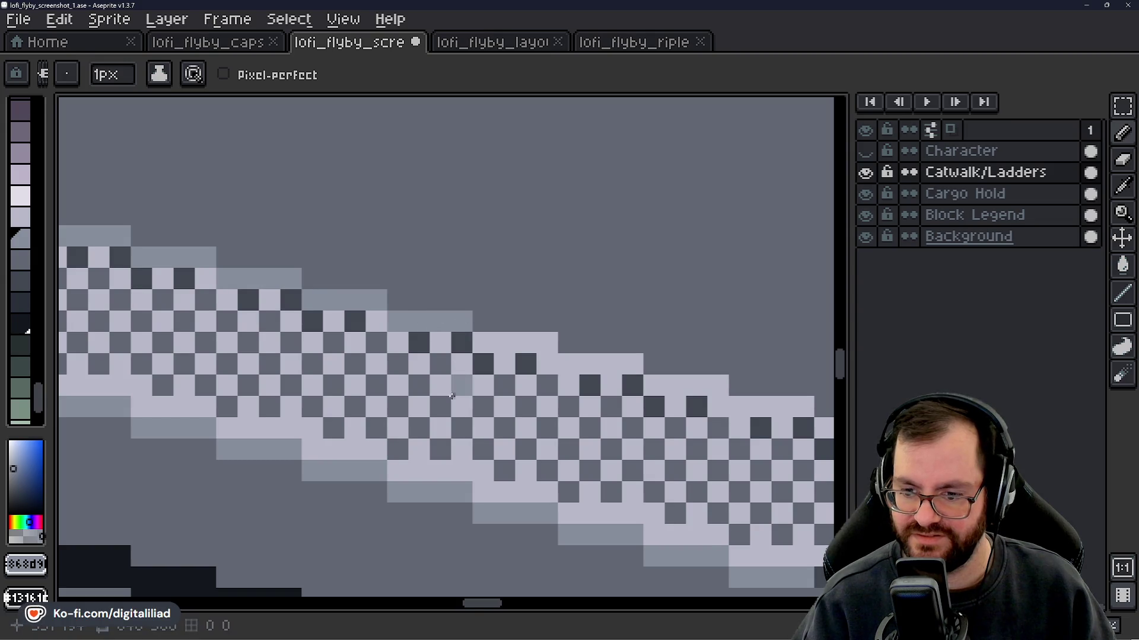
{"action": "left_click_drag", "start_coordinate": [451, 396], "coordinate": [404, 433]}
{"action": "left_click_drag", "start_coordinate": [265, 337], "coordinate": [300, 328]}
{"action": "key", "text": "ctrl+z"}
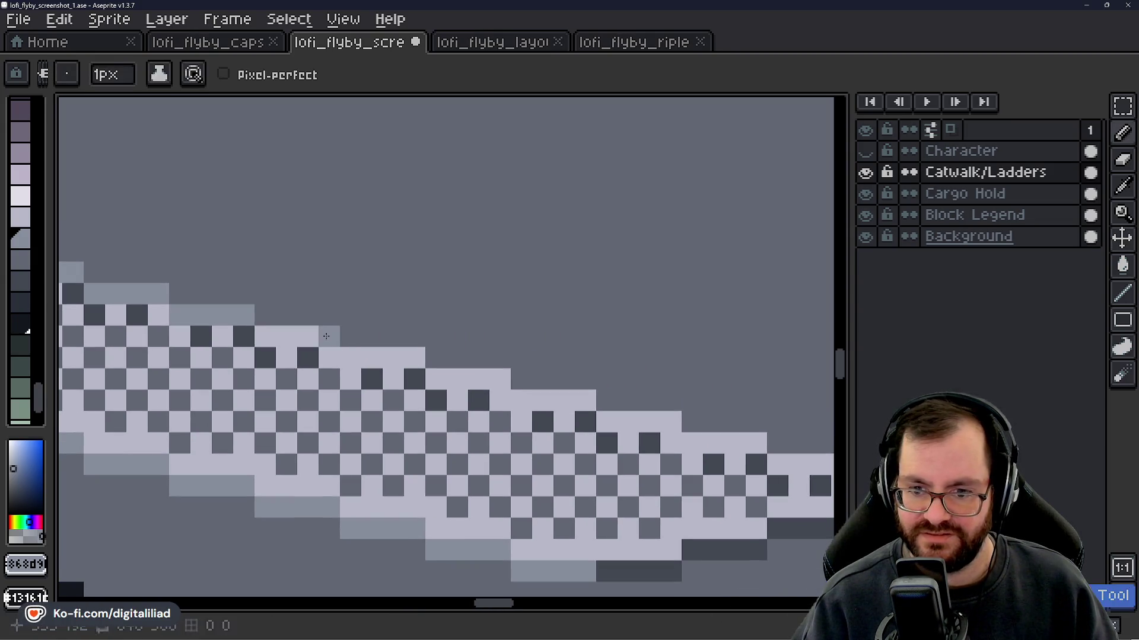
- Finish the grey edge shading toward the catwalk's tapered end
{"action": "left_click_drag", "start_coordinate": [287, 401], "coordinate": [221, 393]}
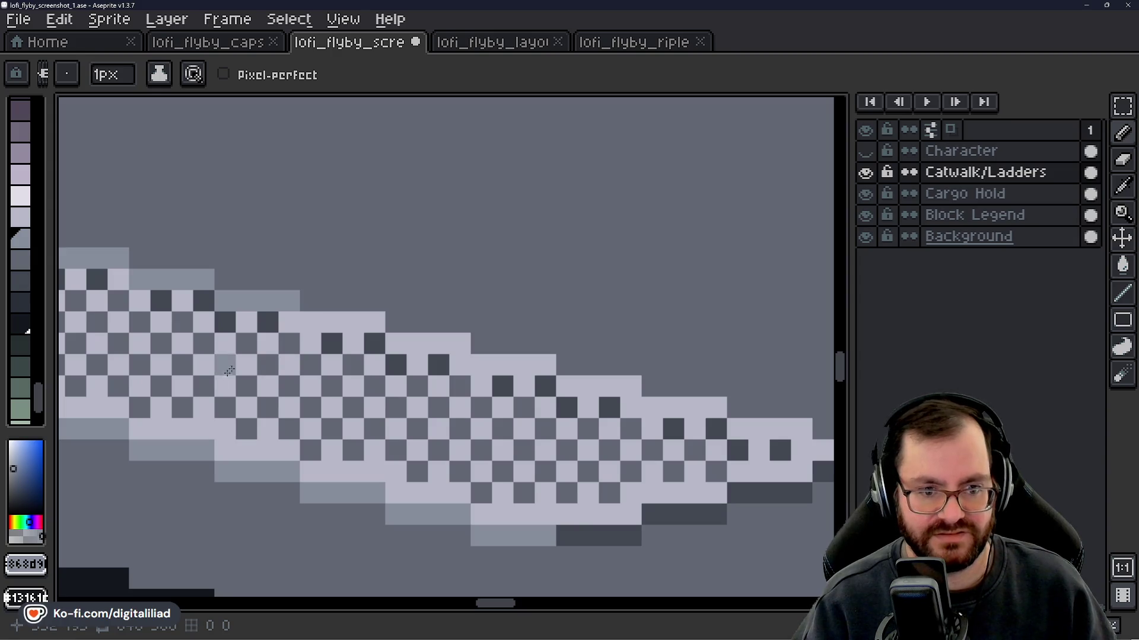
{"action": "left_click_drag", "start_coordinate": [313, 325], "coordinate": [369, 315]}
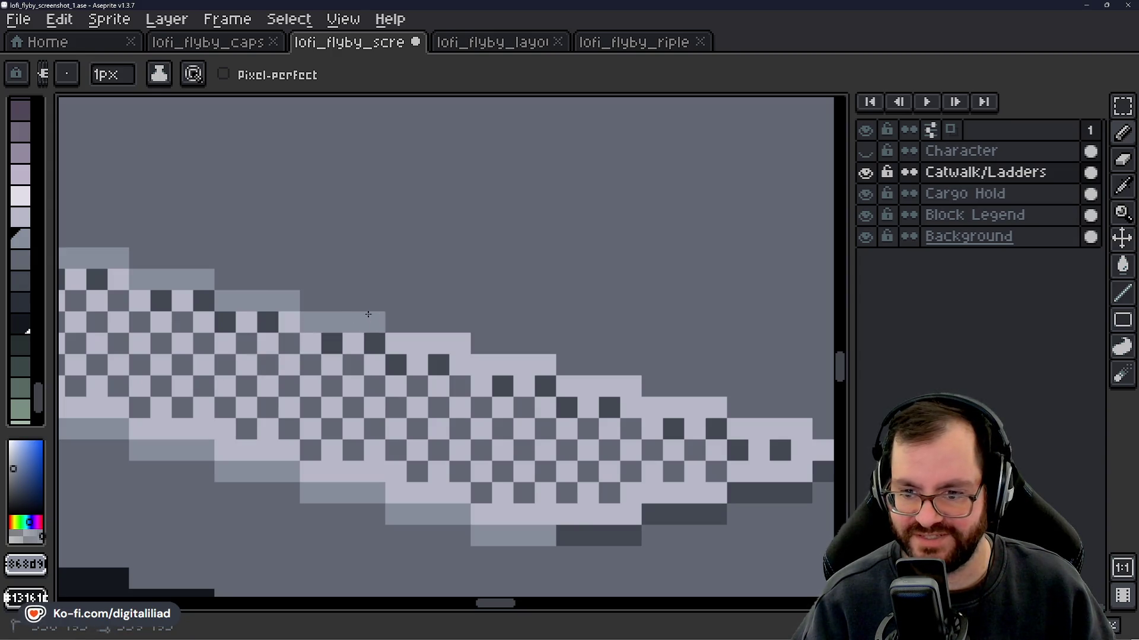
{"action": "left_click_drag", "start_coordinate": [516, 428], "coordinate": [373, 384]}
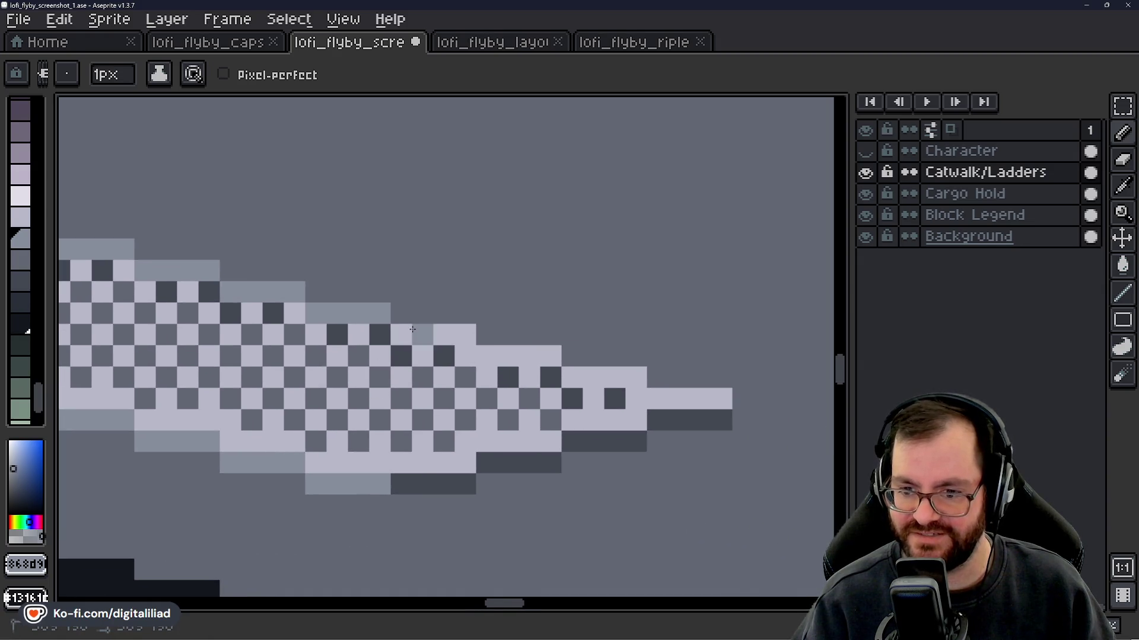
{"action": "left_click", "coordinate": [422, 420]}
{"action": "left_click_drag", "start_coordinate": [419, 421], "coordinate": [325, 395]}
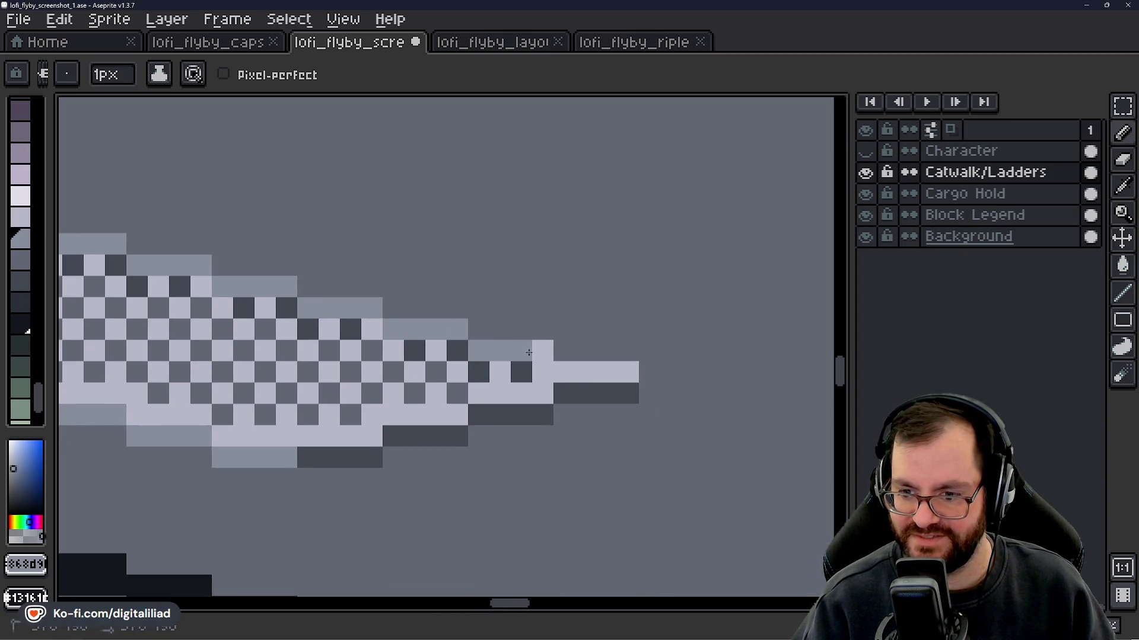
{"action": "scroll", "coordinate": [622, 371], "scroll_direction": "down", "scroll_amount": 5}
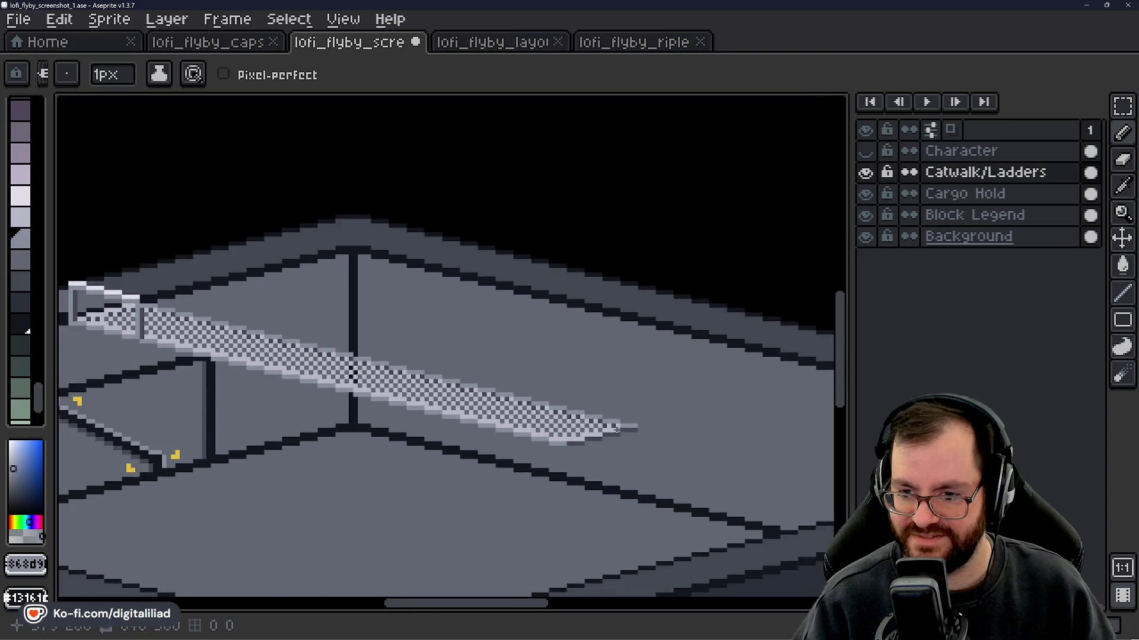
{"action": "scroll", "coordinate": [274, 340], "scroll_direction": "up", "scroll_amount": 1}
- Sample the light highlight colour and extend the highlight along the catwalk's upper edge
{"action": "scroll", "coordinate": [389, 392], "scroll_direction": "up", "scroll_amount": 2}
{"action": "left_click", "coordinate": [383, 295]}
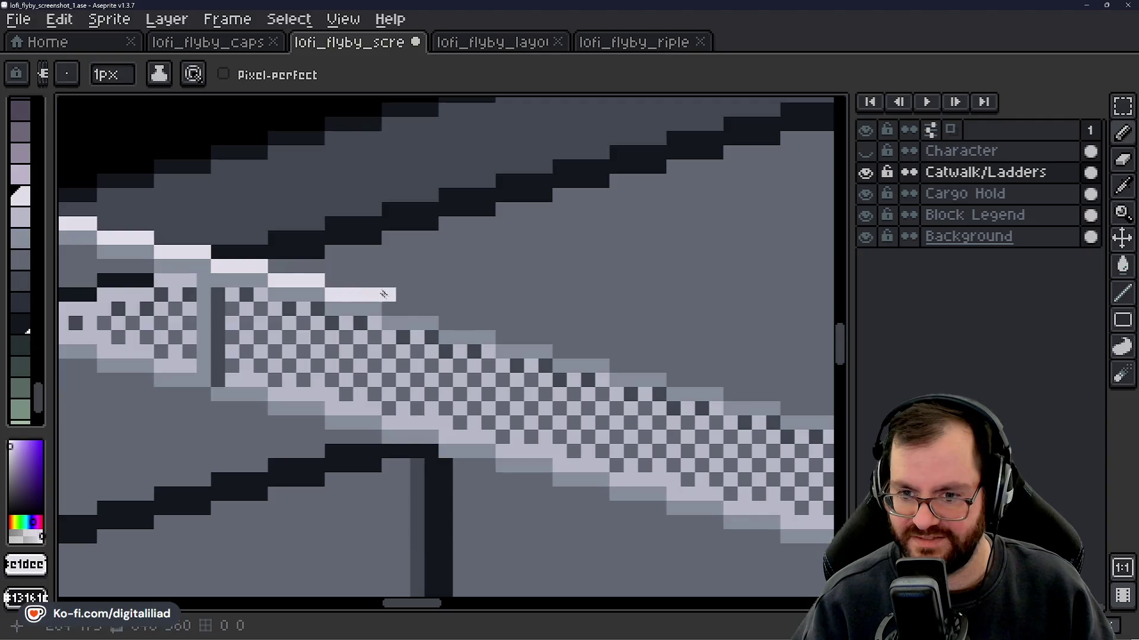
{"action": "left_click", "coordinate": [427, 309]}
{"action": "scroll", "coordinate": [405, 370], "scroll_direction": "down", "scroll_amount": 3}
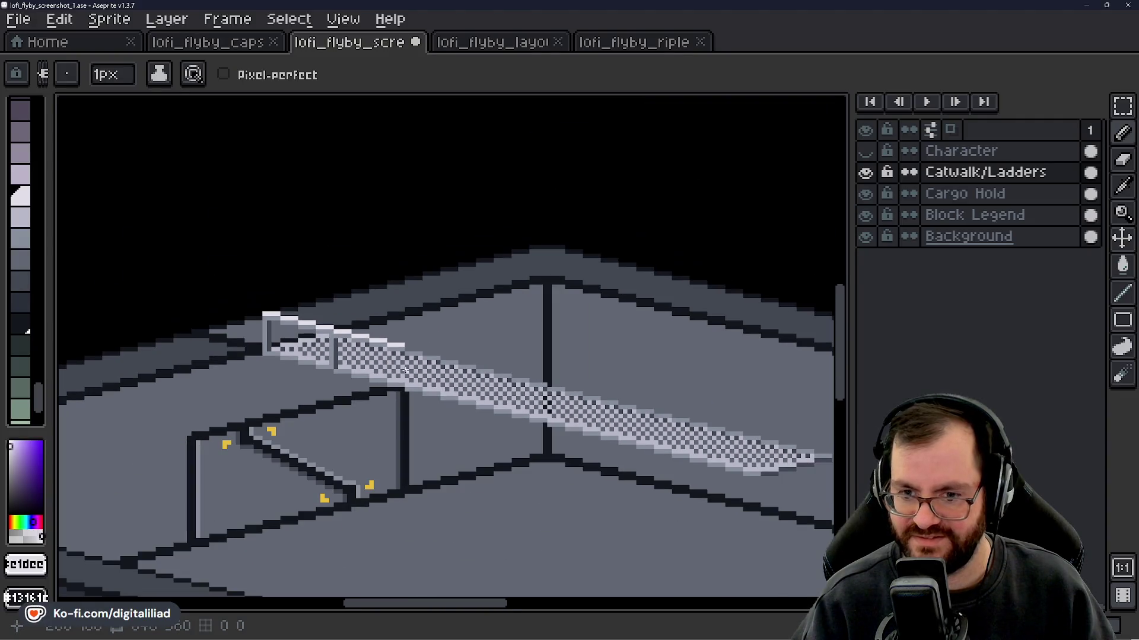
{"action": "scroll", "coordinate": [425, 375], "scroll_direction": "up", "scroll_amount": 3}
{"action": "left_click", "coordinate": [335, 324]}
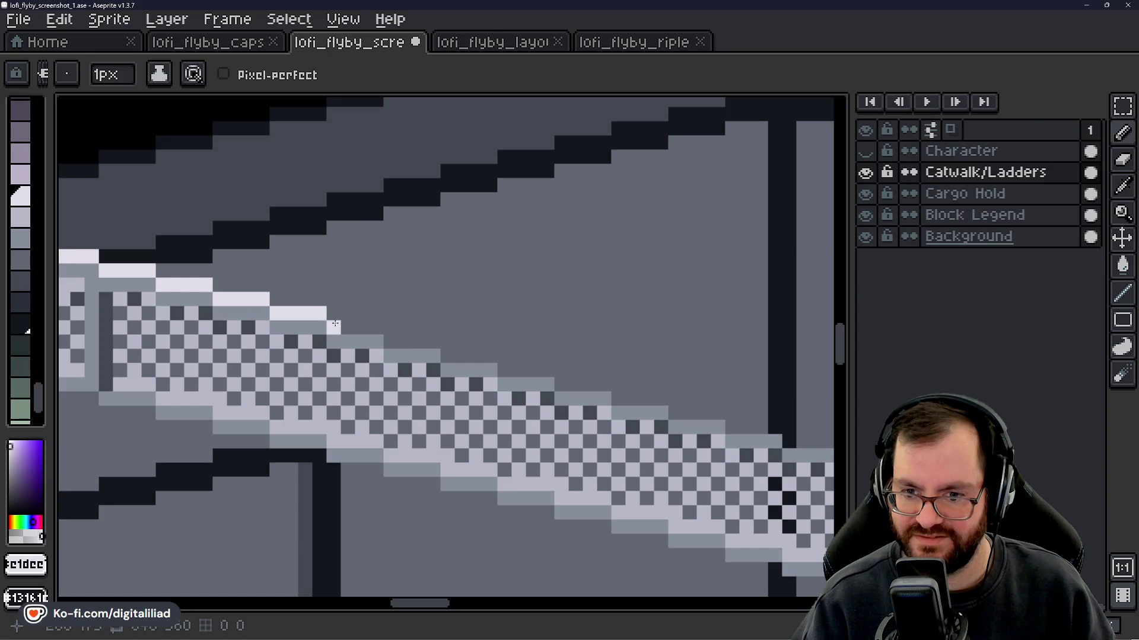
{"action": "left_click_drag", "start_coordinate": [335, 326], "coordinate": [433, 342]}
{"action": "left_click_drag", "start_coordinate": [462, 413], "coordinate": [271, 345]}
{"action": "mouse_move", "coordinate": [257, 288]}
{"action": "left_mouse_down"}
{"action": "mouse_move", "coordinate": [389, 317]}
{"action": "mouse_move", "coordinate": [271, 279]}
{"action": "mouse_move", "coordinate": [335, 288]}
{"action": "mouse_move", "coordinate": [353, 305]}
{"action": "mouse_move", "coordinate": [385, 303]}
{"action": "mouse_move", "coordinate": [403, 324]}
{"action": "left_mouse_up"}
{"action": "left_click", "coordinate": [442, 317]}
- Paint the next light highlight steps further along, redoing misplaced pixels
{"action": "left_click_drag", "start_coordinate": [446, 388], "coordinate": [205, 320]}
{"action": "left_click_drag", "start_coordinate": [219, 263], "coordinate": [376, 292]}
{"action": "mouse_move", "coordinate": [377, 347]}
{"action": "left_mouse_down"}
{"action": "mouse_move", "coordinate": [273, 314]}
{"action": "mouse_move", "coordinate": [320, 272]}
{"action": "mouse_move", "coordinate": [344, 270]}
{"action": "mouse_move", "coordinate": [290, 271]}
{"action": "mouse_move", "coordinate": [388, 285]}
{"action": "mouse_move", "coordinate": [395, 348]}
{"action": "mouse_move", "coordinate": [261, 296]}
{"action": "left_mouse_up"}
{"action": "key", "text": "ctrl+z"}
{"action": "left_click_drag", "start_coordinate": [265, 251], "coordinate": [325, 263]}
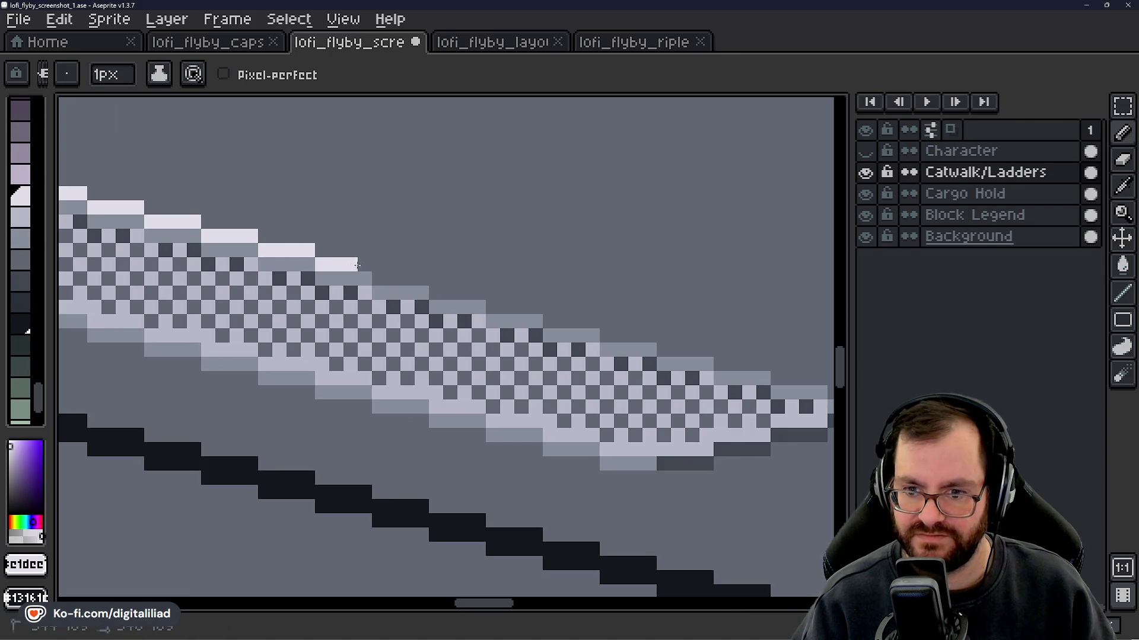
{"action": "key", "text": "ctrl+z"}
{"action": "left_click_drag", "start_coordinate": [377, 340], "coordinate": [346, 345]}
{"action": "left_click_drag", "start_coordinate": [231, 252], "coordinate": [279, 251]}
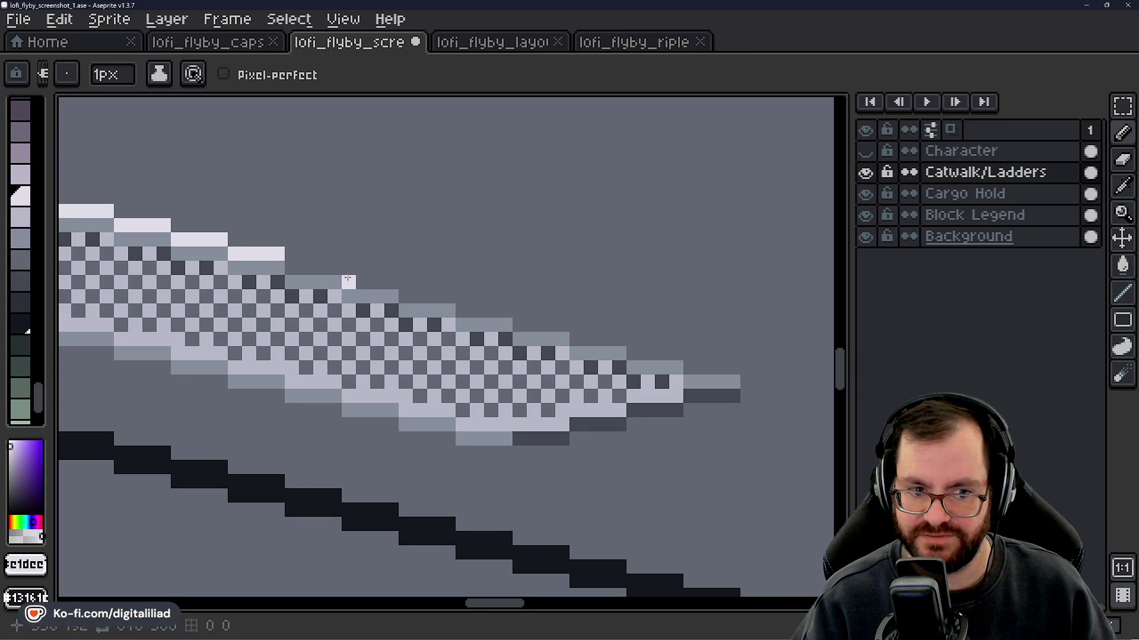
{"action": "scroll", "coordinate": [348, 279], "scroll_direction": "up", "scroll_amount": 1}
{"action": "left_click_drag", "start_coordinate": [264, 262], "coordinate": [419, 279]}
- Extend the light highlight along the top edge toward the catwalk's right end
{"action": "mouse_move", "coordinate": [488, 358]}
{"action": "left_mouse_down"}
{"action": "mouse_move", "coordinate": [478, 355]}
{"action": "mouse_move", "coordinate": [488, 335]}
{"action": "left_mouse_up"}
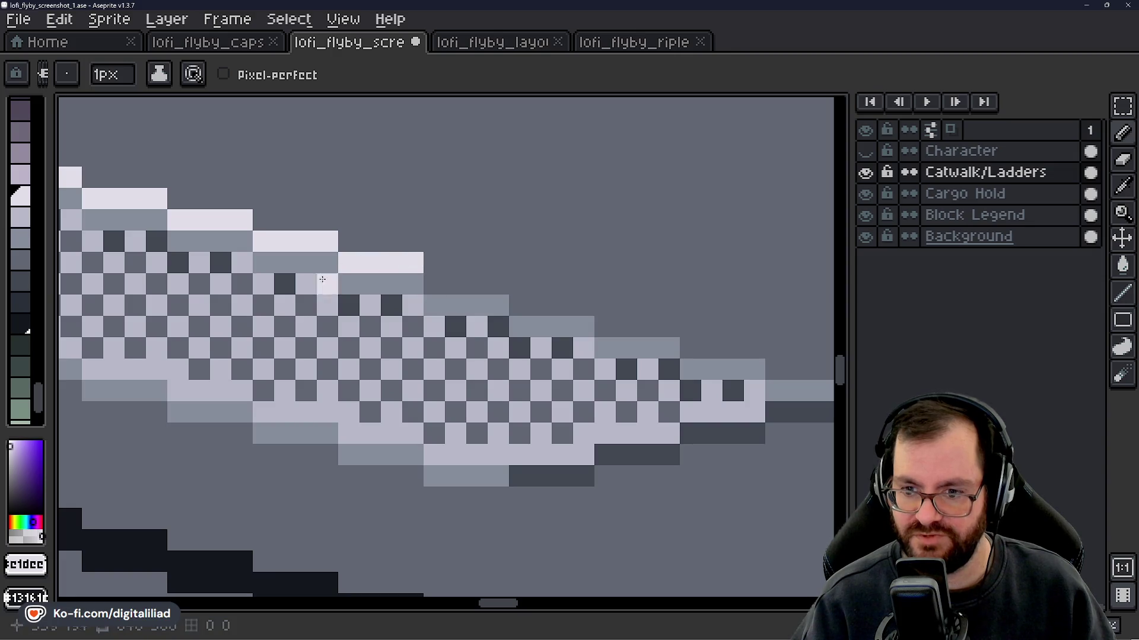
{"action": "left_click_drag", "start_coordinate": [440, 277], "coordinate": [504, 283]}
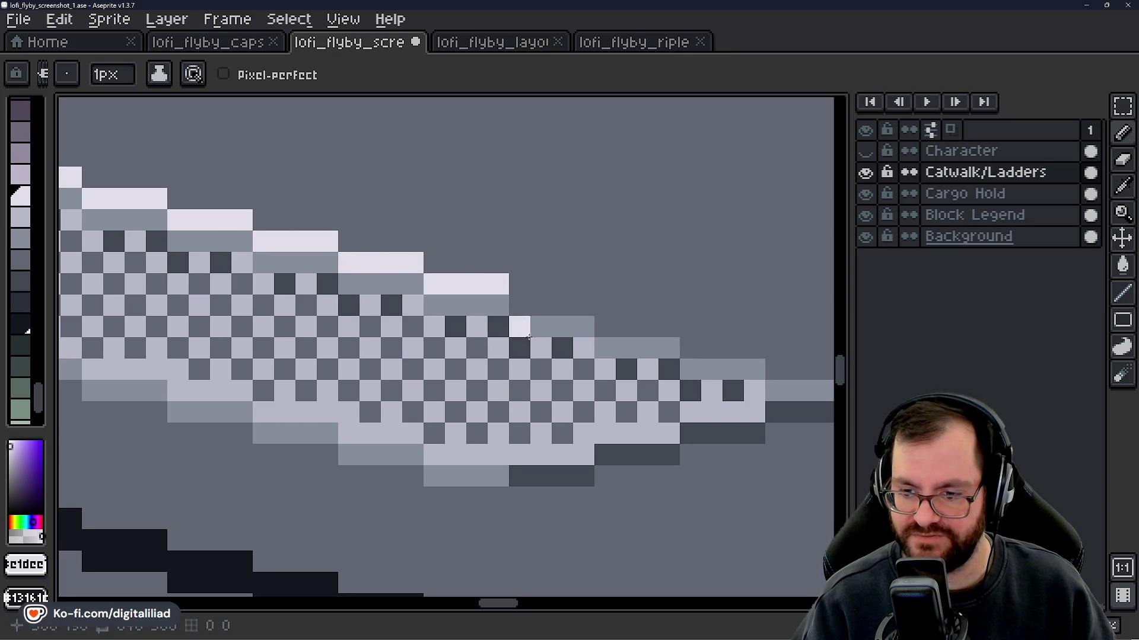
{"action": "scroll", "coordinate": [436, 278], "scroll_direction": "down", "scroll_amount": 2}
{"action": "scroll", "coordinate": [434, 300], "scroll_direction": "down", "scroll_amount": 3}
{"action": "scroll", "coordinate": [479, 398], "scroll_direction": "up", "scroll_amount": 6}
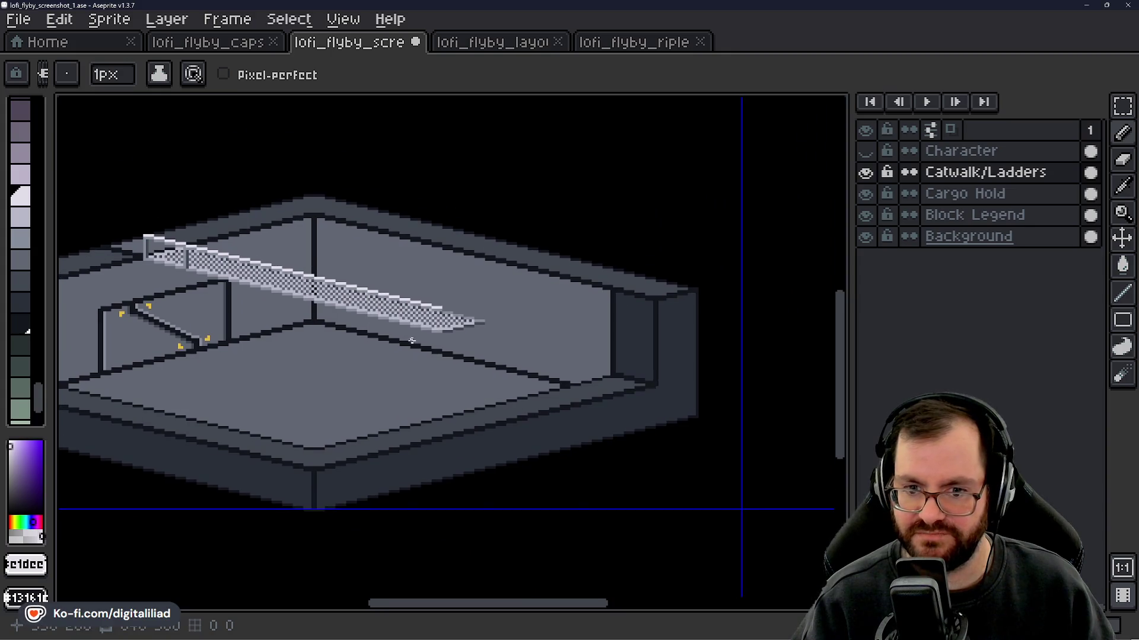
{"action": "scroll", "coordinate": [479, 397], "scroll_direction": "up", "scroll_amount": 1}
{"action": "scroll", "coordinate": [495, 442], "scroll_direction": "down", "scroll_amount": 2}
{"action": "scroll", "coordinate": [495, 442], "scroll_direction": "up", "scroll_amount": 2}
{"action": "scroll", "coordinate": [495, 441], "scroll_direction": "down", "scroll_amount": 3}
{"action": "scroll", "coordinate": [478, 287], "scroll_direction": "up", "scroll_amount": 2}
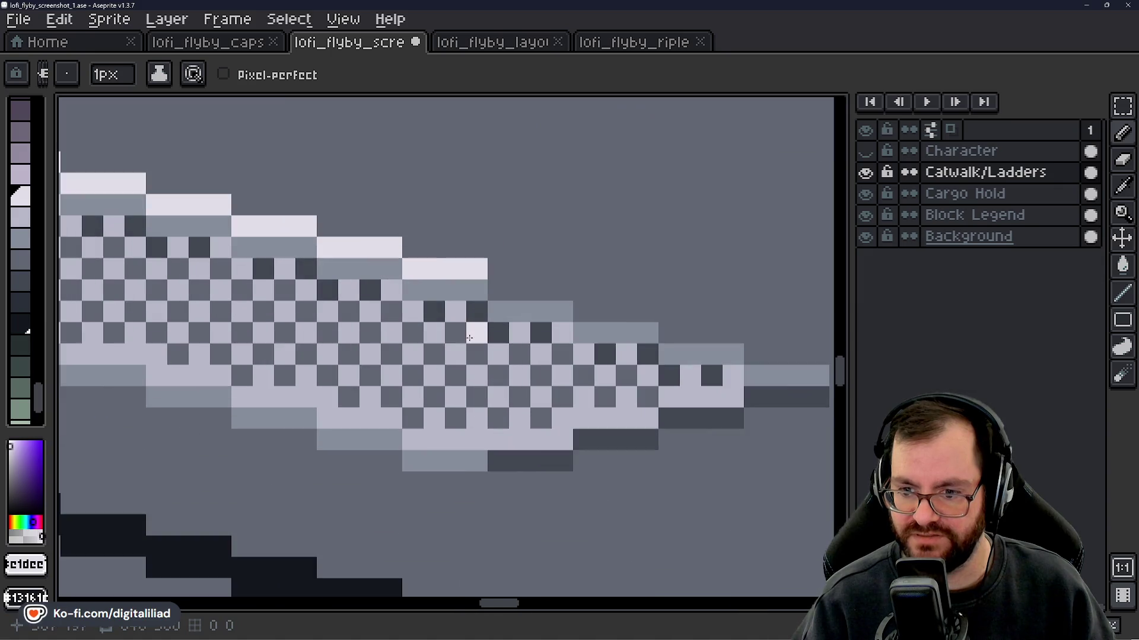
{"action": "left_click", "coordinate": [477, 287], "text": "alt"}
- Paint a vertical mid-grey seam across the catwalk with a dark column down to its bottom edge
{"action": "left_click_drag", "start_coordinate": [477, 311], "coordinate": [476, 442]}
{"action": "scroll", "coordinate": [461, 405], "scroll_direction": "down", "scroll_amount": 2}
{"action": "scroll", "coordinate": [460, 405], "scroll_direction": "up", "scroll_amount": 2}
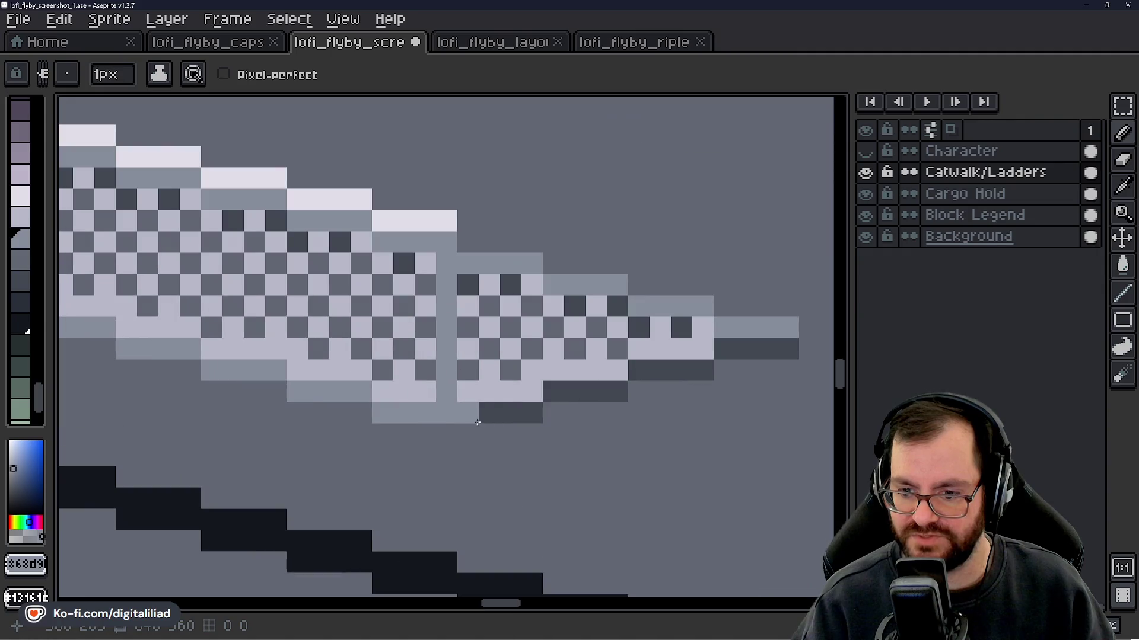
{"action": "scroll", "coordinate": [490, 427], "scroll_direction": "down", "scroll_amount": 3}
{"action": "scroll", "coordinate": [490, 426], "scroll_direction": "down", "scroll_amount": 3}
{"action": "scroll", "coordinate": [490, 424], "scroll_direction": "up", "scroll_amount": 2}
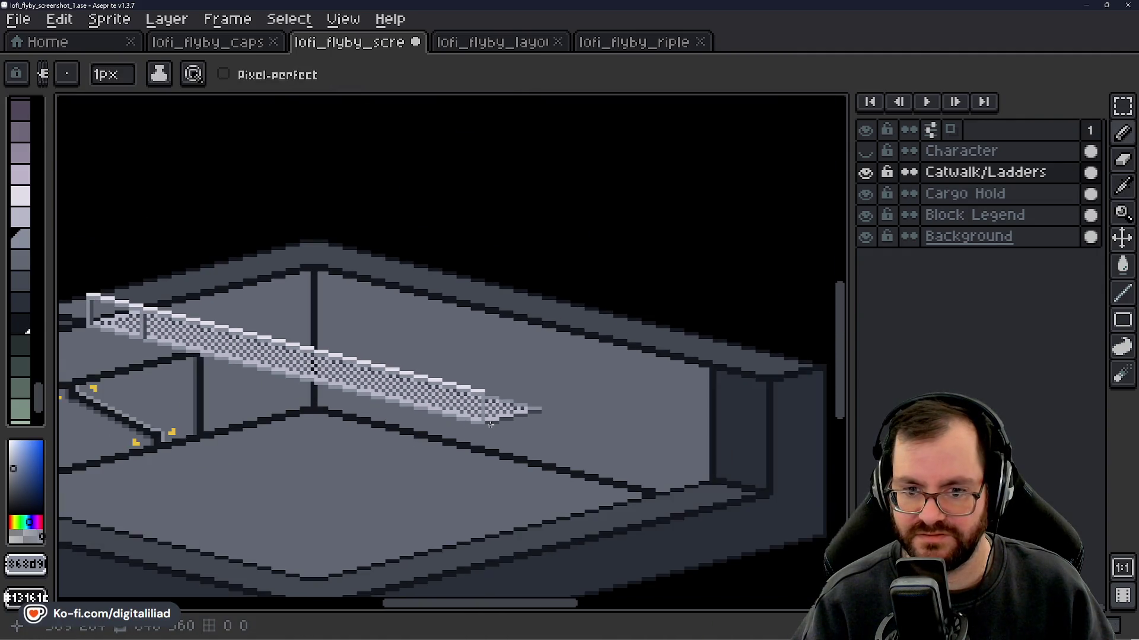
{"action": "scroll", "coordinate": [490, 424], "scroll_direction": "up", "scroll_amount": 3}
{"action": "left_click", "coordinate": [484, 403], "text": "alt"}
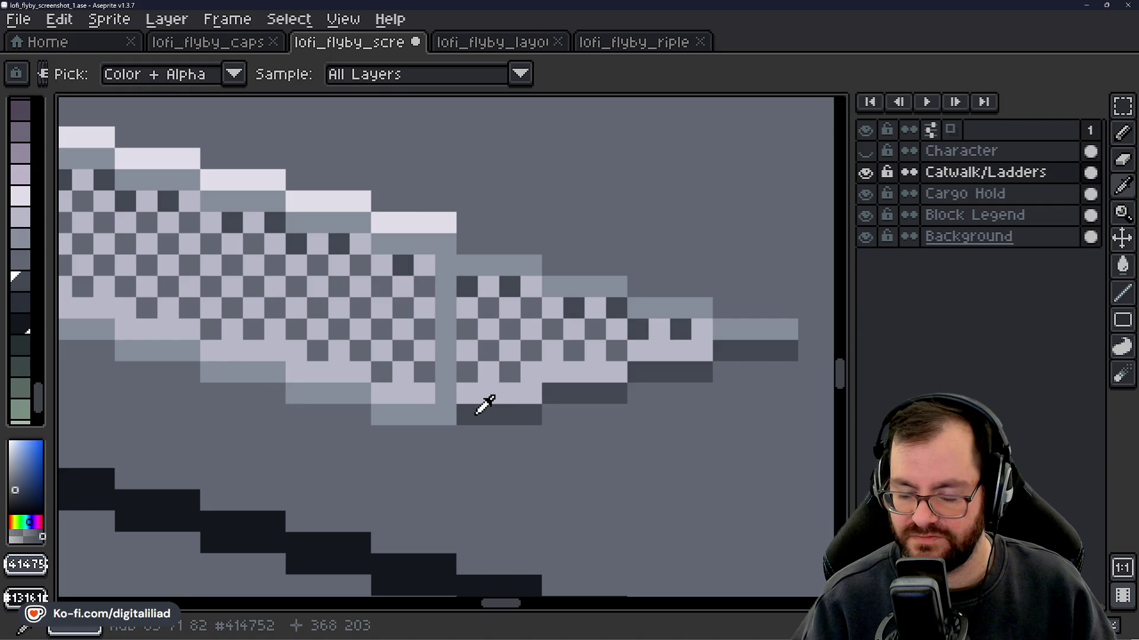
{"action": "left_click_drag", "start_coordinate": [464, 308], "coordinate": [467, 415]}
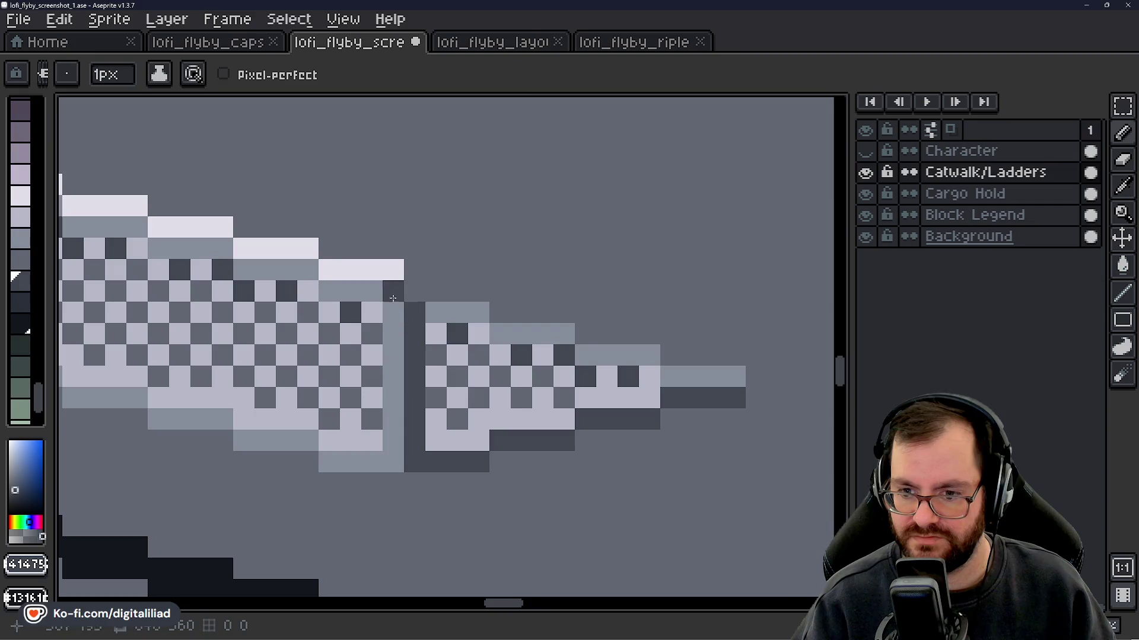
- Add a medium-grey pixel at the seam's top and extend the dark column two pixels upward
{"action": "left_click", "coordinate": [394, 291], "text": "alt"}
{"action": "left_click", "coordinate": [422, 290]}
{"action": "left_click", "coordinate": [389, 262], "text": "alt"}
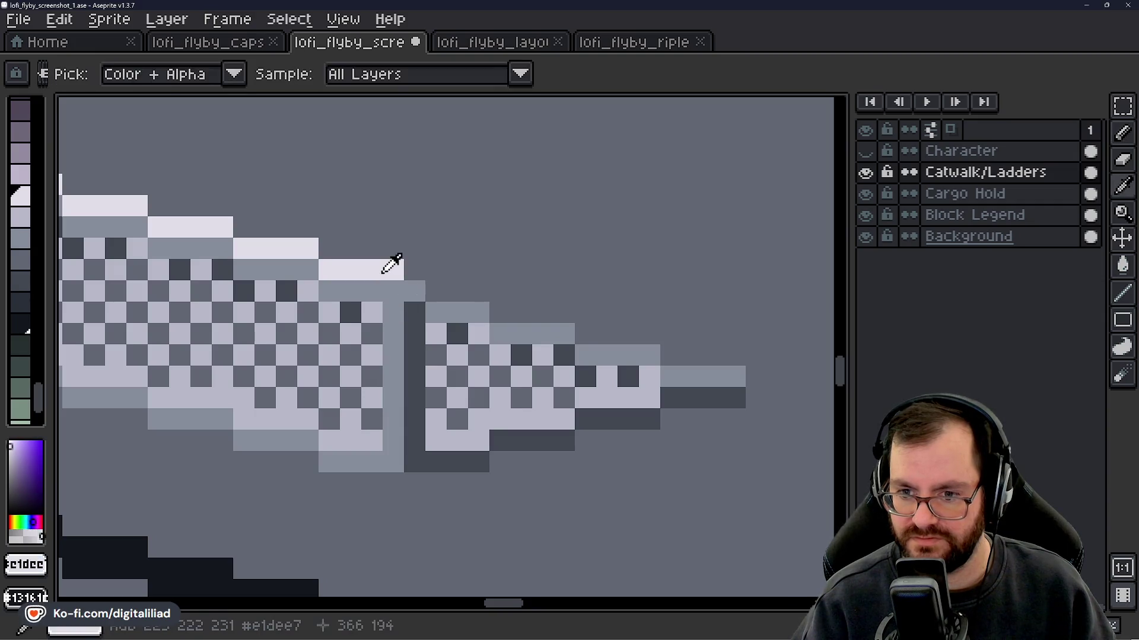
{"action": "scroll", "coordinate": [475, 355], "scroll_direction": "down", "scroll_amount": 5}
{"action": "scroll", "coordinate": [495, 403], "scroll_direction": "down", "scroll_amount": 2}
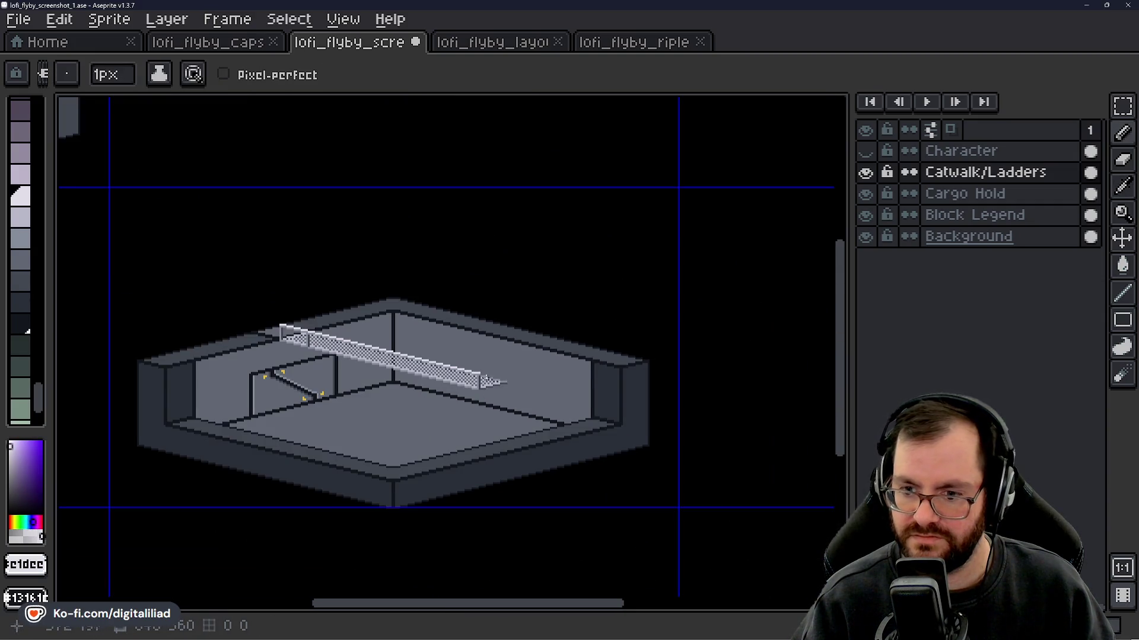
{"action": "scroll", "coordinate": [485, 379], "scroll_direction": "up", "scroll_amount": 8}
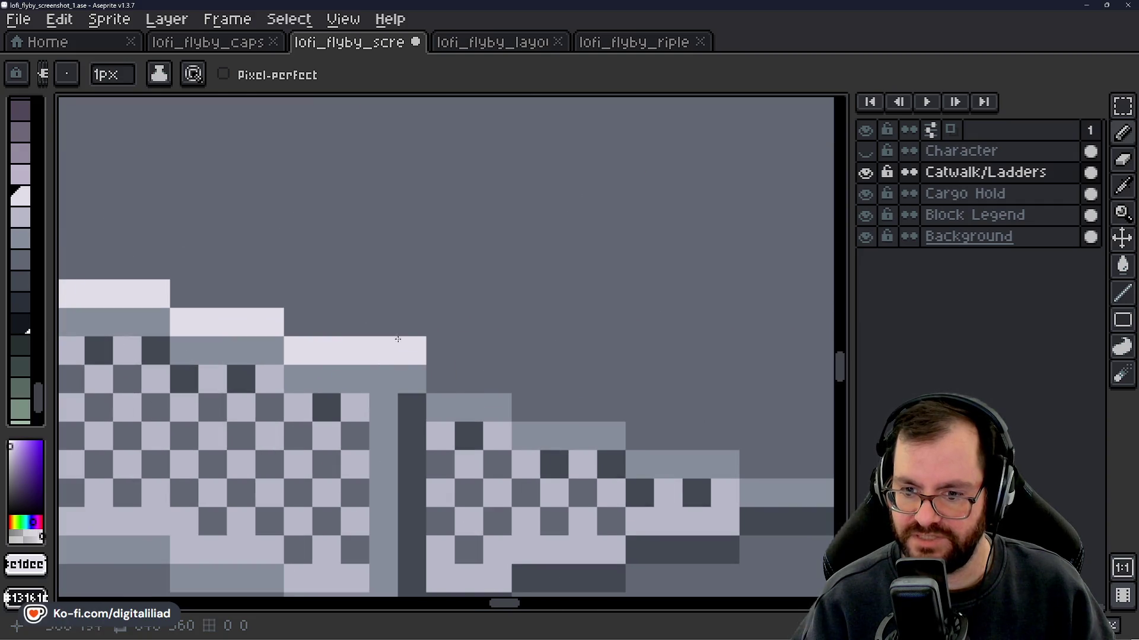
{"action": "left_click", "coordinate": [418, 411], "text": "alt"}
{"action": "left_click_drag", "start_coordinate": [412, 383], "coordinate": [414, 351]}
{"action": "scroll", "coordinate": [495, 406], "scroll_direction": "down", "scroll_amount": 4}
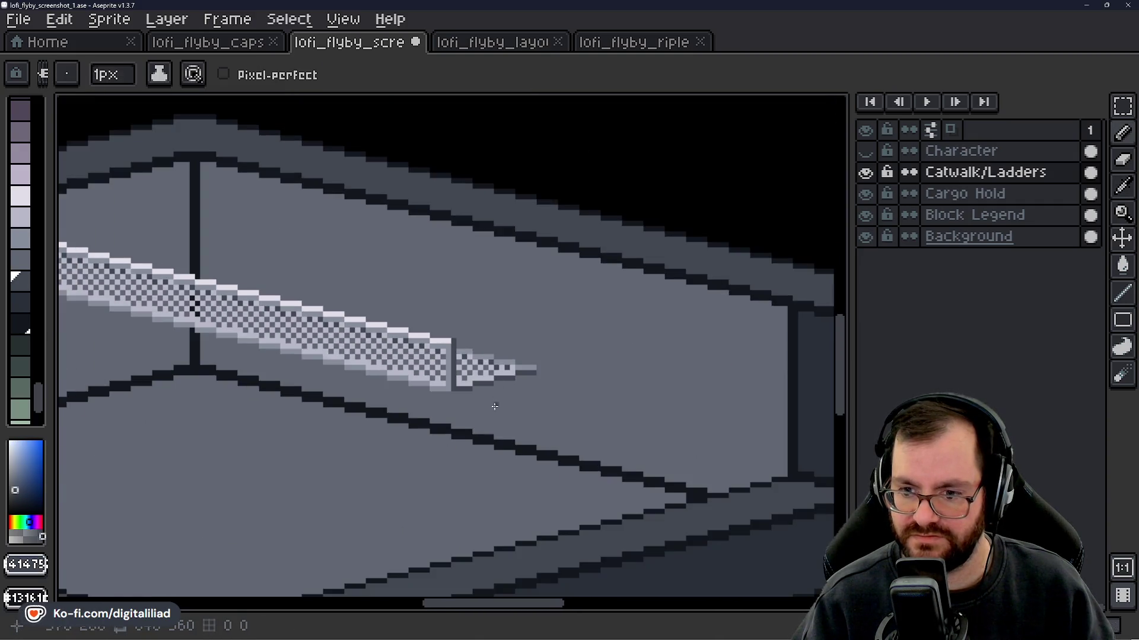
{"action": "scroll", "coordinate": [494, 406], "scroll_direction": "down", "scroll_amount": 3}
{"action": "scroll", "coordinate": [483, 392], "scroll_direction": "down", "scroll_amount": 2}
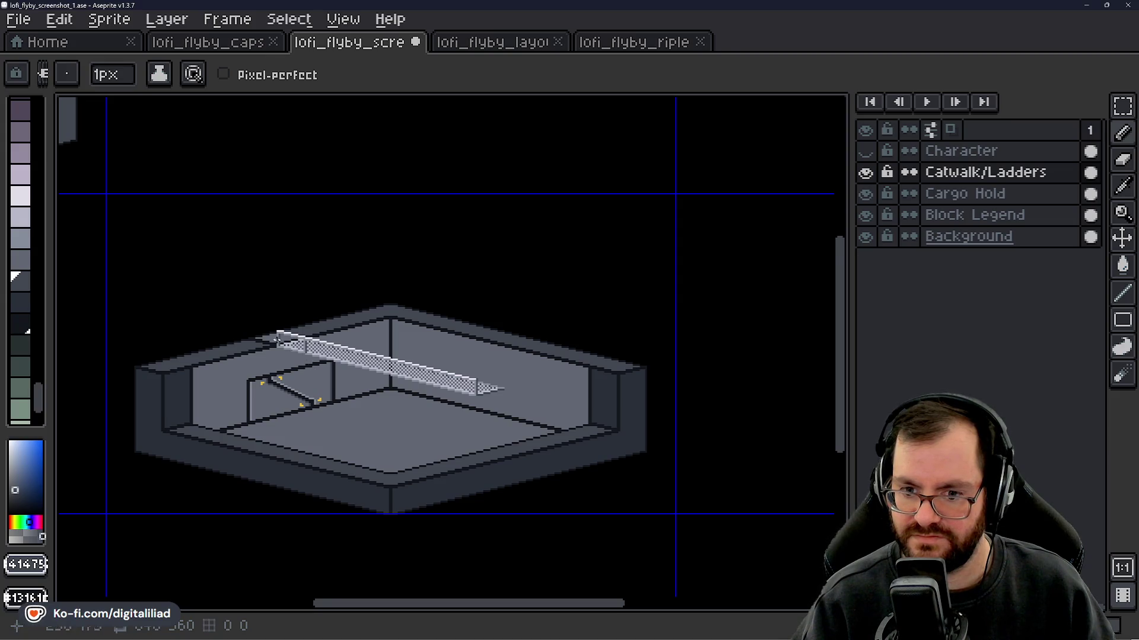
{"action": "scroll", "coordinate": [279, 338], "scroll_direction": "up", "scroll_amount": 2}
{"action": "scroll", "coordinate": [360, 388], "scroll_direction": "up", "scroll_amount": 1}
{"action": "scroll", "coordinate": [591, 465], "scroll_direction": "up", "scroll_amount": 4}
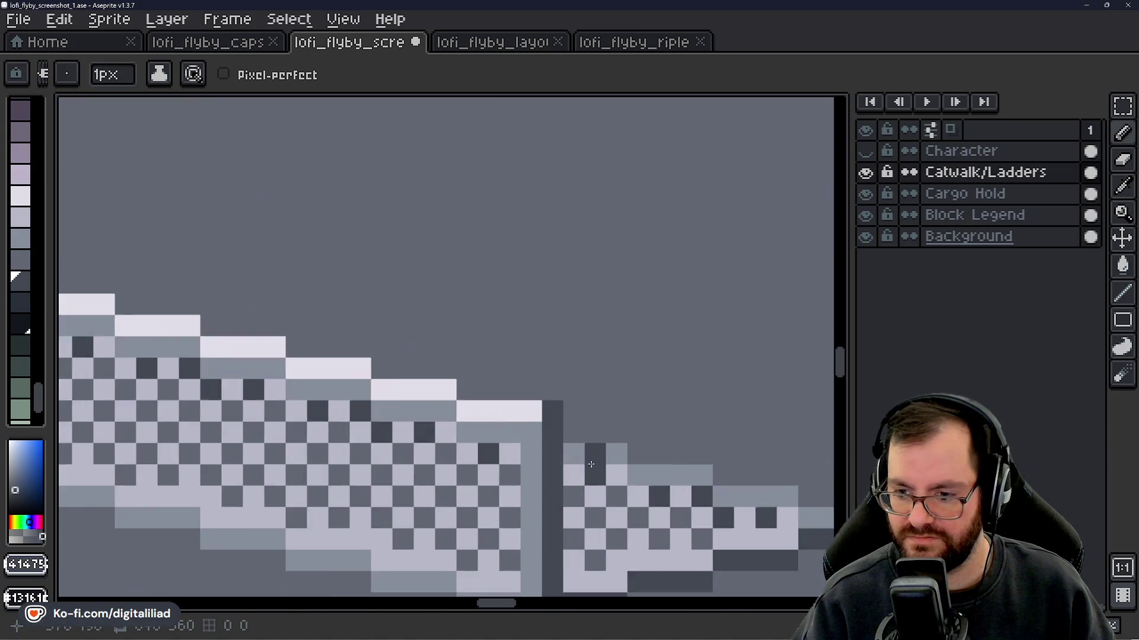
- Add a light highlight pixel above the seam and review the catwalk's end section
{"action": "left_click", "coordinate": [519, 409], "text": "alt"}
{"action": "scroll", "coordinate": [528, 467], "scroll_direction": "down", "scroll_amount": 4}
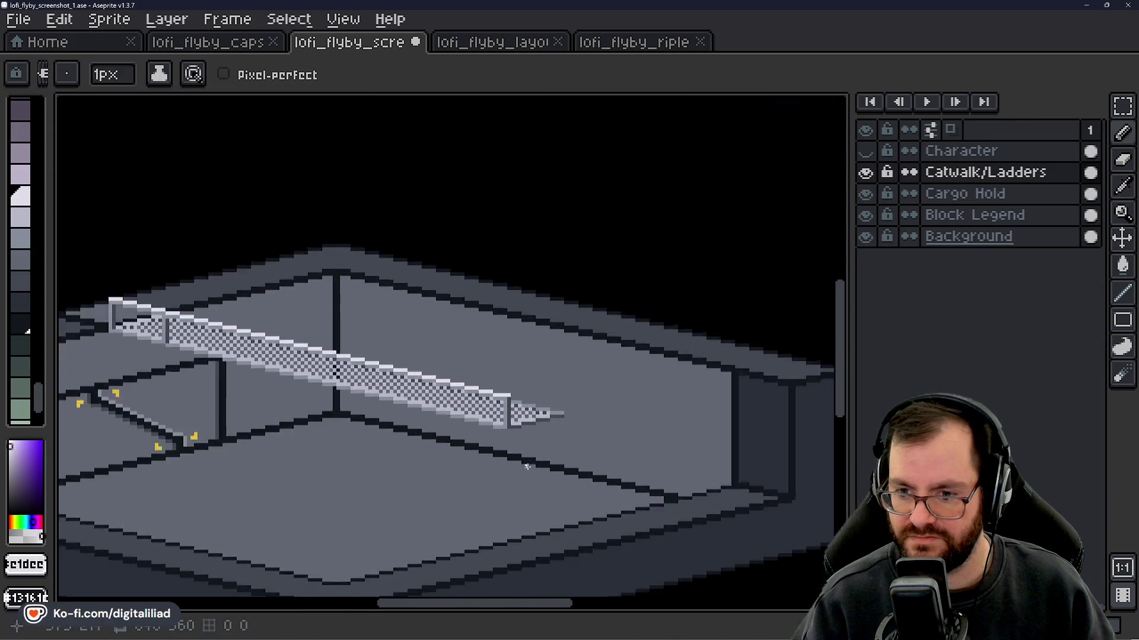
{"action": "scroll", "coordinate": [528, 466], "scroll_direction": "down", "scroll_amount": 1}
{"action": "scroll", "coordinate": [514, 464], "scroll_direction": "down", "scroll_amount": 1}
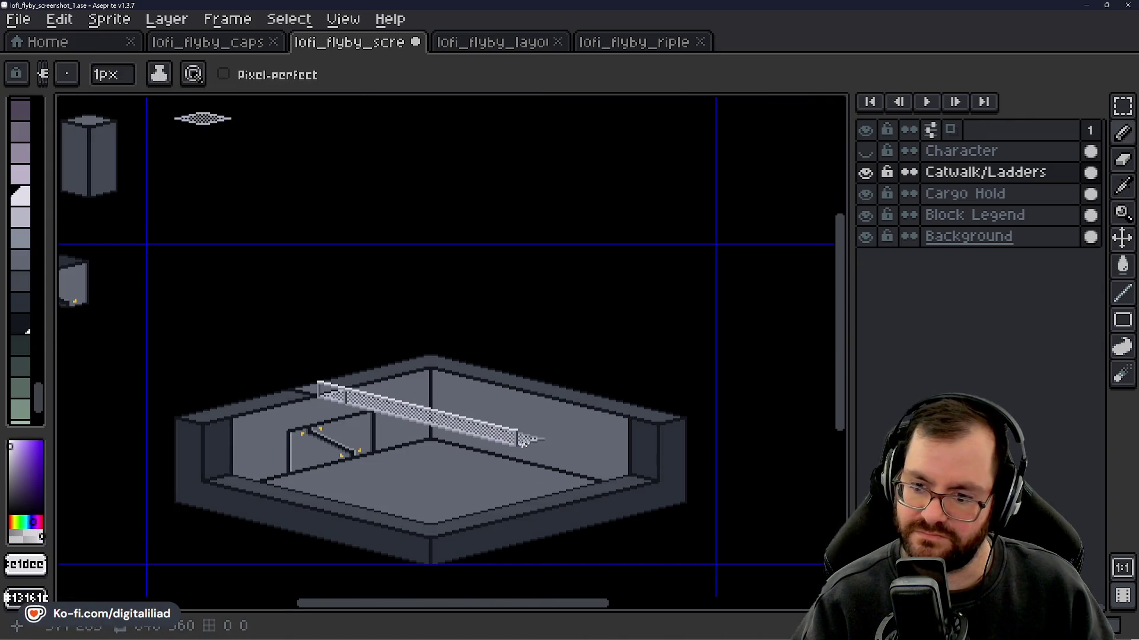
{"action": "scroll", "coordinate": [522, 443], "scroll_direction": "up", "scroll_amount": 2}
{"action": "scroll", "coordinate": [354, 425], "scroll_direction": "up", "scroll_amount": 4}
{"action": "left_click", "coordinate": [382, 363]}
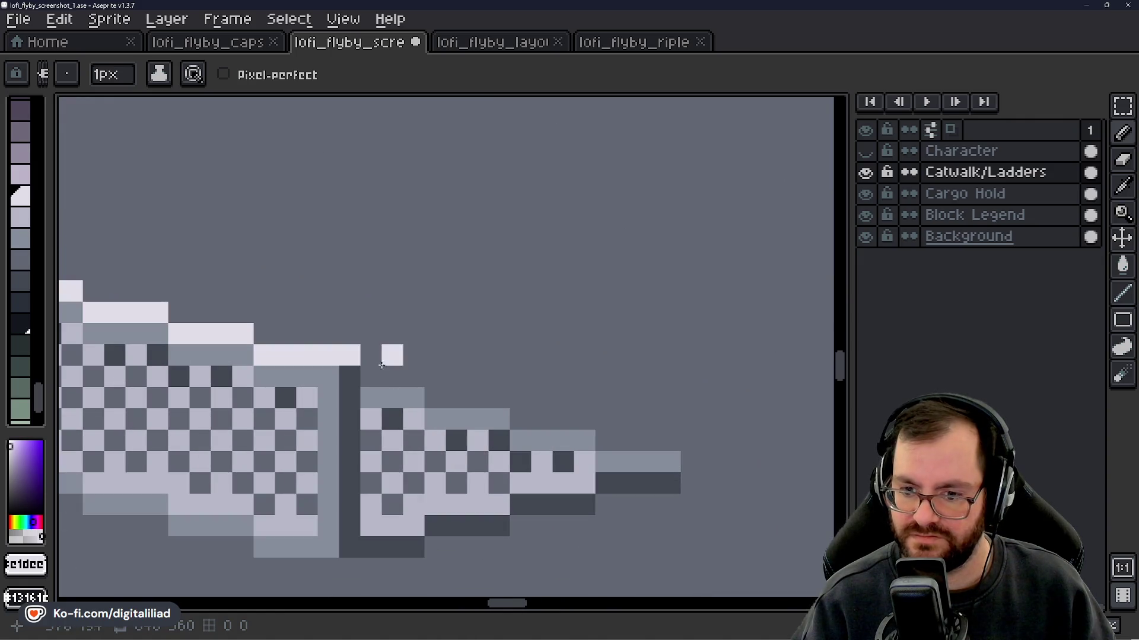
{"action": "left_click_drag", "start_coordinate": [445, 363], "coordinate": [496, 380]}
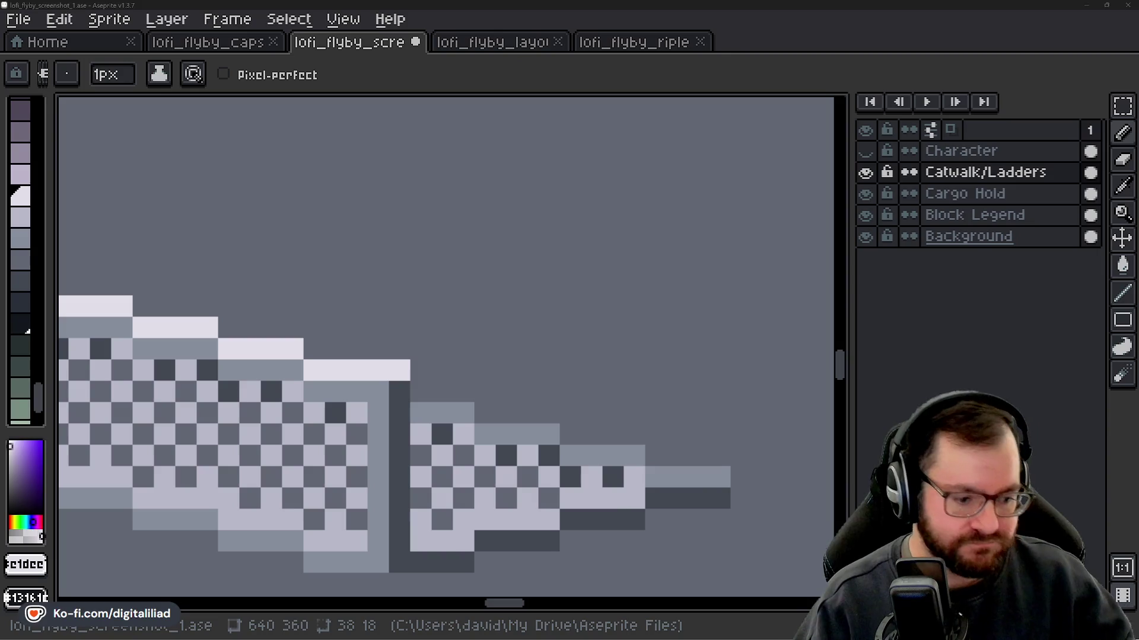
{"action": "scroll", "coordinate": [356, 372], "scroll_direction": "down", "scroll_amount": 5}
{"action": "scroll", "coordinate": [208, 320], "scroll_direction": "up", "scroll_amount": 4}
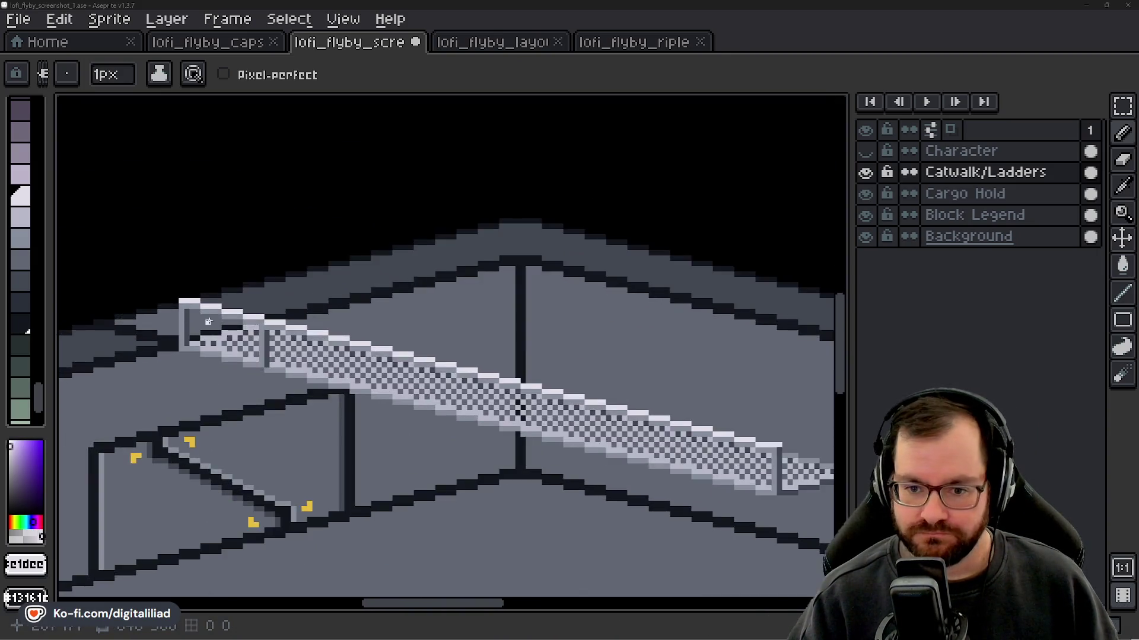
{"action": "scroll", "coordinate": [208, 321], "scroll_direction": "up", "scroll_amount": 2}
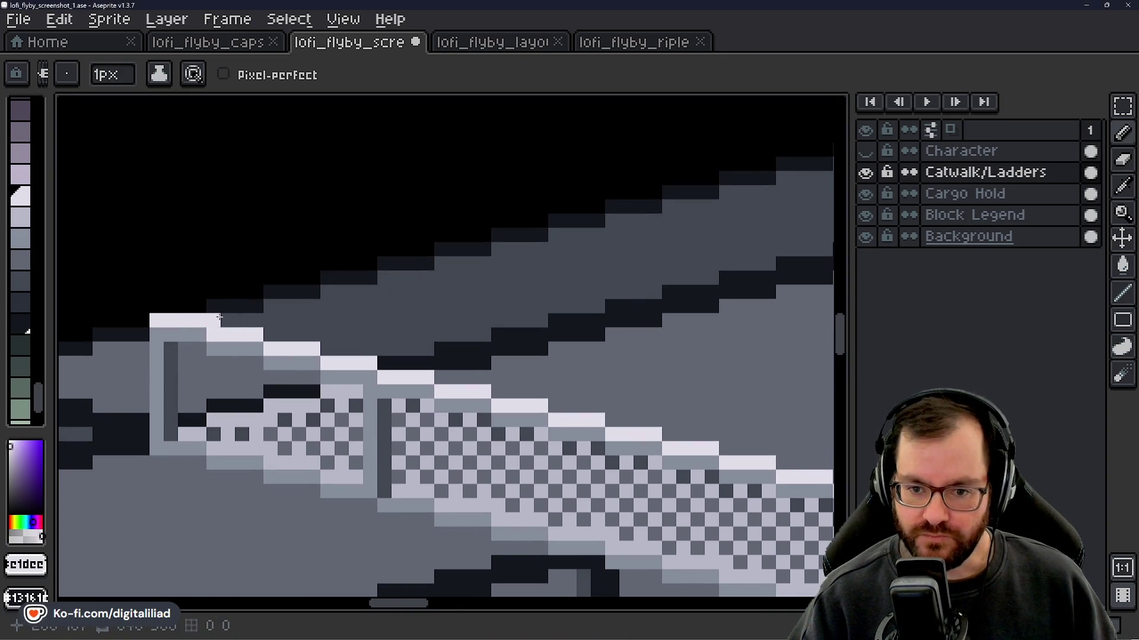
{"action": "scroll", "coordinate": [299, 307], "scroll_direction": "down", "scroll_amount": 3}
{"action": "mouse_move", "coordinate": [358, 397]}
{"action": "left_mouse_down"}
{"action": "mouse_move", "coordinate": [325, 359]}
{"action": "mouse_move", "coordinate": [152, 331]}
{"action": "left_mouse_up"}
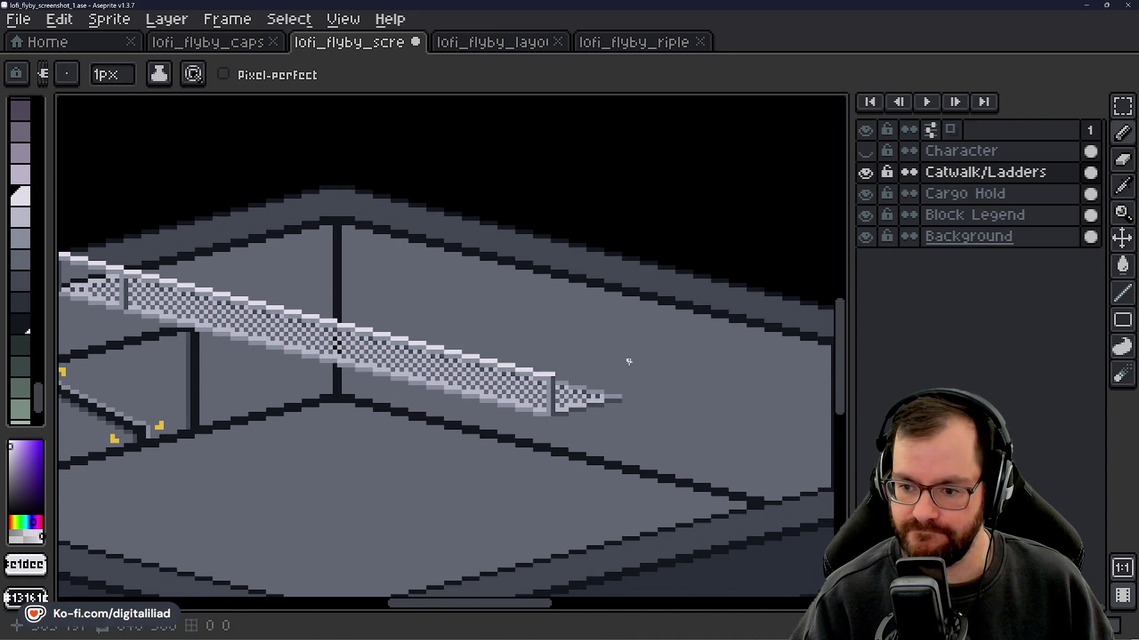
{"action": "scroll", "coordinate": [629, 362], "scroll_direction": "down", "scroll_amount": 1}
{"action": "scroll", "coordinate": [522, 361], "scroll_direction": "up", "scroll_amount": 3}
{"action": "key", "text": "alt"}
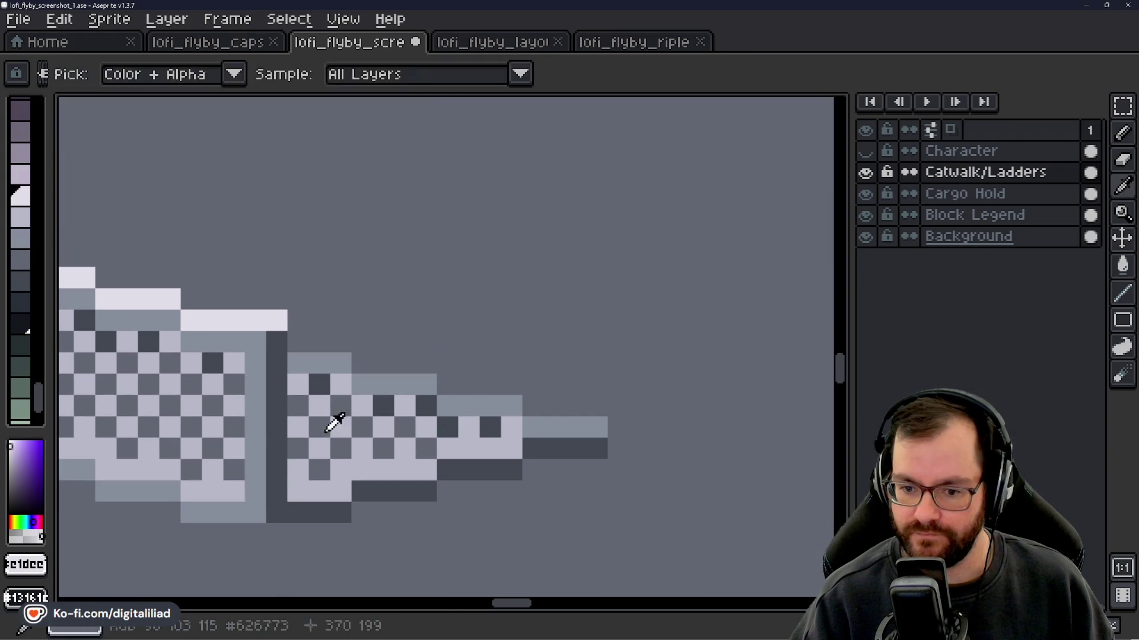
- Raise a dark railing post from the catwalk tip with a light-grey pixel beside it
{"action": "left_click", "coordinate": [326, 430], "text": "alt"}
{"action": "left_click", "coordinate": [594, 425]}
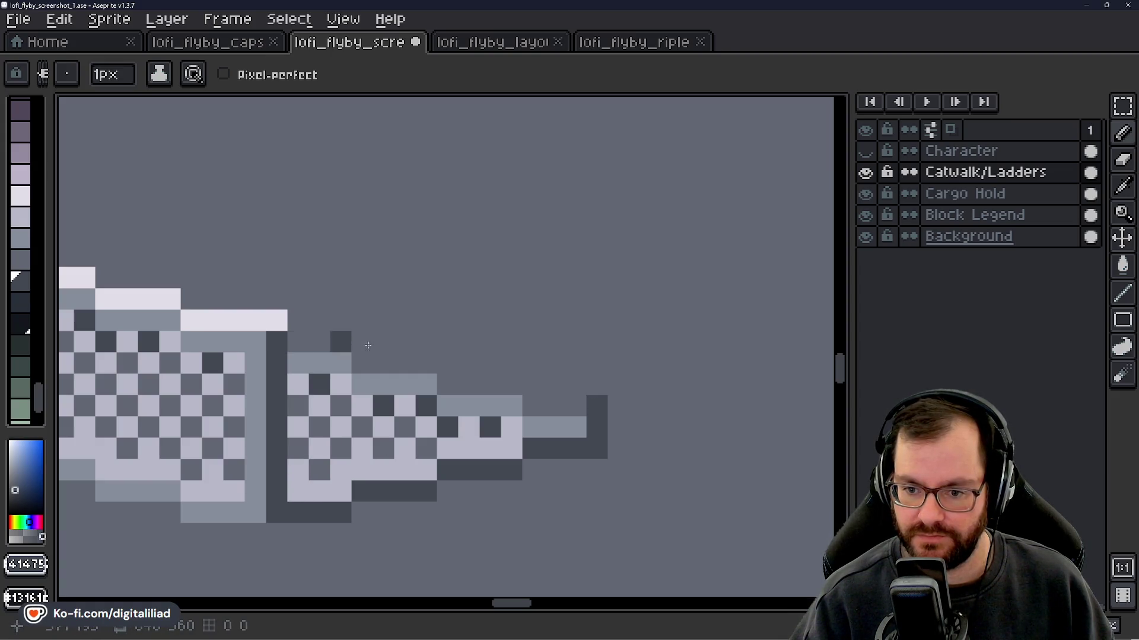
{"action": "left_click_drag", "start_coordinate": [604, 378], "coordinate": [595, 285]}
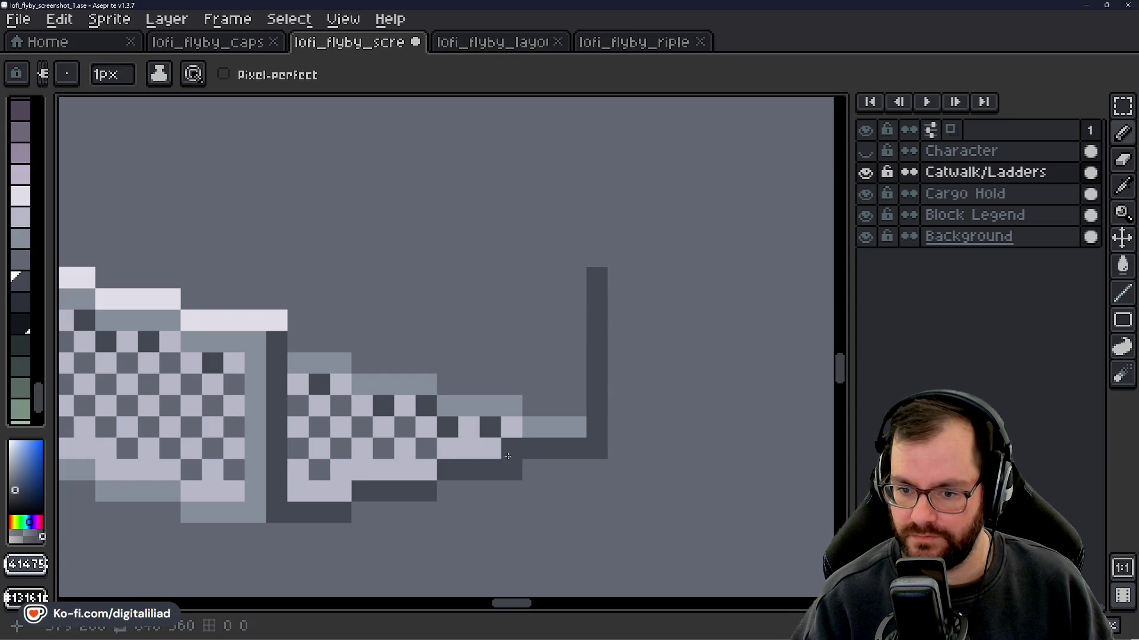
{"action": "scroll", "coordinate": [514, 358], "scroll_direction": "down", "scroll_amount": 2}
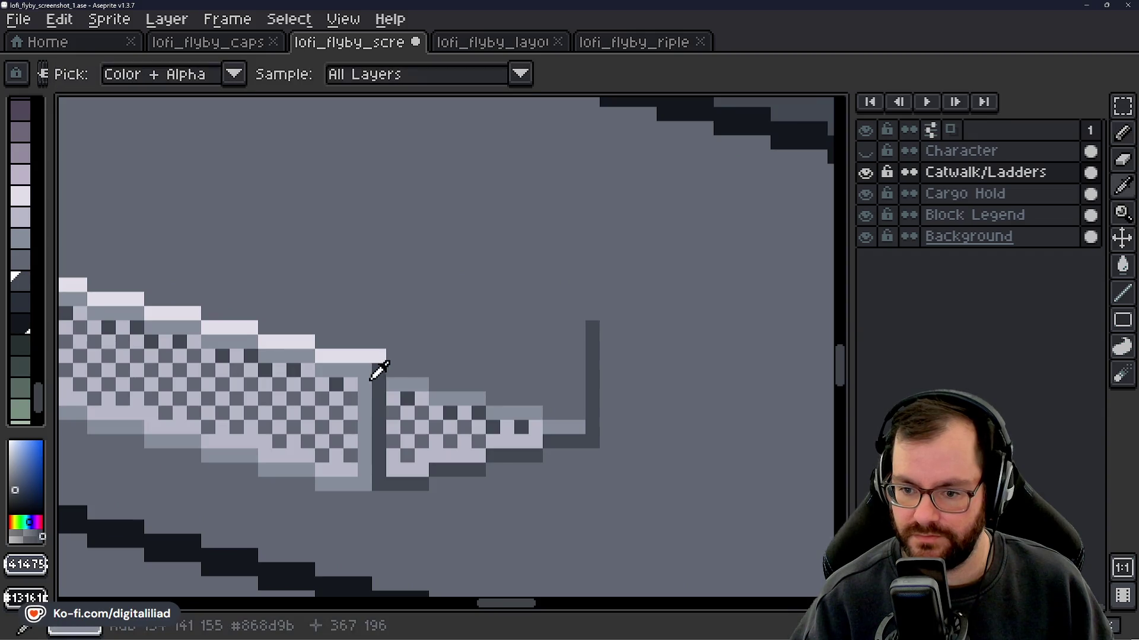
{"action": "left_click", "coordinate": [376, 371], "text": "alt"}
{"action": "left_click", "coordinate": [544, 374]}
{"action": "scroll", "coordinate": [544, 377], "scroll_direction": "up", "scroll_amount": 2}
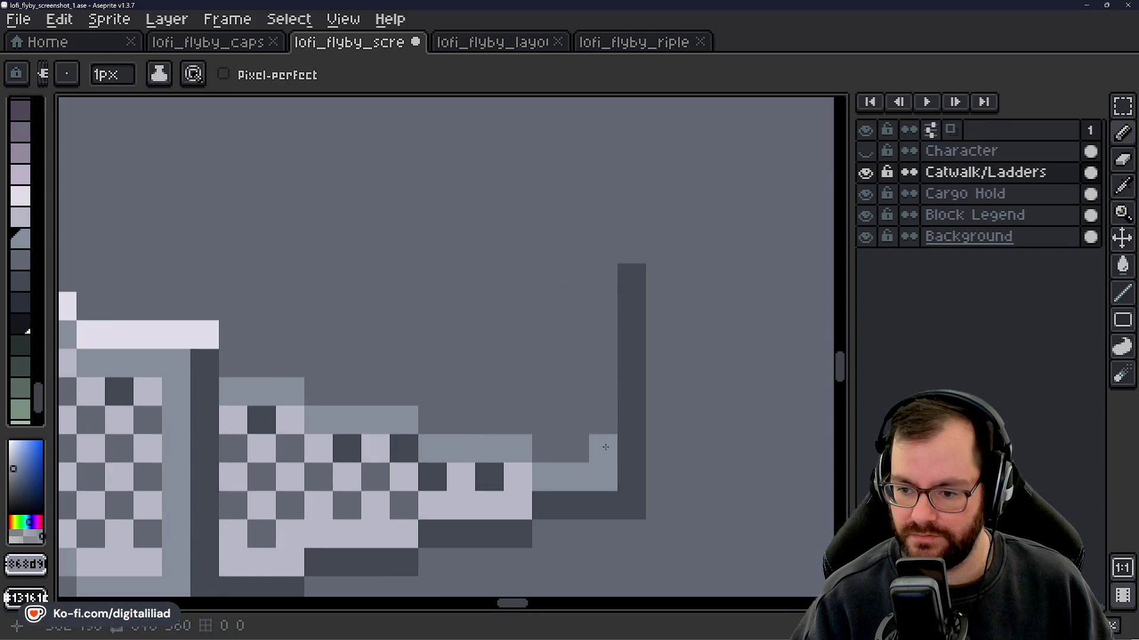
{"action": "scroll", "coordinate": [605, 447], "scroll_direction": "down", "scroll_amount": 4}
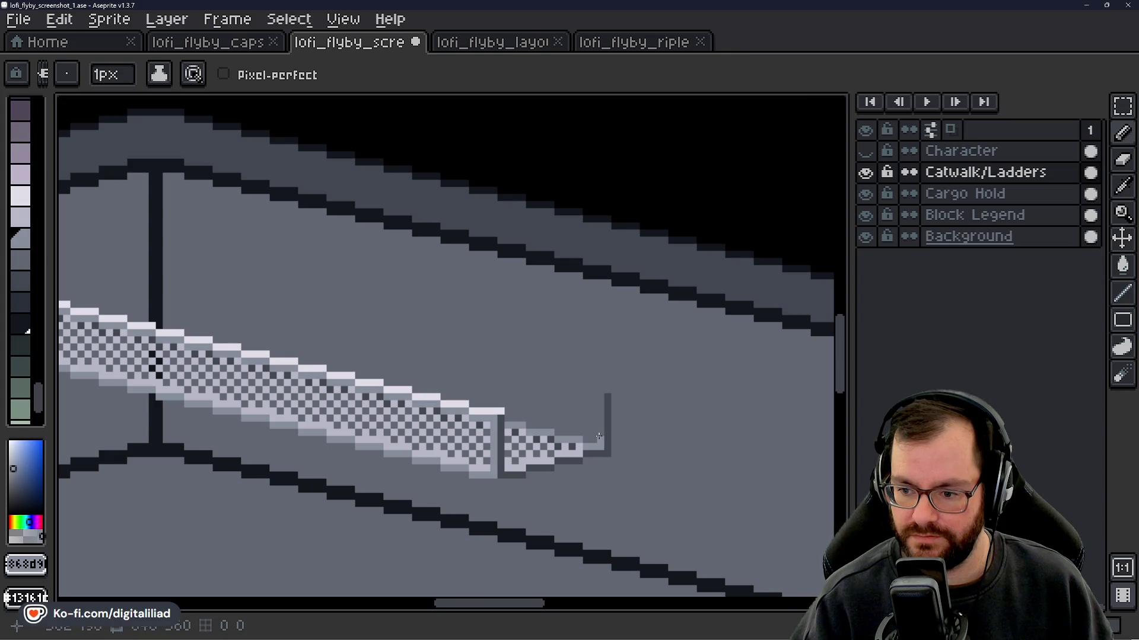
{"action": "scroll", "coordinate": [598, 433], "scroll_direction": "up", "scroll_amount": 3}
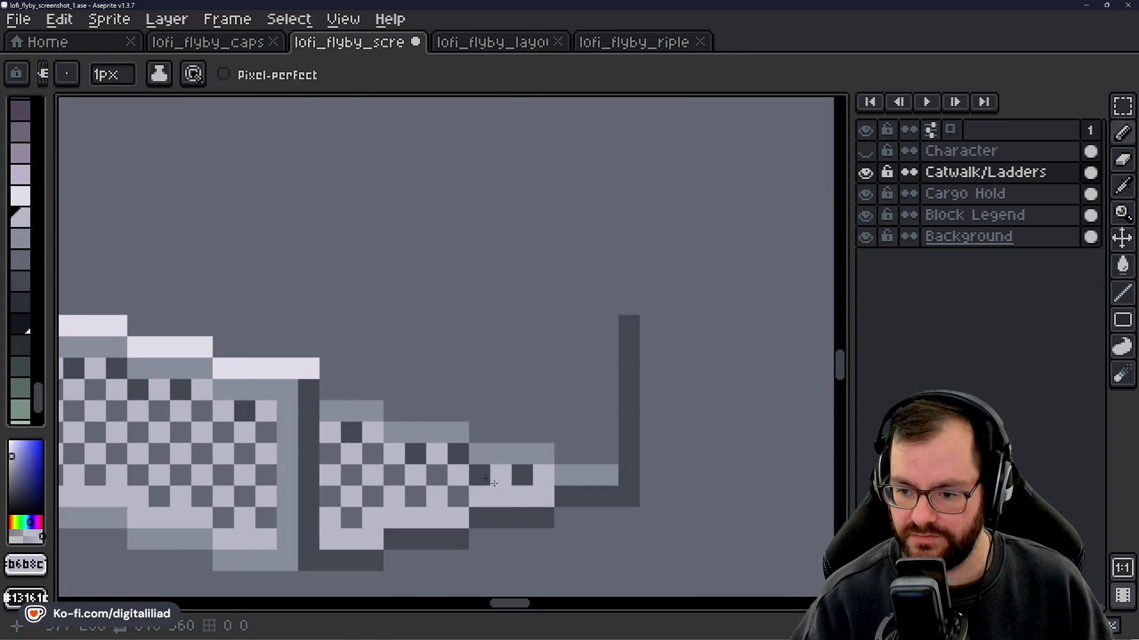
- Add a light top-edge highlight and a #868d9b grey line up the post's inner side
{"action": "mouse_move", "coordinate": [359, 411]}
{"action": "left_mouse_down"}
{"action": "mouse_move", "coordinate": [395, 432]}
{"action": "mouse_move", "coordinate": [609, 473]}
{"action": "left_mouse_up"}
{"action": "scroll", "coordinate": [609, 473], "scroll_direction": "down", "scroll_amount": 4}
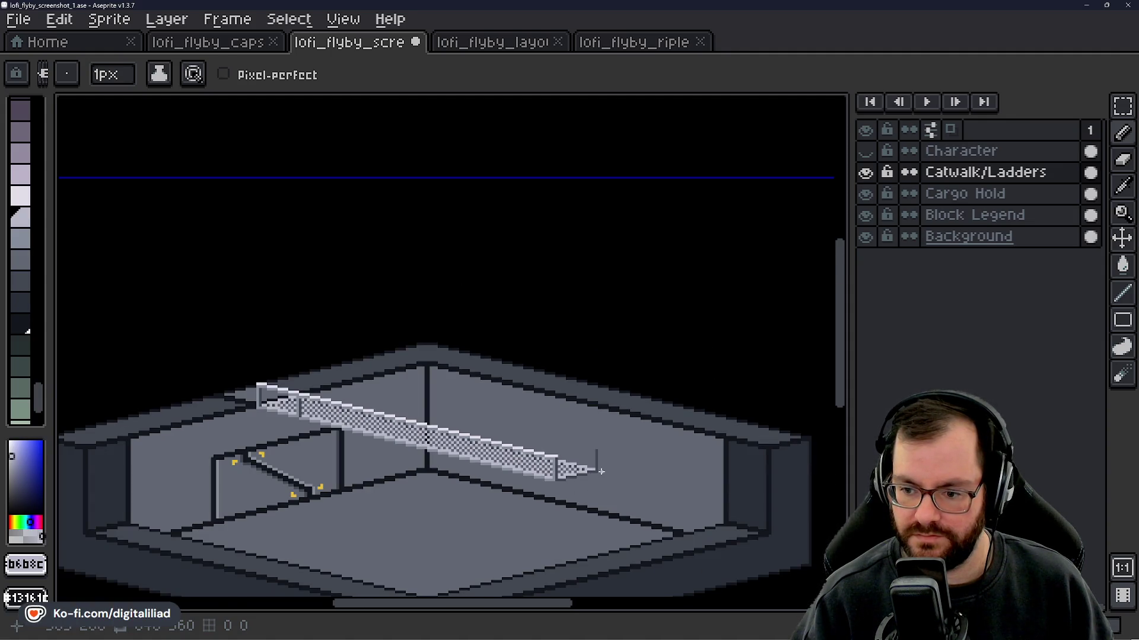
{"action": "scroll", "coordinate": [601, 472], "scroll_direction": "up", "scroll_amount": 4}
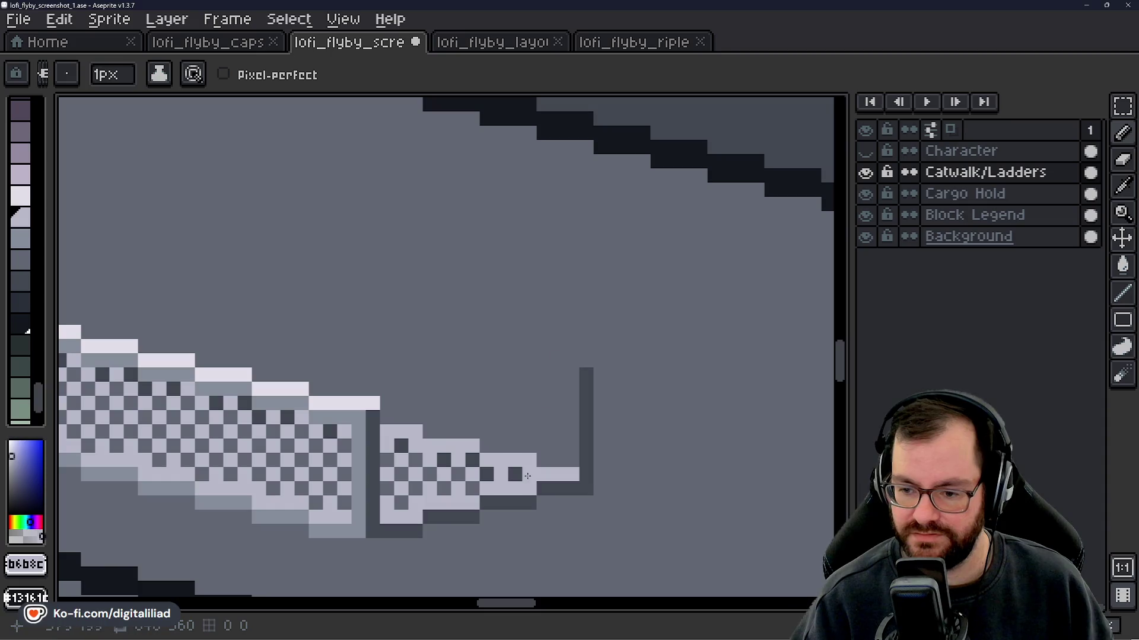
{"action": "left_click", "coordinate": [358, 425], "text": "alt"}
{"action": "scroll", "coordinate": [545, 448], "scroll_direction": "up", "scroll_amount": 1}
{"action": "left_click", "coordinate": [598, 496]}
{"action": "mouse_move", "coordinate": [600, 497]}
{"action": "left_mouse_down"}
{"action": "mouse_move", "coordinate": [593, 304]}
{"action": "mouse_move", "coordinate": [544, 304]}
{"action": "left_mouse_up"}
{"action": "scroll", "coordinate": [542, 304], "scroll_direction": "down", "scroll_amount": 4}
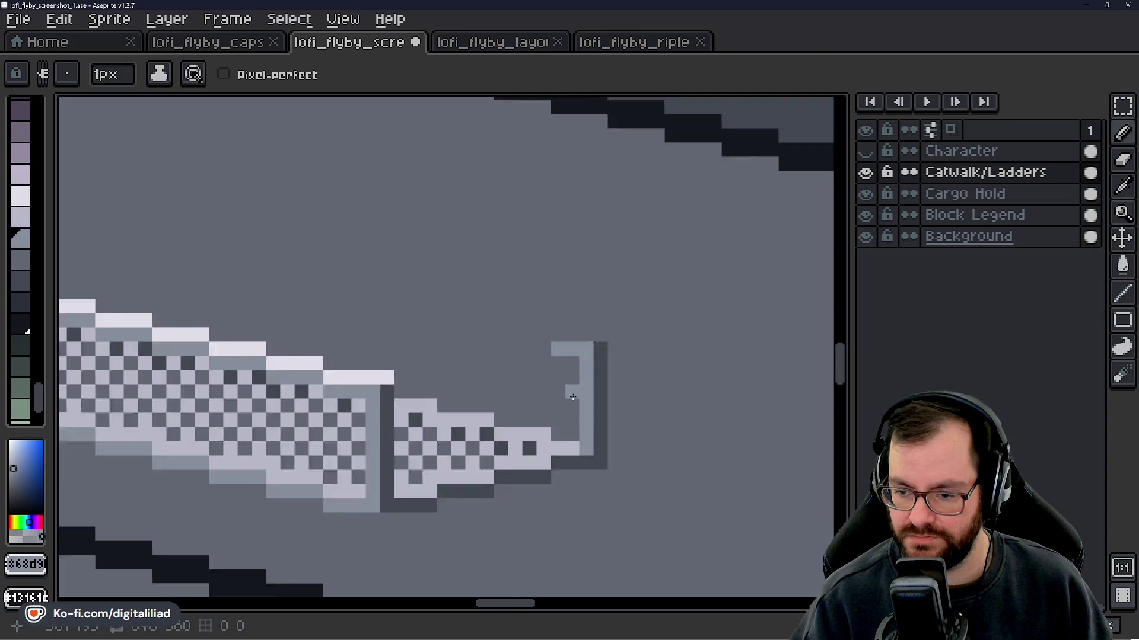
- Recolour pixels in the railing end post with light and dark shades
{"action": "scroll", "coordinate": [590, 406], "scroll_direction": "up", "scroll_amount": 4}
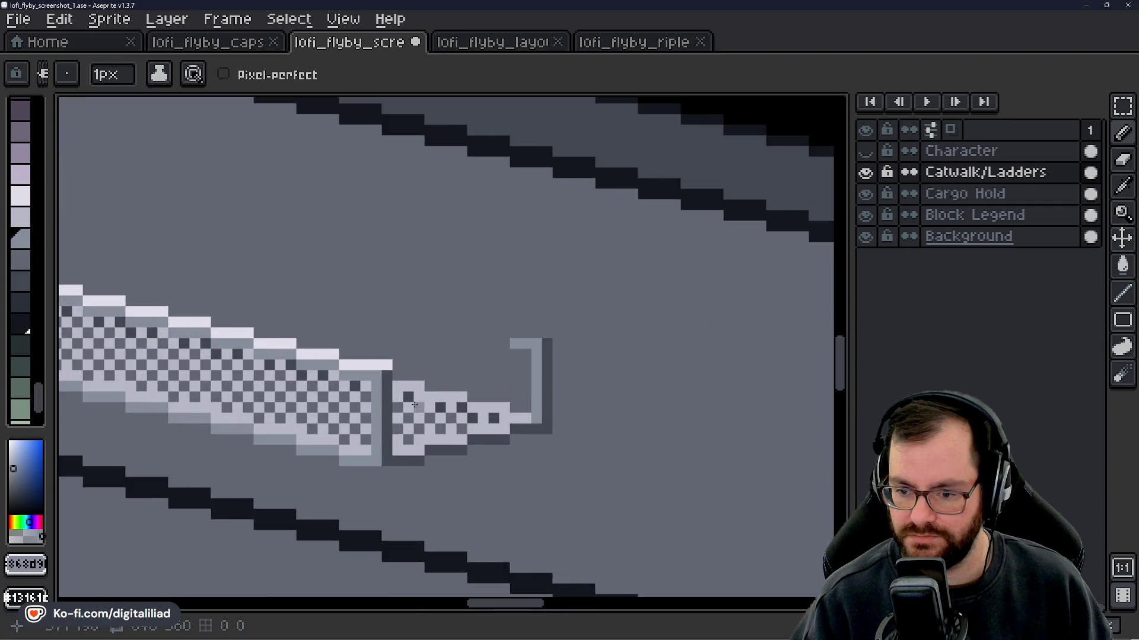
{"action": "left_click", "coordinate": [315, 491]}
{"action": "right_click", "coordinate": [320, 450]}
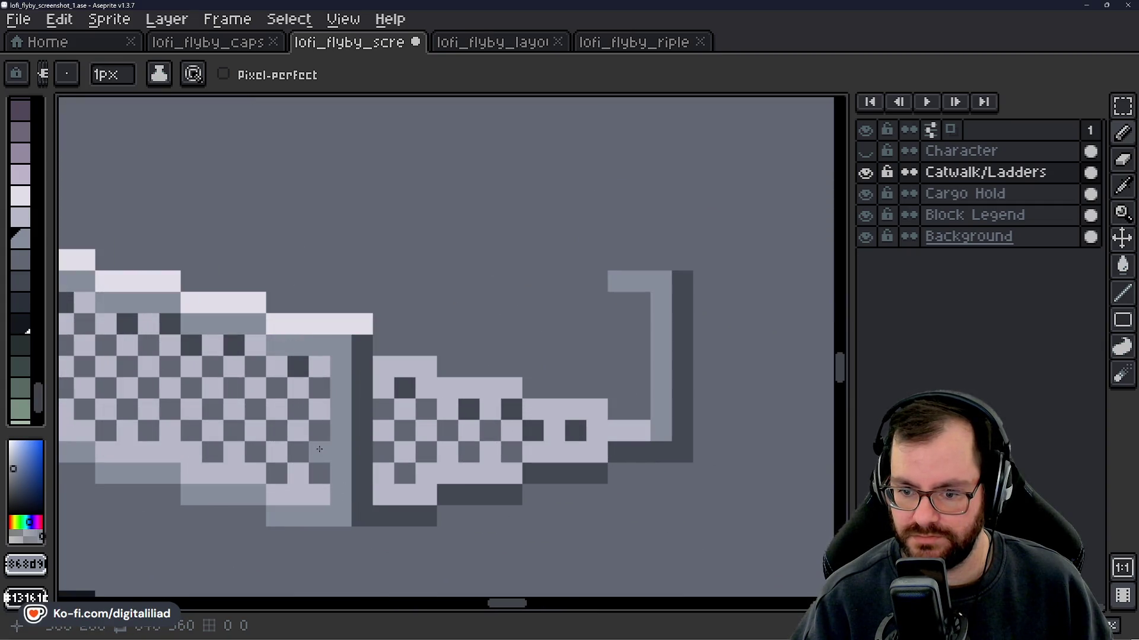
{"action": "left_click", "coordinate": [319, 451]}
{"action": "right_click", "coordinate": [324, 364]}
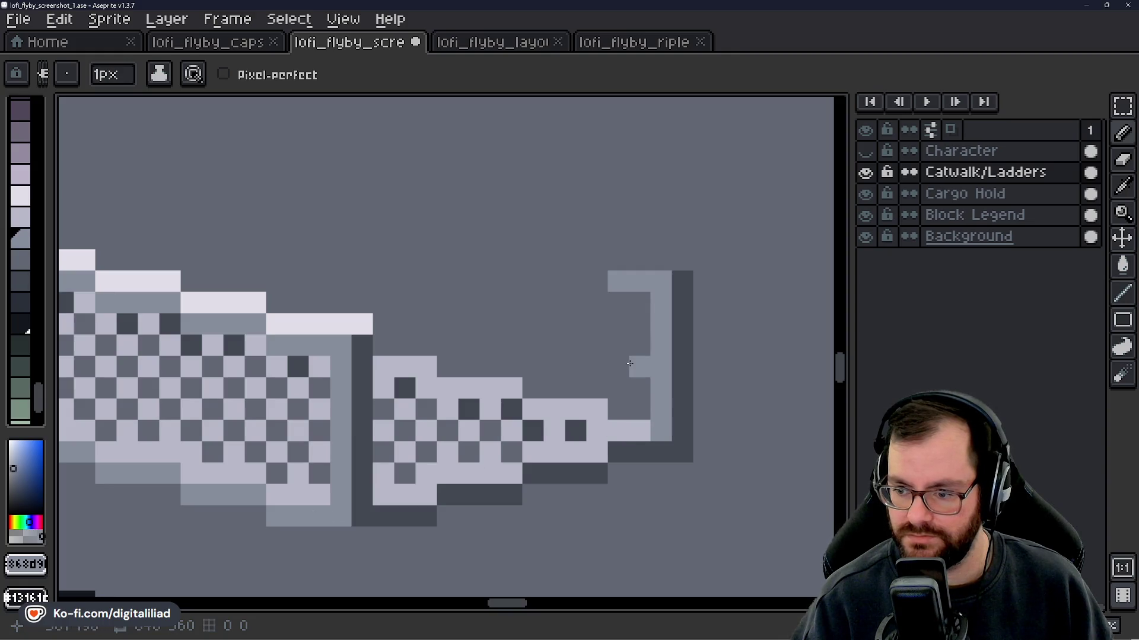
- Add light-grey rail pixels stepping up-left from the post top
{"action": "left_click", "coordinate": [596, 260]}
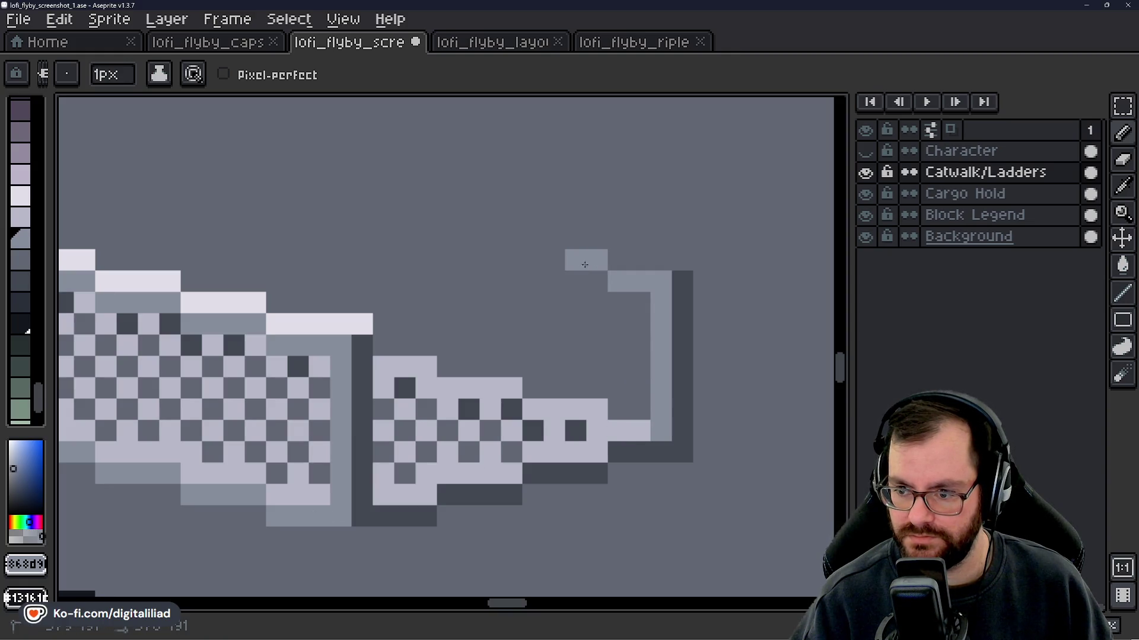
{"action": "left_click", "coordinate": [533, 260]}
{"action": "left_click_drag", "start_coordinate": [448, 344], "coordinate": [549, 429]}
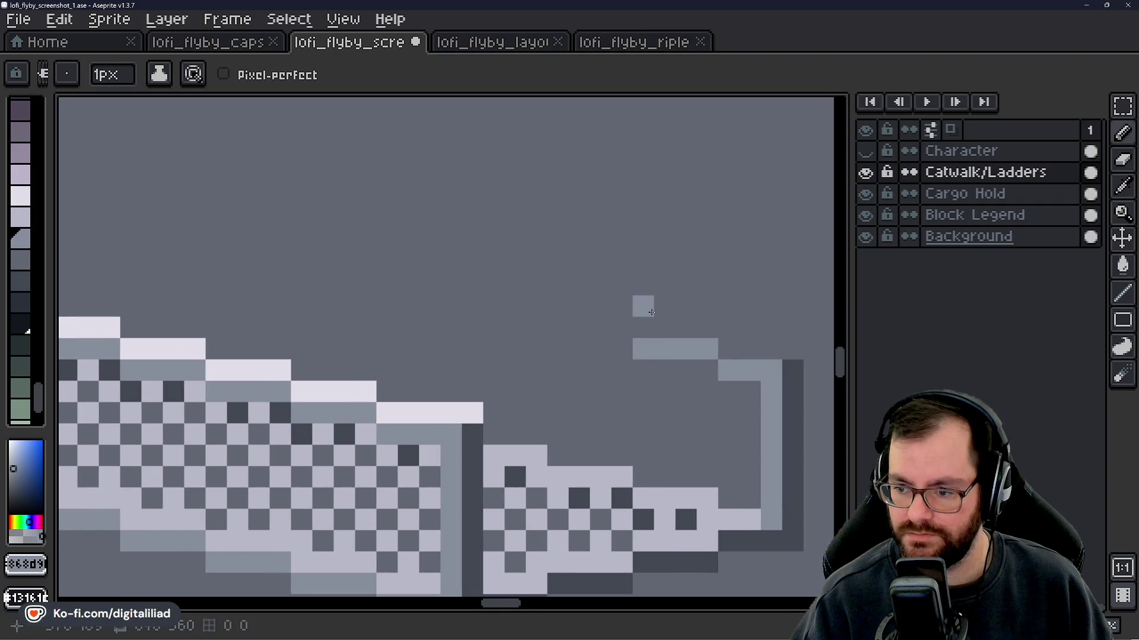
{"action": "left_click", "coordinate": [600, 327]}
{"action": "left_click_drag", "start_coordinate": [750, 478], "coordinate": [579, 446]}
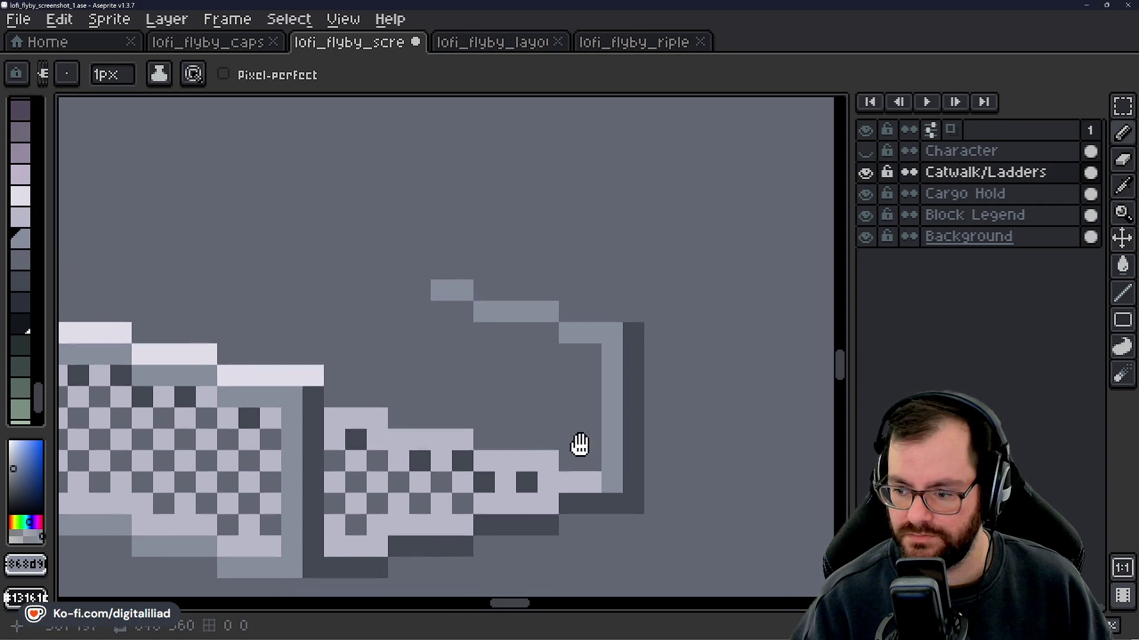
{"action": "scroll", "coordinate": [585, 406], "scroll_direction": "down", "scroll_amount": 5}
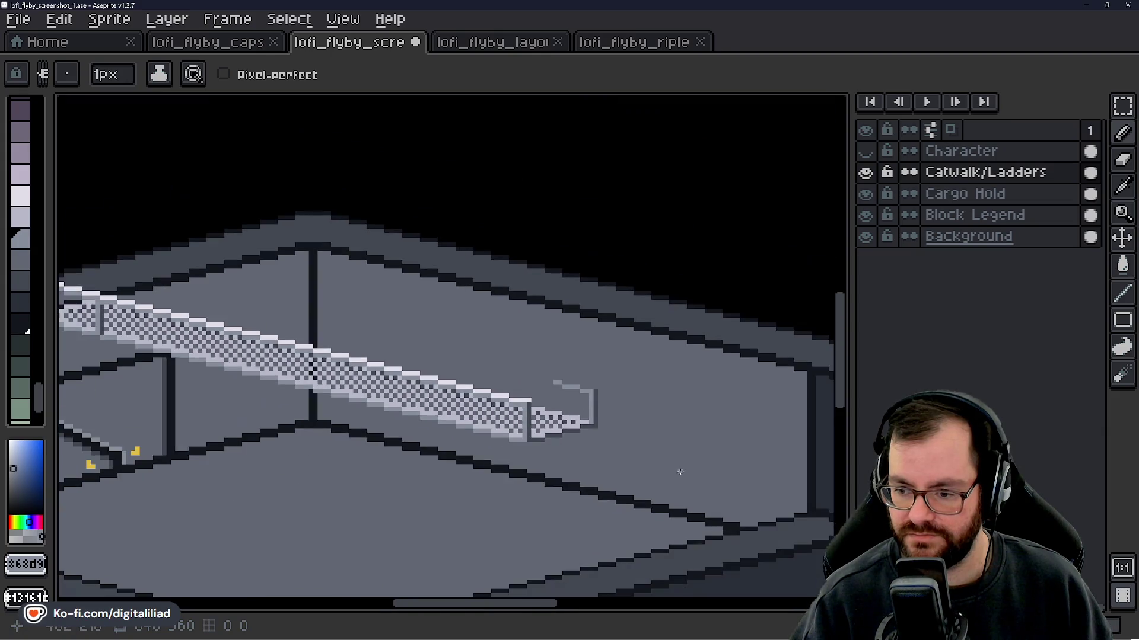
- Zoom to the lower-left end and darken a column of the left railing post
{"action": "scroll", "coordinate": [325, 362], "scroll_direction": "up", "scroll_amount": 3}
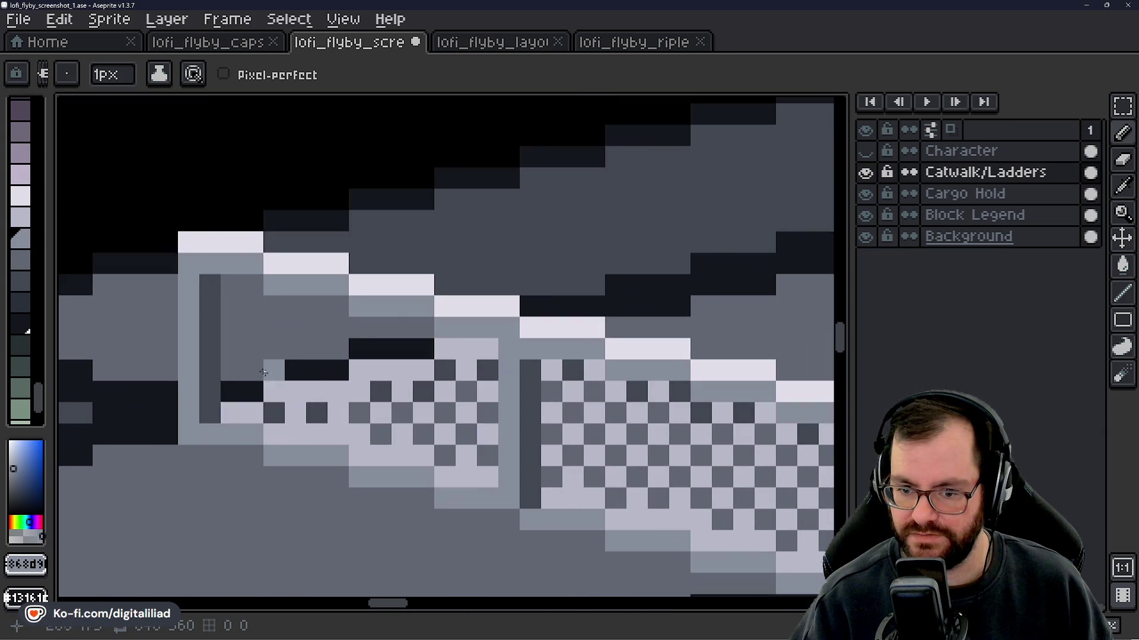
{"action": "scroll", "coordinate": [285, 390], "scroll_direction": "down", "scroll_amount": 1}
{"action": "scroll", "coordinate": [314, 383], "scroll_direction": "up", "scroll_amount": 1}
{"action": "scroll", "coordinate": [308, 374], "scroll_direction": "down", "scroll_amount": 2}
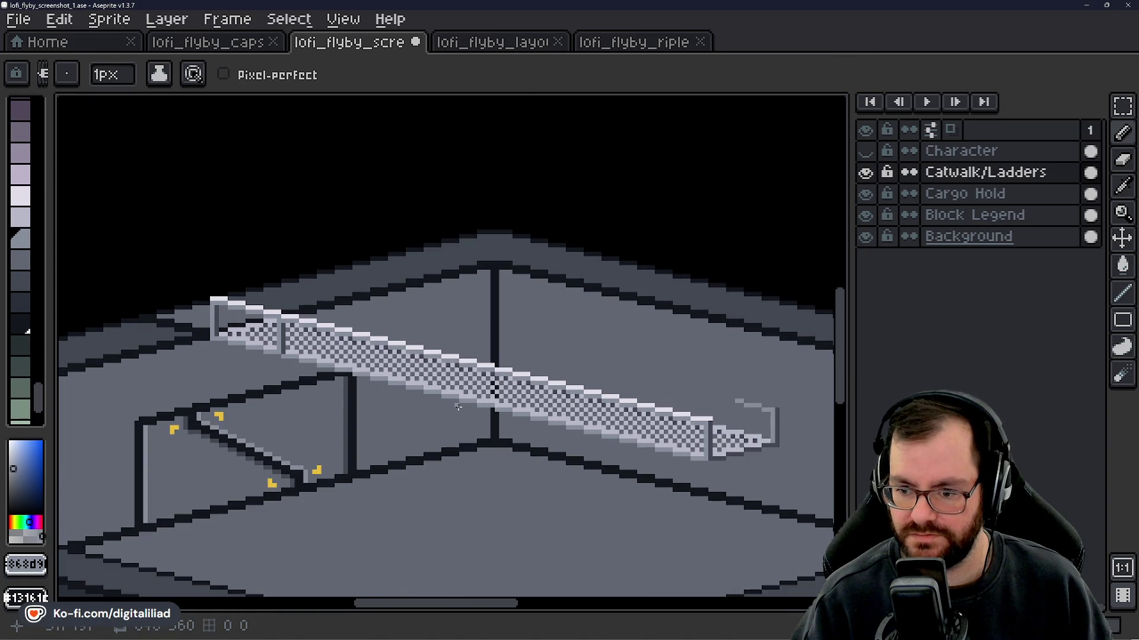
{"action": "scroll", "coordinate": [446, 394], "scroll_direction": "up", "scroll_amount": 4}
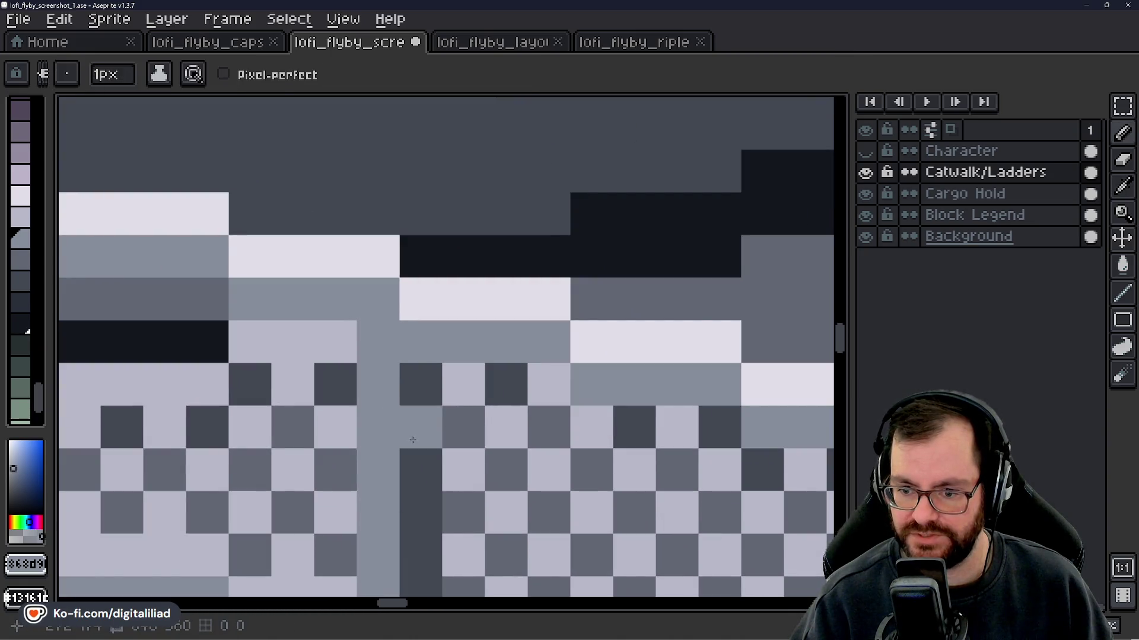
{"action": "scroll", "coordinate": [451, 463], "scroll_direction": "down", "scroll_amount": 2}
{"action": "left_click_drag", "start_coordinate": [473, 473], "coordinate": [381, 389]}
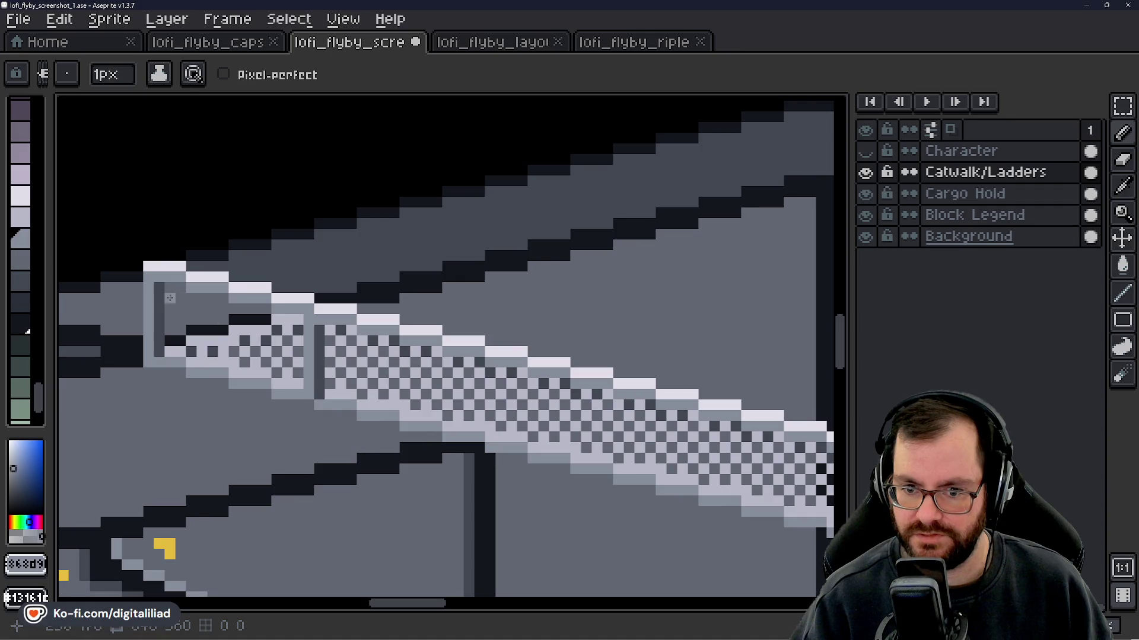
{"action": "scroll", "coordinate": [264, 341], "scroll_direction": "down", "scroll_amount": 1}
{"action": "scroll", "coordinate": [216, 325], "scroll_direction": "up", "scroll_amount": 3}
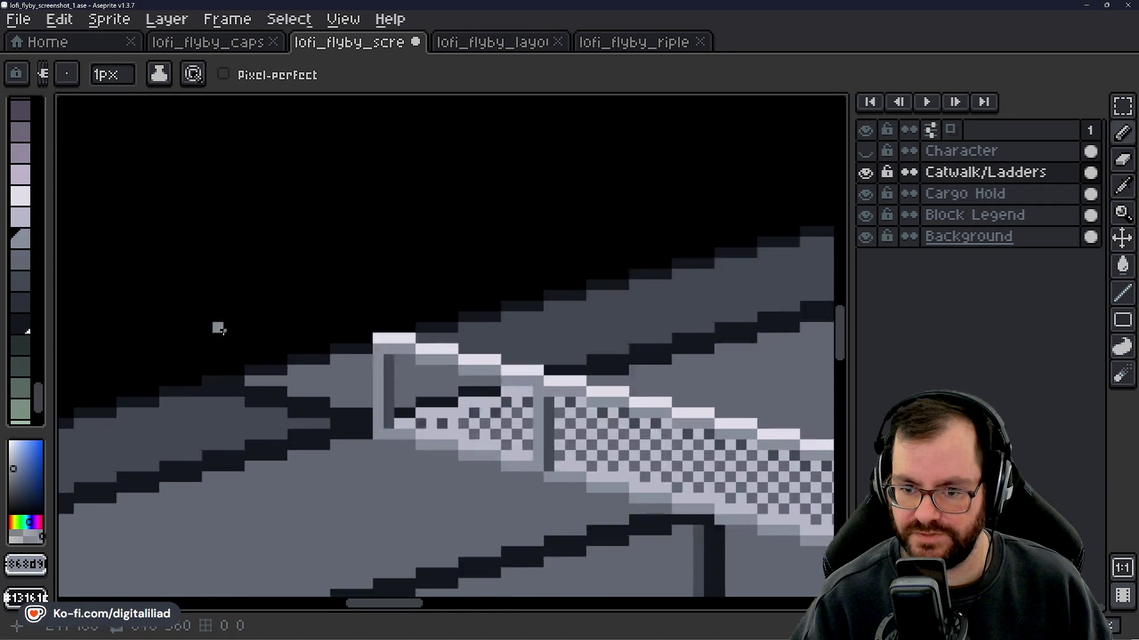
{"action": "left_click", "coordinate": [455, 376], "text": "alt"}
{"action": "left_click_drag", "start_coordinate": [419, 338], "coordinate": [418, 504]}
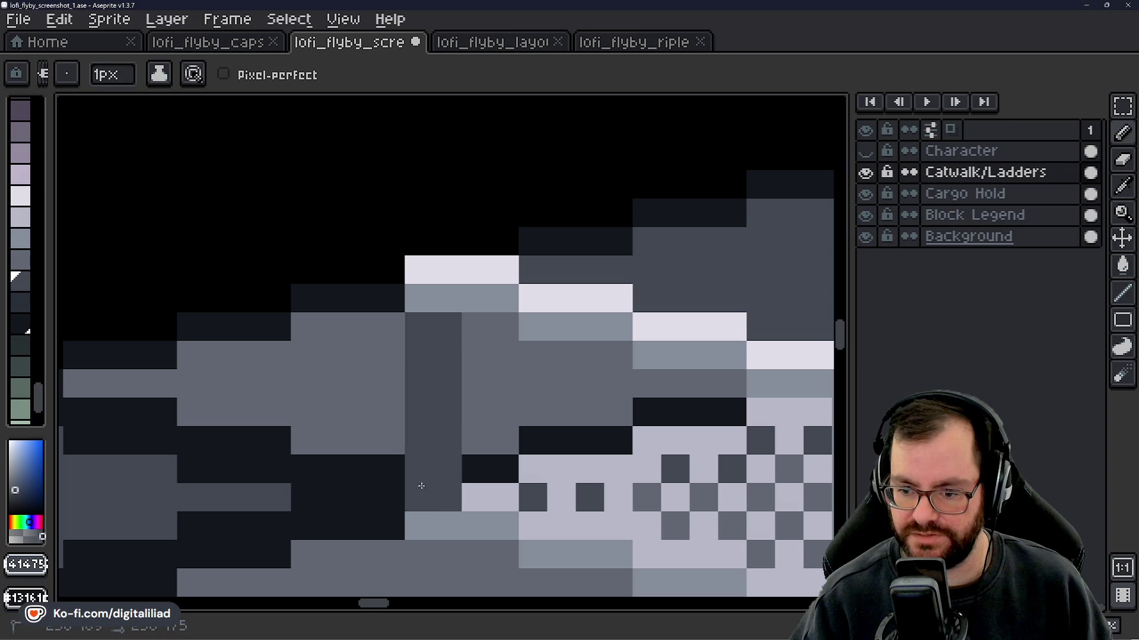
- Paint a light-grey column and top pixel, a mid-grey right half, and lighten the post base
{"action": "left_click", "coordinate": [428, 519], "text": "alt"}
{"action": "left_click", "coordinate": [393, 505]}
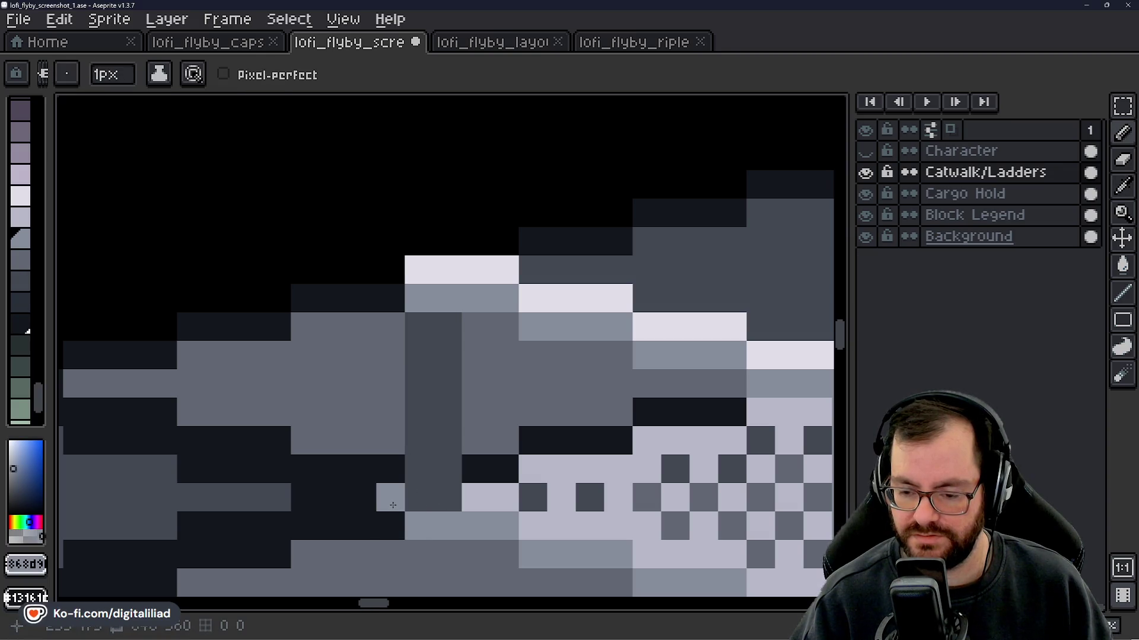
{"action": "mouse_move", "coordinate": [393, 506]}
{"action": "left_mouse_down"}
{"action": "mouse_move", "coordinate": [393, 524]}
{"action": "mouse_move", "coordinate": [394, 300]}
{"action": "mouse_move", "coordinate": [447, 445]}
{"action": "mouse_move", "coordinate": [435, 398]}
{"action": "left_mouse_up"}
{"action": "left_click", "coordinate": [445, 269], "text": "alt"}
{"action": "left_click", "coordinate": [403, 270]}
{"action": "left_click", "coordinate": [475, 327], "text": "alt"}
{"action": "left_click", "coordinate": [452, 471], "text": "alt"}
{"action": "left_click", "coordinate": [408, 477]}
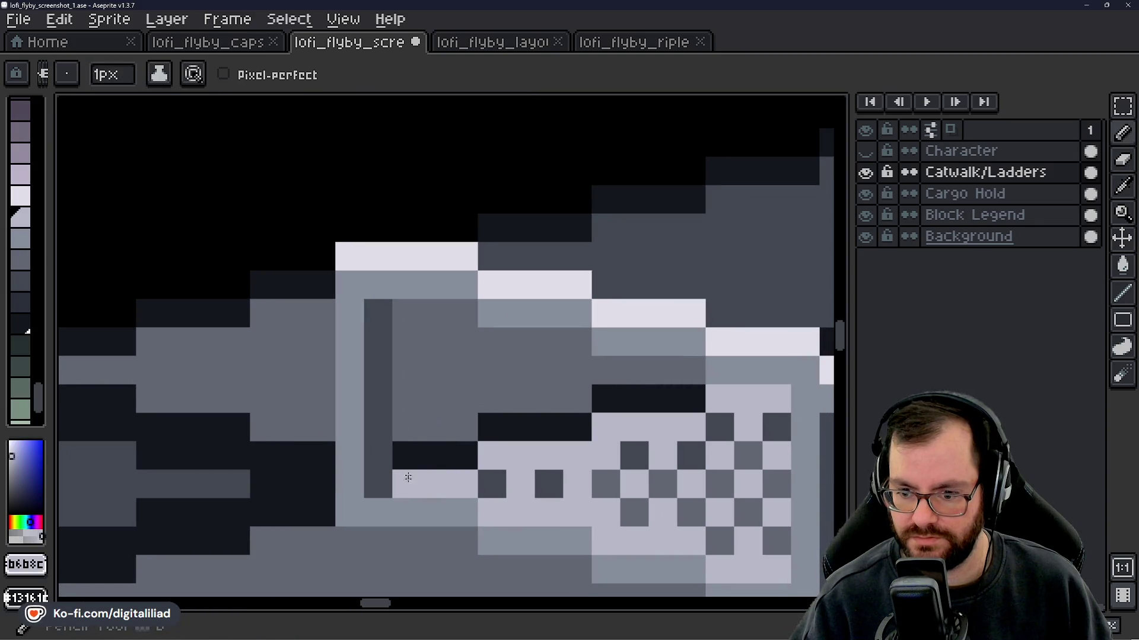
- Sample the light catwalk colour at the right end and select the Character and Catwalk/Ladders layers
{"action": "scroll", "coordinate": [408, 477], "scroll_direction": "down", "scroll_amount": 5}
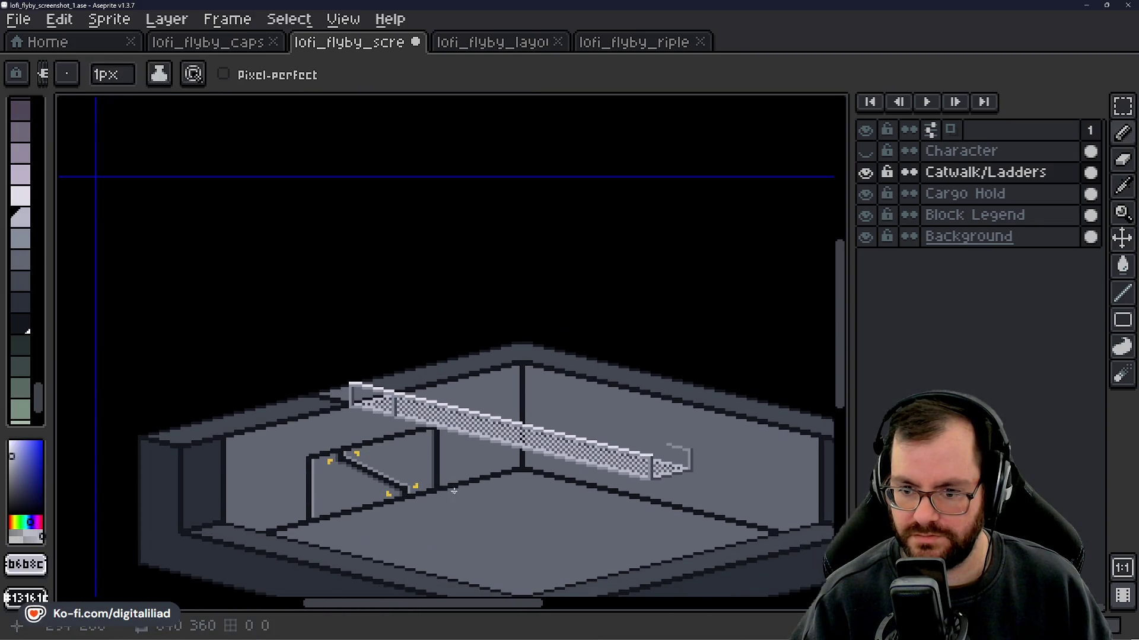
{"action": "left_click_drag", "start_coordinate": [453, 490], "coordinate": [427, 474]}
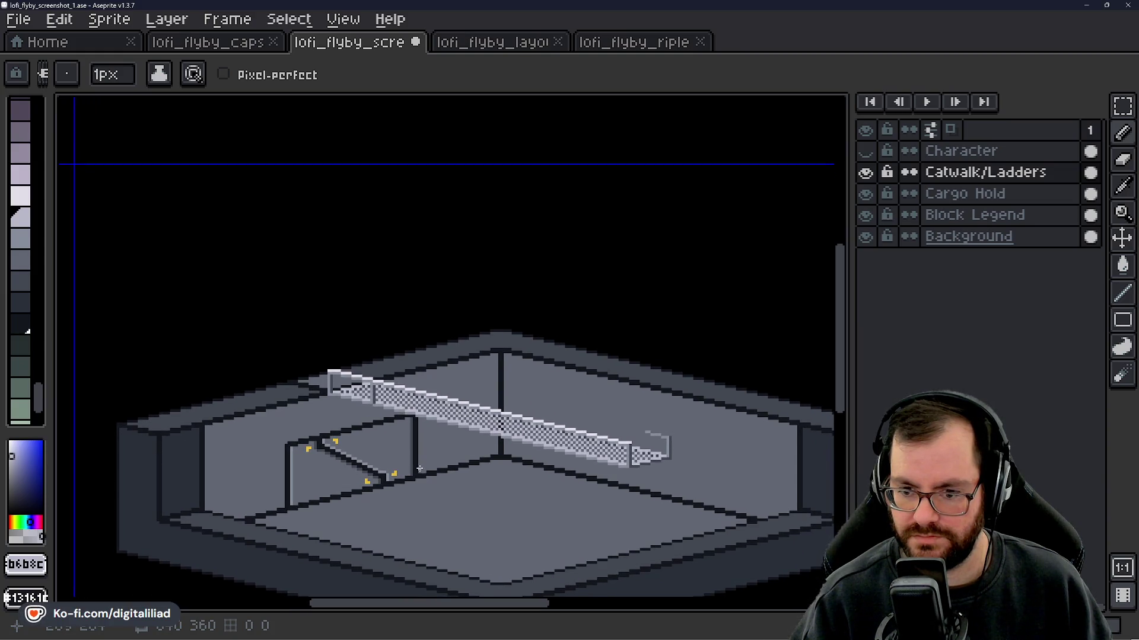
{"action": "scroll", "coordinate": [330, 396], "scroll_direction": "up", "scroll_amount": 10}
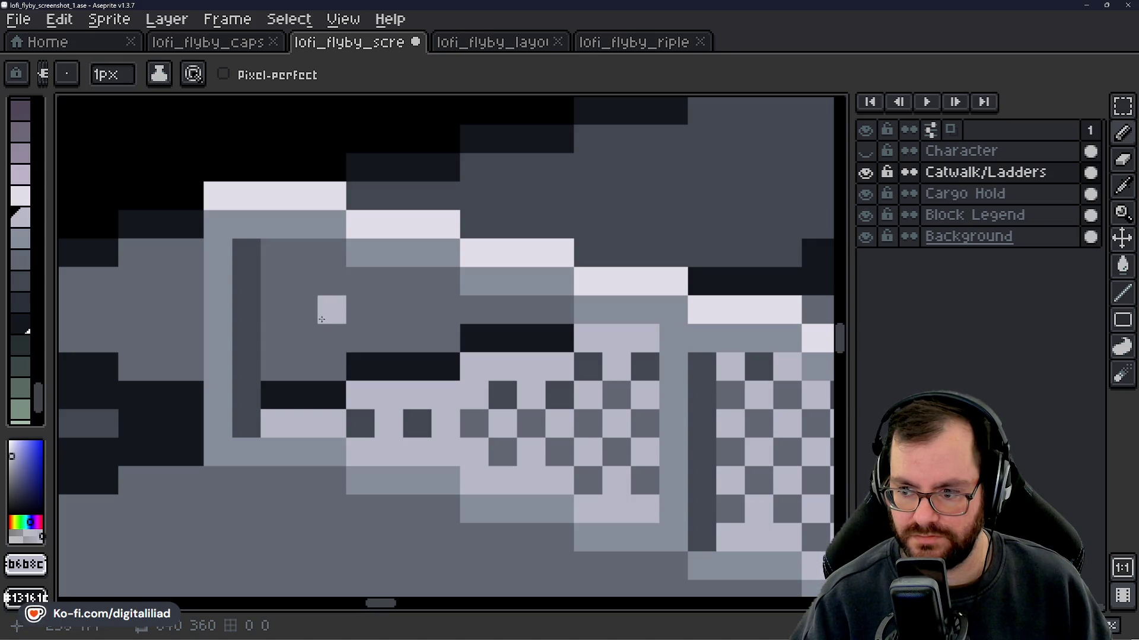
{"action": "scroll", "coordinate": [454, 403], "scroll_direction": "down", "scroll_amount": 5}
{"action": "left_click_drag", "start_coordinate": [486, 441], "coordinate": [322, 431]}
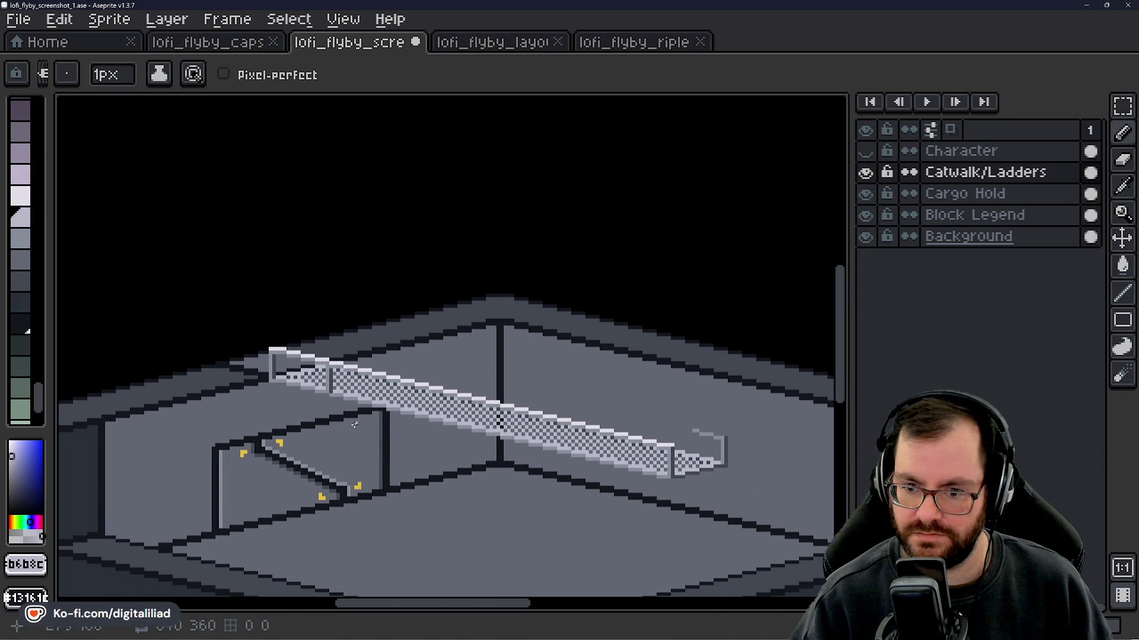
{"action": "scroll", "coordinate": [354, 425], "scroll_direction": "down", "scroll_amount": 1}
{"action": "scroll", "coordinate": [354, 414], "scroll_direction": "up", "scroll_amount": 5}
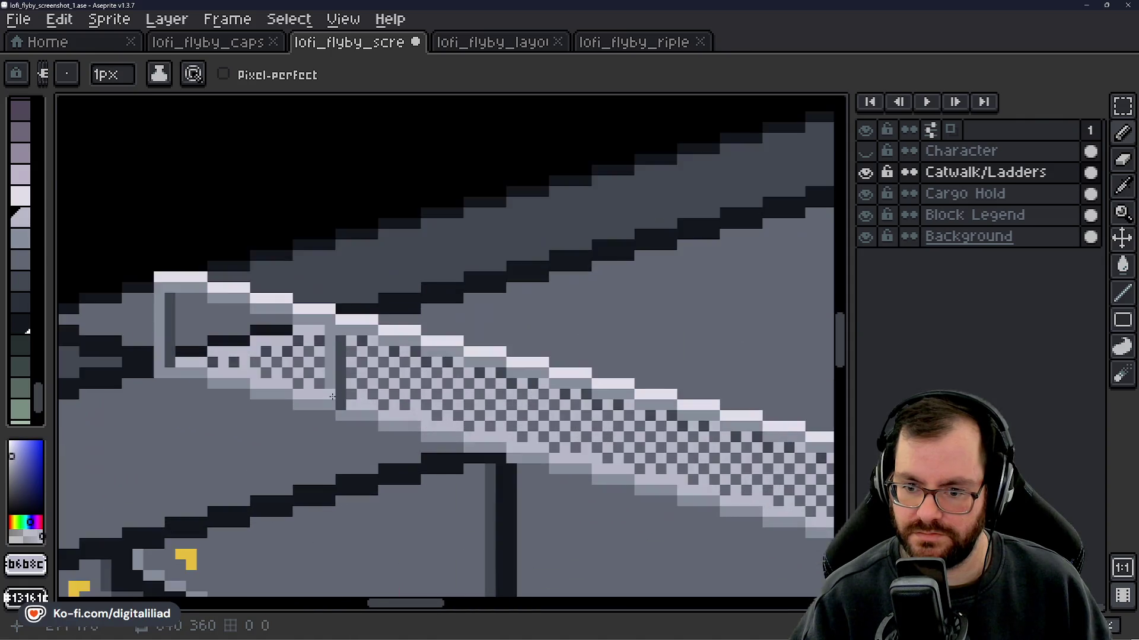
{"action": "scroll", "coordinate": [362, 431], "scroll_direction": "down", "scroll_amount": 4}
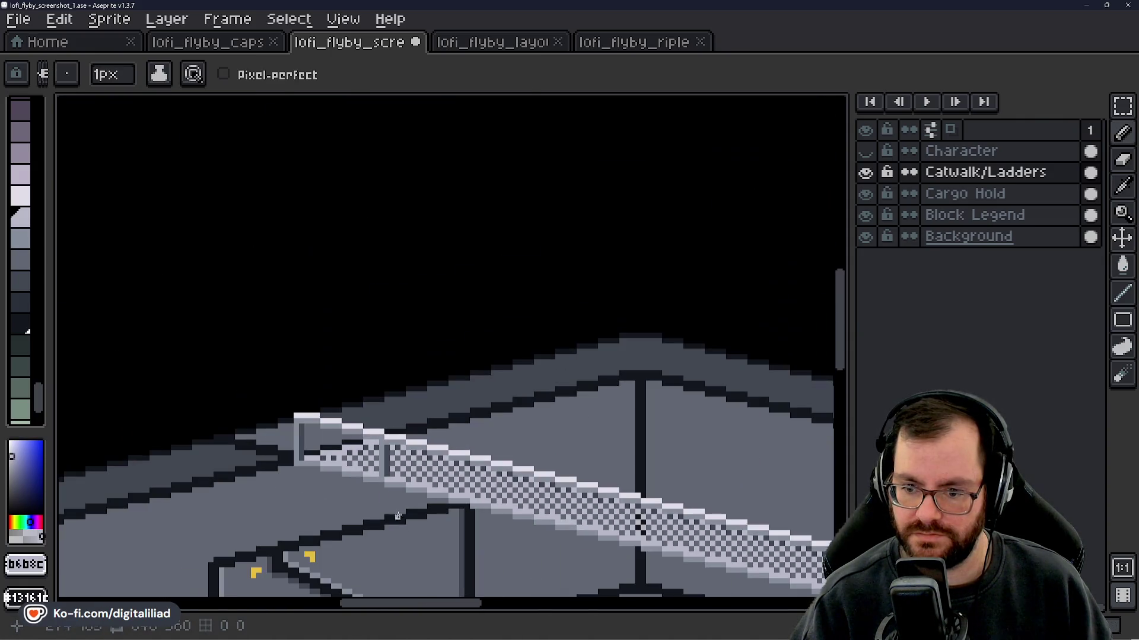
{"action": "scroll", "coordinate": [399, 521], "scroll_direction": "down", "scroll_amount": 1}
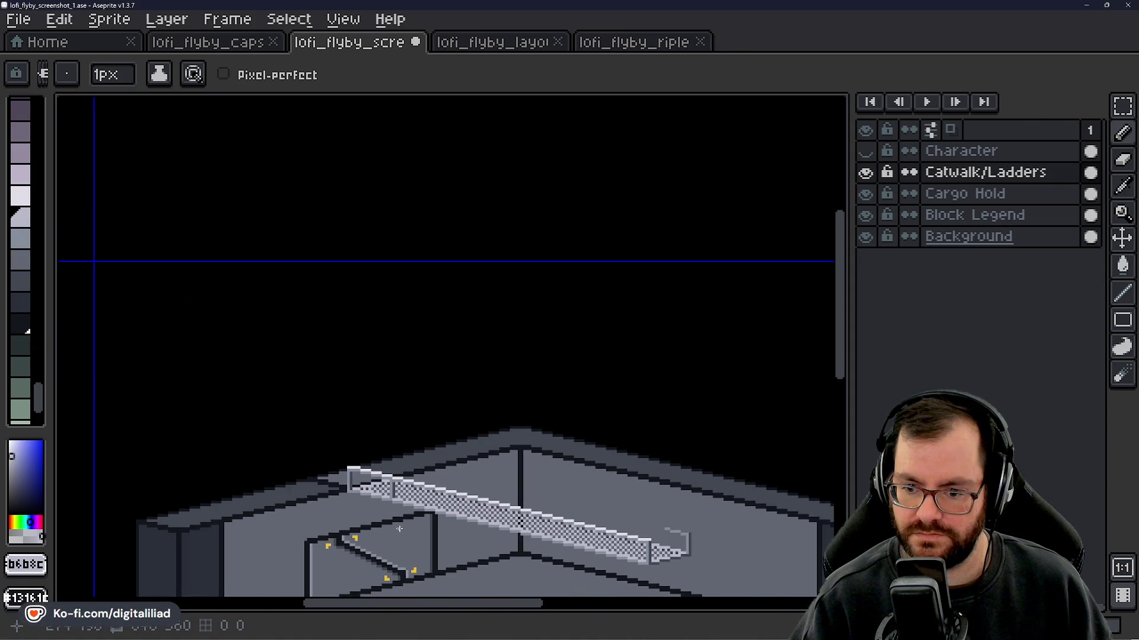
{"action": "left_click_drag", "start_coordinate": [399, 528], "coordinate": [394, 527]}
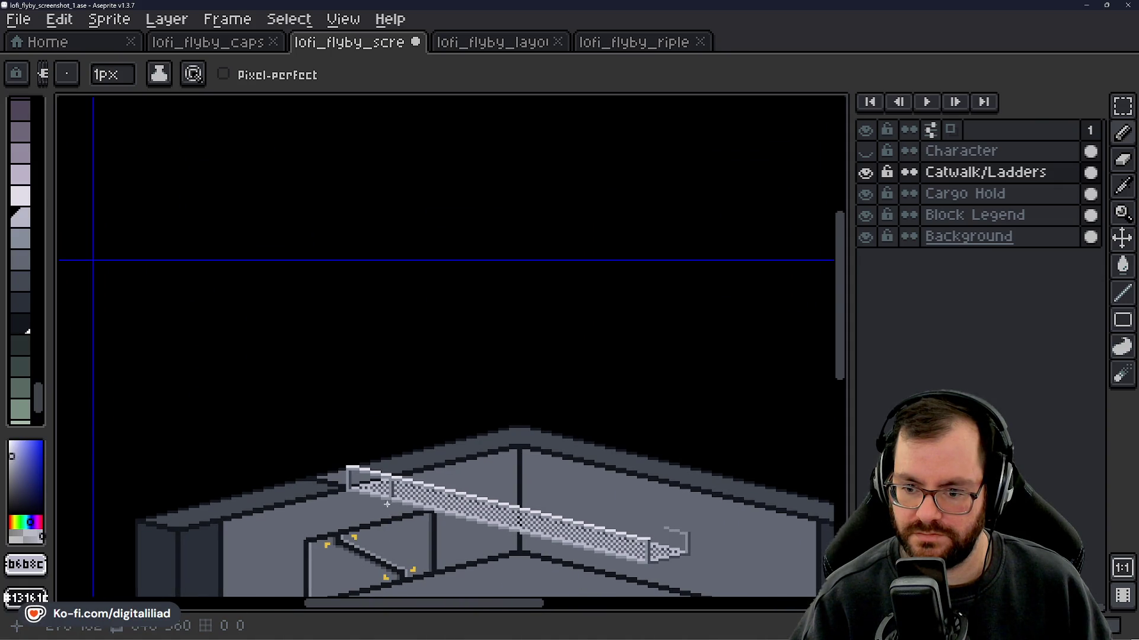
{"action": "scroll", "coordinate": [386, 504], "scroll_direction": "up", "scroll_amount": 3}
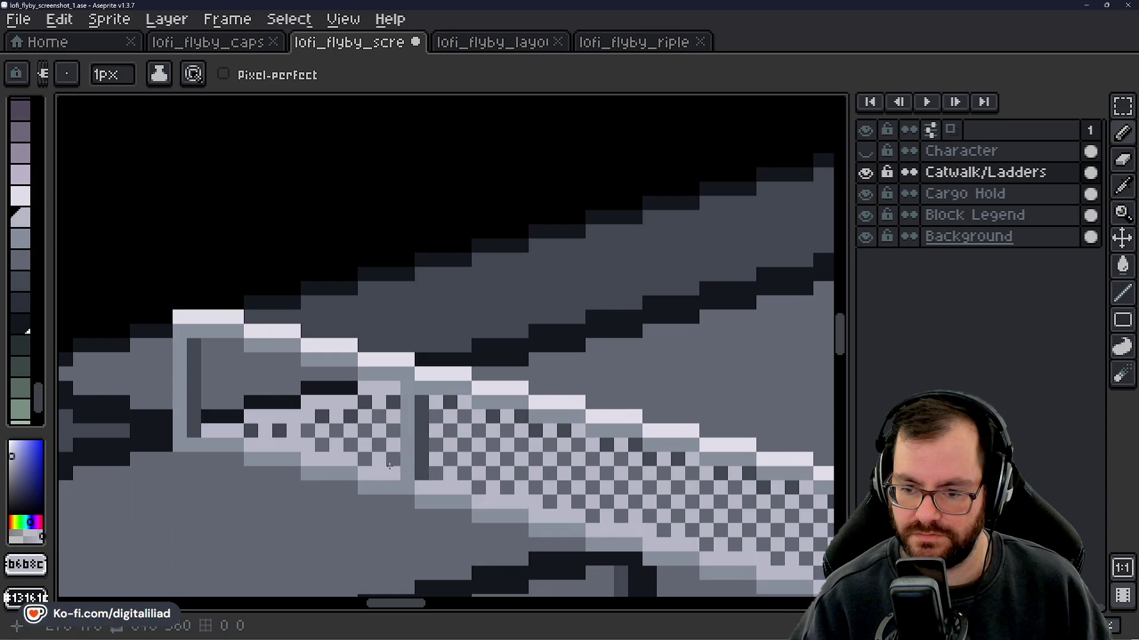
{"action": "left_click", "coordinate": [433, 371], "text": "alt"}
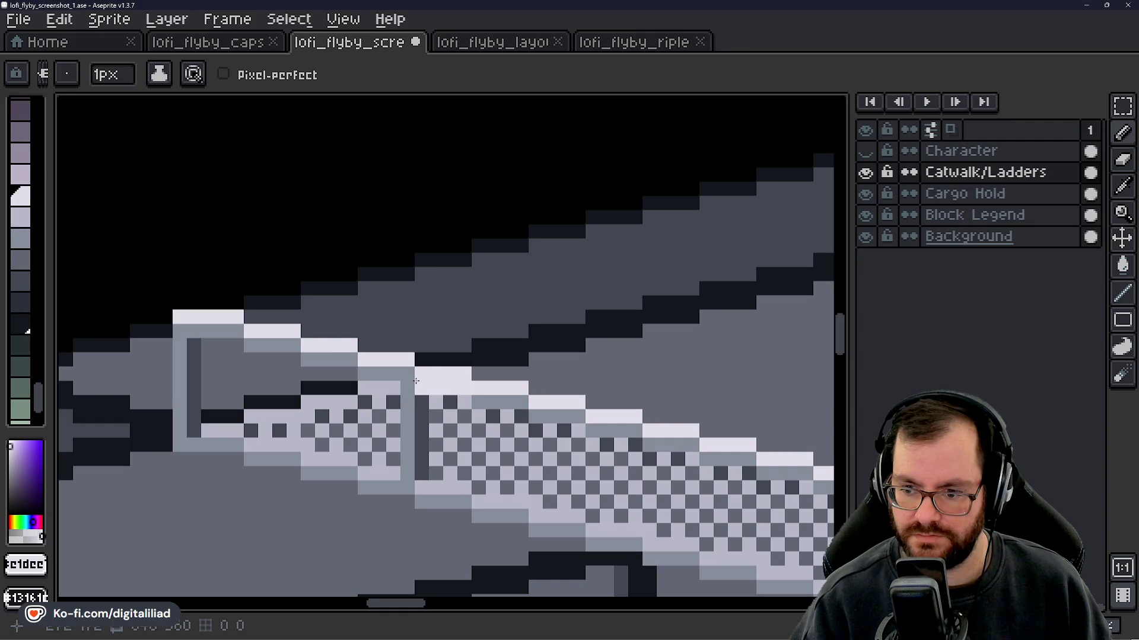
{"action": "scroll", "coordinate": [435, 287], "scroll_direction": "down", "scroll_amount": 3}
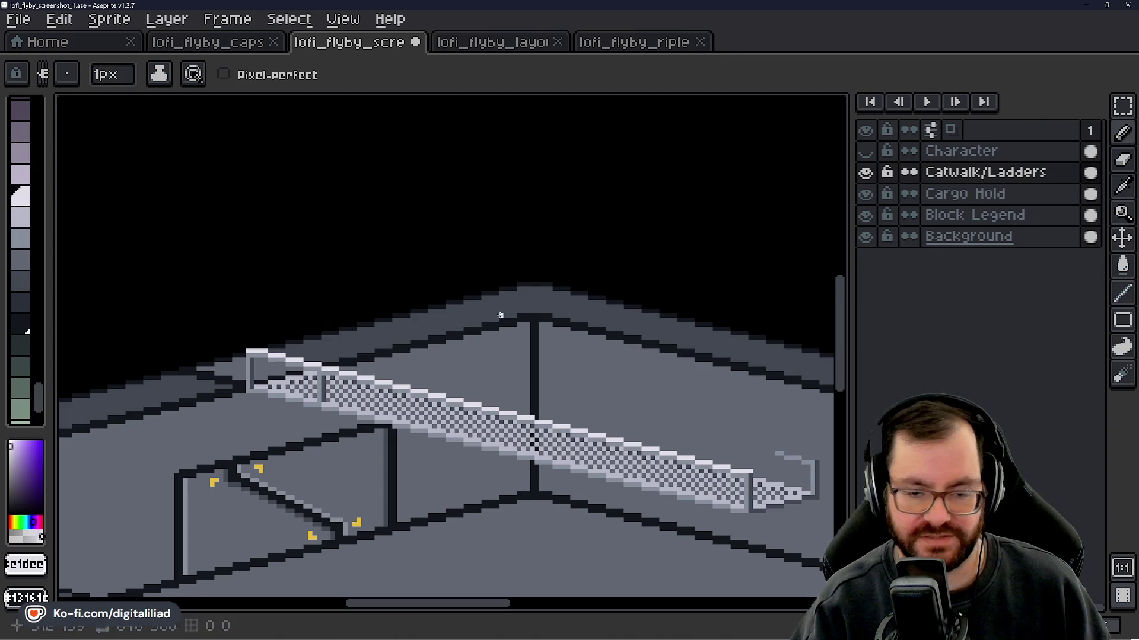
{"action": "left_click_drag", "start_coordinate": [984, 151], "coordinate": [979, 194]}
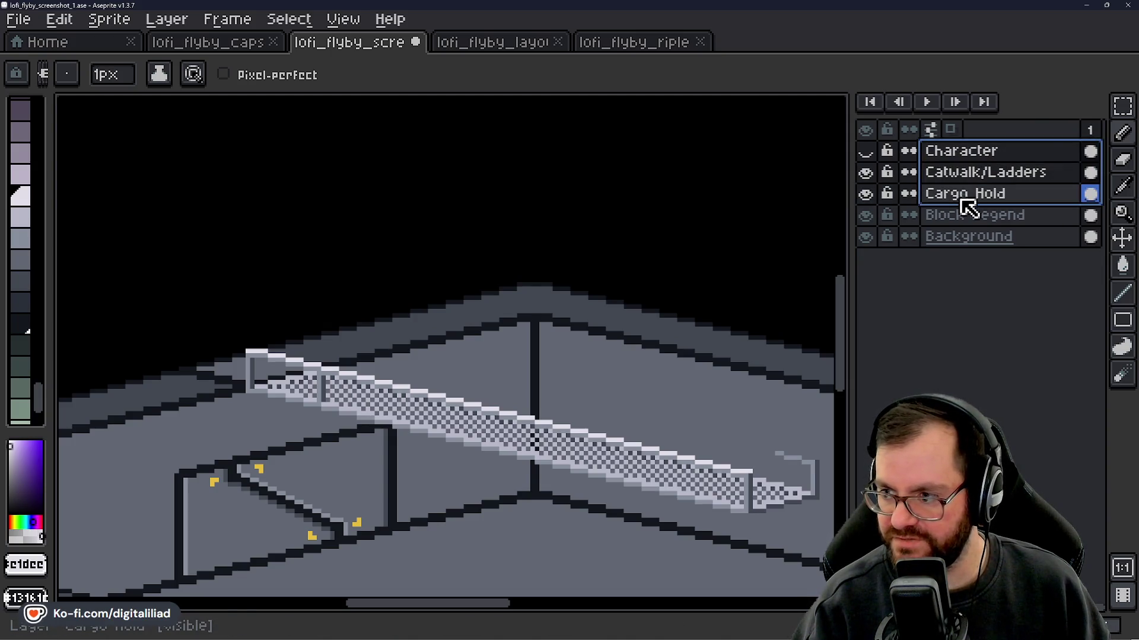
- Dismiss the layer options without merging and sample the railing's mid-grey at the catwalk's right end
{"action": "right_click", "coordinate": [964, 200]}
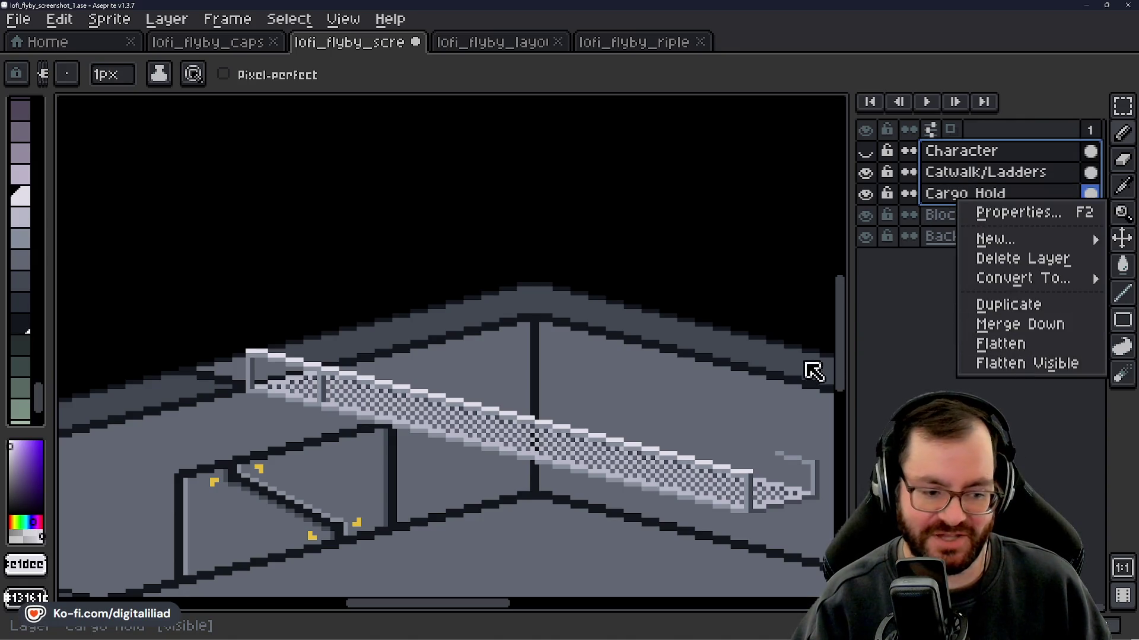
{"action": "left_click", "coordinate": [818, 324]}
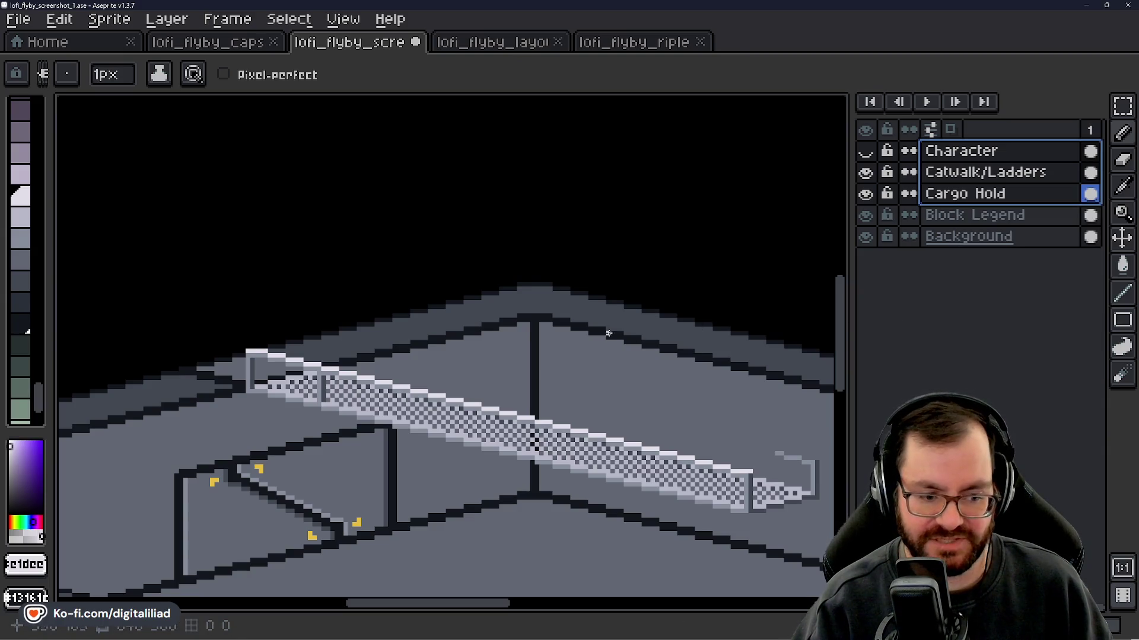
{"action": "scroll", "coordinate": [454, 358], "scroll_direction": "up", "scroll_amount": 3}
{"action": "left_click_drag", "start_coordinate": [612, 383], "coordinate": [428, 339]}
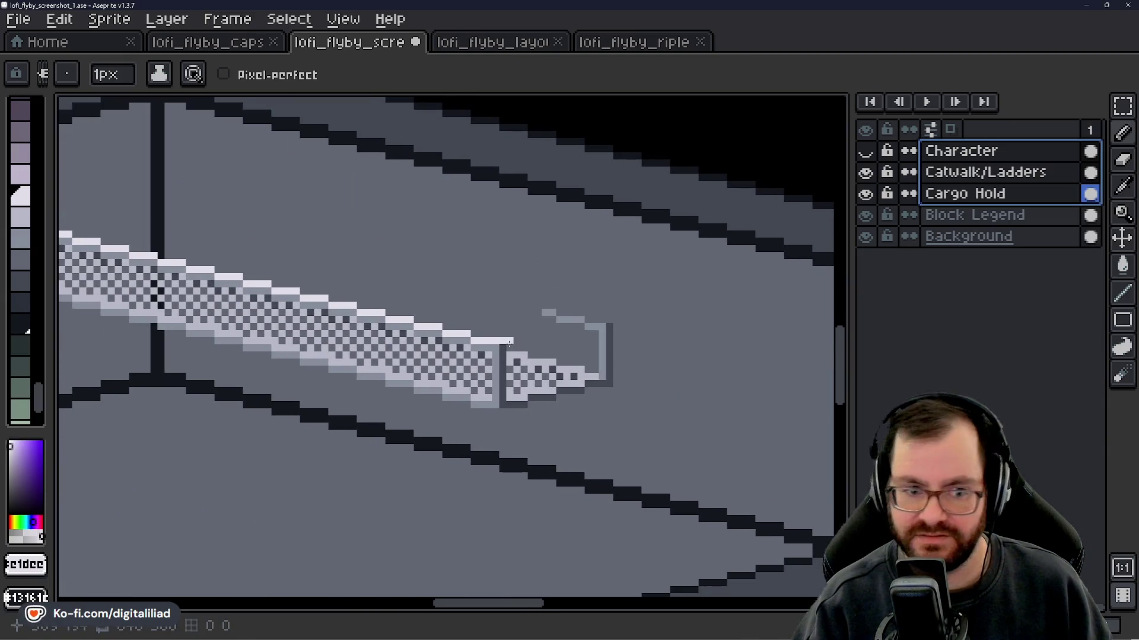
{"action": "scroll", "coordinate": [560, 354], "scroll_direction": "up", "scroll_amount": 1}
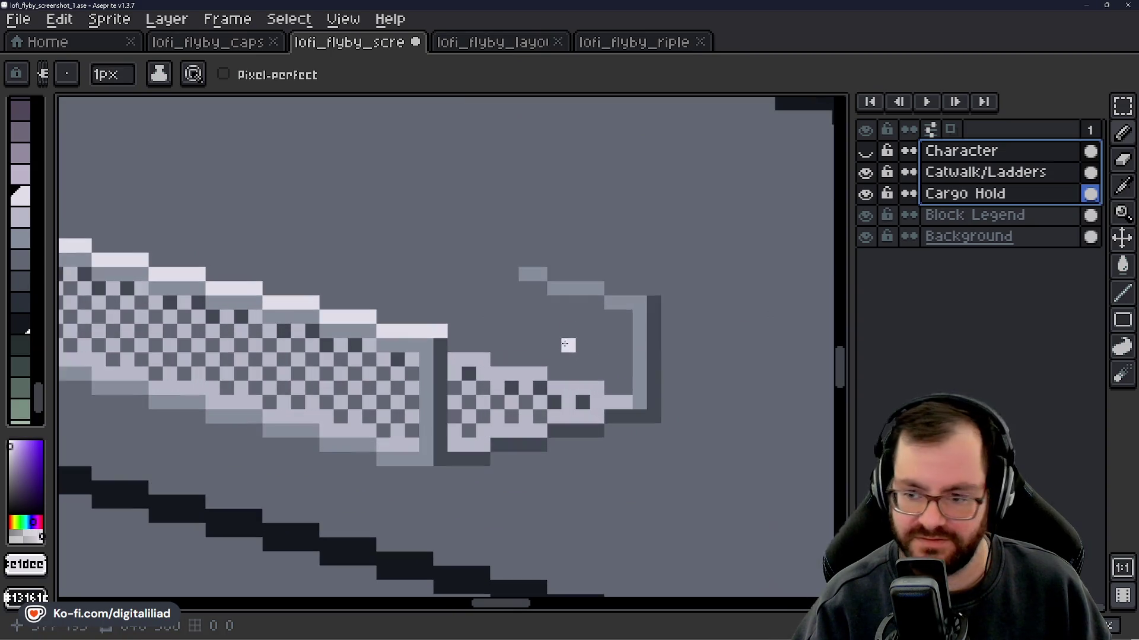
{"action": "scroll", "coordinate": [511, 302], "scroll_direction": "up", "scroll_amount": 1}
{"action": "left_click", "coordinate": [546, 292], "text": "alt"}
- Make Catwalk/Ladders the active layer by clicking the catwalk with the Move tool (V)
{"action": "scroll", "coordinate": [569, 356], "scroll_direction": "down", "scroll_amount": 1}
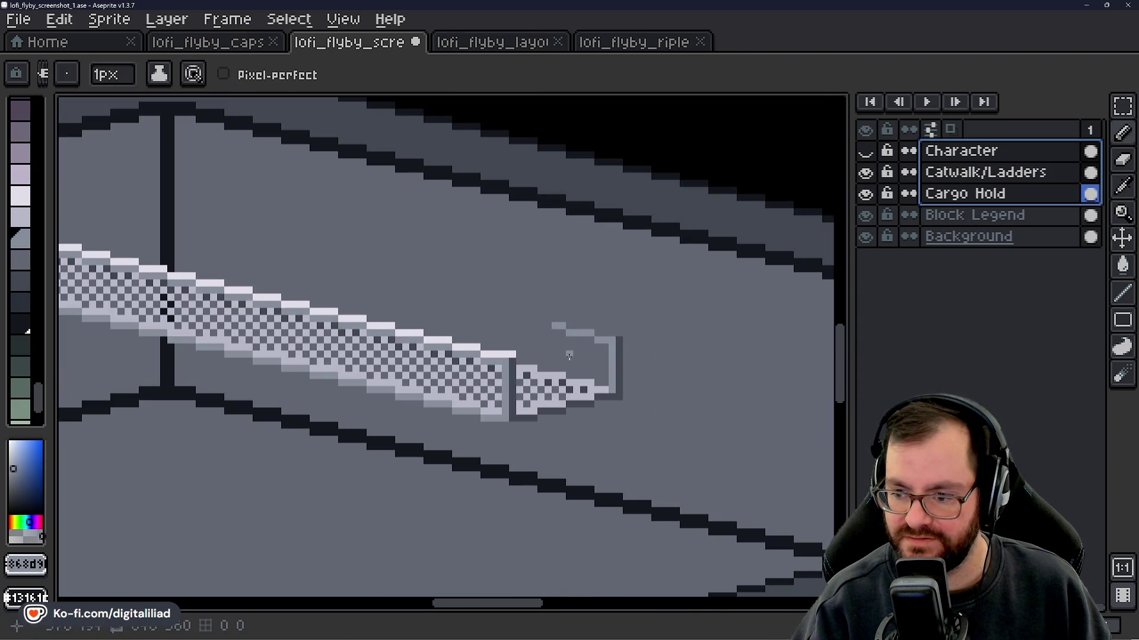
{"action": "scroll", "coordinate": [569, 354], "scroll_direction": "down", "scroll_amount": 2}
{"action": "scroll", "coordinate": [557, 362], "scroll_direction": "down", "scroll_amount": 2}
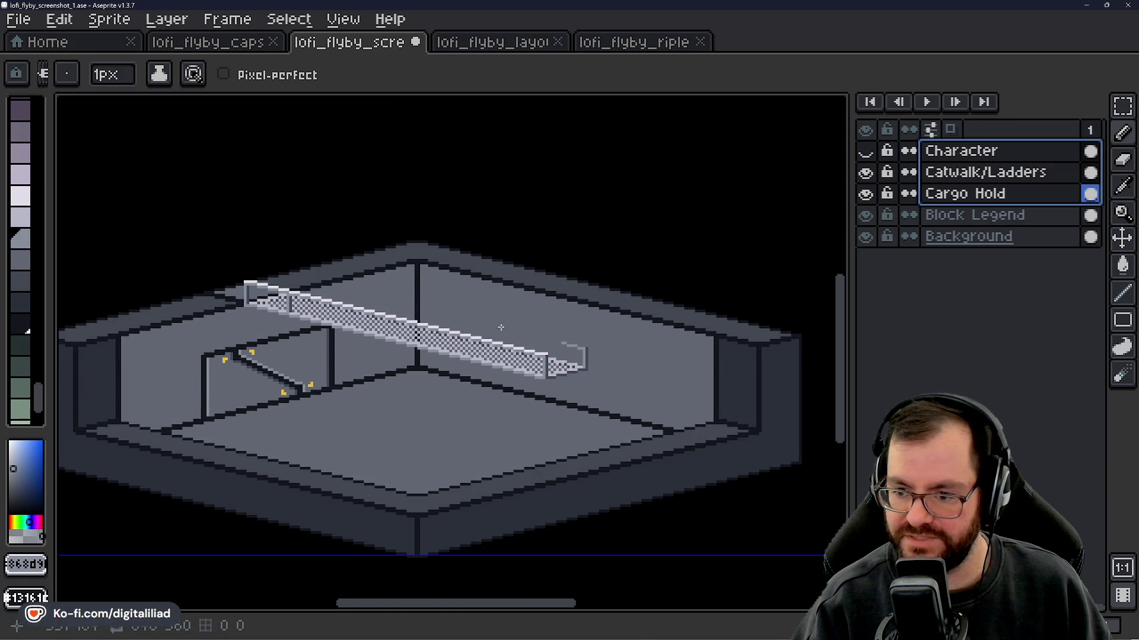
{"action": "scroll", "coordinate": [539, 385], "scroll_direction": "up", "scroll_amount": 4}
{"action": "scroll", "coordinate": [539, 385], "scroll_direction": "up", "scroll_amount": 1}
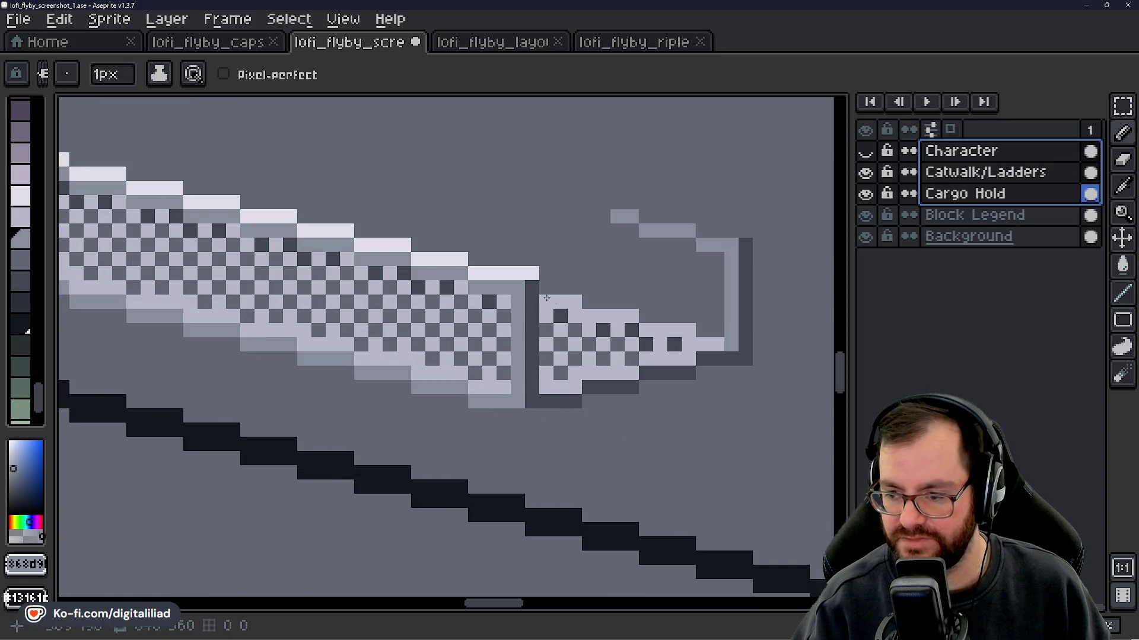
{"action": "scroll", "coordinate": [546, 298], "scroll_direction": "down", "scroll_amount": 1}
{"action": "scroll", "coordinate": [598, 375], "scroll_direction": "up", "scroll_amount": 1}
{"action": "scroll", "coordinate": [637, 362], "scroll_direction": "down", "scroll_amount": 3}
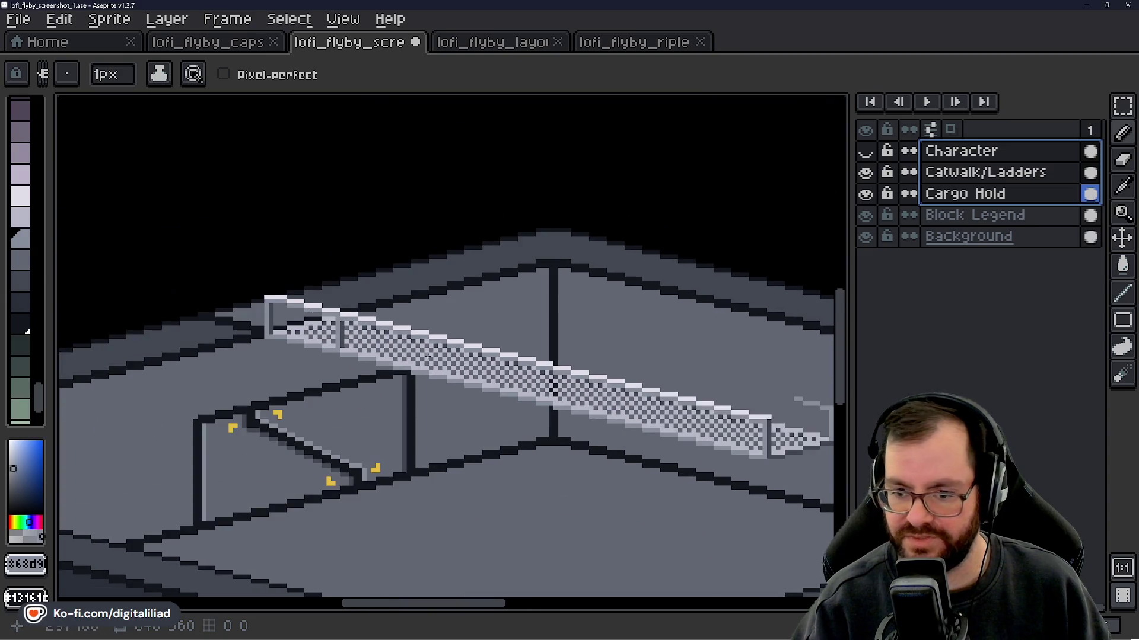
{"action": "scroll", "coordinate": [297, 371], "scroll_direction": "up", "scroll_amount": 2}
{"action": "scroll", "coordinate": [296, 370], "scroll_direction": "up", "scroll_amount": 2}
{"action": "scroll", "coordinate": [421, 424], "scroll_direction": "down", "scroll_amount": 1}
{"action": "scroll", "coordinate": [421, 424], "scroll_direction": "up", "scroll_amount": 1}
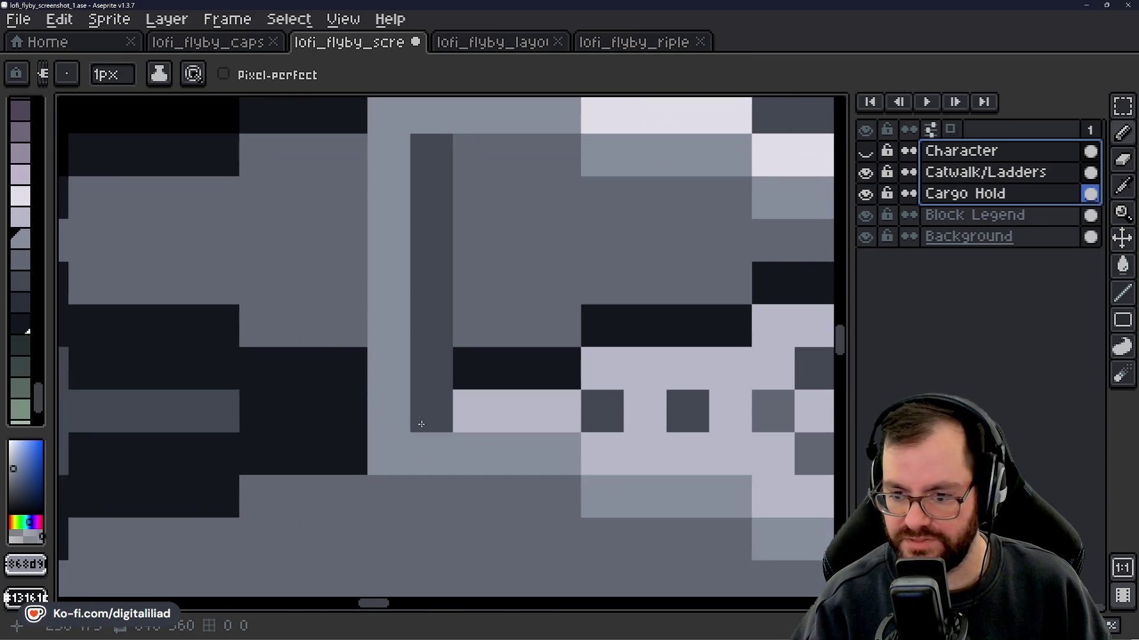
{"action": "key", "text": "v"}
{"action": "left_click", "coordinate": [470, 344]}
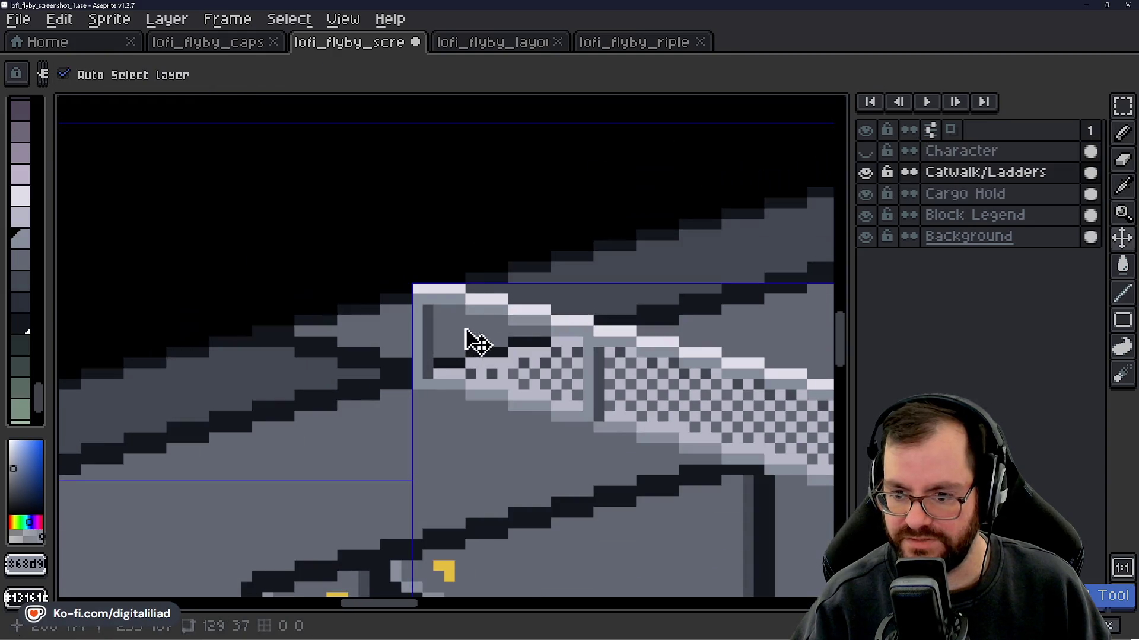
{"action": "key", "text": "b"}
{"action": "scroll", "coordinate": [437, 364], "scroll_direction": "down", "scroll_amount": 4}
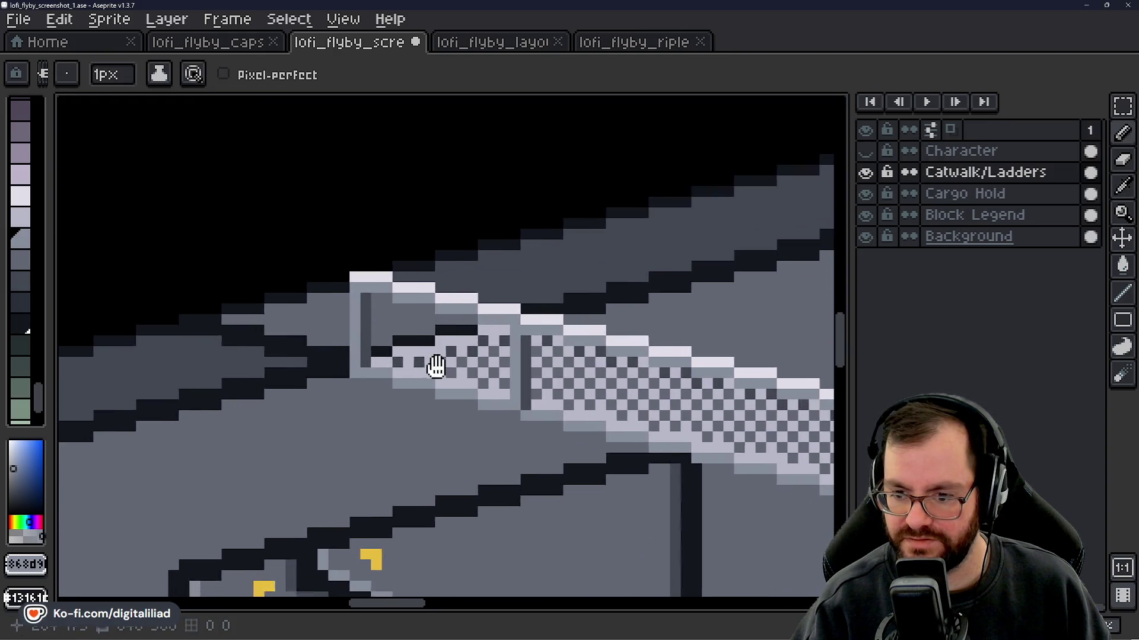
{"action": "left_click_drag", "start_coordinate": [431, 429], "coordinate": [400, 397]}
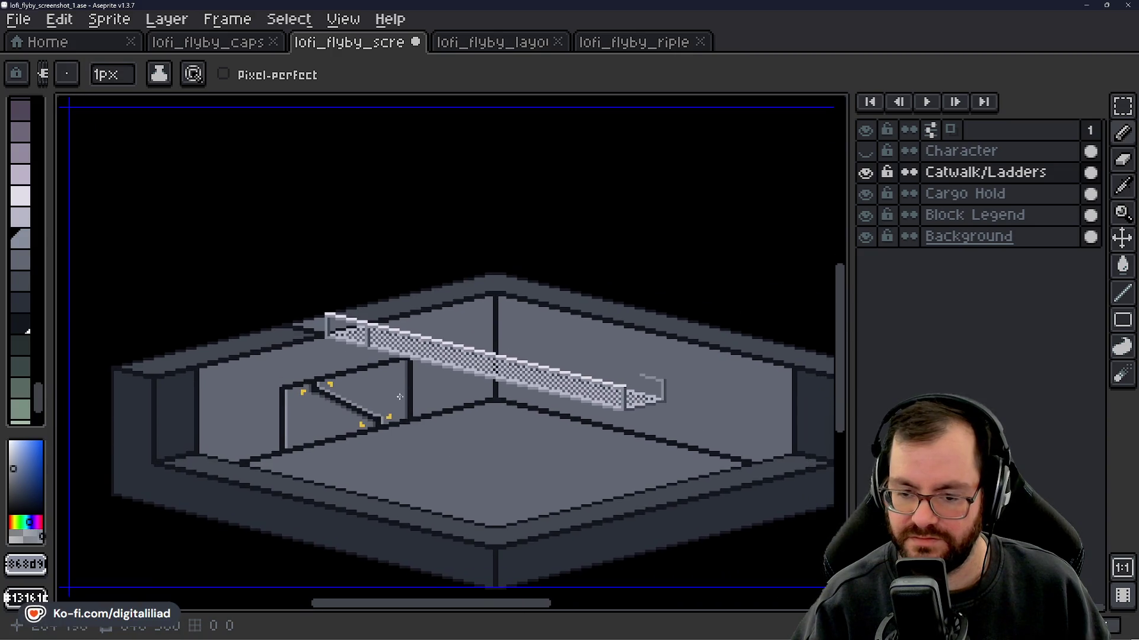
{"action": "scroll", "coordinate": [314, 369], "scroll_direction": "up", "scroll_amount": 1}
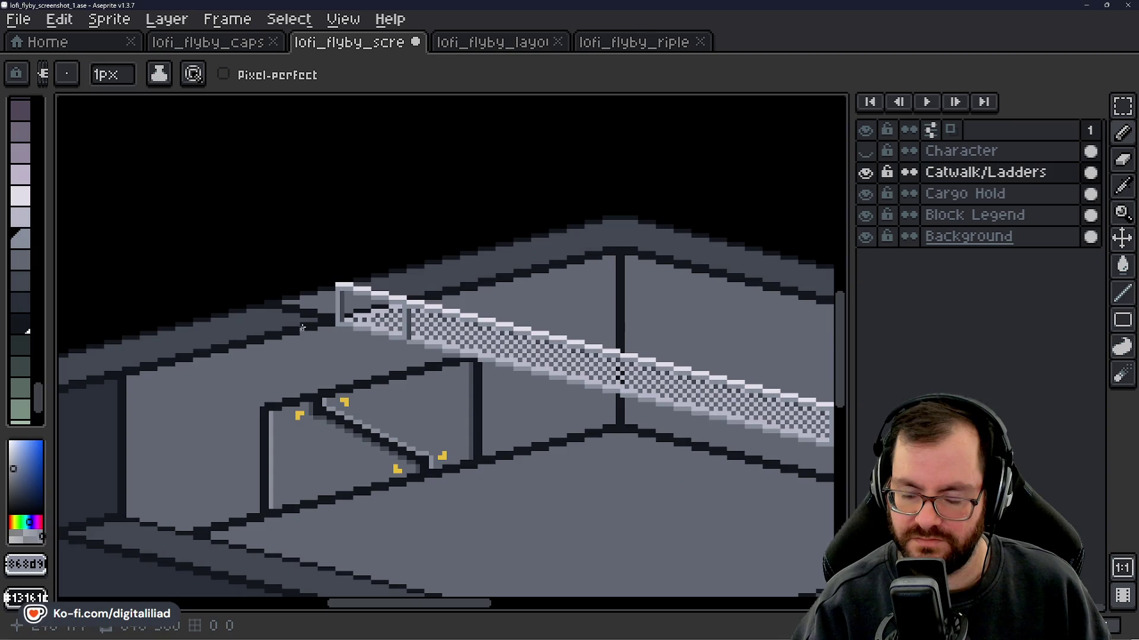
{"action": "scroll", "coordinate": [344, 346], "scroll_direction": "down", "scroll_amount": 3}
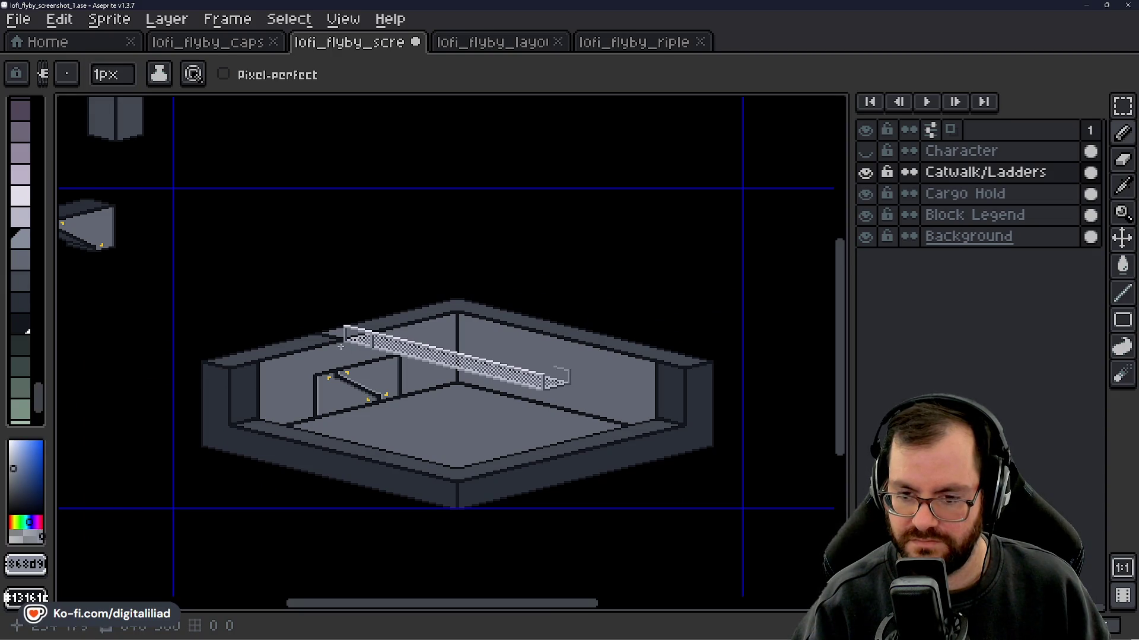
{"action": "left_click_drag", "start_coordinate": [411, 389], "coordinate": [379, 365]}
- Zoom to the railing bracket and sample the railing's mid grey #868d9b
{"action": "scroll", "coordinate": [496, 394], "scroll_direction": "up", "scroll_amount": 4}
{"action": "scroll", "coordinate": [477, 385], "scroll_direction": "right", "scroll_amount": 3}
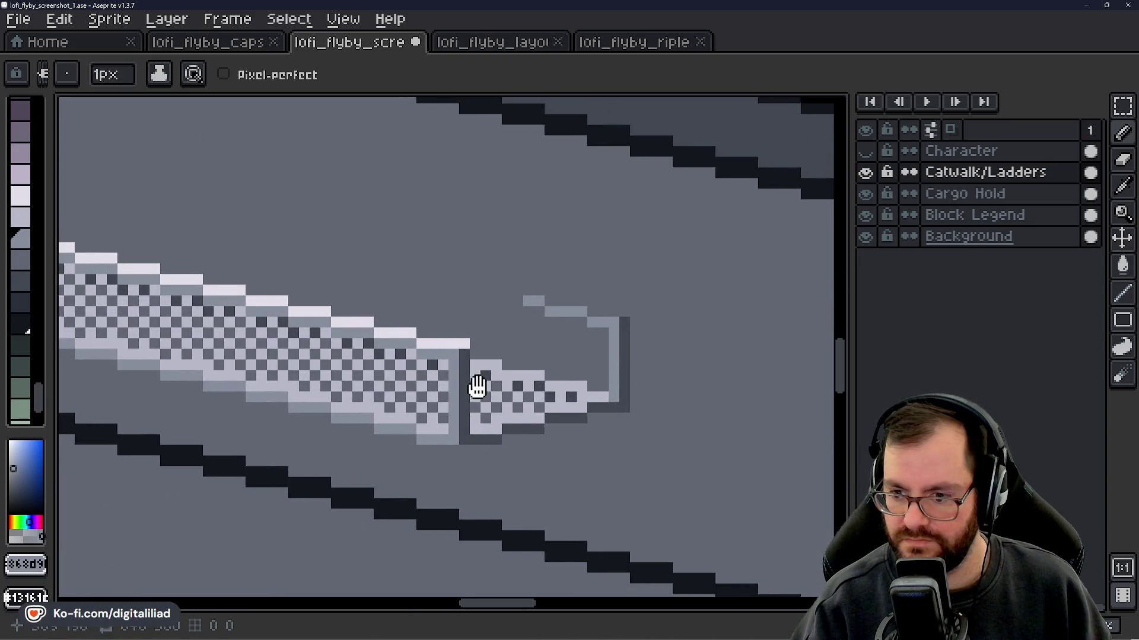
{"action": "left_click", "coordinate": [431, 336], "text": "alt"}
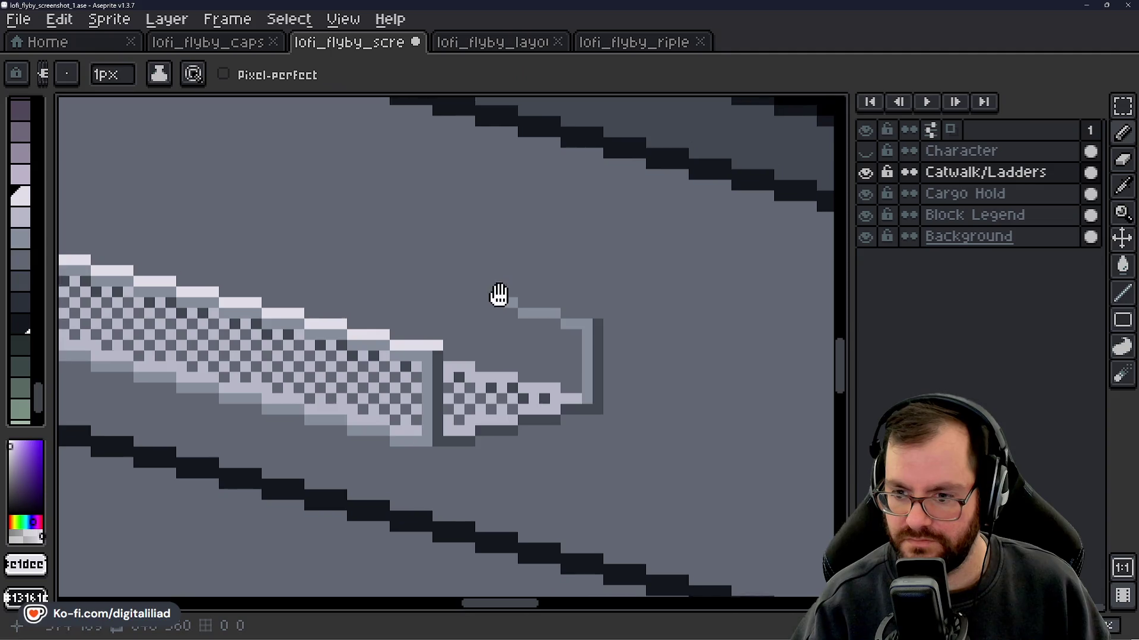
{"action": "scroll", "coordinate": [436, 359], "scroll_direction": "up", "scroll_amount": 2}
{"action": "scroll", "coordinate": [373, 362], "scroll_direction": "down", "scroll_amount": 1}
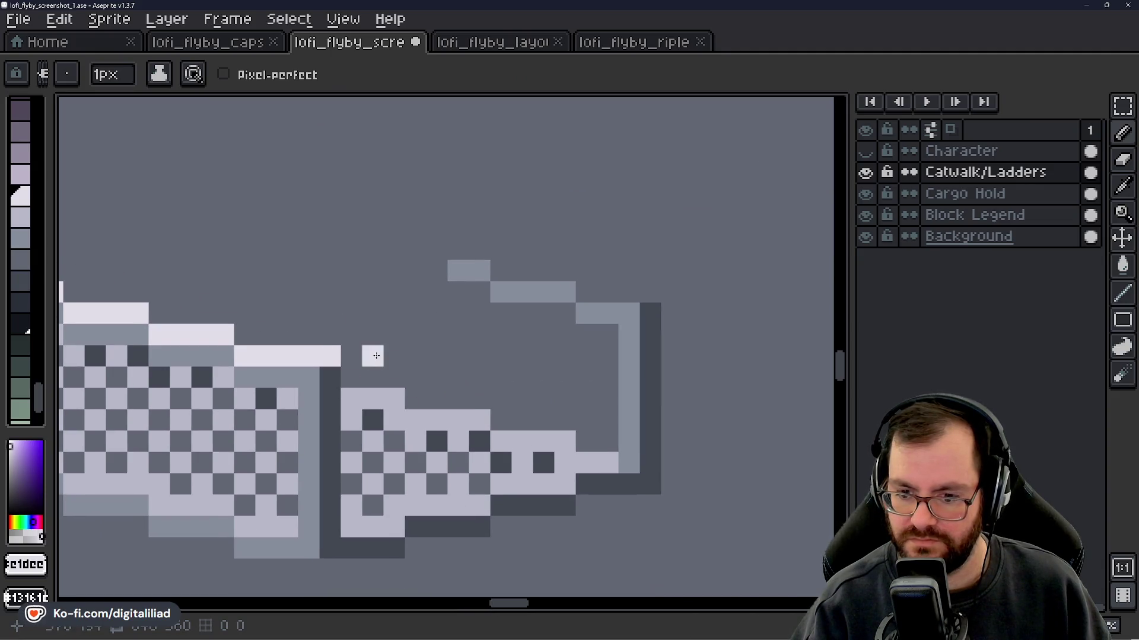
{"action": "left_click", "coordinate": [338, 376], "text": "alt"}
{"action": "scroll", "coordinate": [394, 356], "scroll_direction": "down", "scroll_amount": 2}
{"action": "scroll", "coordinate": [409, 356], "scroll_direction": "up", "scroll_amount": 2}
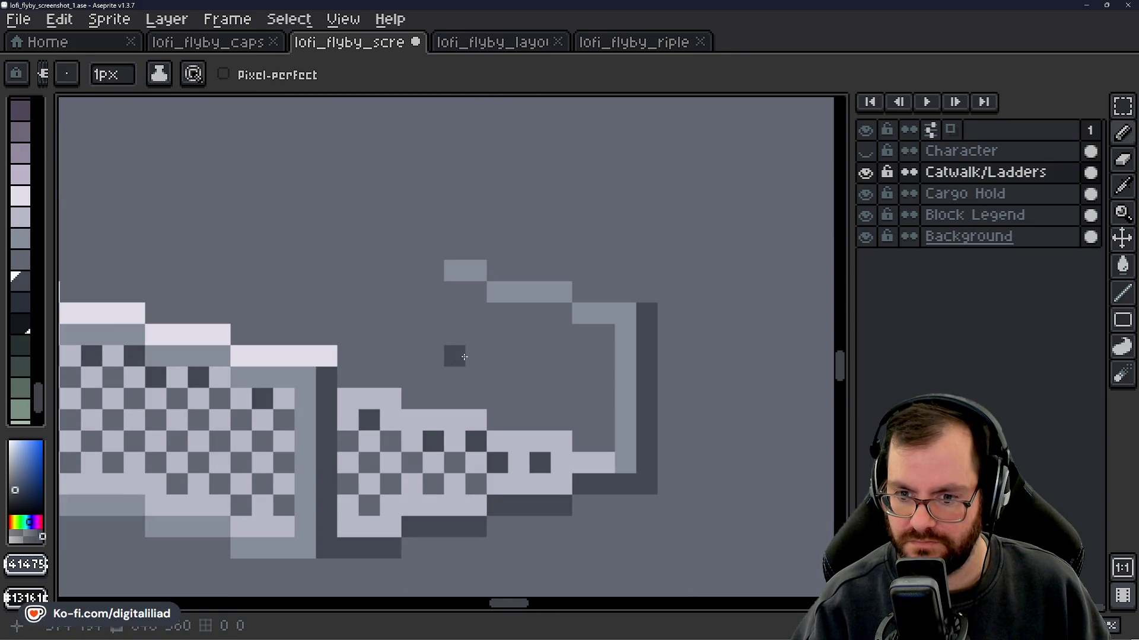
{"action": "left_click_drag", "start_coordinate": [456, 356], "coordinate": [363, 391]}
{"action": "key", "text": "alt"}
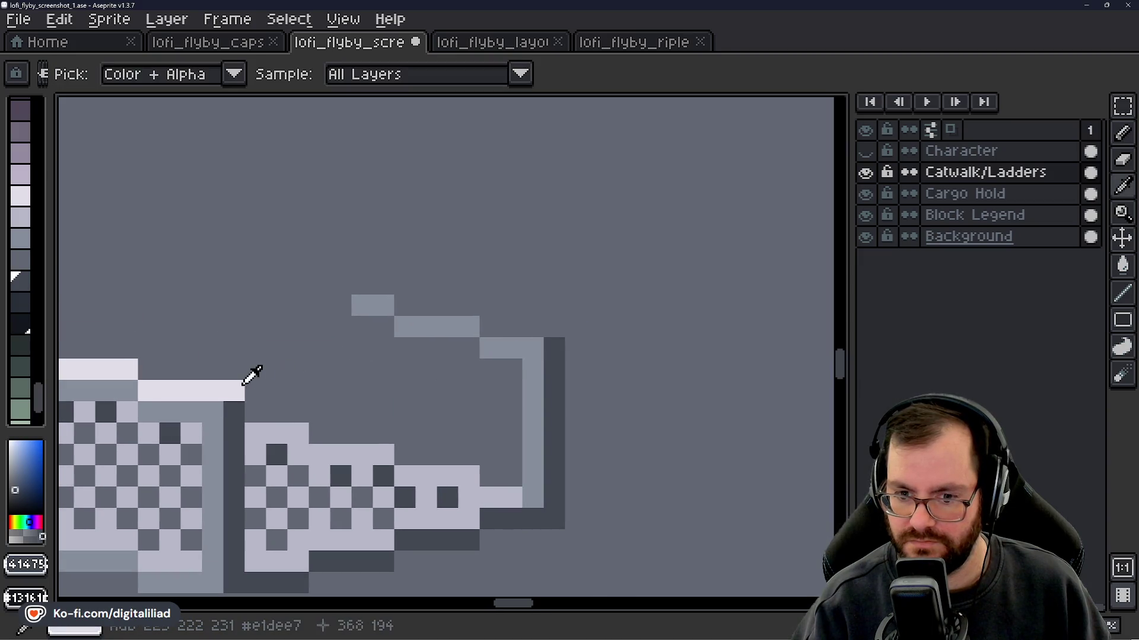
{"action": "left_click", "coordinate": [418, 314], "text": "alt"}
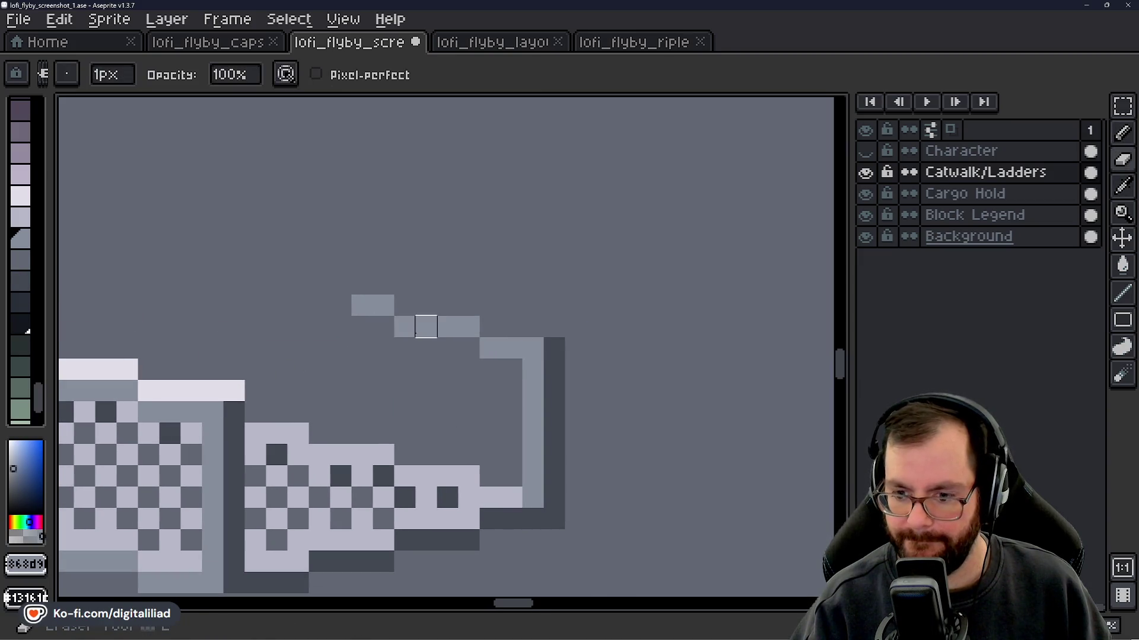
- Pencil grey step pixels extending the railing up-left from the top ledge
{"action": "left_click_drag", "start_coordinate": [336, 382], "coordinate": [484, 407]}
{"action": "left_click", "coordinate": [474, 327]}
{"action": "left_click", "coordinate": [460, 327]}
{"action": "left_click", "coordinate": [438, 305]}
{"action": "mouse_move", "coordinate": [417, 306]}
{"action": "left_mouse_down"}
{"action": "mouse_move", "coordinate": [395, 327]}
{"action": "mouse_move", "coordinate": [464, 329]}
{"action": "left_mouse_up"}
{"action": "key", "text": "v"}
{"action": "key", "text": "b"}
{"action": "key", "text": "ctrl+z"}
{"action": "left_click", "coordinate": [417, 305]}
{"action": "left_click", "coordinate": [374, 305]}
{"action": "left_click", "coordinate": [395, 348]}
- Draw a light-grey run continuing the railing up-left, then sample the dark grey
{"action": "scroll", "coordinate": [464, 329], "scroll_direction": "down", "scroll_amount": 1}
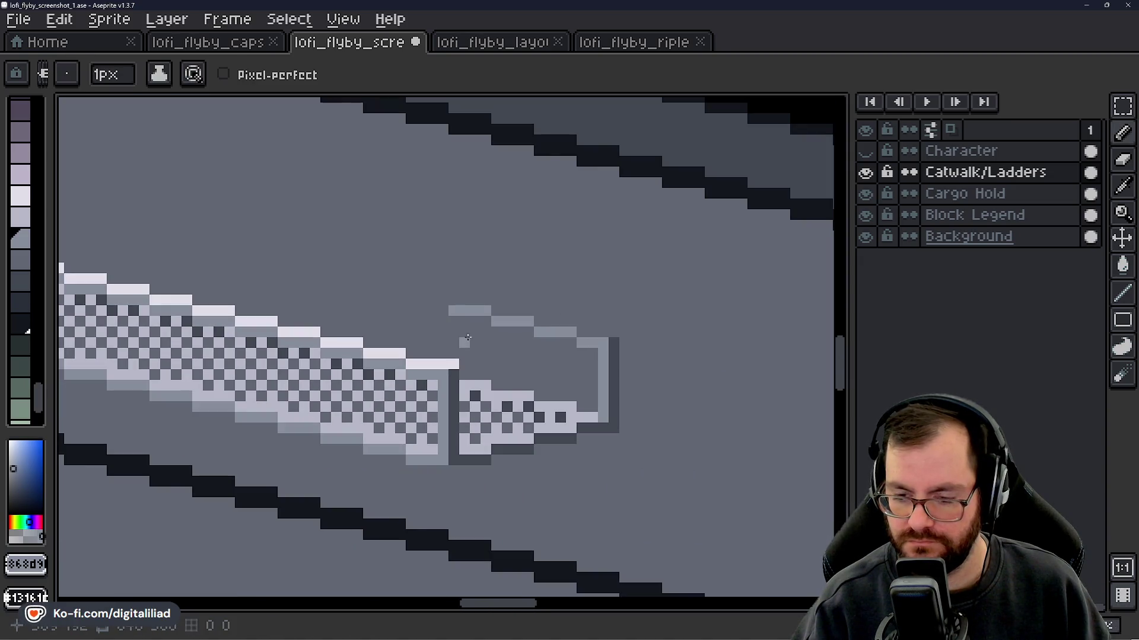
{"action": "scroll", "coordinate": [474, 344], "scroll_direction": "down", "scroll_amount": 4}
{"action": "scroll", "coordinate": [498, 390], "scroll_direction": "up", "scroll_amount": 5}
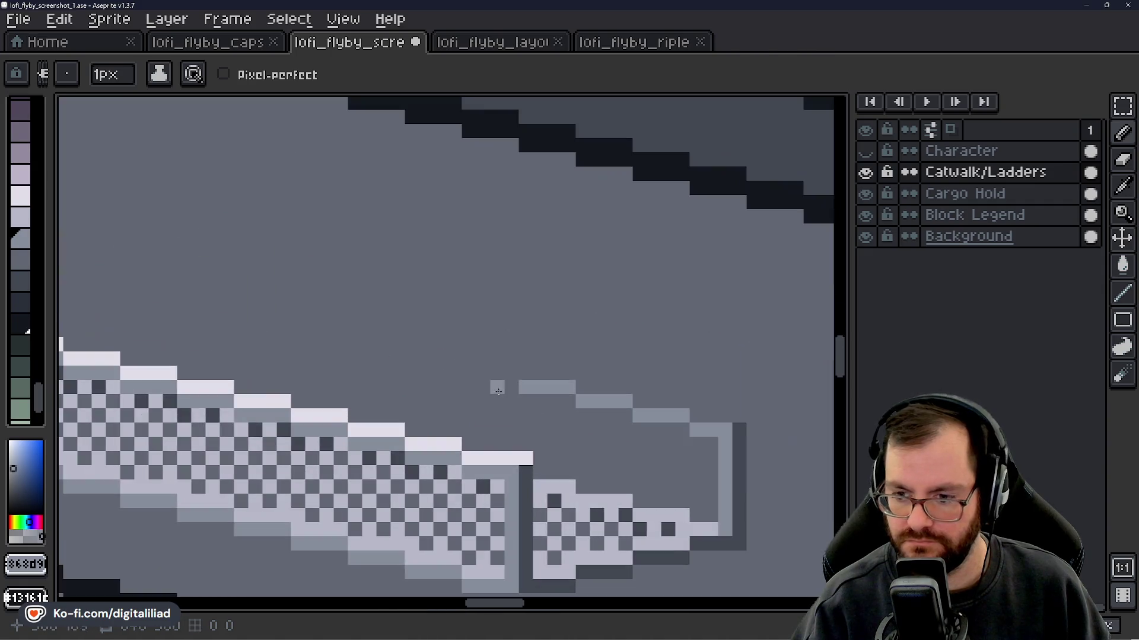
{"action": "left_click_drag", "start_coordinate": [509, 376], "coordinate": [412, 359]}
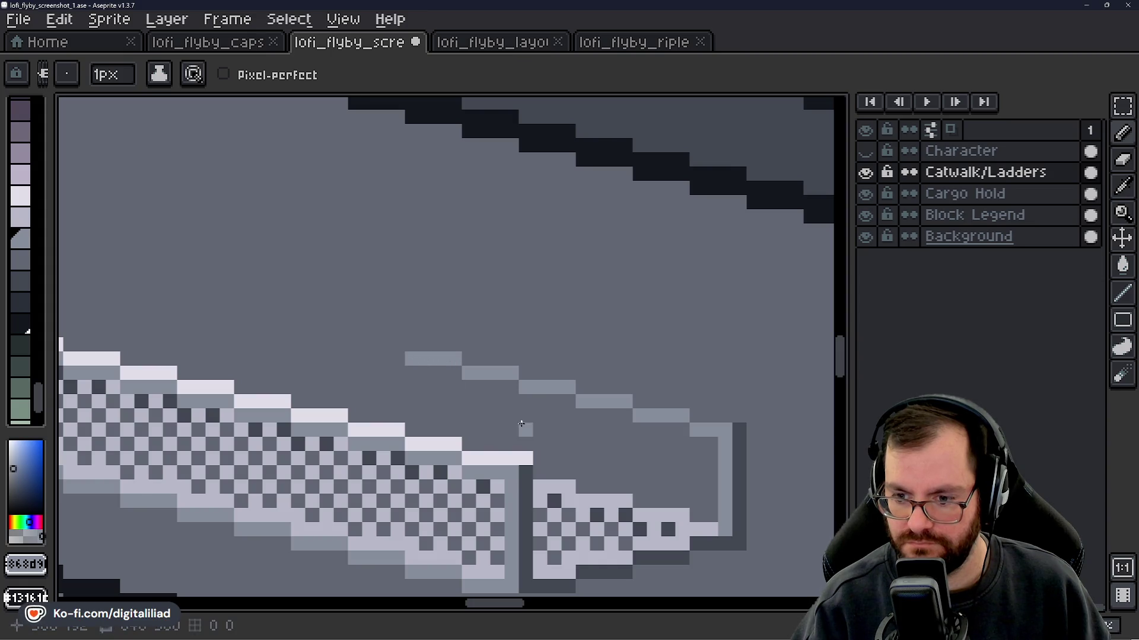
{"action": "scroll", "coordinate": [509, 410], "scroll_direction": "down", "scroll_amount": 2}
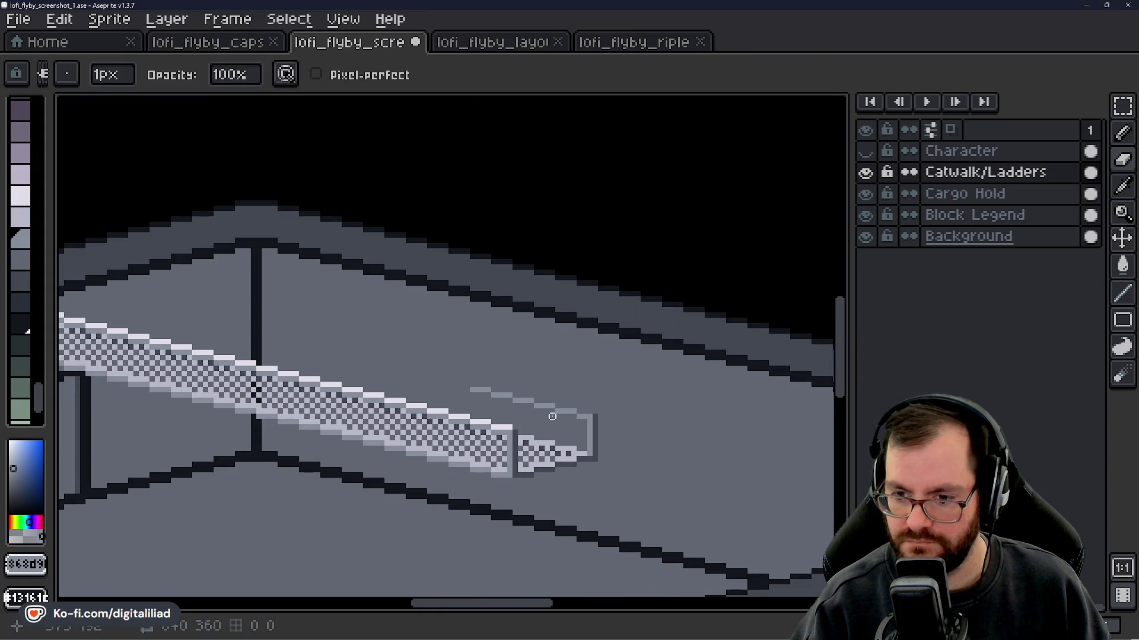
{"action": "scroll", "coordinate": [552, 417], "scroll_direction": "down", "scroll_amount": 2}
{"action": "scroll", "coordinate": [540, 416], "scroll_direction": "up", "scroll_amount": 3}
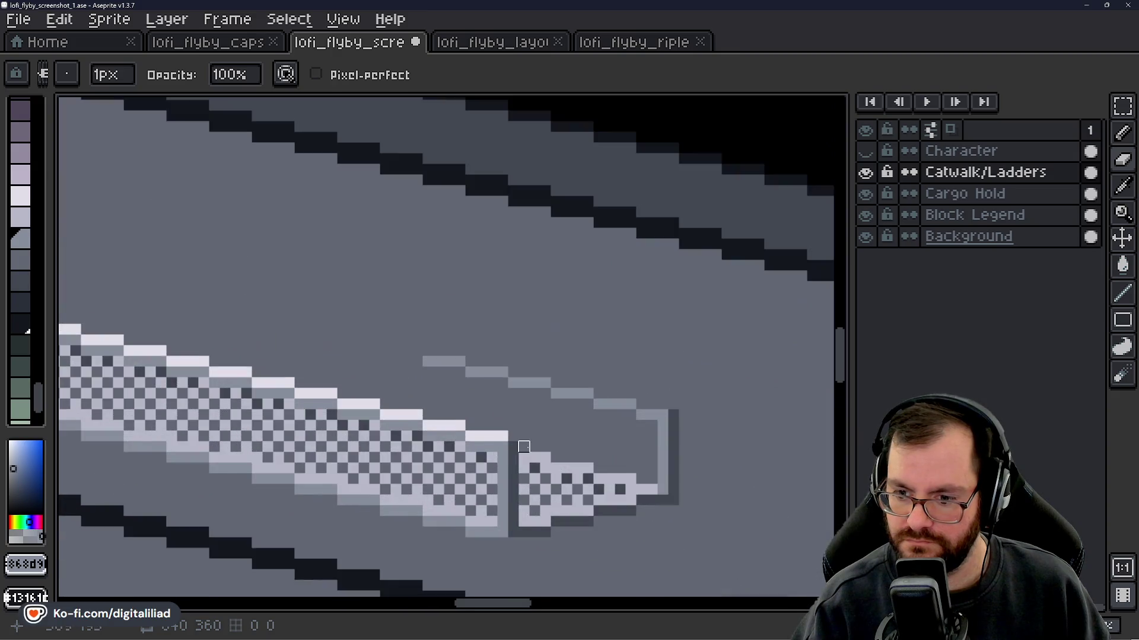
{"action": "left_click", "coordinate": [518, 449], "text": "alt"}
{"action": "scroll", "coordinate": [528, 402], "scroll_direction": "down", "scroll_amount": 4}
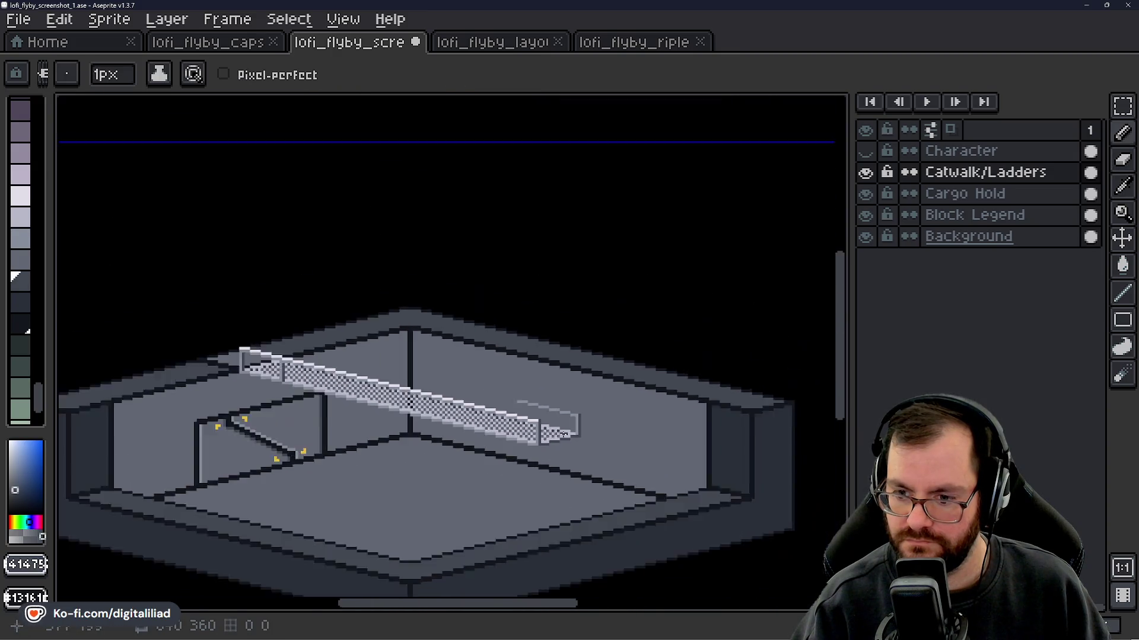
{"action": "scroll", "coordinate": [543, 419], "scroll_direction": "up", "scroll_amount": 3}
{"action": "mouse_move", "coordinate": [477, 420]}
{"action": "left_mouse_down"}
{"action": "mouse_move", "coordinate": [628, 473]}
{"action": "mouse_move", "coordinate": [530, 428]}
{"action": "left_mouse_up"}
{"action": "scroll", "coordinate": [678, 456], "scroll_direction": "up", "scroll_amount": 2}
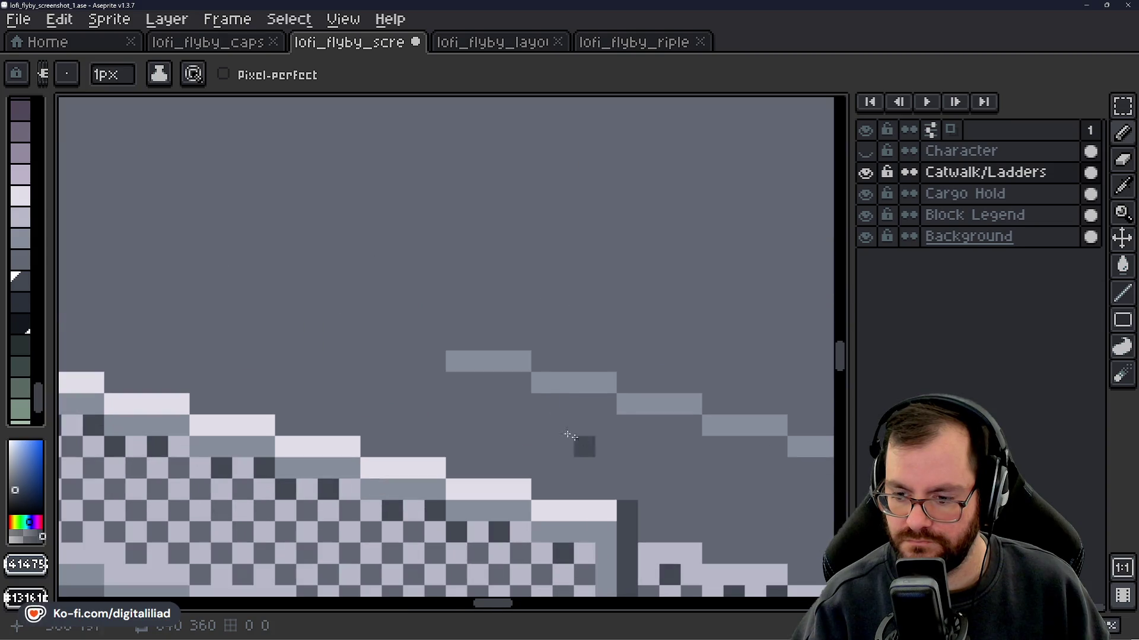
{"action": "left_click", "coordinate": [413, 370], "text": "alt"}
{"action": "scroll", "coordinate": [414, 370], "scroll_direction": "up", "scroll_amount": 2}
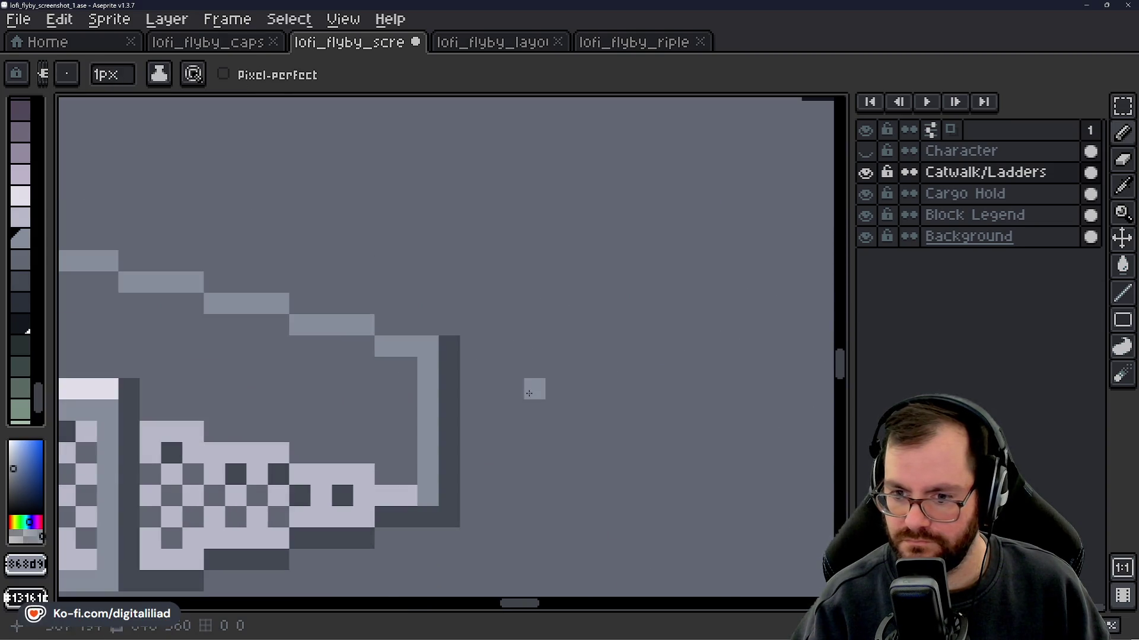
{"action": "scroll", "coordinate": [392, 386], "scroll_direction": "down", "scroll_amount": 1}
{"action": "left_click_drag", "start_coordinate": [347, 380], "coordinate": [343, 382]}
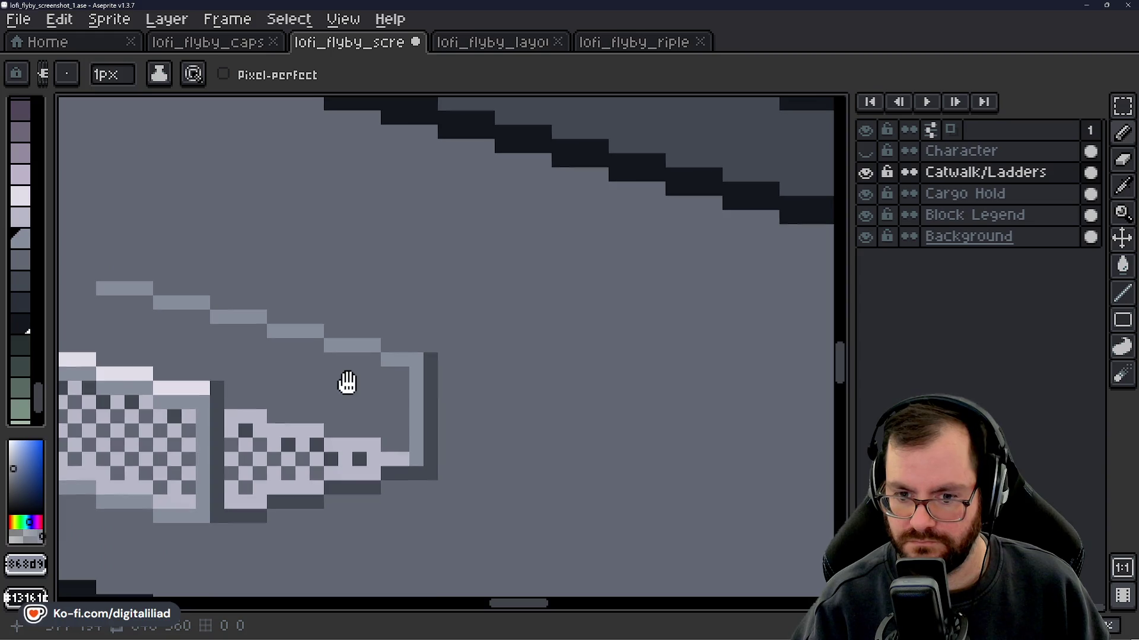
{"action": "scroll", "coordinate": [390, 390], "scroll_direction": "up", "scroll_amount": 2}
{"action": "scroll", "coordinate": [390, 389], "scroll_direction": "down", "scroll_amount": 3}
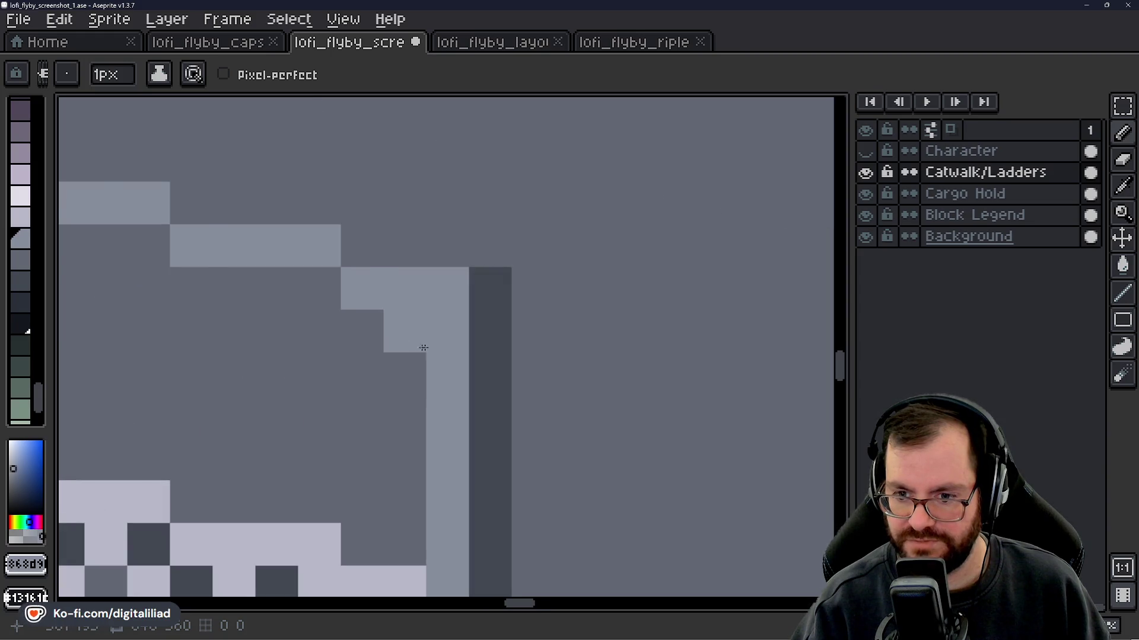
{"action": "scroll", "coordinate": [563, 404], "scroll_direction": "down", "scroll_amount": 3}
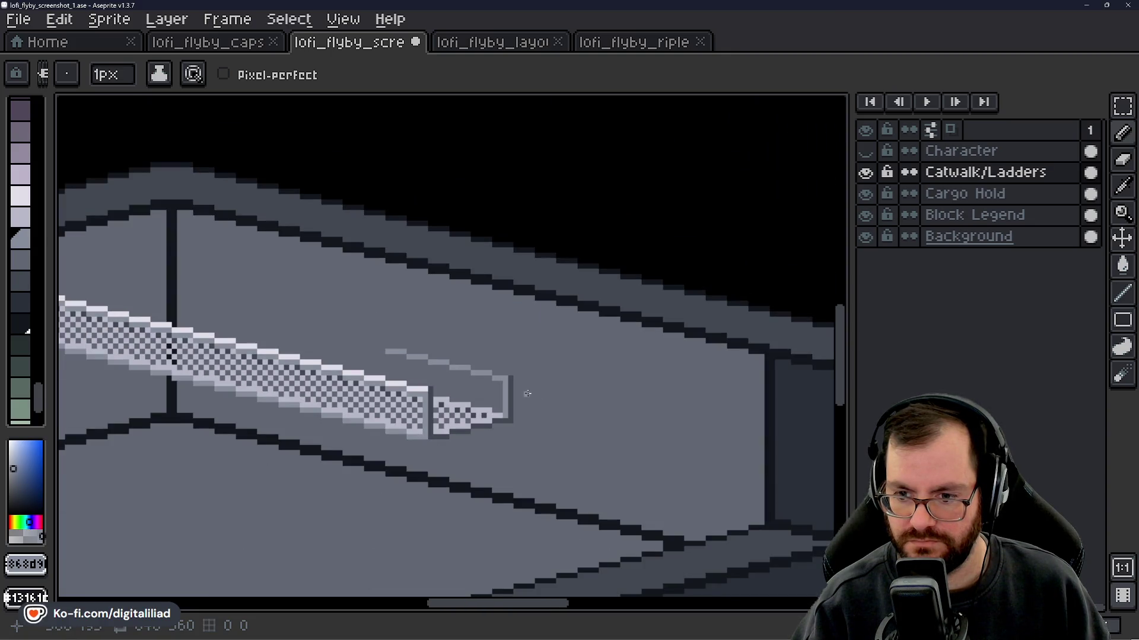
{"action": "scroll", "coordinate": [505, 392], "scroll_direction": "up", "scroll_amount": 2}
{"action": "scroll", "coordinate": [544, 363], "scroll_direction": "down", "scroll_amount": 4}
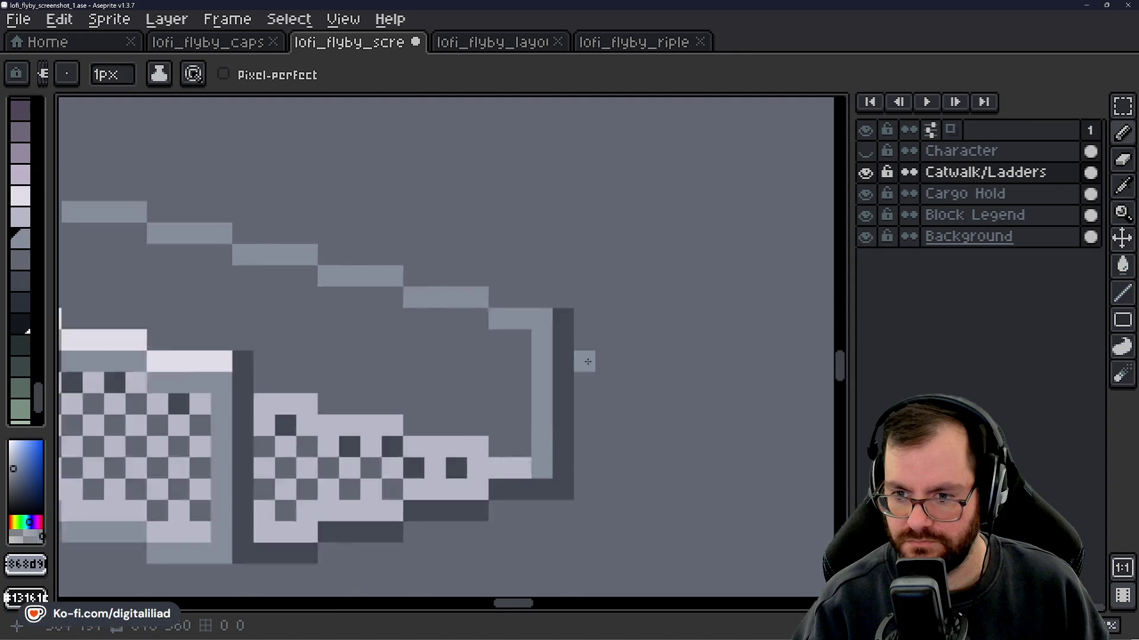
{"action": "scroll", "coordinate": [488, 380], "scroll_direction": "up", "scroll_amount": 3}
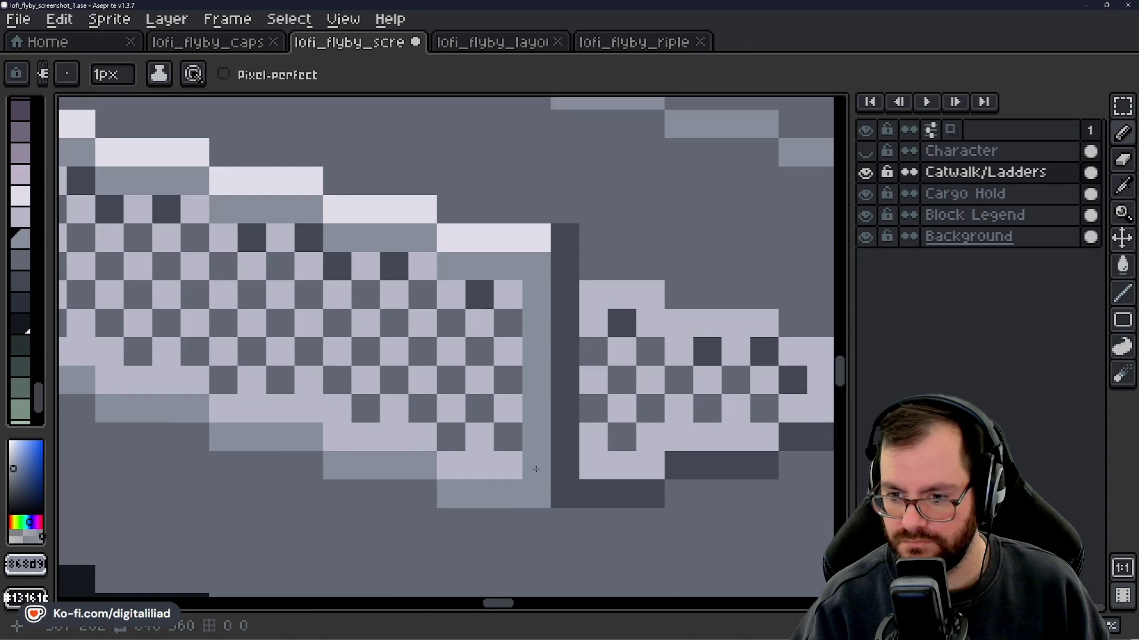
{"action": "scroll", "coordinate": [178, 440], "scroll_direction": "down", "scroll_amount": 1}
{"action": "scroll", "coordinate": [783, 351], "scroll_direction": "down", "scroll_amount": 4}
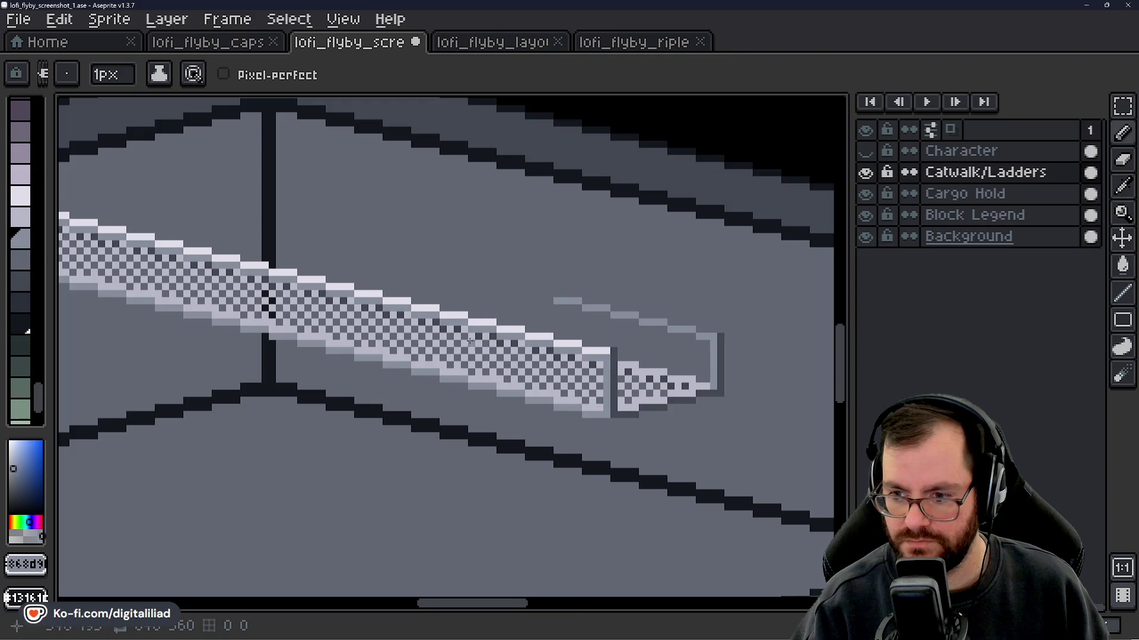
{"action": "scroll", "coordinate": [559, 395], "scroll_direction": "up", "scroll_amount": 2}
{"action": "left_click_drag", "start_coordinate": [559, 395], "coordinate": [600, 407]}
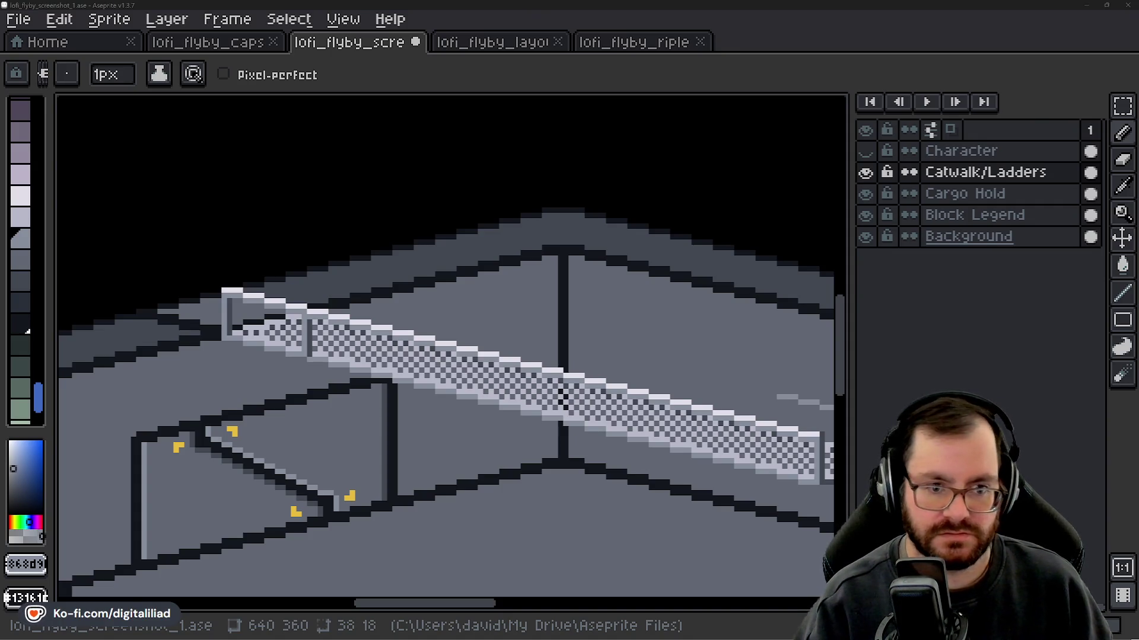
{"action": "mouse_move", "coordinate": [636, 414]}
{"action": "left_mouse_down"}
{"action": "mouse_move", "coordinate": [466, 368]}
{"action": "mouse_move", "coordinate": [308, 361]}
{"action": "left_mouse_up"}
{"action": "scroll", "coordinate": [549, 381], "scroll_direction": "up", "scroll_amount": 4}
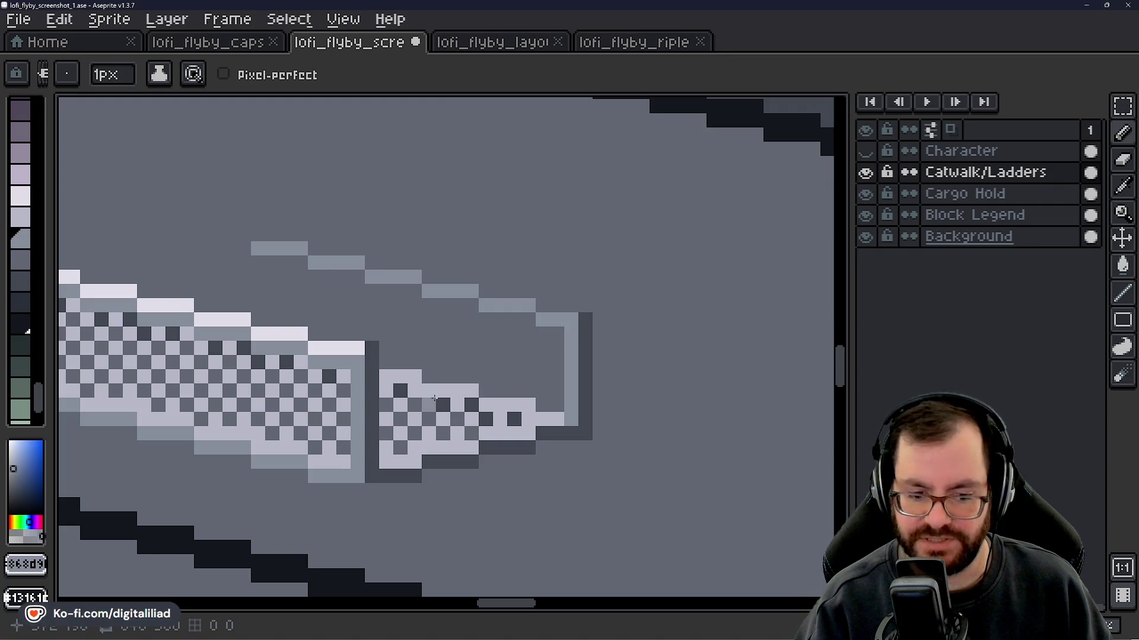
{"action": "scroll", "coordinate": [533, 368], "scroll_direction": "up", "scroll_amount": 3}
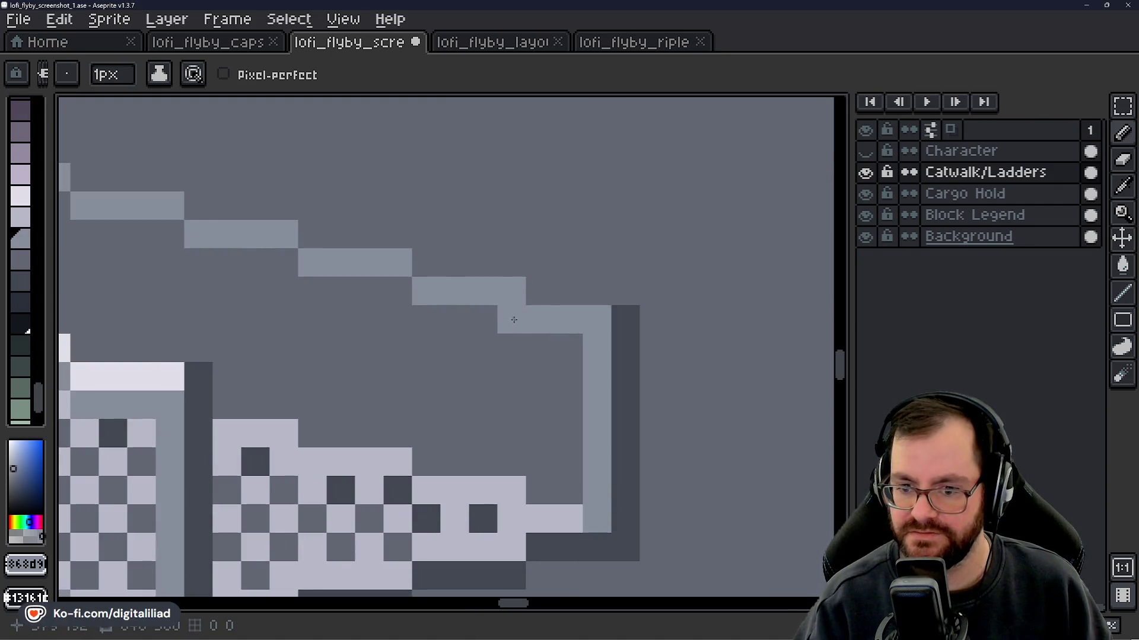
{"action": "scroll", "coordinate": [522, 368], "scroll_direction": "down", "scroll_amount": 2}
{"action": "key", "text": "i"}
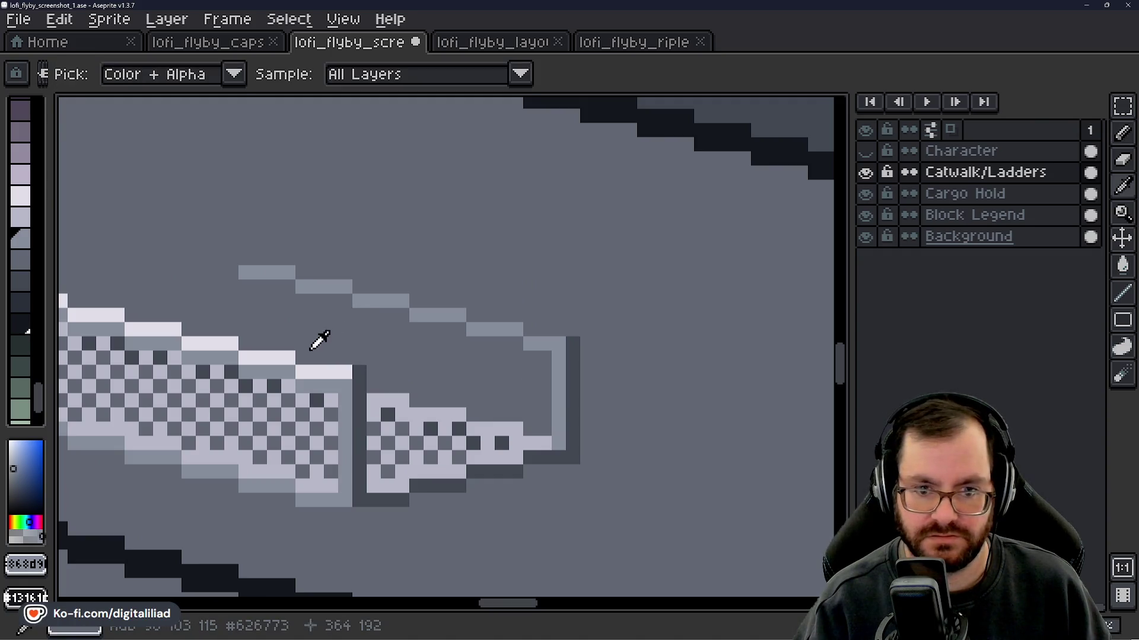
{"action": "left_click", "coordinate": [312, 373]}
{"action": "key", "text": "b"}
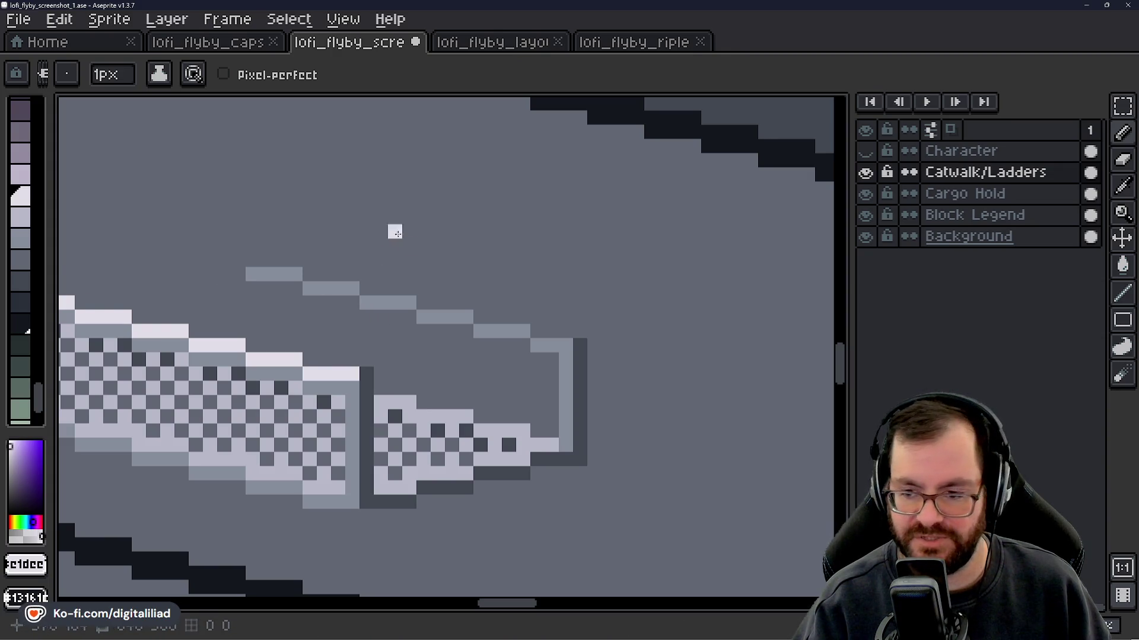
- Extend the light top rail pixels rightward to the catwalk end
{"action": "scroll", "coordinate": [566, 346], "scroll_direction": "up", "scroll_amount": 1}
{"action": "left_click_drag", "start_coordinate": [523, 319], "coordinate": [559, 321]}
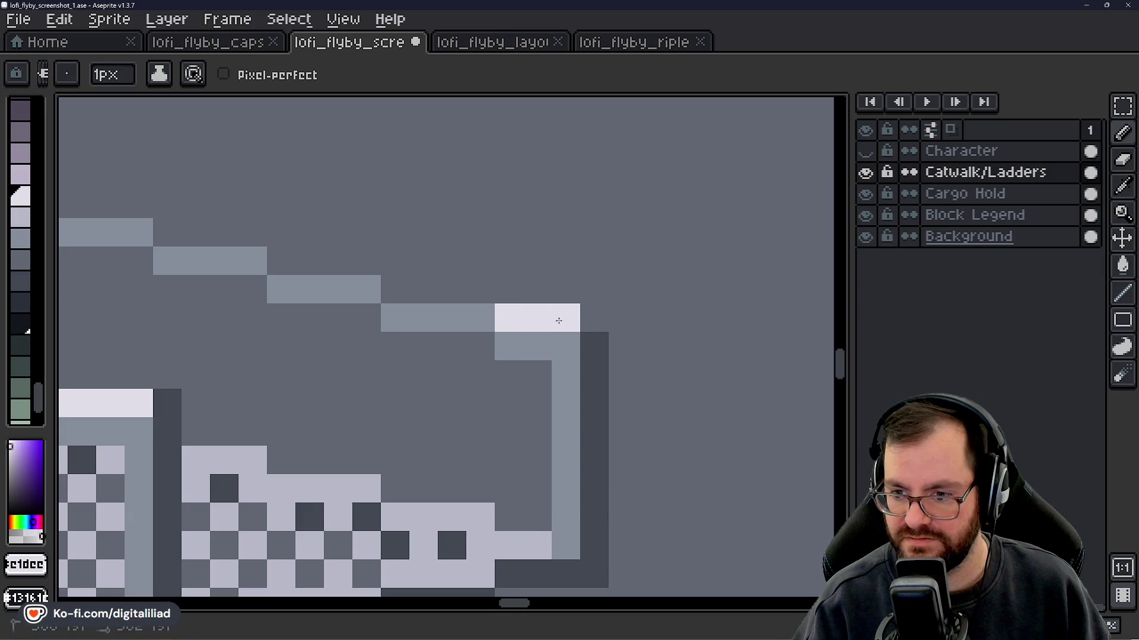
{"action": "scroll", "coordinate": [562, 319], "scroll_direction": "down", "scroll_amount": 3}
{"action": "scroll", "coordinate": [635, 359], "scroll_direction": "up", "scroll_amount": 3}
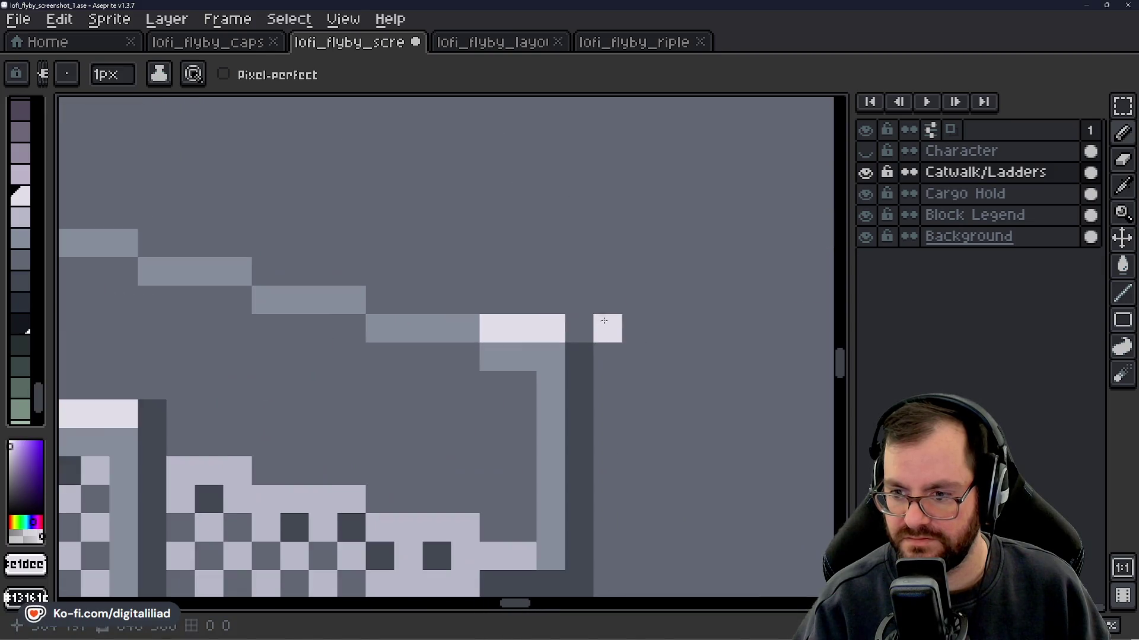
{"action": "left_click", "coordinate": [578, 328]}
- Repaint the end post's dark right column in the post's grey, then zoom out
{"action": "mouse_move", "coordinate": [550, 386]}
{"action": "left_mouse_down"}
{"action": "mouse_move", "coordinate": [491, 322]}
{"action": "mouse_move", "coordinate": [519, 493]}
{"action": "left_mouse_up"}
{"action": "left_click", "coordinate": [490, 374], "text": "alt"}
{"action": "left_click", "coordinate": [462, 406]}
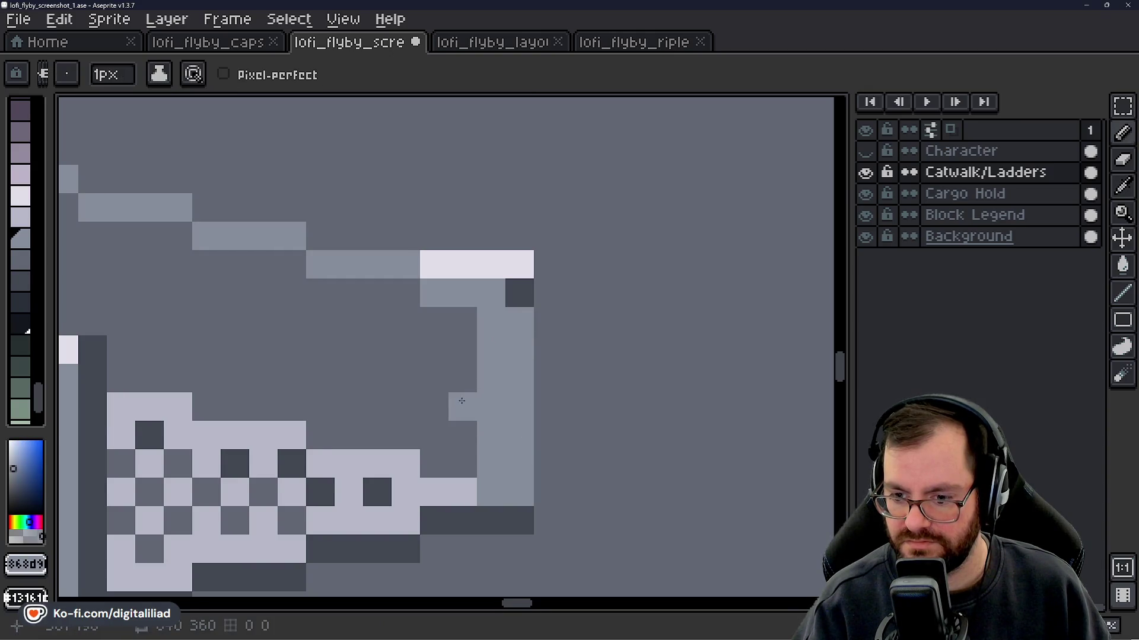
{"action": "scroll", "coordinate": [430, 442], "scroll_direction": "down", "scroll_amount": 3}
{"action": "scroll", "coordinate": [430, 442], "scroll_direction": "down", "scroll_amount": 1}
{"action": "scroll", "coordinate": [547, 387], "scroll_direction": "up", "scroll_amount": 4}
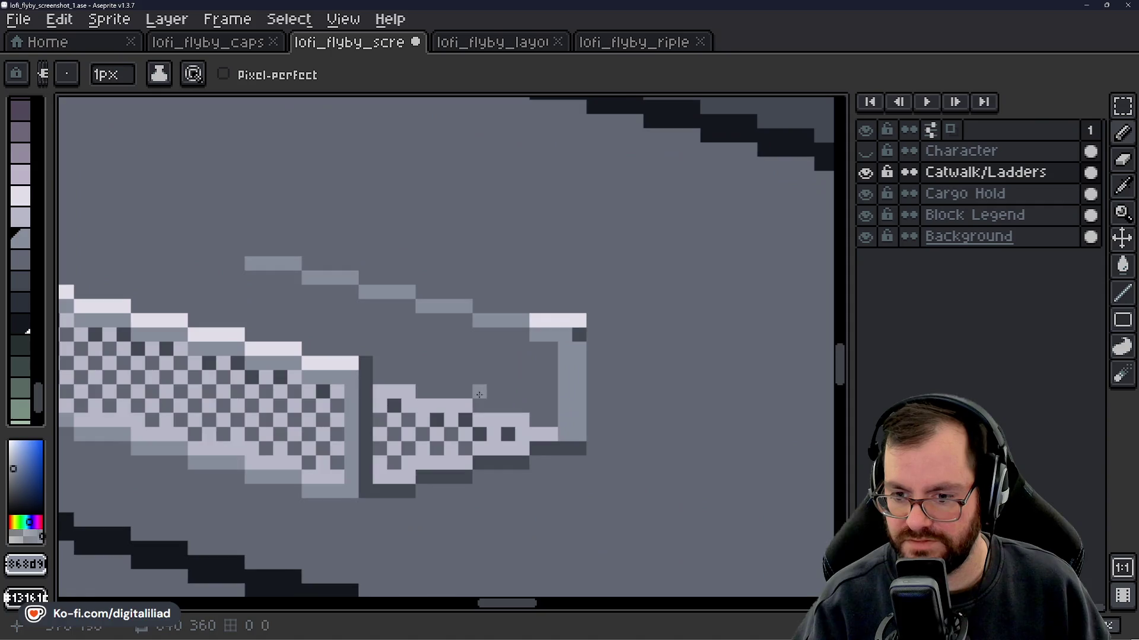
{"action": "left_click_drag", "start_coordinate": [658, 386], "coordinate": [521, 386]}
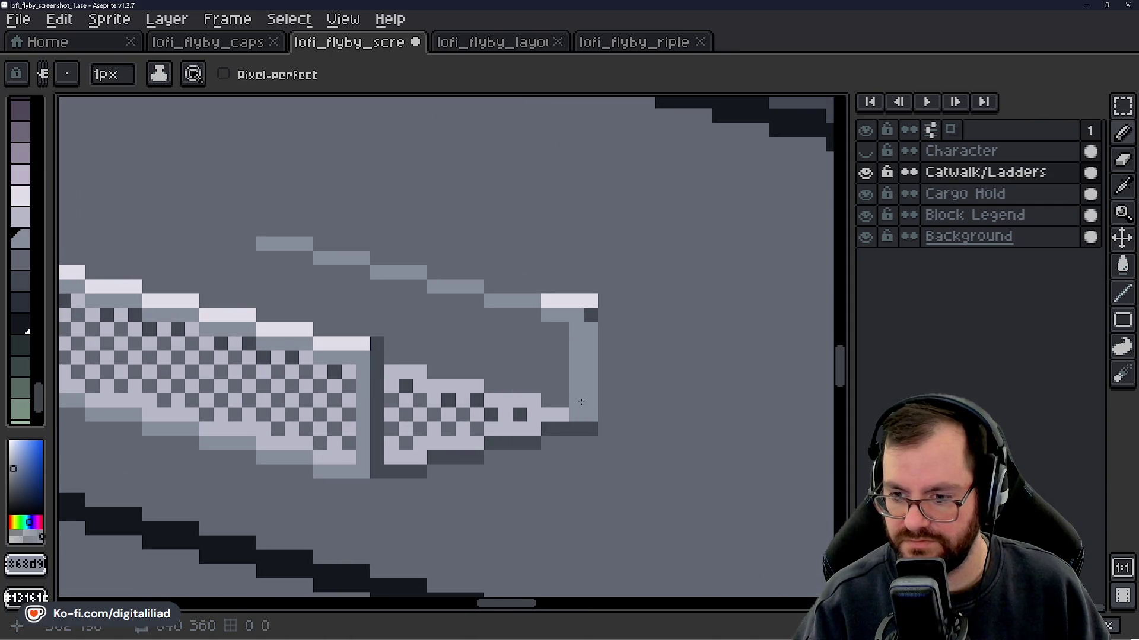
{"action": "scroll", "coordinate": [582, 402], "scroll_direction": "up", "scroll_amount": 2}
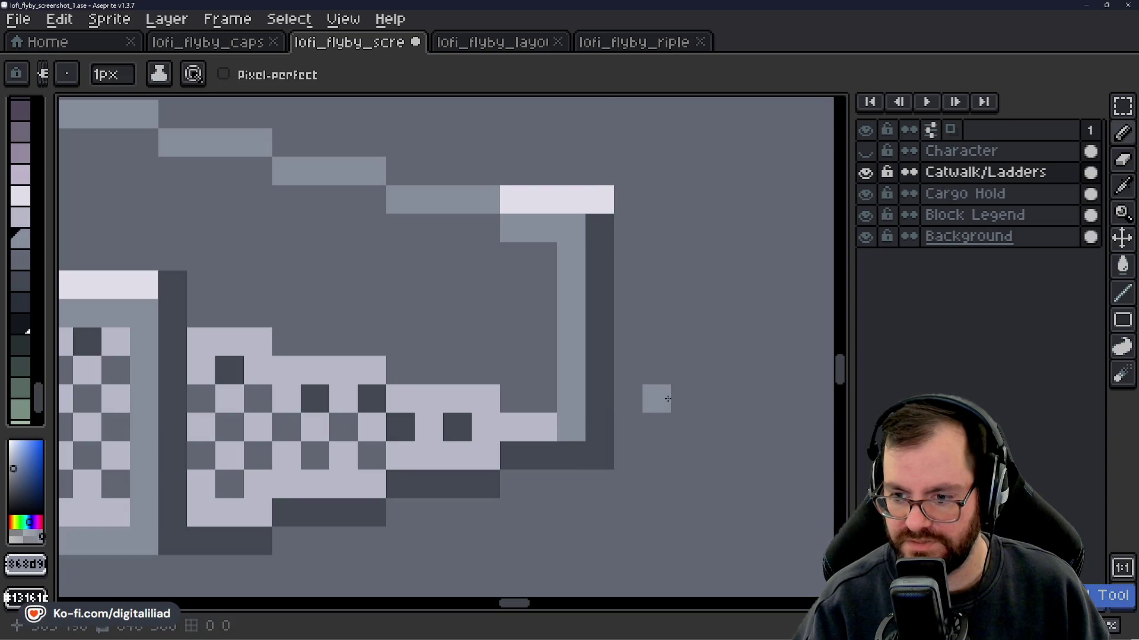
{"action": "scroll", "coordinate": [664, 399], "scroll_direction": "down", "scroll_amount": 4}
{"action": "scroll", "coordinate": [664, 399], "scroll_direction": "down", "scroll_amount": 3}
{"action": "scroll", "coordinate": [667, 391], "scroll_direction": "up", "scroll_amount": 5}
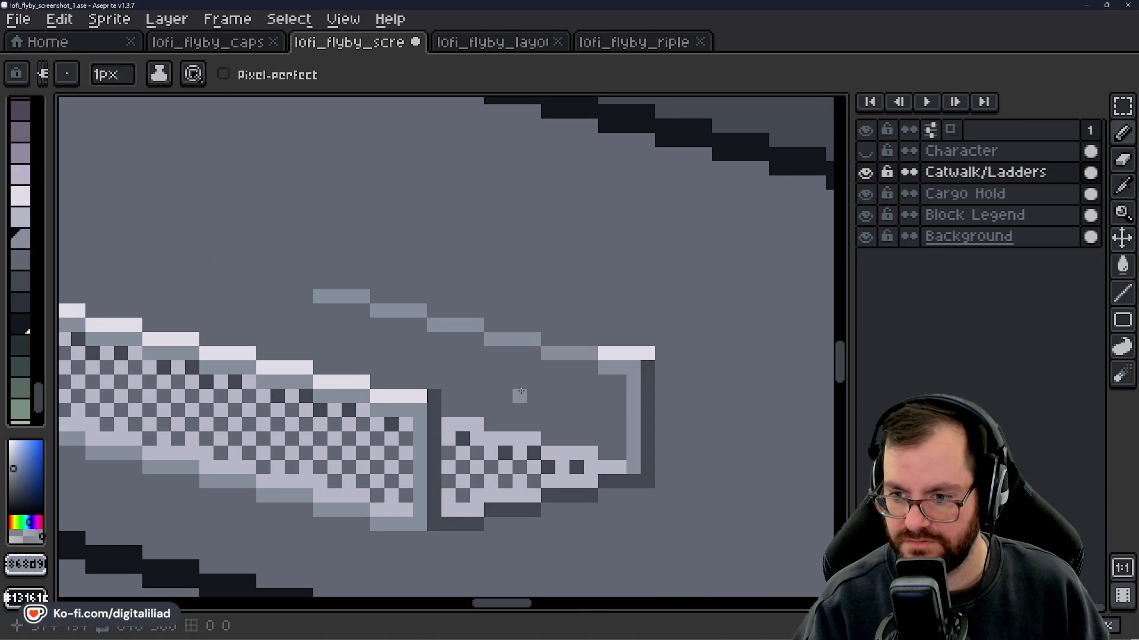
{"action": "scroll", "coordinate": [521, 392], "scroll_direction": "down", "scroll_amount": 3}
{"action": "scroll", "coordinate": [555, 447], "scroll_direction": "down", "scroll_amount": 2}
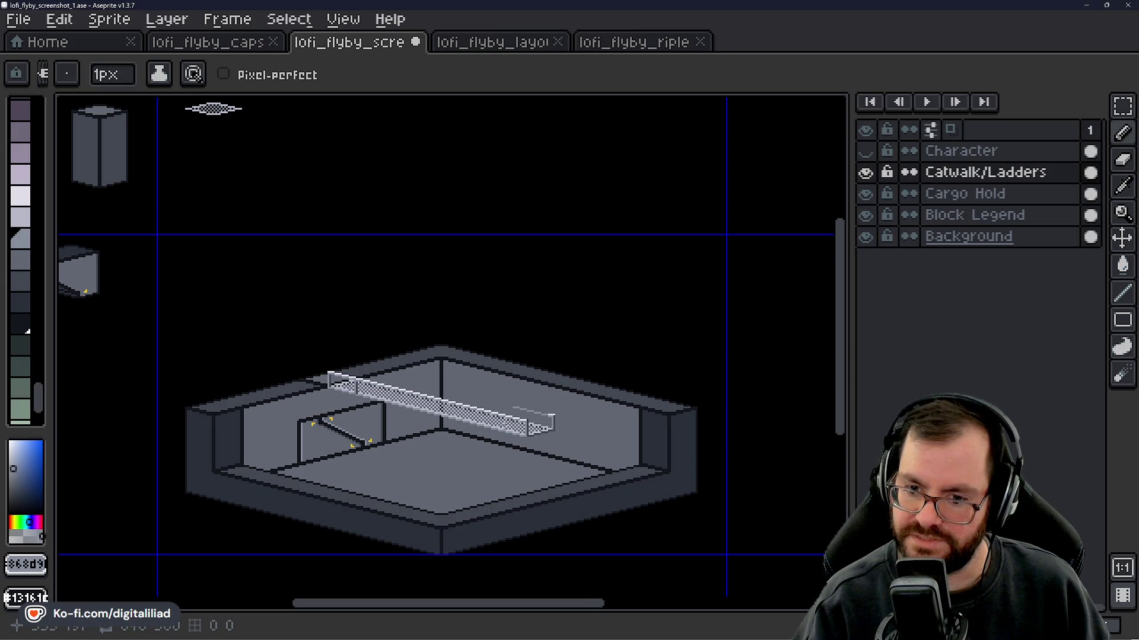
{"action": "scroll", "coordinate": [498, 425], "scroll_direction": "up", "scroll_amount": 1}
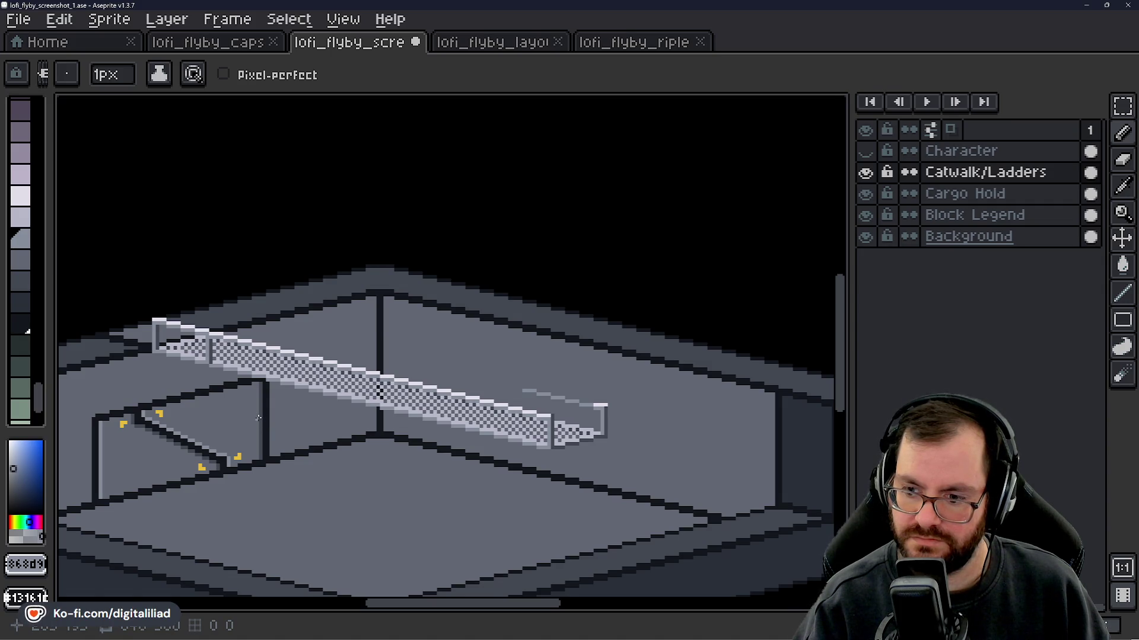
{"action": "scroll", "coordinate": [592, 447], "scroll_direction": "up", "scroll_amount": 3}
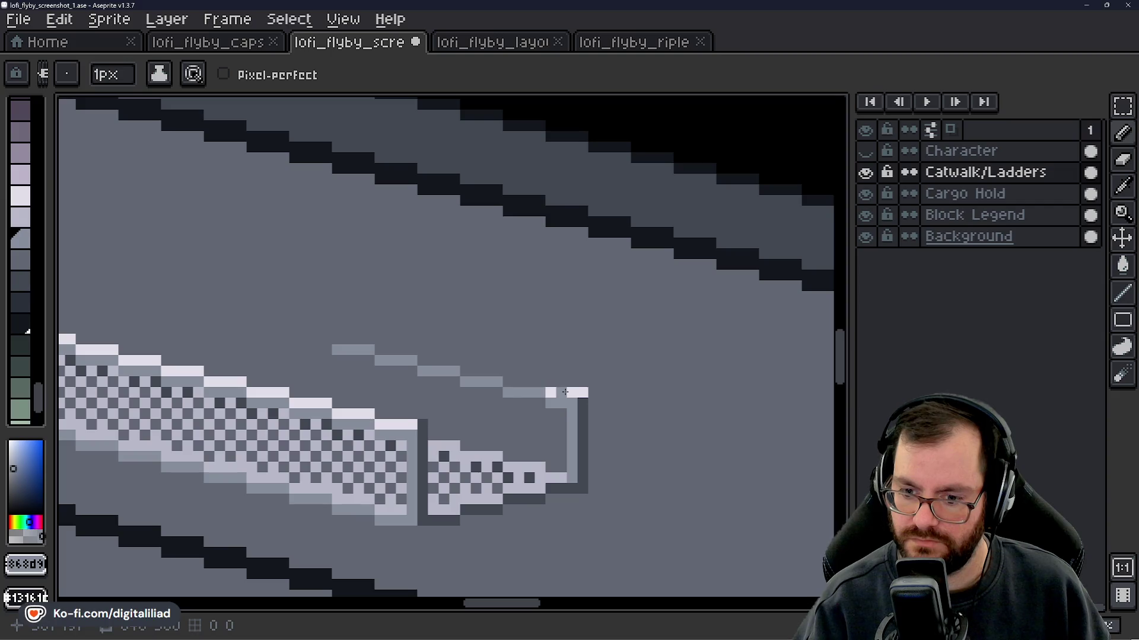
- Sample the dark greys 414751 and 414753 and a light catwalk colour, then save with Ctrl+S
{"action": "scroll", "coordinate": [579, 416], "scroll_direction": "down", "scroll_amount": 2}
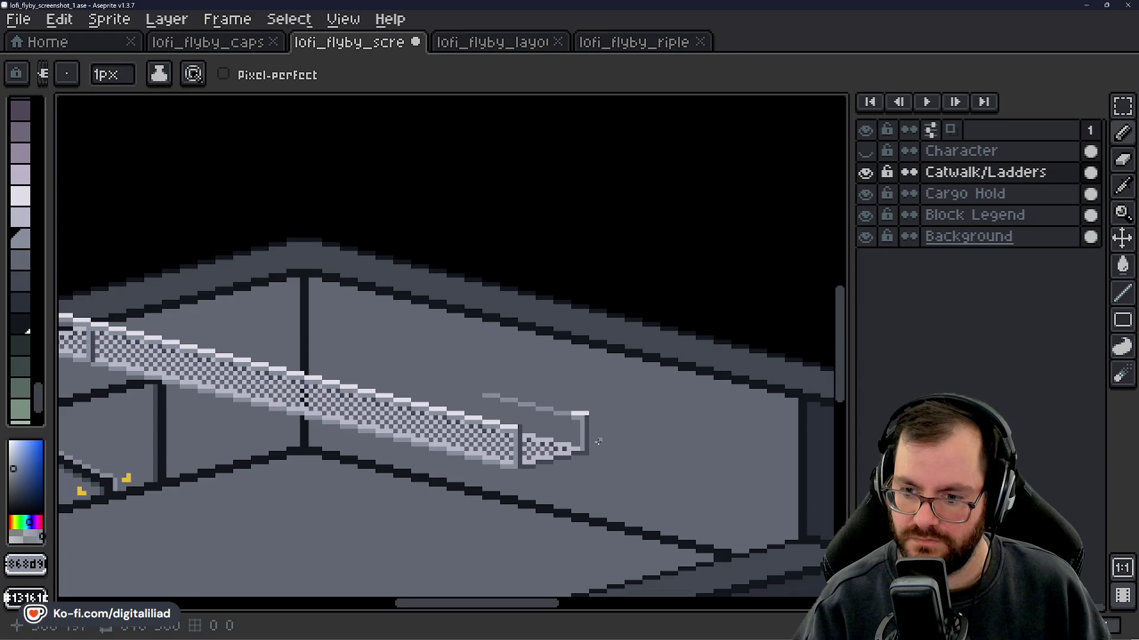
{"action": "scroll", "coordinate": [598, 441], "scroll_direction": "down", "scroll_amount": 3}
{"action": "scroll", "coordinate": [593, 427], "scroll_direction": "up", "scroll_amount": 4}
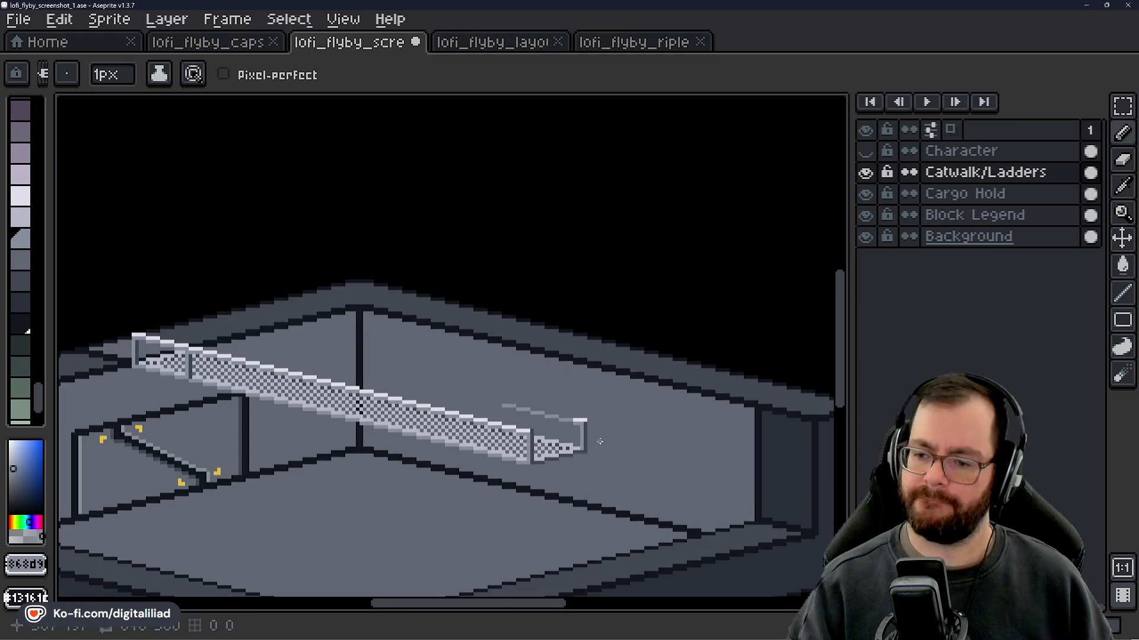
{"action": "scroll", "coordinate": [592, 422], "scroll_direction": "up", "scroll_amount": 3}
{"action": "left_click", "coordinate": [568, 412], "text": "alt"}
{"action": "scroll", "coordinate": [567, 424], "scroll_direction": "down", "scroll_amount": 2}
{"action": "left_click", "coordinate": [450, 416], "text": "alt"}
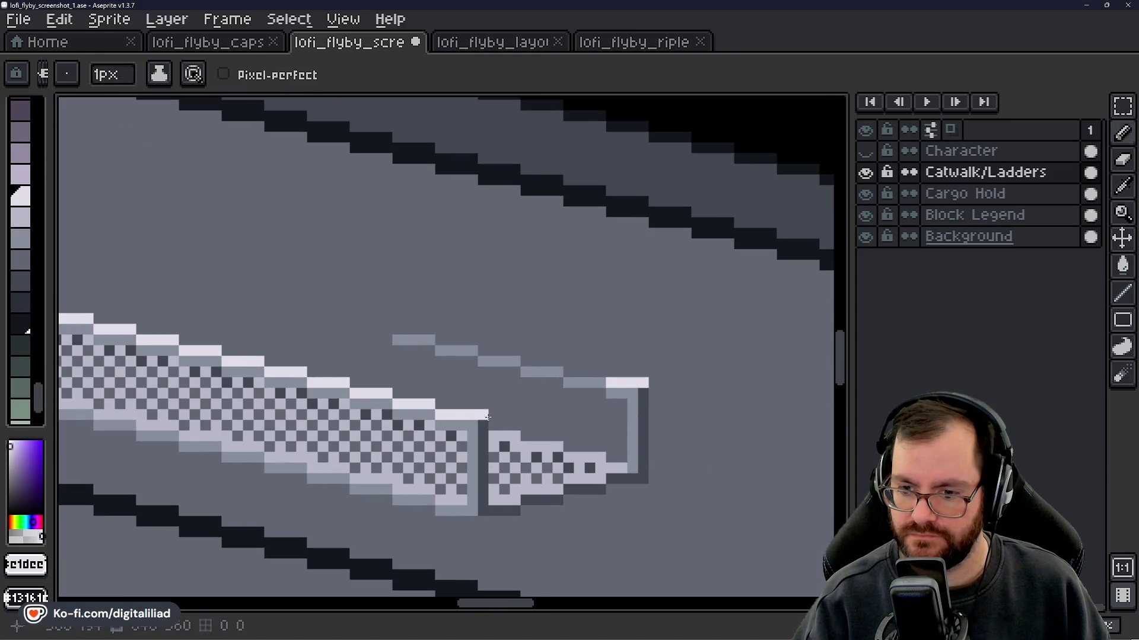
{"action": "scroll", "coordinate": [485, 415], "scroll_direction": "down", "scroll_amount": 4}
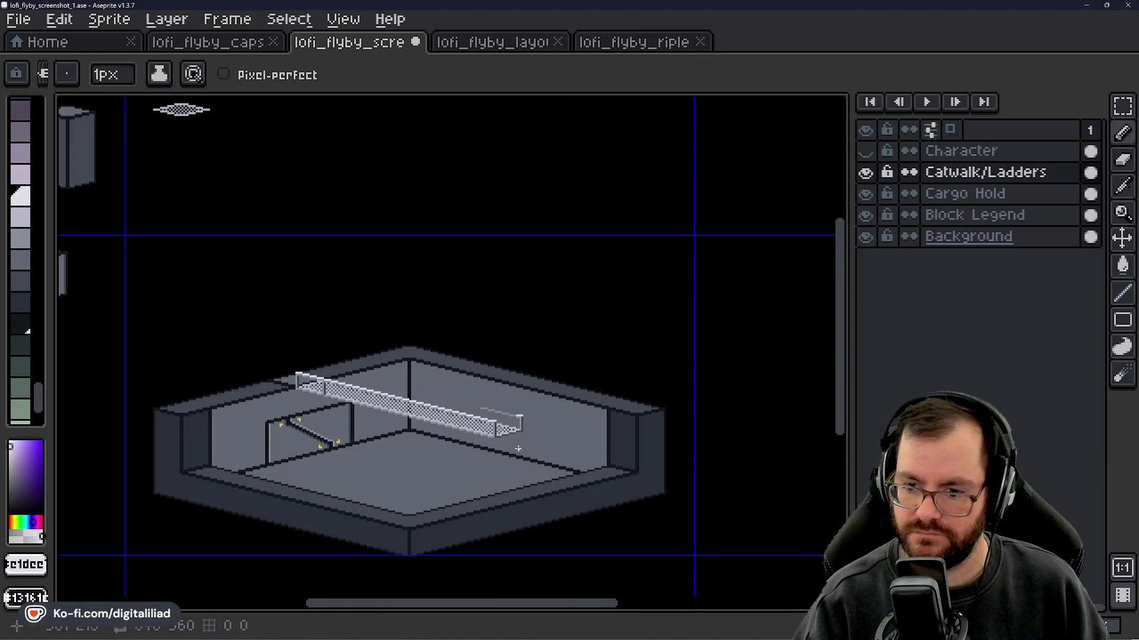
{"action": "scroll", "coordinate": [508, 415], "scroll_direction": "up", "scroll_amount": 3}
{"action": "scroll", "coordinate": [513, 443], "scroll_direction": "down", "scroll_amount": 4}
{"action": "scroll", "coordinate": [477, 444], "scroll_direction": "up", "scroll_amount": 5}
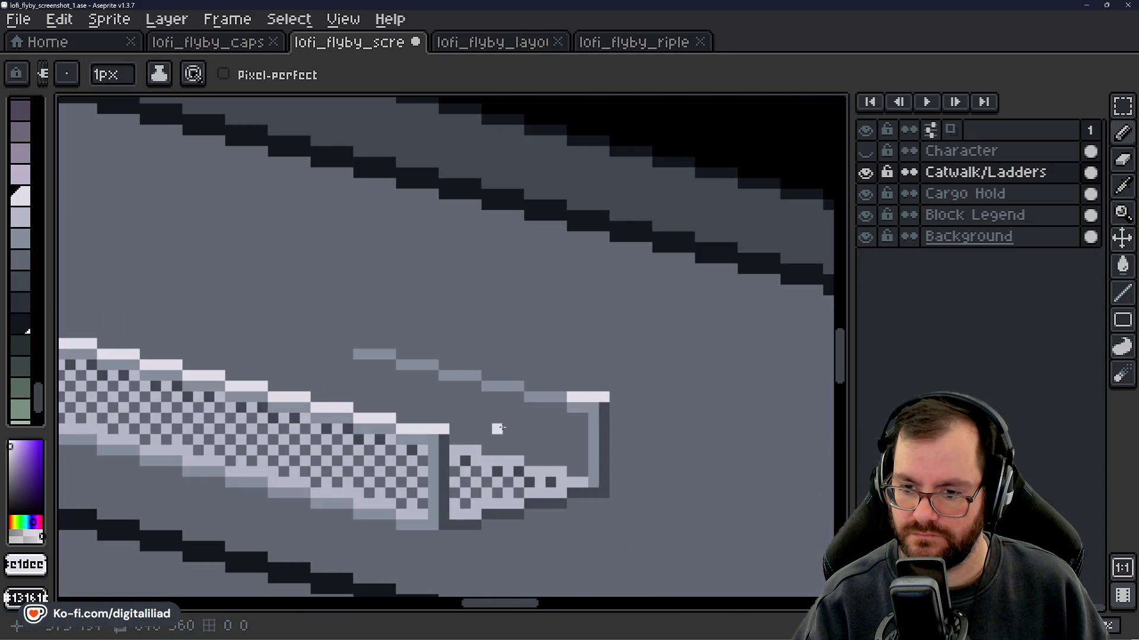
{"action": "left_click", "coordinate": [443, 431], "text": "alt"}
{"action": "key", "text": "ctrl+s"}
- Draw mid-grey steps extending the upper rail left, undoing the misplaced ones
{"action": "scroll", "coordinate": [467, 412], "scroll_direction": "up", "scroll_amount": 1}
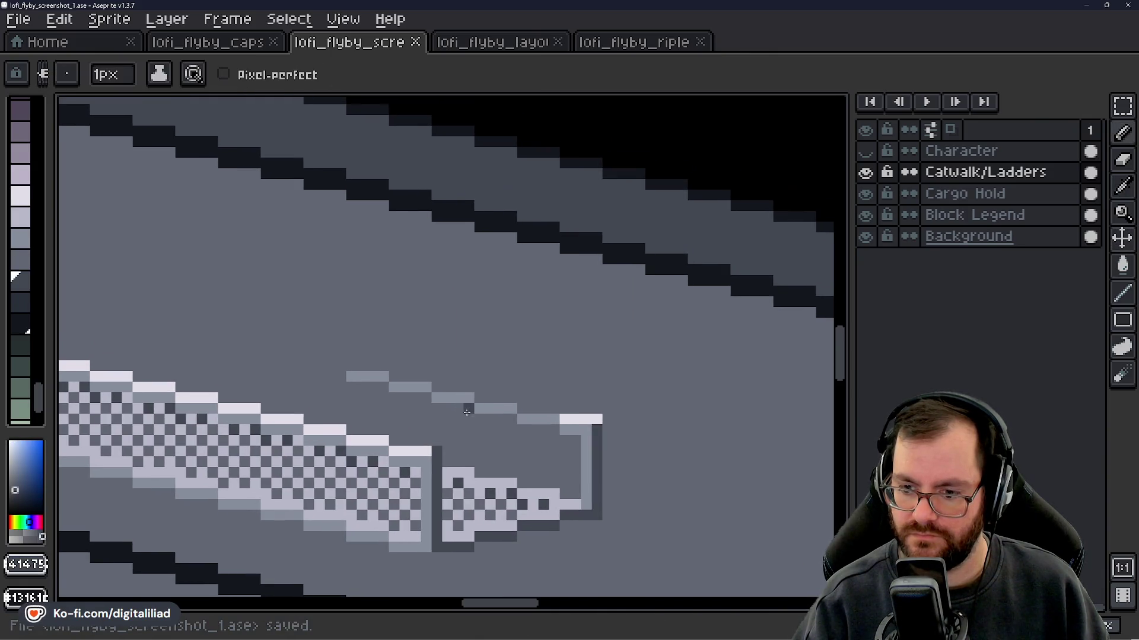
{"action": "scroll", "coordinate": [550, 461], "scroll_direction": "up", "scroll_amount": 1}
{"action": "left_click", "coordinate": [636, 381], "text": "alt"}
{"action": "scroll", "coordinate": [460, 414], "scroll_direction": "left", "scroll_amount": 3}
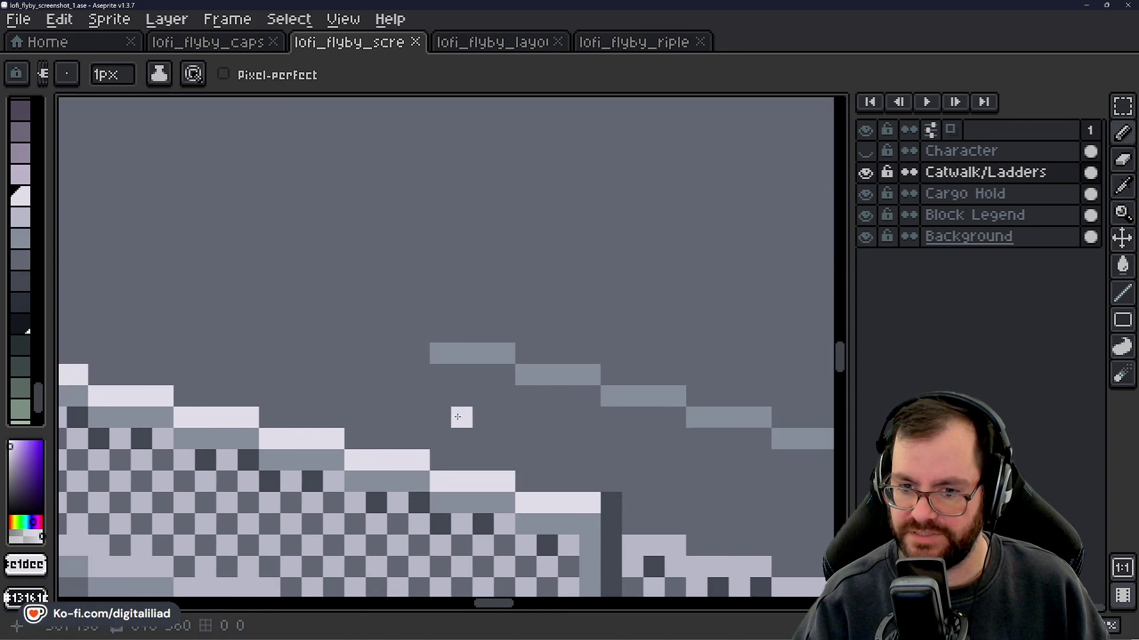
{"action": "scroll", "coordinate": [415, 365], "scroll_direction": "right", "scroll_amount": 1}
{"action": "left_click_drag", "start_coordinate": [568, 384], "coordinate": [418, 363]}
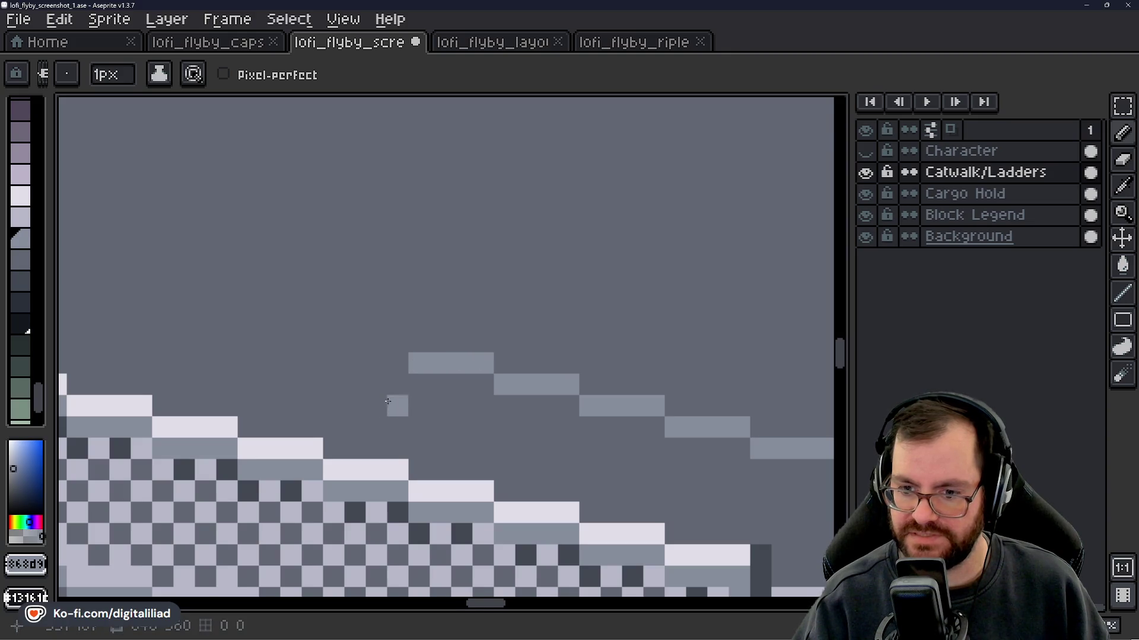
{"action": "key", "text": "ctrl+z"}
{"action": "key", "text": "ctrl+z"}
{"action": "scroll", "coordinate": [474, 400], "scroll_direction": "up", "scroll_amount": 1}
{"action": "mouse_move", "coordinate": [571, 398]}
{"action": "left_mouse_down"}
{"action": "mouse_move", "coordinate": [501, 401]}
{"action": "mouse_move", "coordinate": [480, 379]}
{"action": "mouse_move", "coordinate": [415, 379]}
{"action": "left_mouse_up"}
{"action": "key", "text": "ctrl+z"}
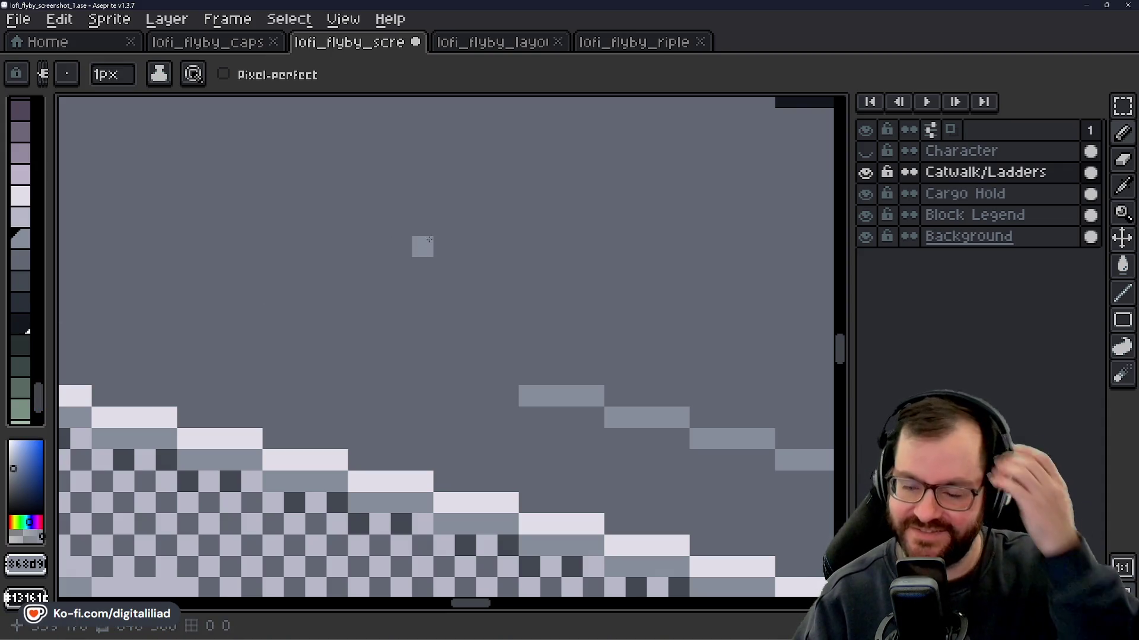
- Paint grey stepped rail rows up-left along the catwalk, redoing one misplaced stroke
{"action": "mouse_move", "coordinate": [504, 375]}
{"action": "left_mouse_down"}
{"action": "mouse_move", "coordinate": [444, 375]}
{"action": "mouse_move", "coordinate": [422, 356]}
{"action": "mouse_move", "coordinate": [282, 332]}
{"action": "left_mouse_up"}
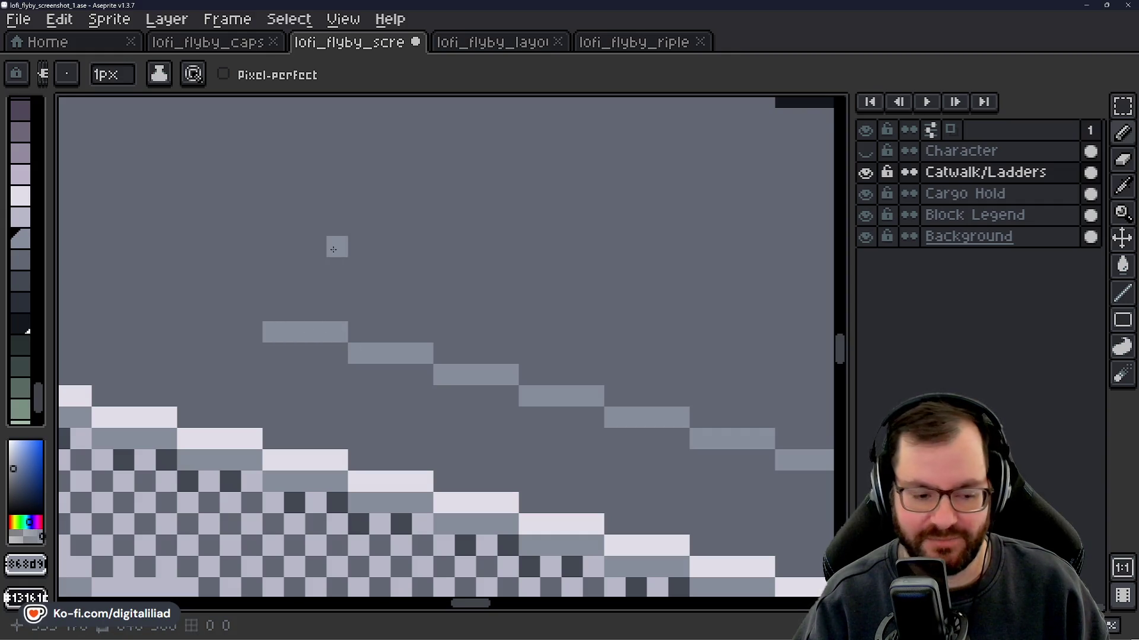
{"action": "key", "text": "ctrl+z"}
{"action": "left_click_drag", "start_coordinate": [347, 335], "coordinate": [279, 338]}
{"action": "scroll", "coordinate": [508, 440], "scroll_direction": "left", "scroll_amount": 5}
{"action": "left_click_drag", "start_coordinate": [480, 331], "coordinate": [419, 329]}
{"action": "left_click_drag", "start_coordinate": [401, 381], "coordinate": [513, 424]}
{"action": "left_click", "coordinate": [507, 359]}
{"action": "mouse_move", "coordinate": [507, 359]}
{"action": "left_mouse_down"}
{"action": "mouse_move", "coordinate": [442, 353]}
{"action": "mouse_move", "coordinate": [424, 332]}
{"action": "mouse_move", "coordinate": [357, 341]}
{"action": "mouse_move", "coordinate": [581, 449]}
{"action": "left_mouse_up"}
{"action": "left_click_drag", "start_coordinate": [564, 408], "coordinate": [507, 408]}
- Add light-grey rail steps further up-left above the staircase
{"action": "left_click_drag", "start_coordinate": [445, 385], "coordinate": [471, 369]}
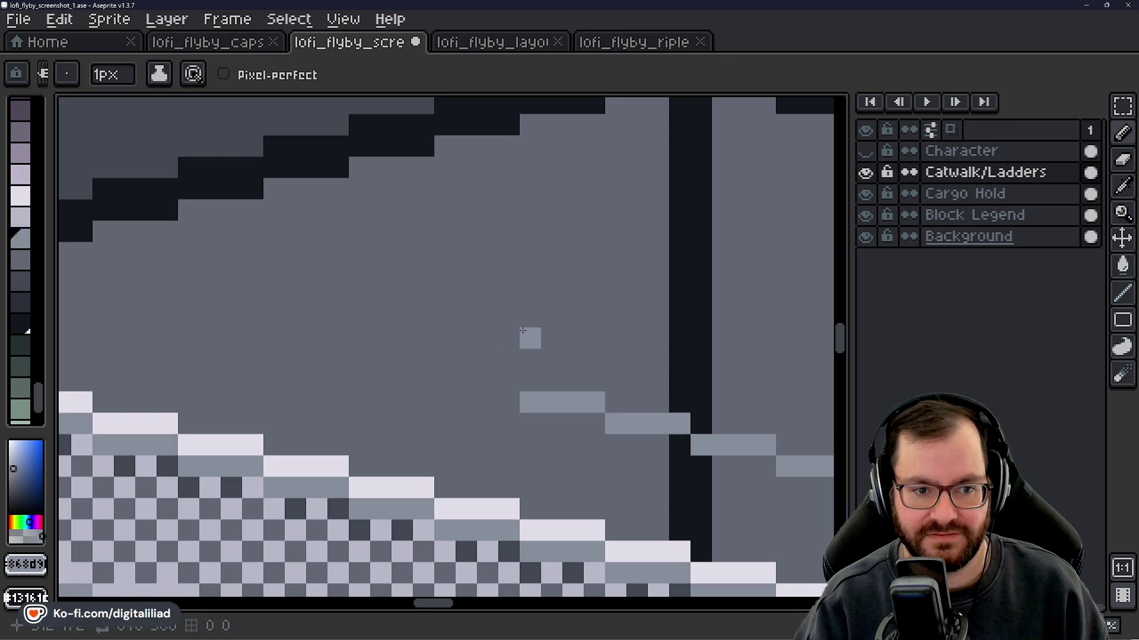
{"action": "left_click_drag", "start_coordinate": [528, 332], "coordinate": [501, 325]}
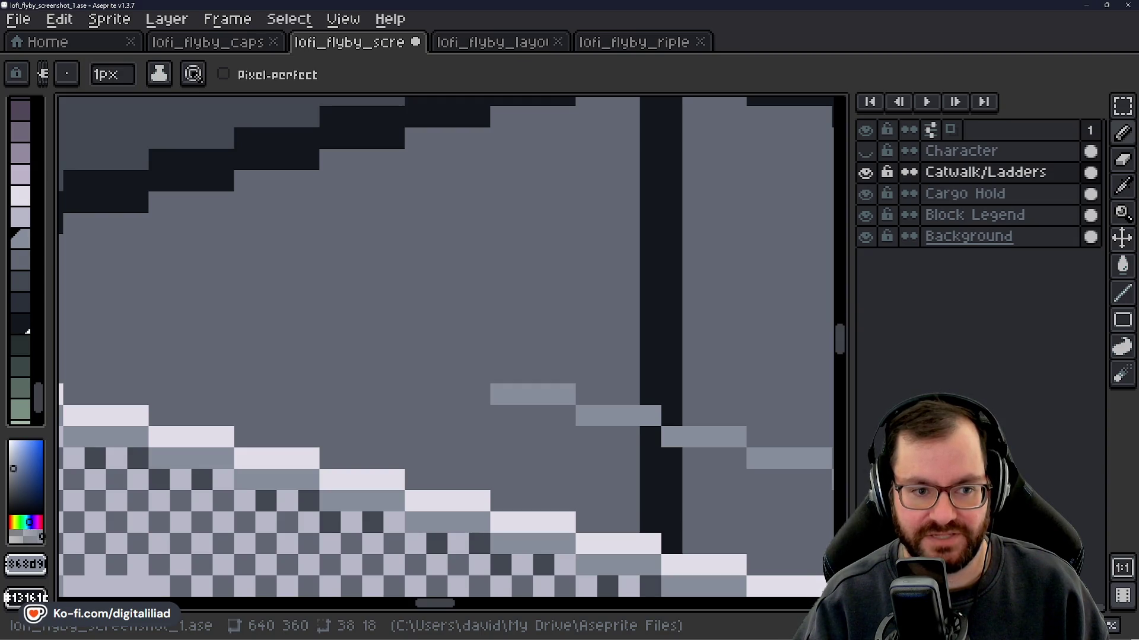
{"action": "mouse_move", "coordinate": [481, 373]}
{"action": "left_mouse_down"}
{"action": "mouse_move", "coordinate": [412, 372]}
{"action": "mouse_move", "coordinate": [329, 351]}
{"action": "left_mouse_up"}
{"action": "left_click_drag", "start_coordinate": [278, 380], "coordinate": [425, 394]}
{"action": "left_click_drag", "start_coordinate": [457, 345], "coordinate": [393, 348]}
{"action": "mouse_move", "coordinate": [304, 367]}
{"action": "left_mouse_down"}
{"action": "mouse_move", "coordinate": [348, 389]}
{"action": "mouse_move", "coordinate": [439, 392]}
{"action": "left_mouse_up"}
{"action": "left_click_drag", "start_coordinate": [504, 348], "coordinate": [356, 325]}
{"action": "left_click", "coordinate": [354, 370]}
{"action": "mouse_move", "coordinate": [350, 380]}
{"action": "left_mouse_down"}
{"action": "mouse_move", "coordinate": [382, 402]}
{"action": "mouse_move", "coordinate": [410, 397]}
{"action": "left_mouse_up"}
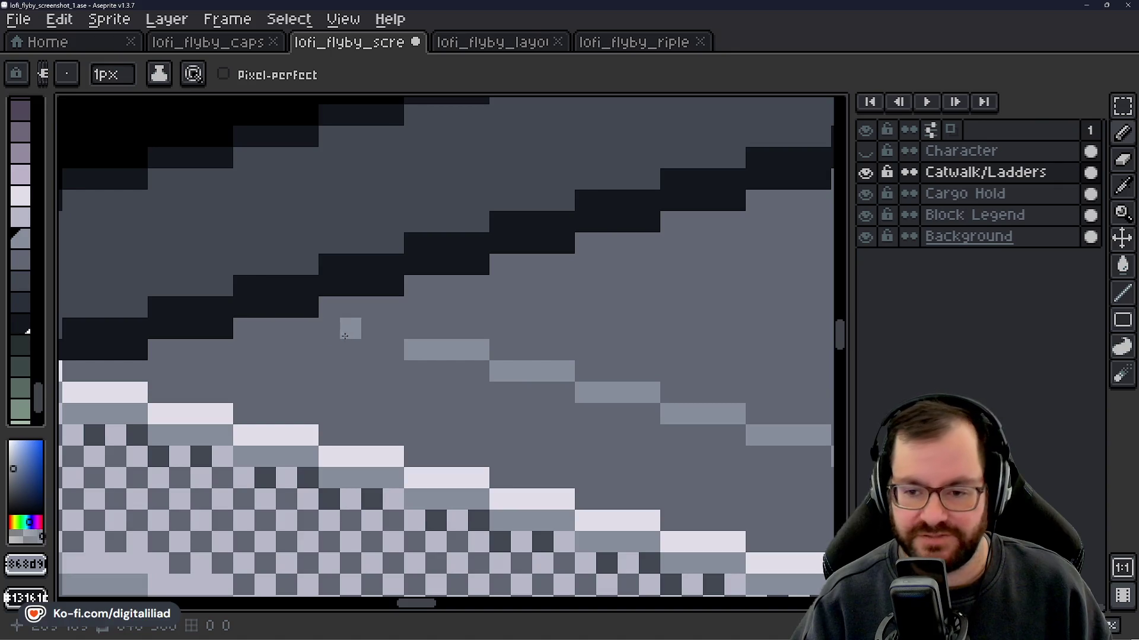
- Extend the rail row across the dark wall band, undoing and repainting the final row
{"action": "mouse_move", "coordinate": [325, 327]}
{"action": "left_mouse_down"}
{"action": "mouse_move", "coordinate": [364, 407]}
{"action": "mouse_move", "coordinate": [415, 394]}
{"action": "left_mouse_up"}
{"action": "left_click_drag", "start_coordinate": [440, 339], "coordinate": [376, 332]}
{"action": "left_click_drag", "start_coordinate": [378, 415], "coordinate": [513, 423]}
{"action": "mouse_move", "coordinate": [484, 321]}
{"action": "left_mouse_down"}
{"action": "mouse_move", "coordinate": [363, 320]}
{"action": "mouse_move", "coordinate": [419, 345]}
{"action": "mouse_move", "coordinate": [498, 343]}
{"action": "mouse_move", "coordinate": [407, 323]}
{"action": "mouse_move", "coordinate": [353, 332]}
{"action": "left_mouse_up"}
{"action": "scroll", "coordinate": [363, 320], "scroll_direction": "down", "scroll_amount": 2}
{"action": "scroll", "coordinate": [419, 346], "scroll_direction": "up", "scroll_amount": 2}
{"action": "key", "text": "ctrl+z"}
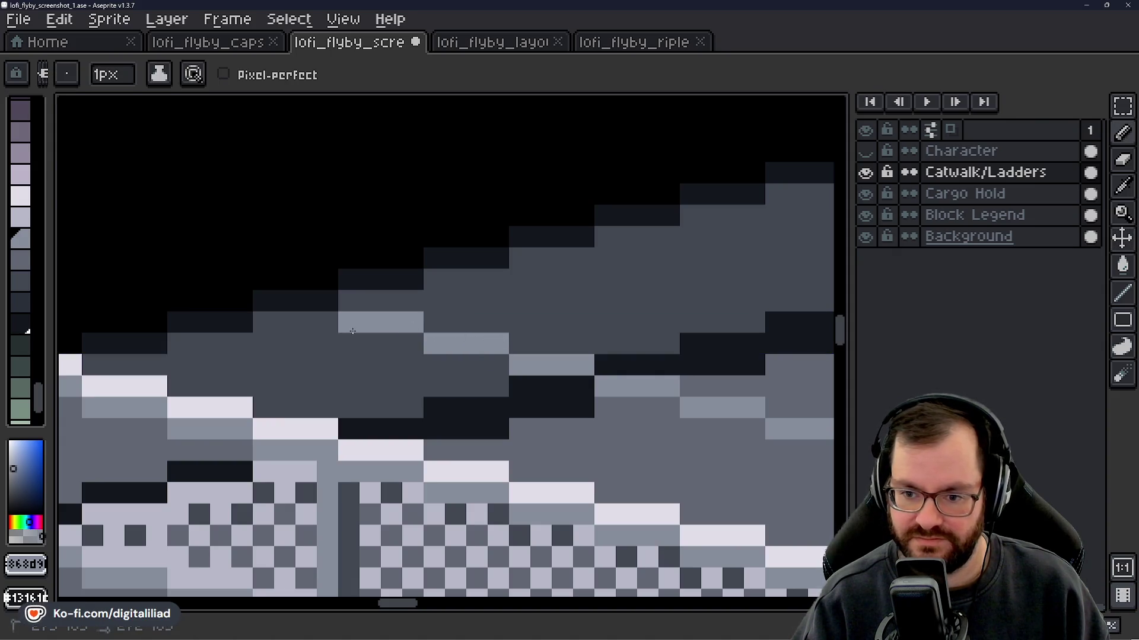
{"action": "key", "text": "ctrl+z"}
{"action": "left_click_drag", "start_coordinate": [327, 387], "coordinate": [389, 369]}
- Draw a vertical post at the rail's far end, using dark grey sampled from the wall
{"action": "left_click_drag", "start_coordinate": [475, 304], "coordinate": [410, 309]}
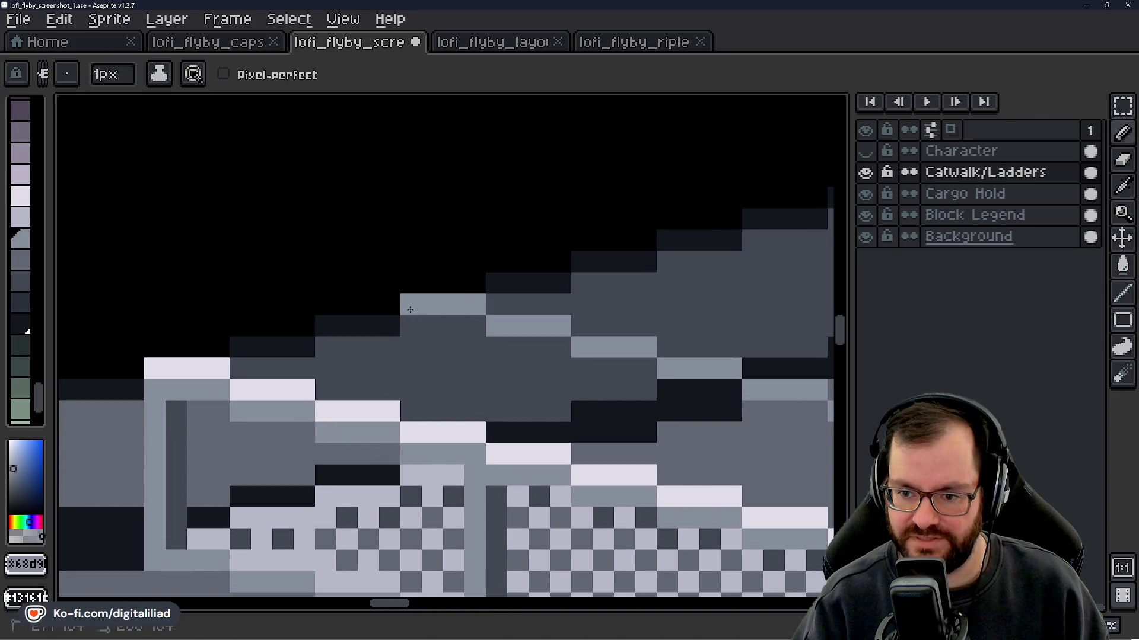
{"action": "scroll", "coordinate": [429, 329], "scroll_direction": "down", "scroll_amount": 5}
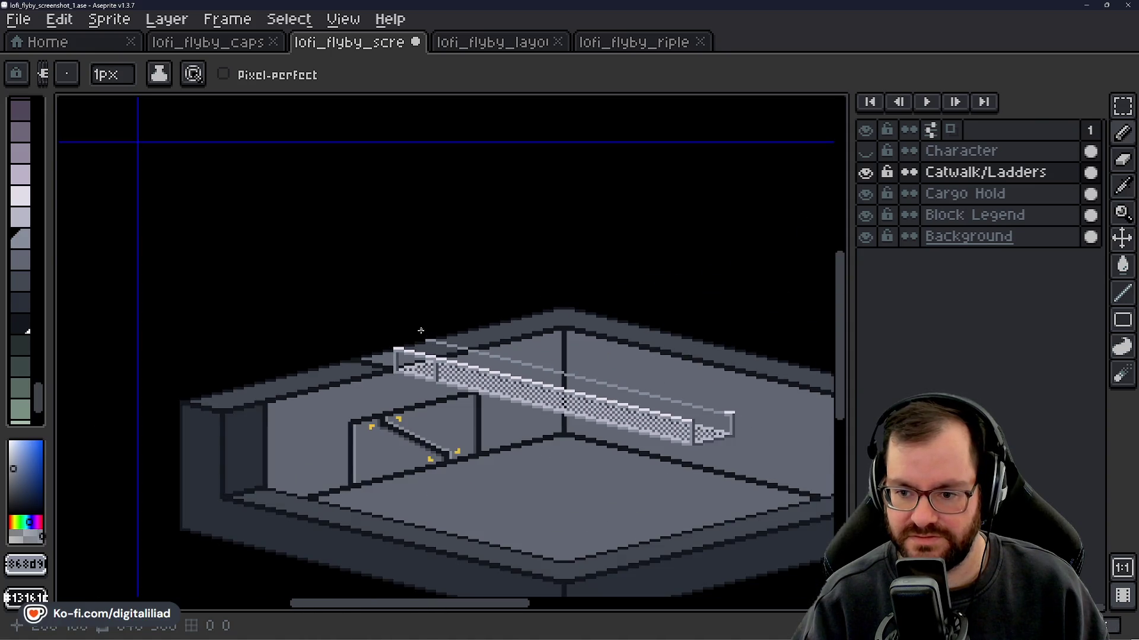
{"action": "scroll", "coordinate": [431, 353], "scroll_direction": "up", "scroll_amount": 5}
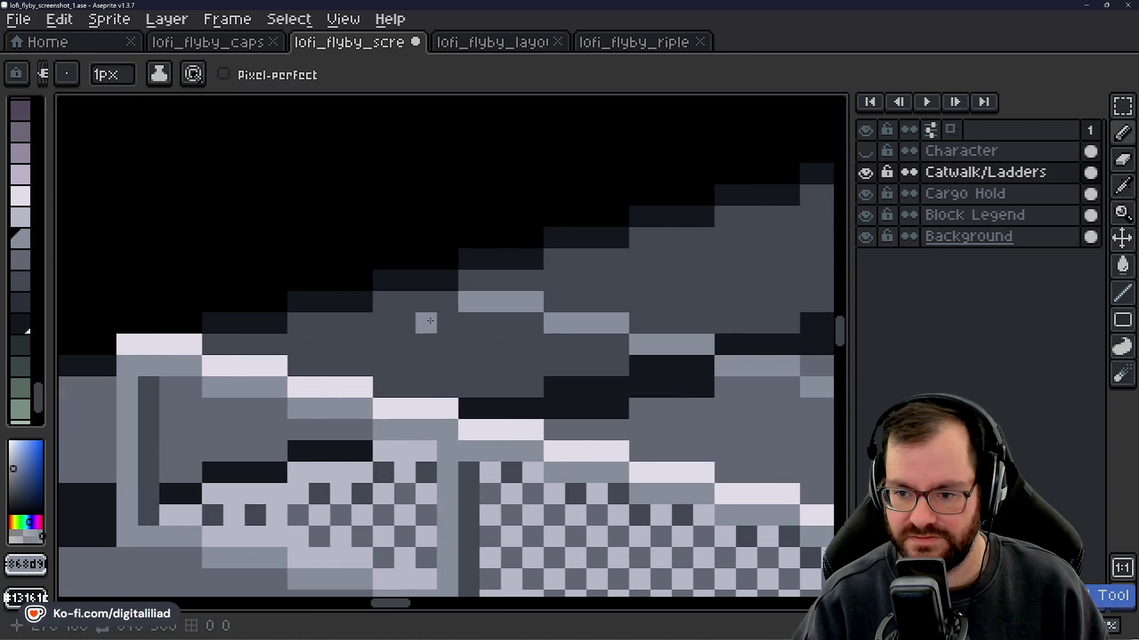
{"action": "scroll", "coordinate": [454, 341], "scroll_direction": "down", "scroll_amount": 1}
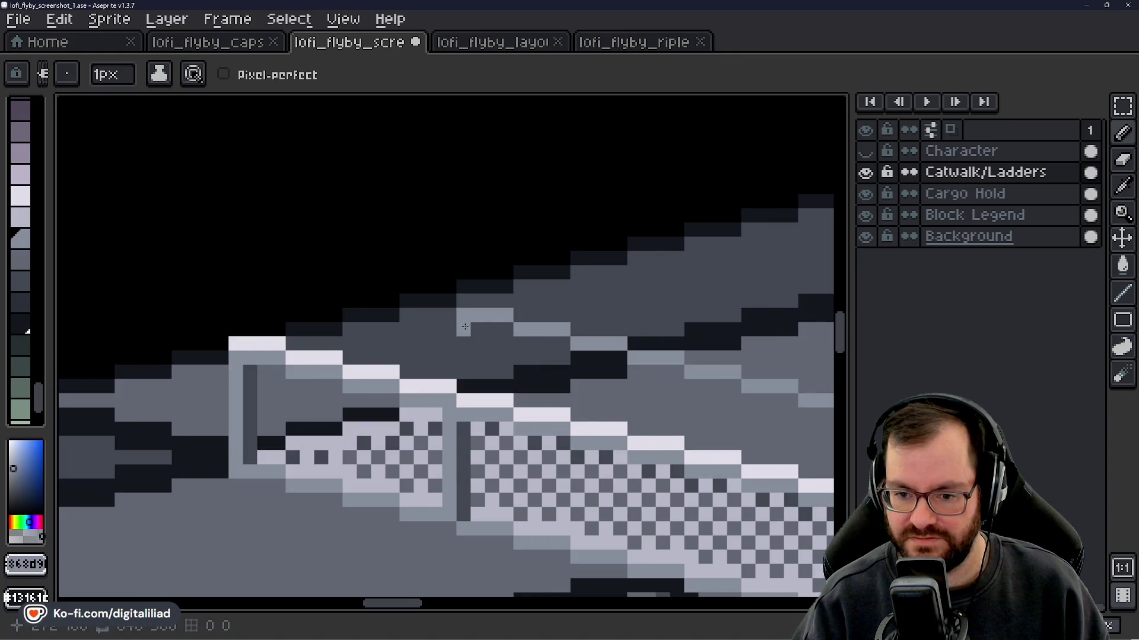
{"action": "mouse_move", "coordinate": [465, 327]}
{"action": "left_mouse_down"}
{"action": "mouse_move", "coordinate": [465, 387]}
{"action": "mouse_move", "coordinate": [479, 359]}
{"action": "left_mouse_up"}
{"action": "left_click", "coordinate": [243, 371], "text": "alt"}
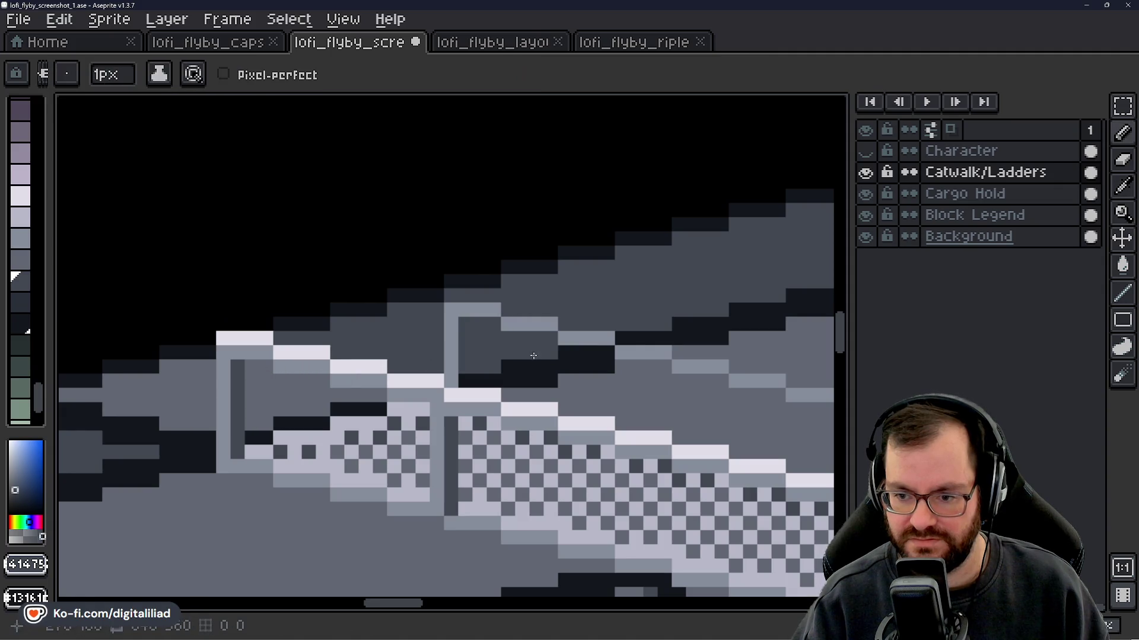
{"action": "left_click_drag", "start_coordinate": [465, 326], "coordinate": [464, 339]}
- Cap the post top with two light pixels in the sampled railing colour
{"action": "scroll", "coordinate": [464, 372], "scroll_direction": "down", "scroll_amount": 6}
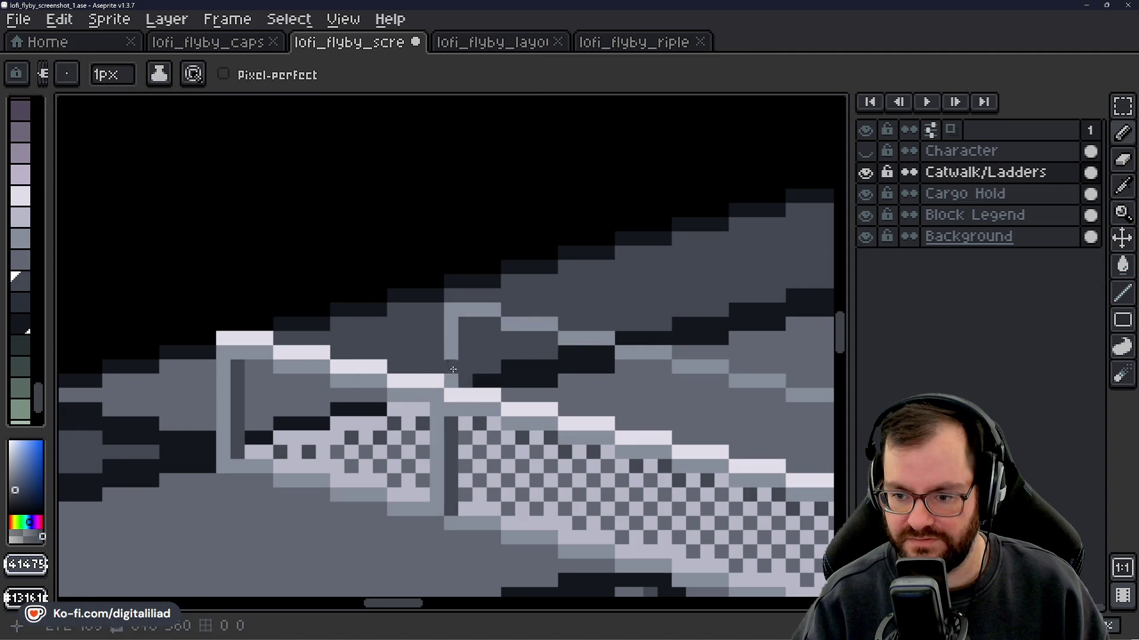
{"action": "scroll", "coordinate": [425, 400], "scroll_direction": "up", "scroll_amount": 4}
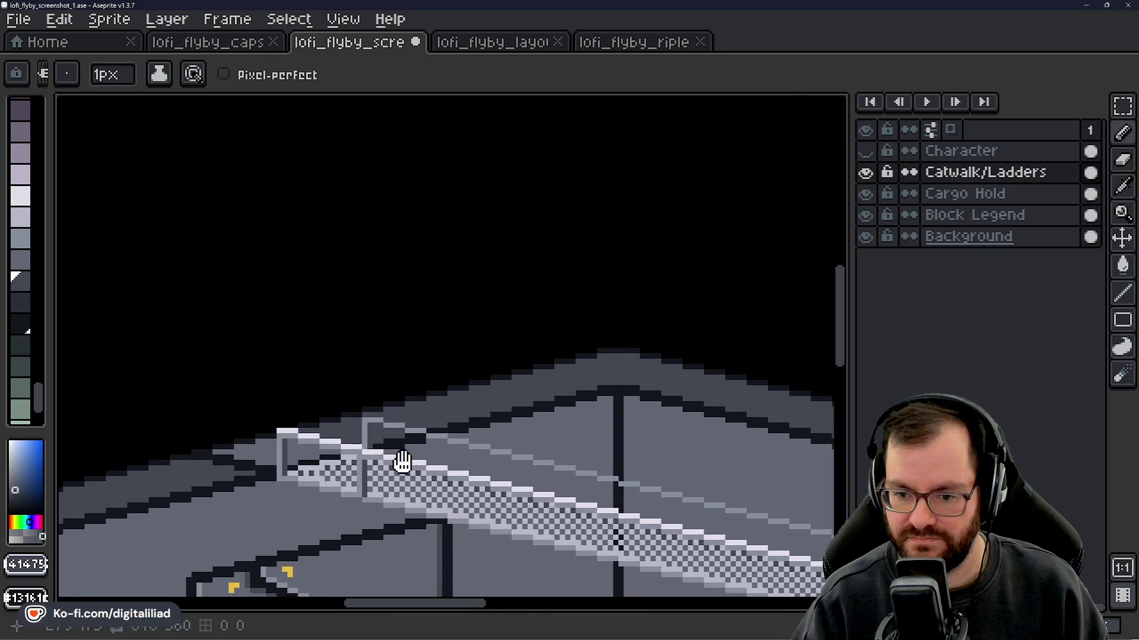
{"action": "scroll", "coordinate": [399, 462], "scroll_direction": "up", "scroll_amount": 2}
{"action": "left_click", "coordinate": [317, 399], "text": "alt"}
{"action": "left_click", "coordinate": [336, 325]}
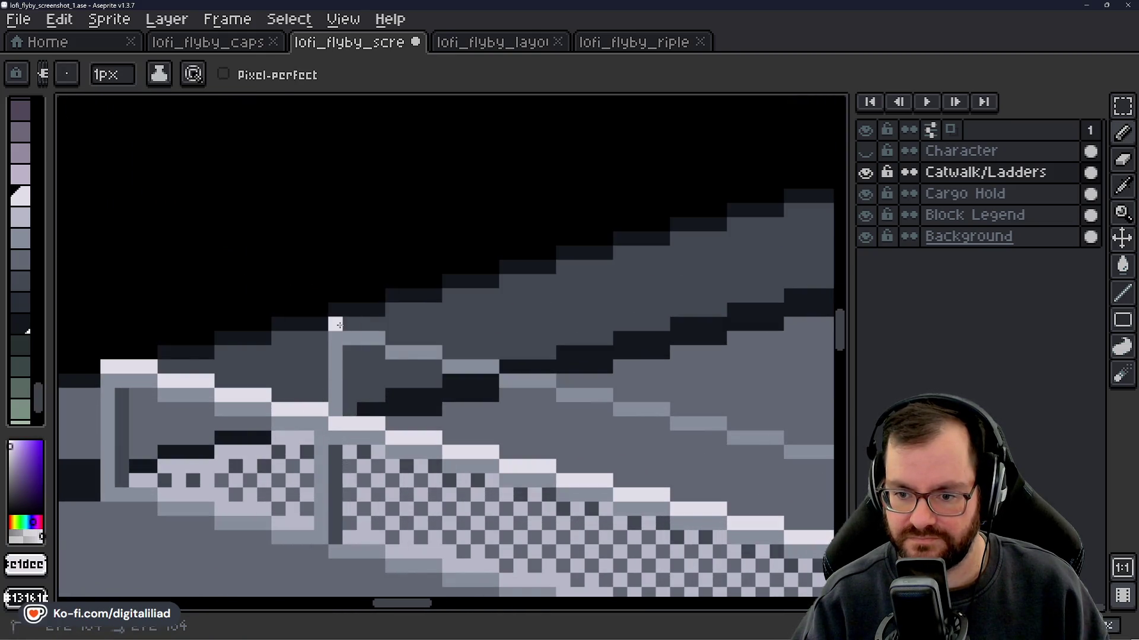
{"action": "left_click", "coordinate": [371, 323]}
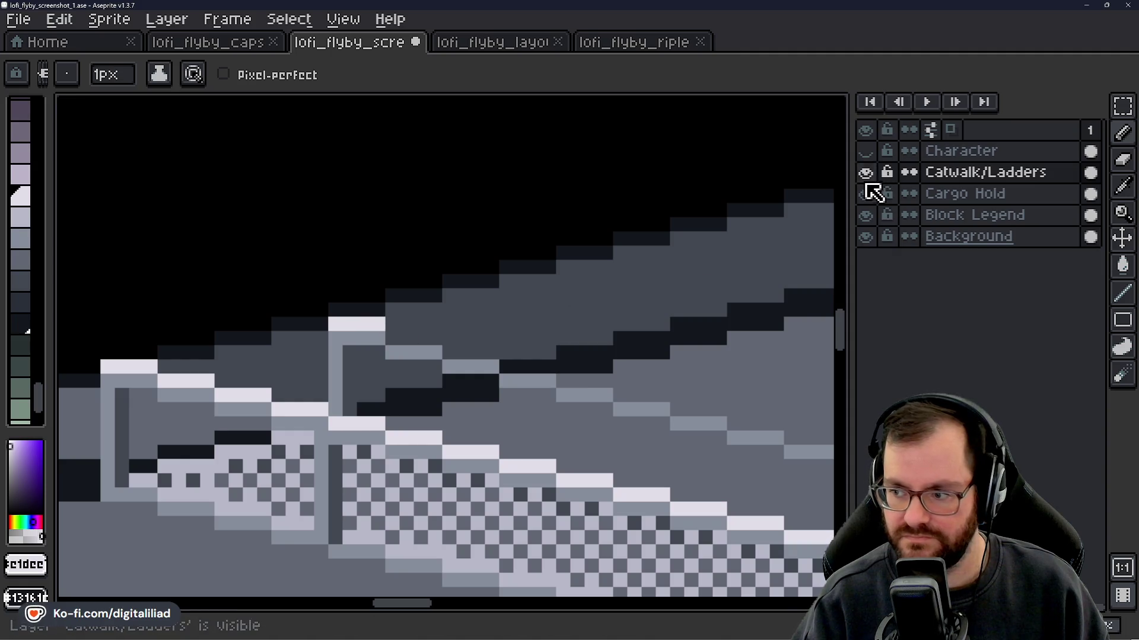
- Hide the Cargo Hold layer to view the catwalk alone, then restore both layers
{"action": "left_click", "coordinate": [867, 194]}
{"action": "scroll", "coordinate": [371, 284], "scroll_direction": "down", "scroll_amount": 4}
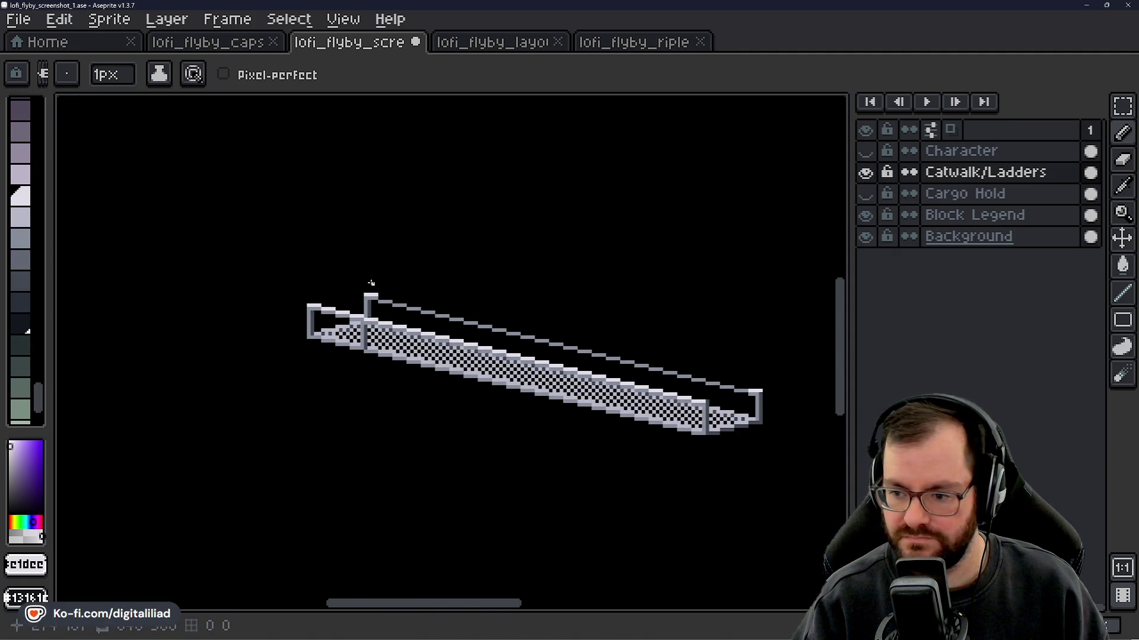
{"action": "scroll", "coordinate": [340, 294], "scroll_direction": "up", "scroll_amount": 3}
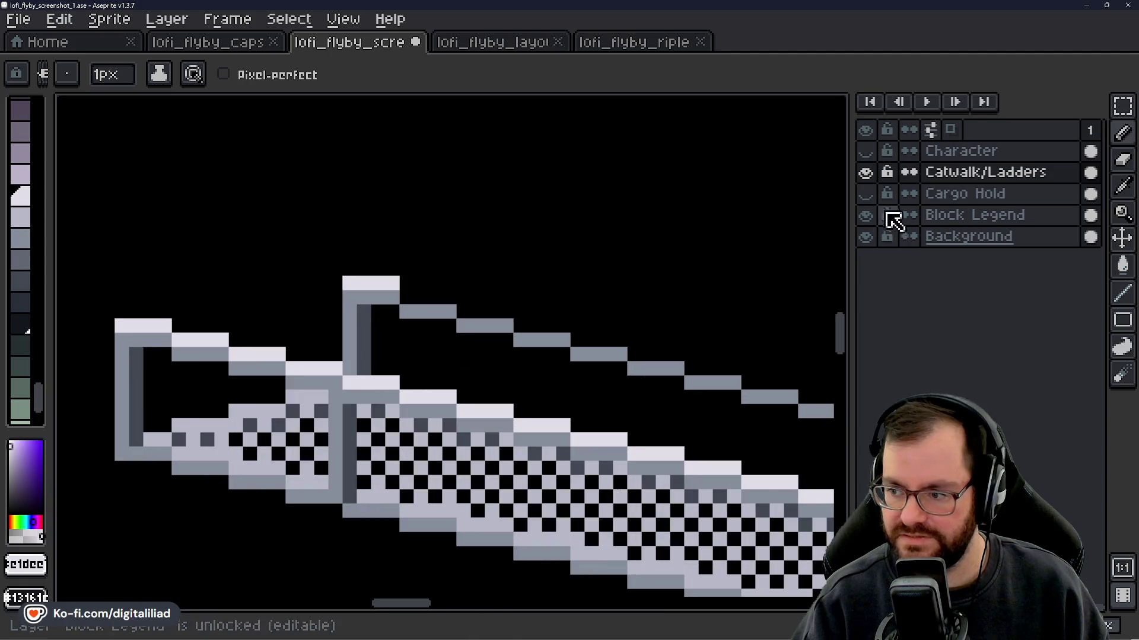
{"action": "left_click", "coordinate": [866, 172]}
{"action": "left_click", "coordinate": [865, 172]}
{"action": "left_click", "coordinate": [866, 193]}
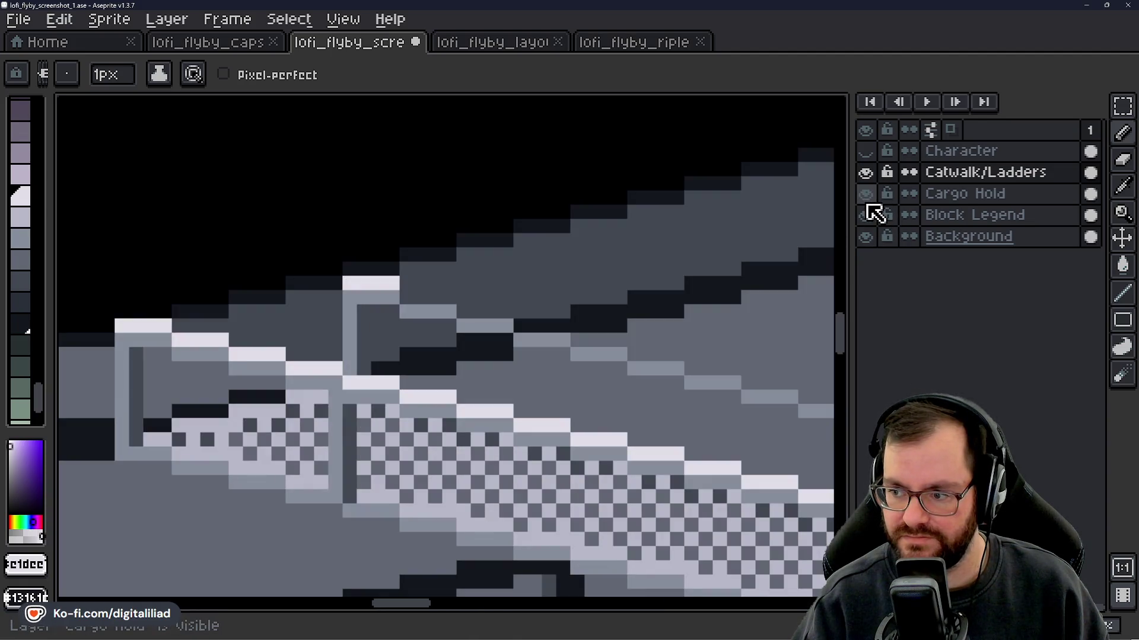
{"action": "left_click_drag", "start_coordinate": [432, 350], "coordinate": [426, 309]}
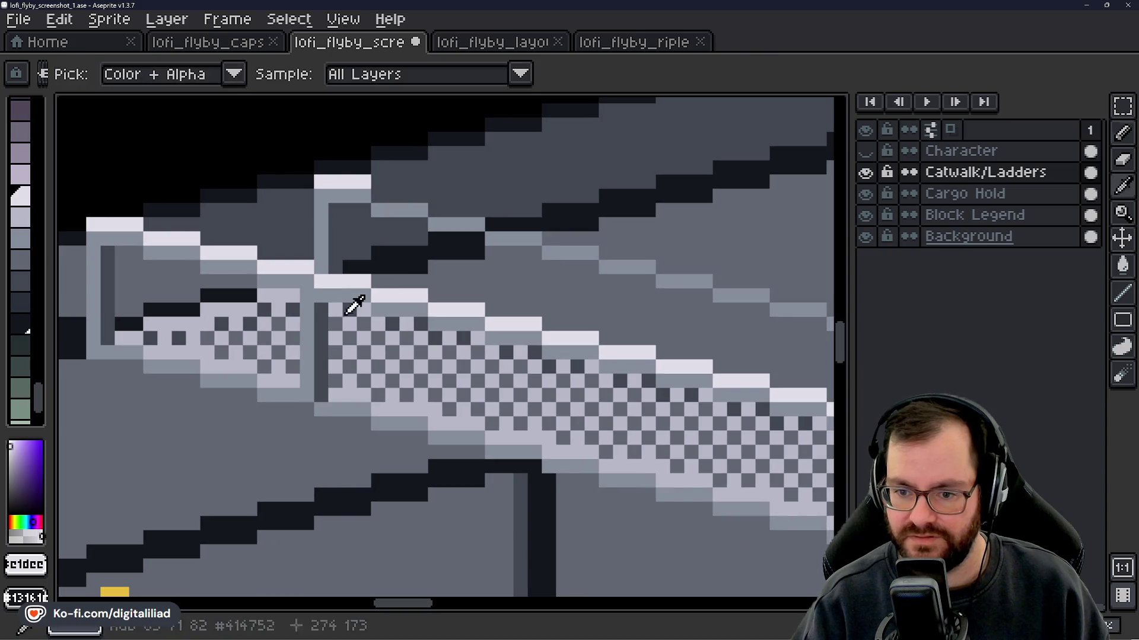
- Sample the catwalk's mid grey and paint vertical seams across the checkered catwalk
{"action": "left_click", "coordinate": [320, 302], "text": "alt"}
{"action": "mouse_move", "coordinate": [494, 359]}
{"action": "left_mouse_down"}
{"action": "mouse_move", "coordinate": [378, 281]}
{"action": "mouse_move", "coordinate": [421, 291]}
{"action": "mouse_move", "coordinate": [423, 317]}
{"action": "left_mouse_up"}
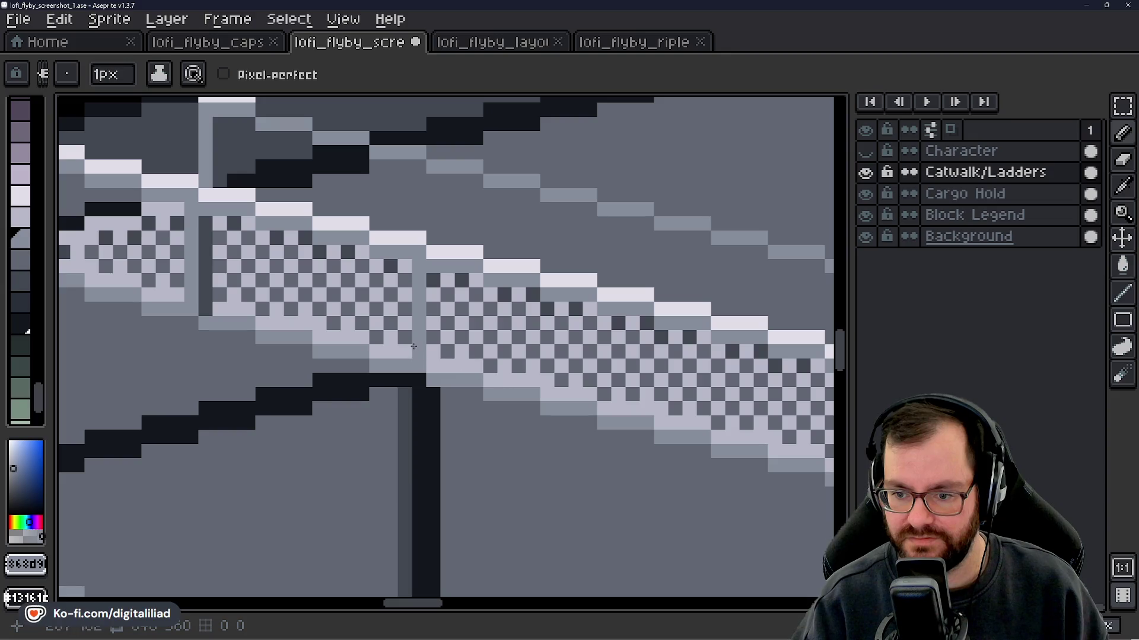
{"action": "left_click_drag", "start_coordinate": [537, 381], "coordinate": [348, 306]}
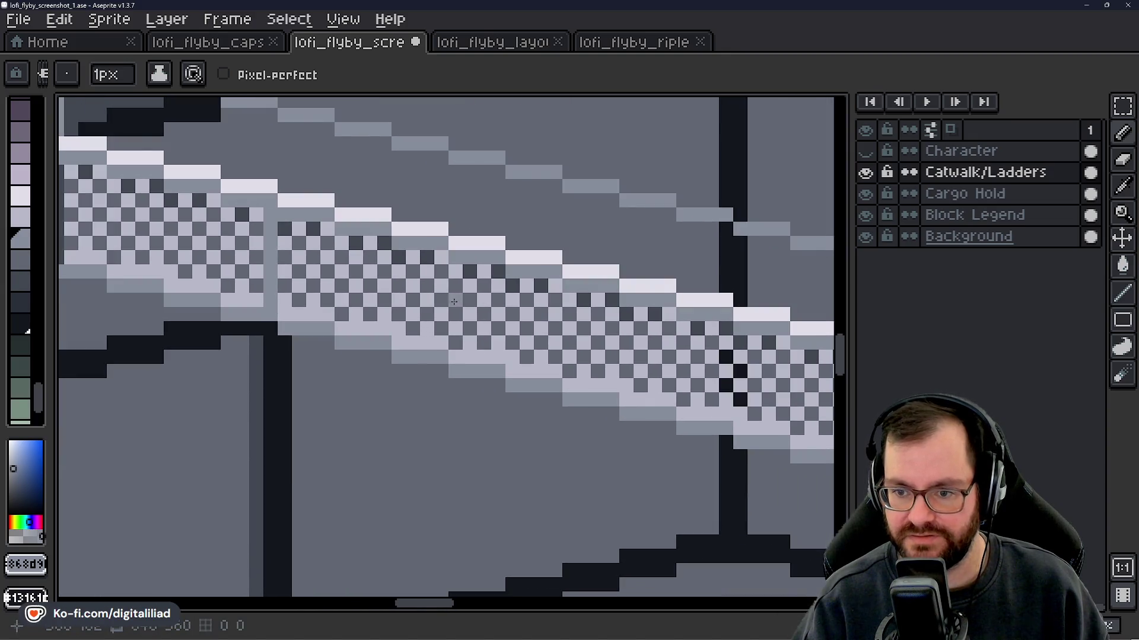
{"action": "mouse_move", "coordinate": [465, 323]}
{"action": "left_mouse_down"}
{"action": "mouse_move", "coordinate": [592, 357]}
{"action": "mouse_move", "coordinate": [418, 324]}
{"action": "left_mouse_up"}
{"action": "left_click_drag", "start_coordinate": [449, 282], "coordinate": [450, 309]}
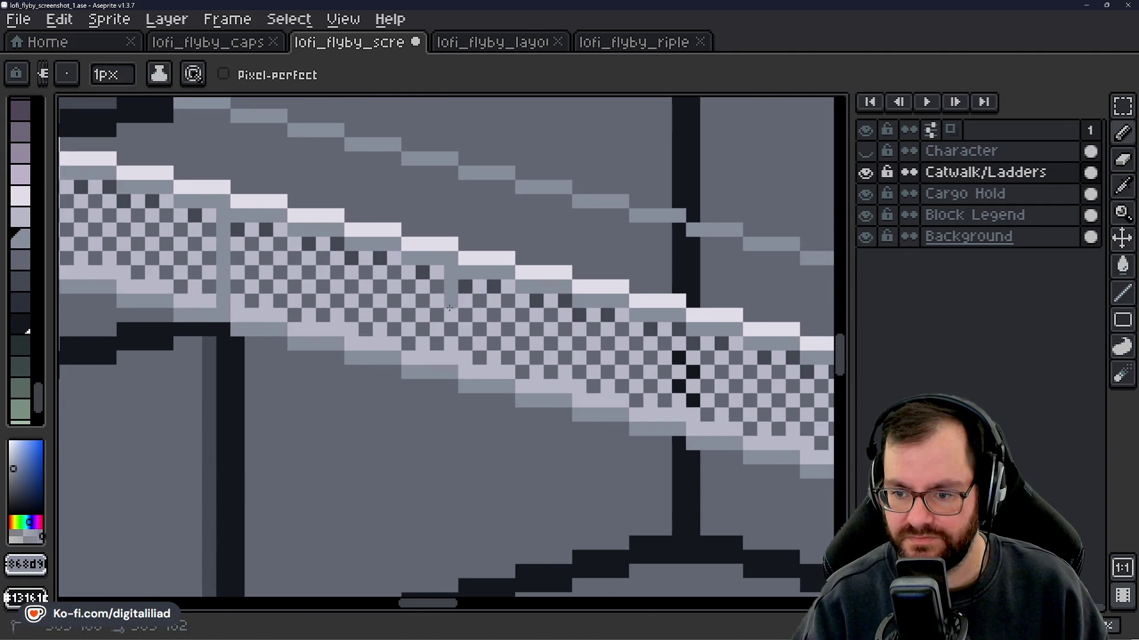
{"action": "left_click_drag", "start_coordinate": [541, 361], "coordinate": [344, 330]}
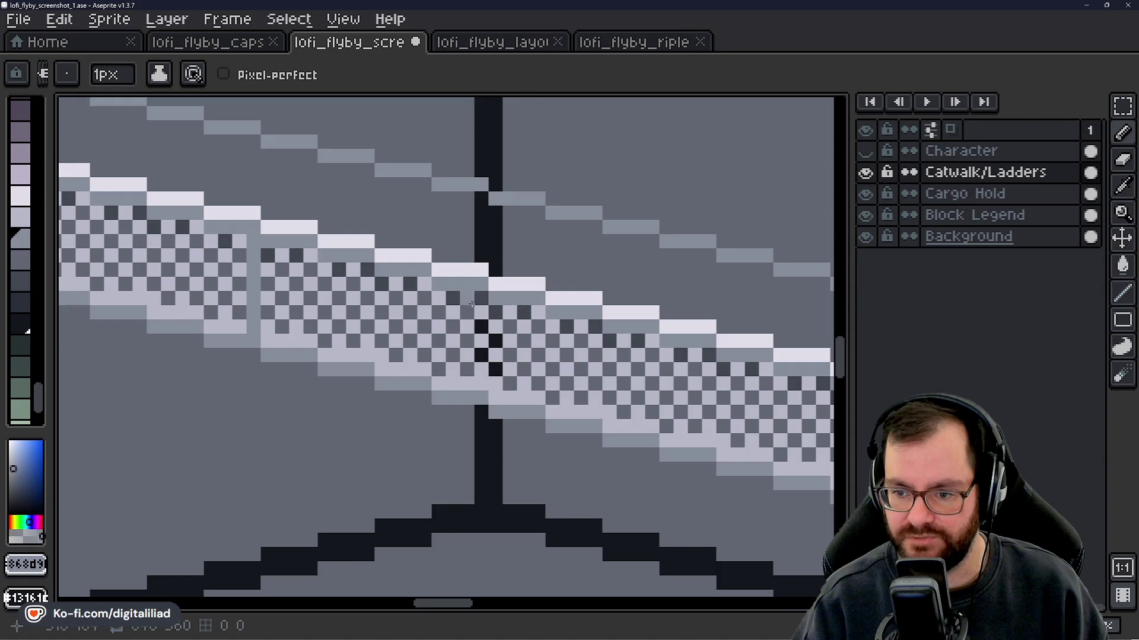
{"action": "left_click_drag", "start_coordinate": [597, 398], "coordinate": [323, 314]}
{"action": "left_click_drag", "start_coordinate": [435, 268], "coordinate": [435, 318]}
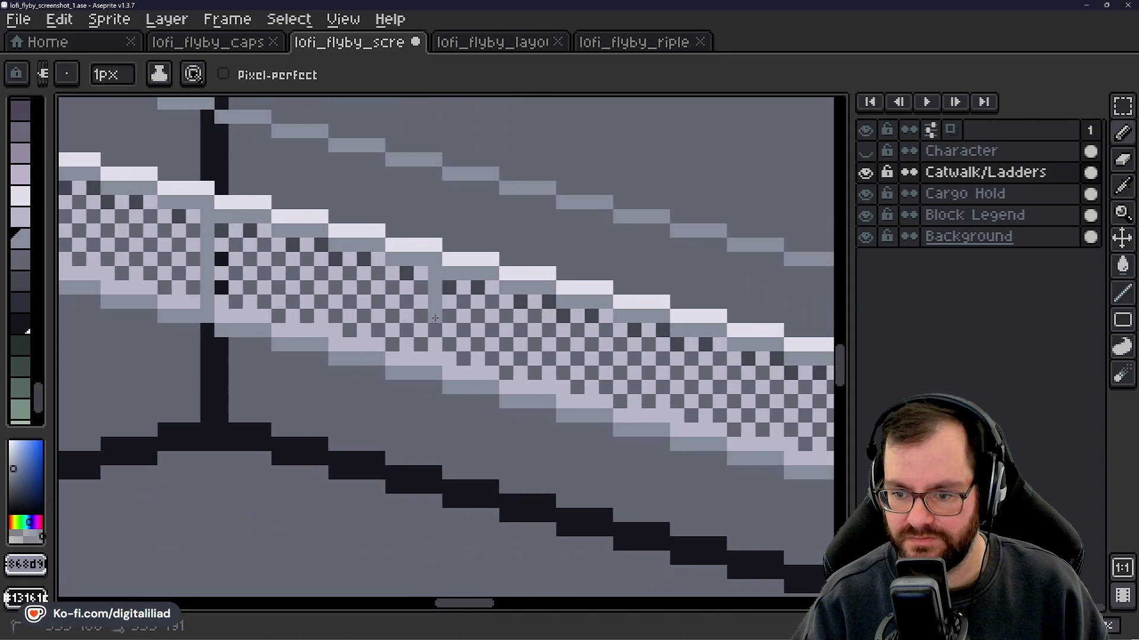
- At the catwalk's far end, sample a dark grey and paint a seam joining the pixel above
{"action": "left_click_drag", "start_coordinate": [511, 360], "coordinate": [289, 285]}
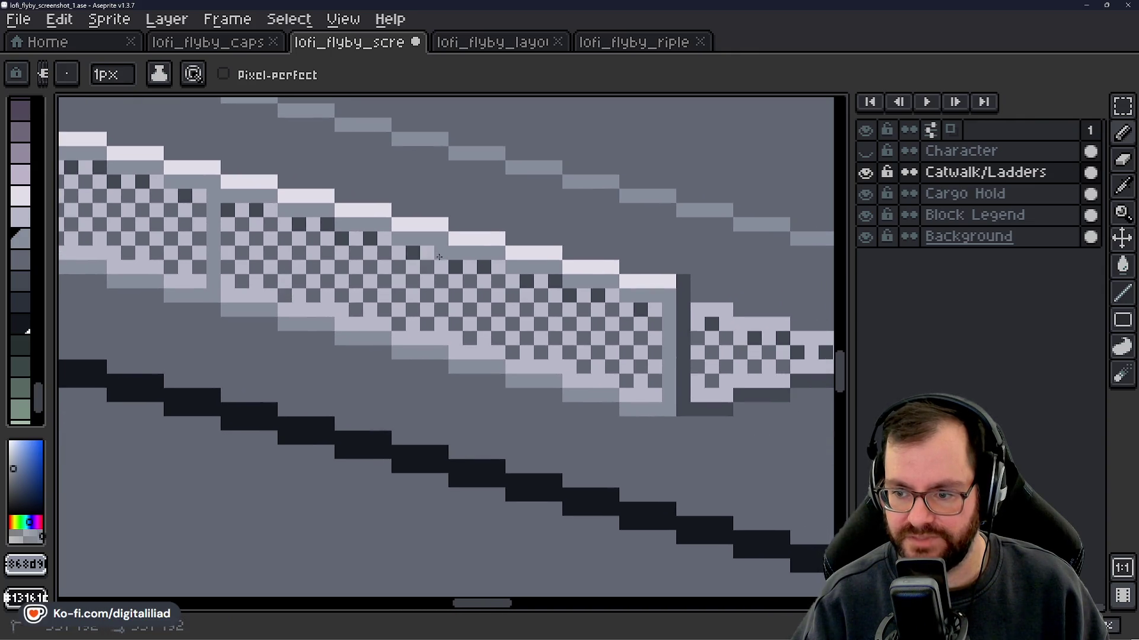
{"action": "scroll", "coordinate": [504, 326], "scroll_direction": "right", "scroll_amount": 3}
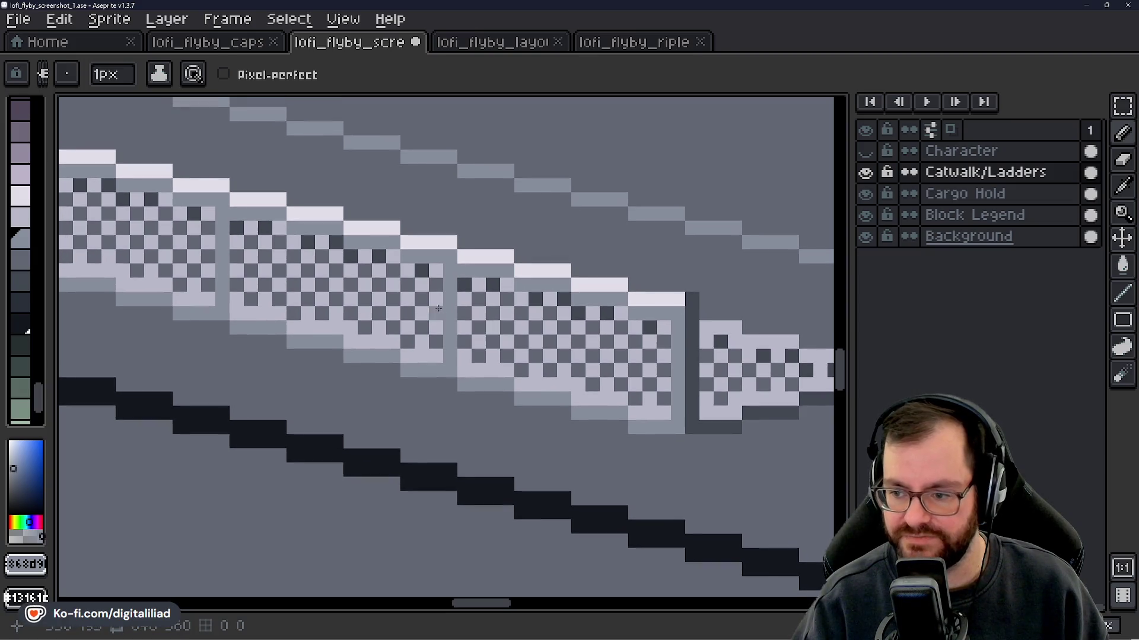
{"action": "key", "text": "alt"}
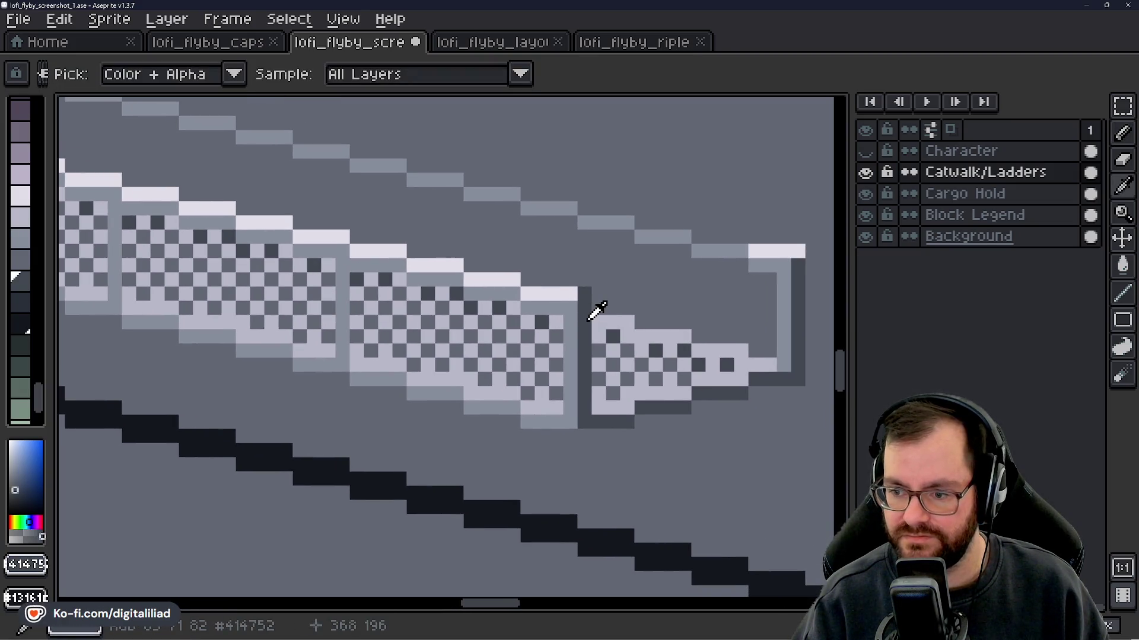
{"action": "scroll", "coordinate": [354, 363], "scroll_direction": "up", "scroll_amount": 1}
{"action": "mouse_move", "coordinate": [354, 363]}
{"action": "left_mouse_down"}
{"action": "mouse_move", "coordinate": [355, 380]}
{"action": "mouse_move", "coordinate": [352, 342]}
{"action": "left_mouse_up"}
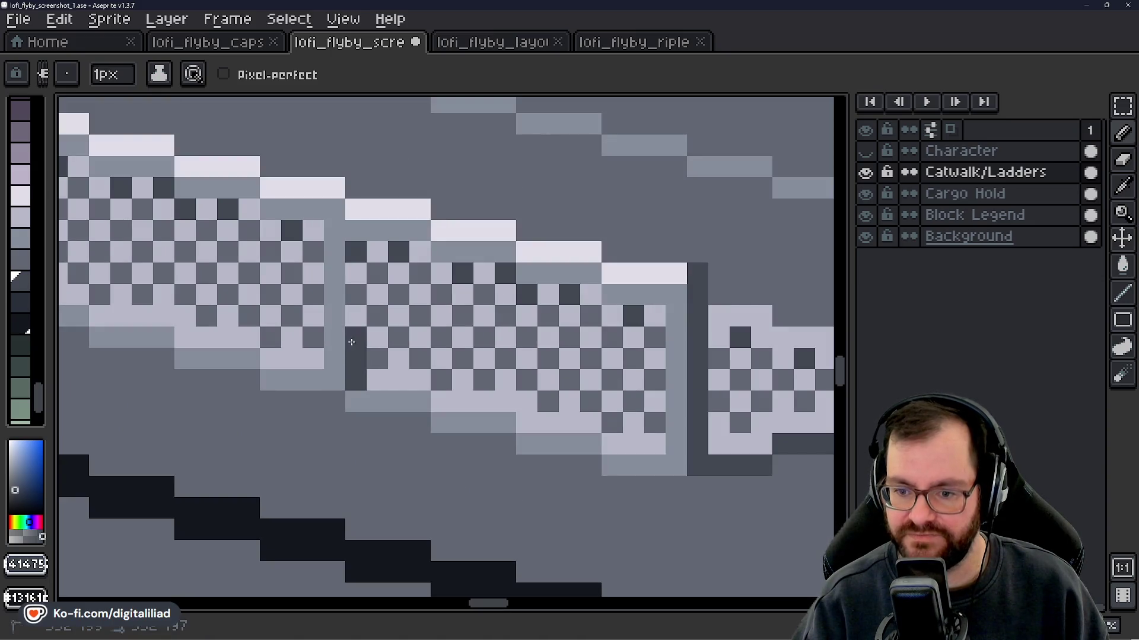
{"action": "left_click_drag", "start_coordinate": [358, 287], "coordinate": [356, 265]}
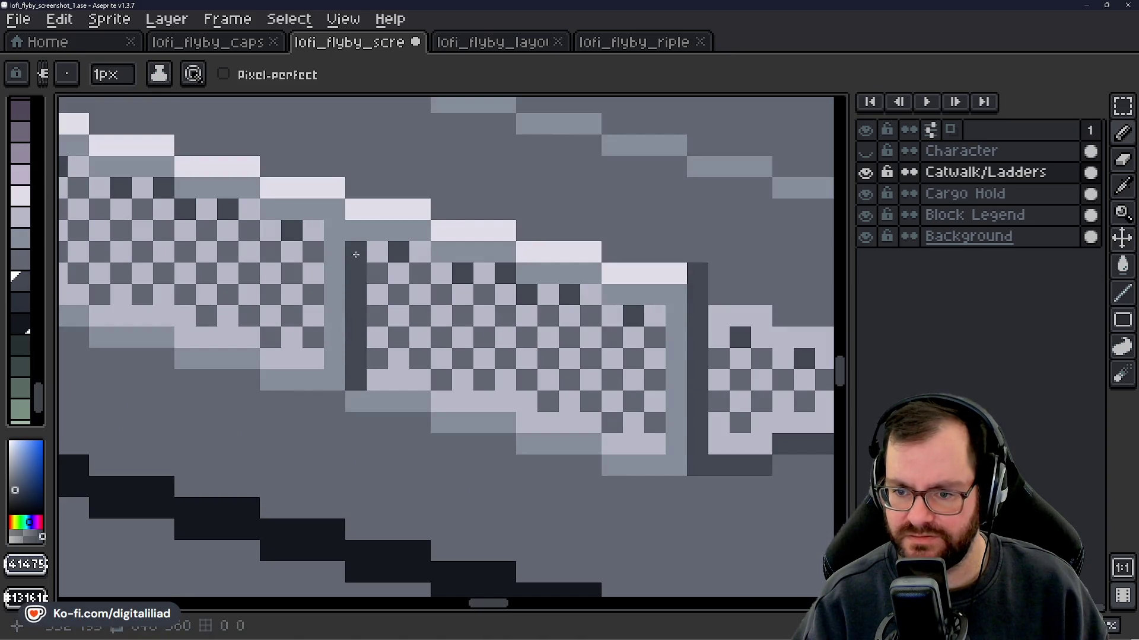
{"action": "scroll", "coordinate": [356, 254], "scroll_direction": "down", "scroll_amount": 4}
{"action": "scroll", "coordinate": [353, 355], "scroll_direction": "up", "scroll_amount": 5}
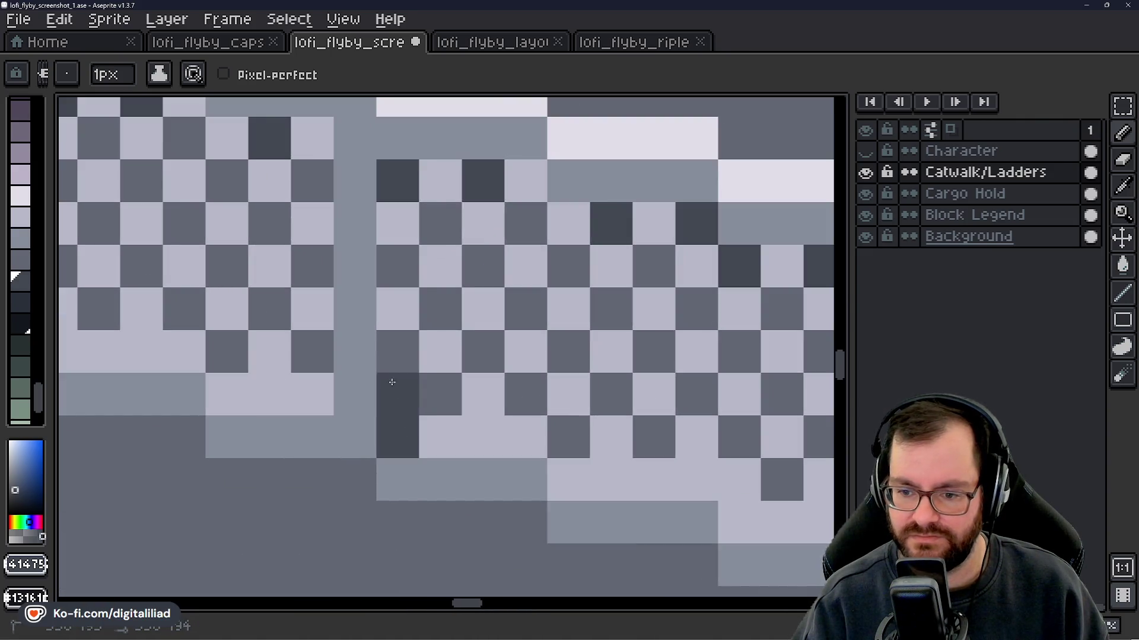
- Paint a dark seam column, replace a misplaced one, and zoom out to check the panels
{"action": "left_click_drag", "start_coordinate": [392, 383], "coordinate": [395, 231]}
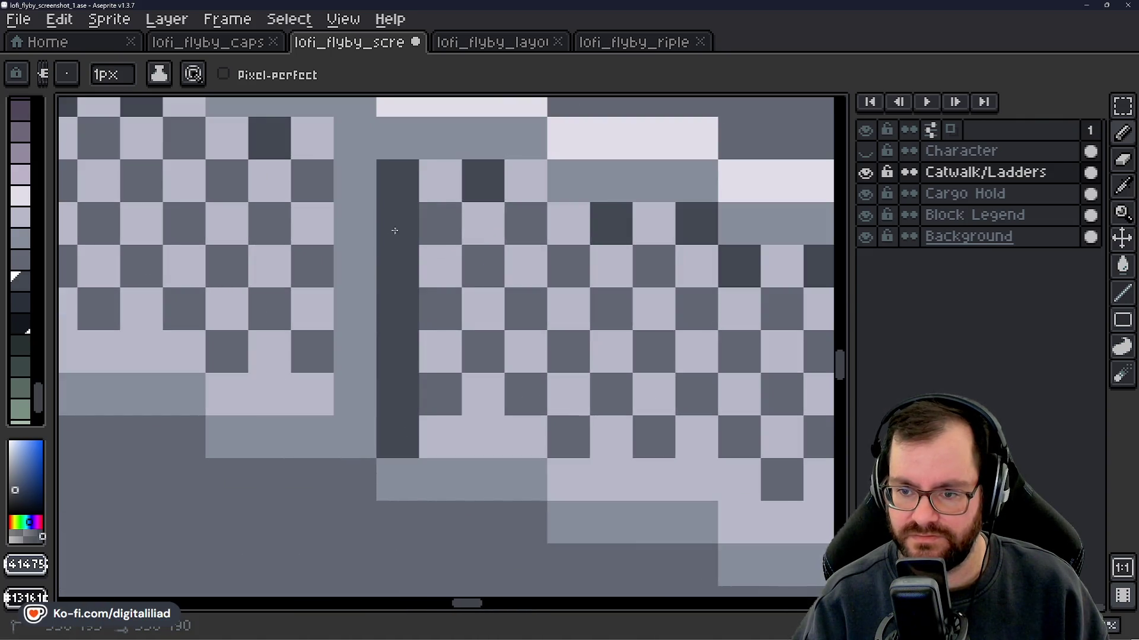
{"action": "scroll", "coordinate": [400, 185], "scroll_direction": "down", "scroll_amount": 3}
{"action": "key", "text": "ctrl+z"}
{"action": "scroll", "coordinate": [284, 311], "scroll_direction": "up", "scroll_amount": 4}
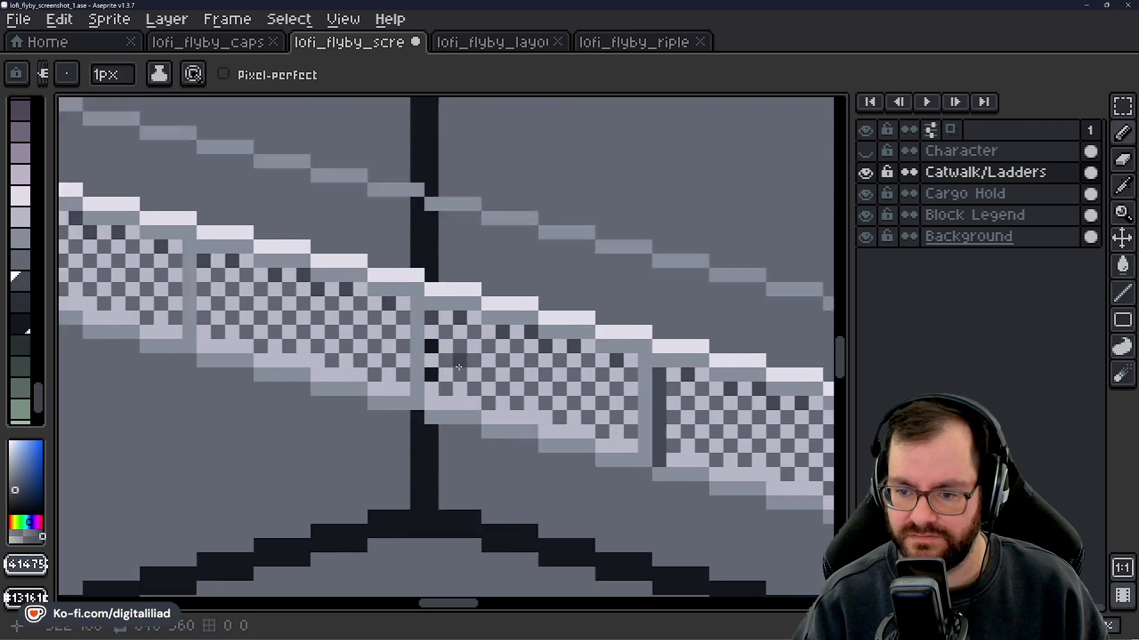
{"action": "mouse_move", "coordinate": [417, 428]}
{"action": "left_mouse_down"}
{"action": "mouse_move", "coordinate": [410, 291]}
{"action": "mouse_move", "coordinate": [439, 296]}
{"action": "left_mouse_up"}
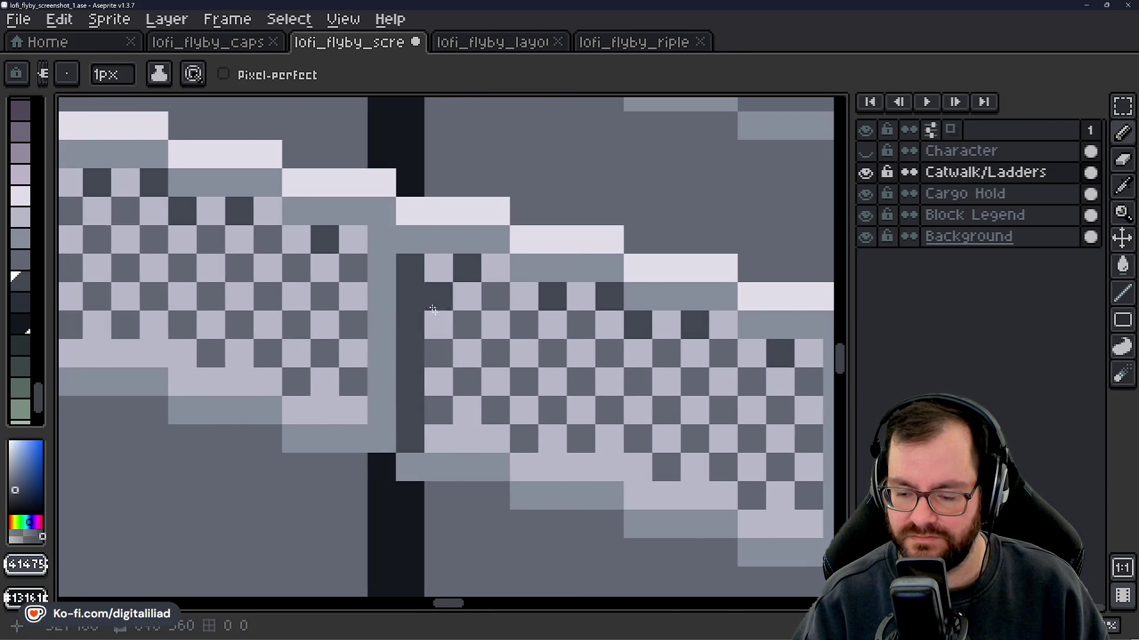
{"action": "scroll", "coordinate": [449, 385], "scroll_direction": "down", "scroll_amount": 3}
{"action": "scroll", "coordinate": [449, 385], "scroll_direction": "down", "scroll_amount": 2}
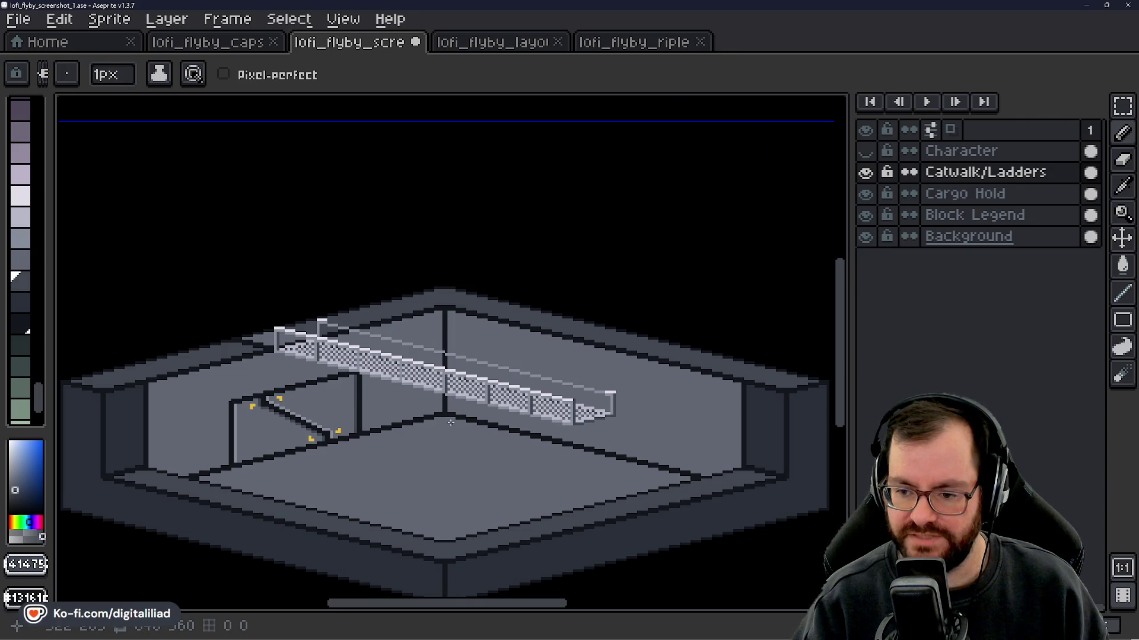
{"action": "scroll", "coordinate": [418, 385], "scroll_direction": "up", "scroll_amount": 2}
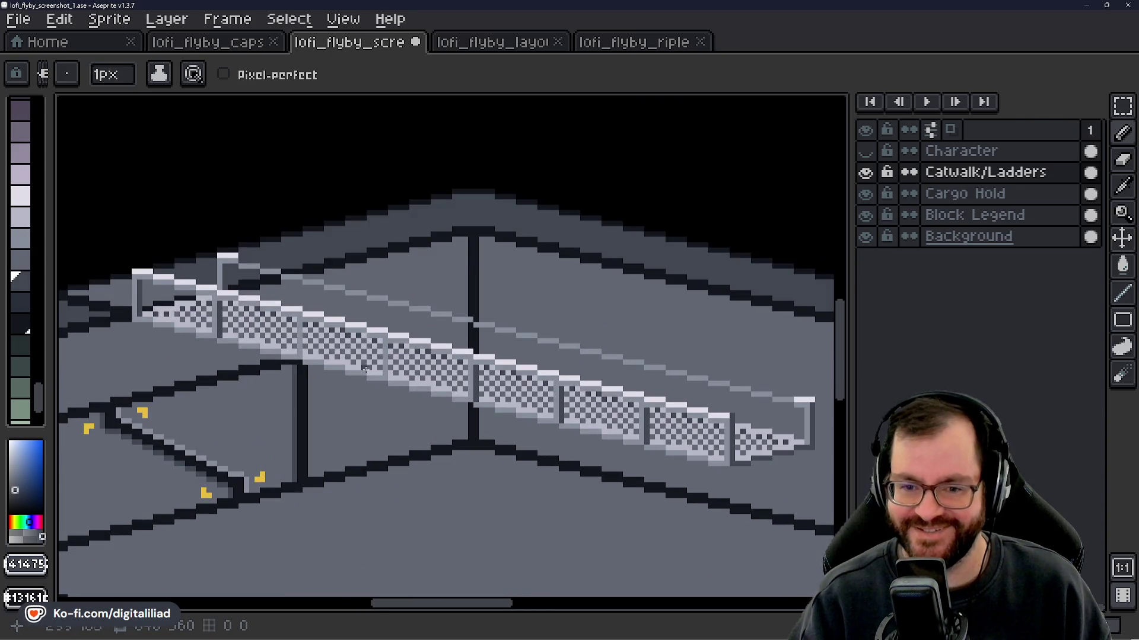
{"action": "scroll", "coordinate": [364, 368], "scroll_direction": "up", "scroll_amount": 2}
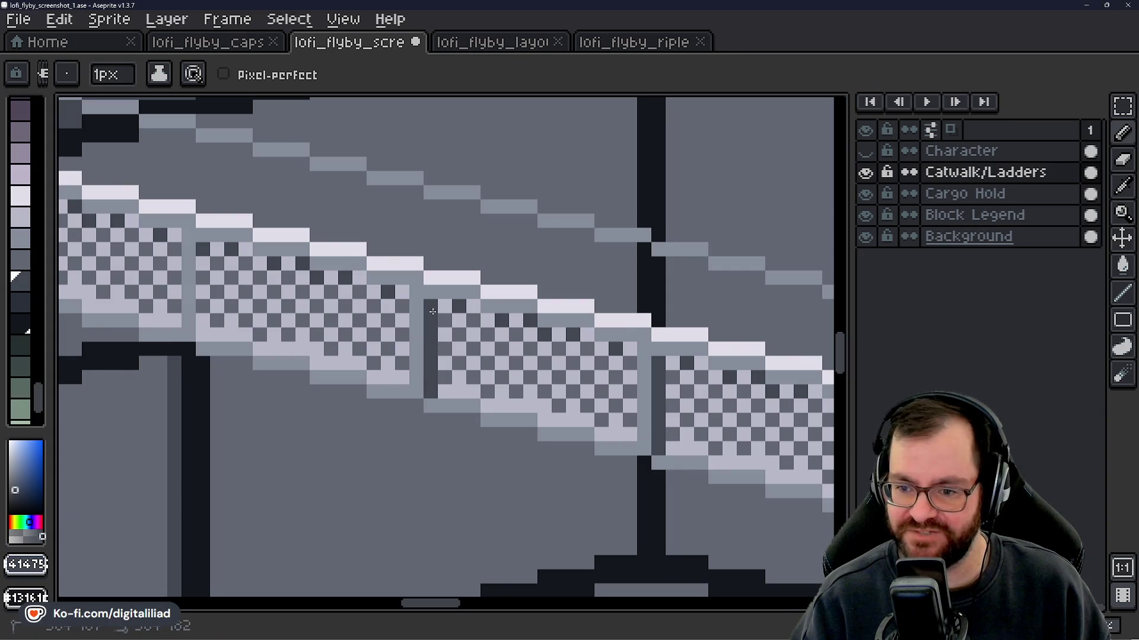
{"action": "scroll", "coordinate": [430, 303], "scroll_direction": "down", "scroll_amount": 3}
{"action": "scroll", "coordinate": [444, 404], "scroll_direction": "up", "scroll_amount": 3}
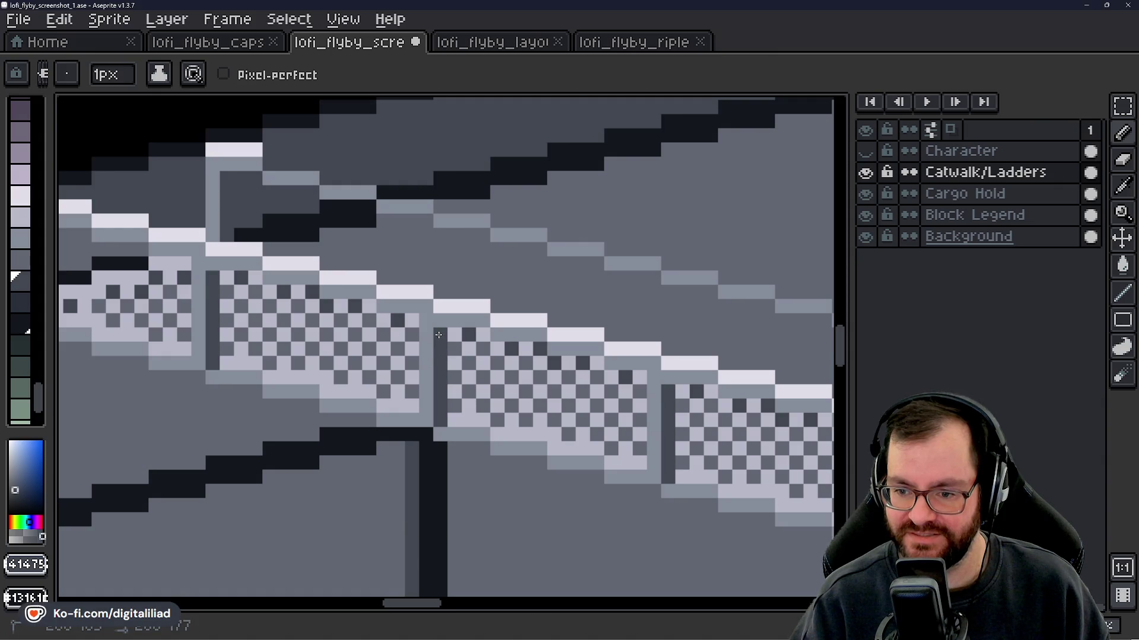
{"action": "scroll", "coordinate": [440, 348], "scroll_direction": "down", "scroll_amount": 3}
{"action": "scroll", "coordinate": [359, 375], "scroll_direction": "down", "scroll_amount": 2}
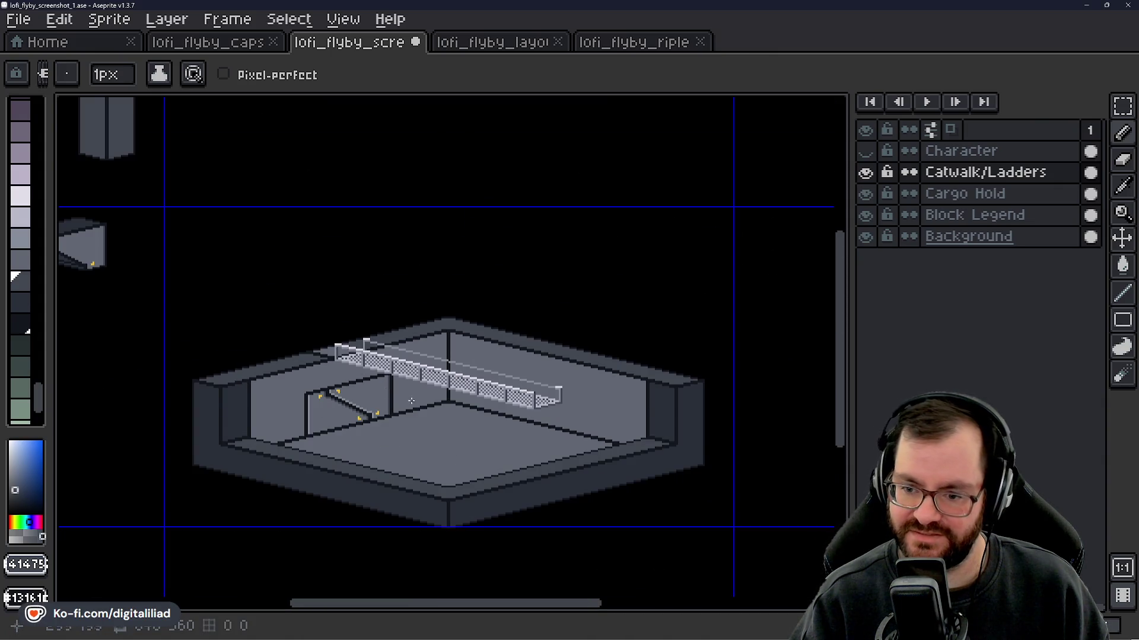
{"action": "scroll", "coordinate": [427, 411], "scroll_direction": "up", "scroll_amount": 3}
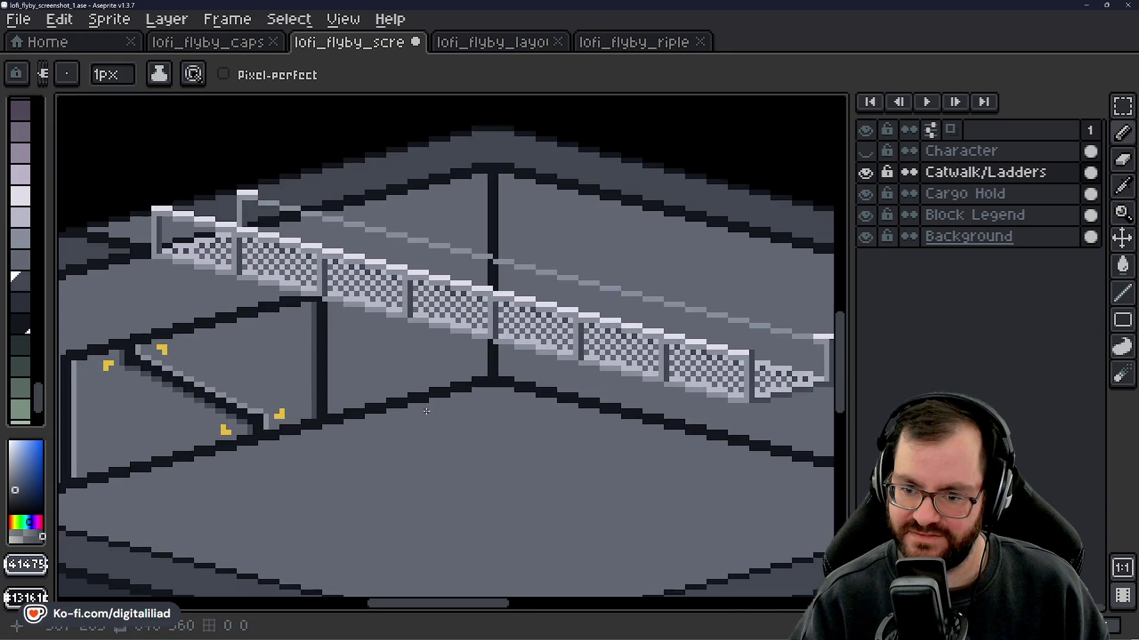
{"action": "mouse_move", "coordinate": [623, 352]}
{"action": "left_mouse_down"}
{"action": "mouse_move", "coordinate": [522, 382]}
{"action": "mouse_move", "coordinate": [590, 377]}
{"action": "mouse_move", "coordinate": [658, 419]}
{"action": "mouse_move", "coordinate": [558, 378]}
{"action": "mouse_move", "coordinate": [605, 411]}
{"action": "left_mouse_up"}
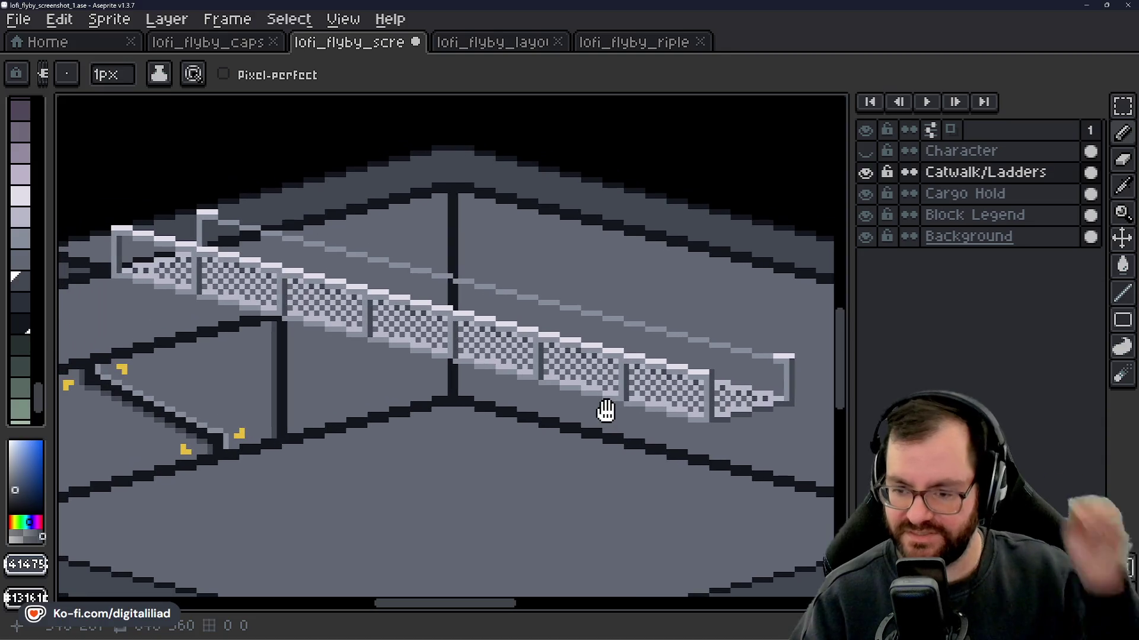
{"action": "scroll", "coordinate": [587, 399], "scroll_direction": "down", "scroll_amount": 3}
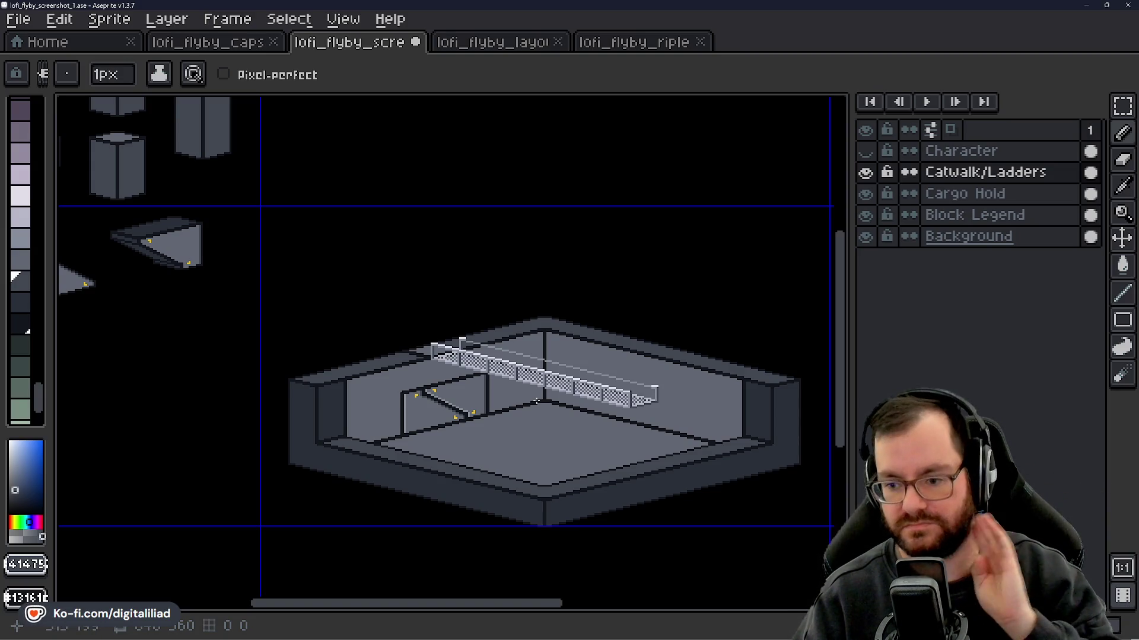
{"action": "scroll", "coordinate": [590, 354], "scroll_direction": "up", "scroll_amount": 5}
{"action": "key", "text": "alt"}
{"action": "left_click", "coordinate": [244, 214], "text": "alt"}
{"action": "left_click", "coordinate": [305, 232]}
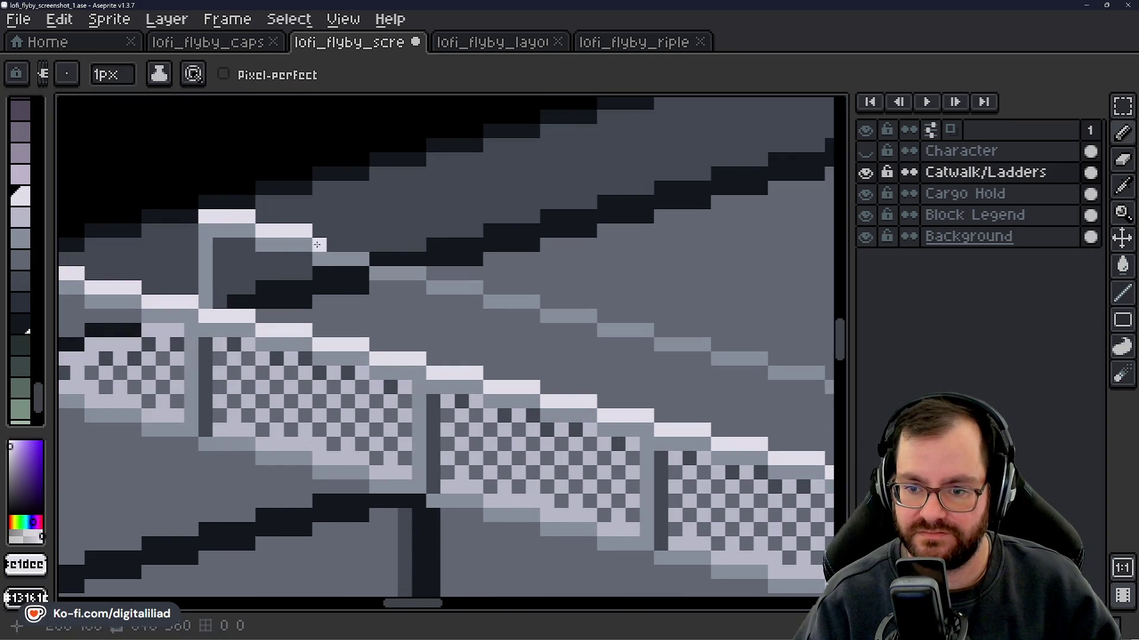
{"action": "left_click", "coordinate": [357, 246]}
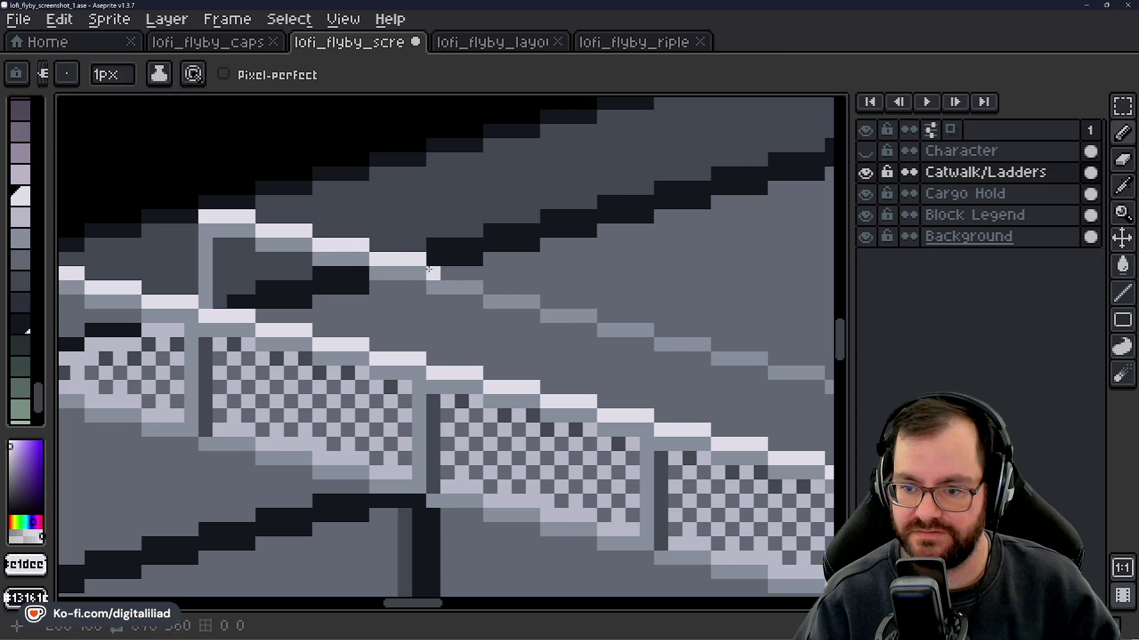
{"action": "left_click_drag", "start_coordinate": [509, 343], "coordinate": [425, 313]}
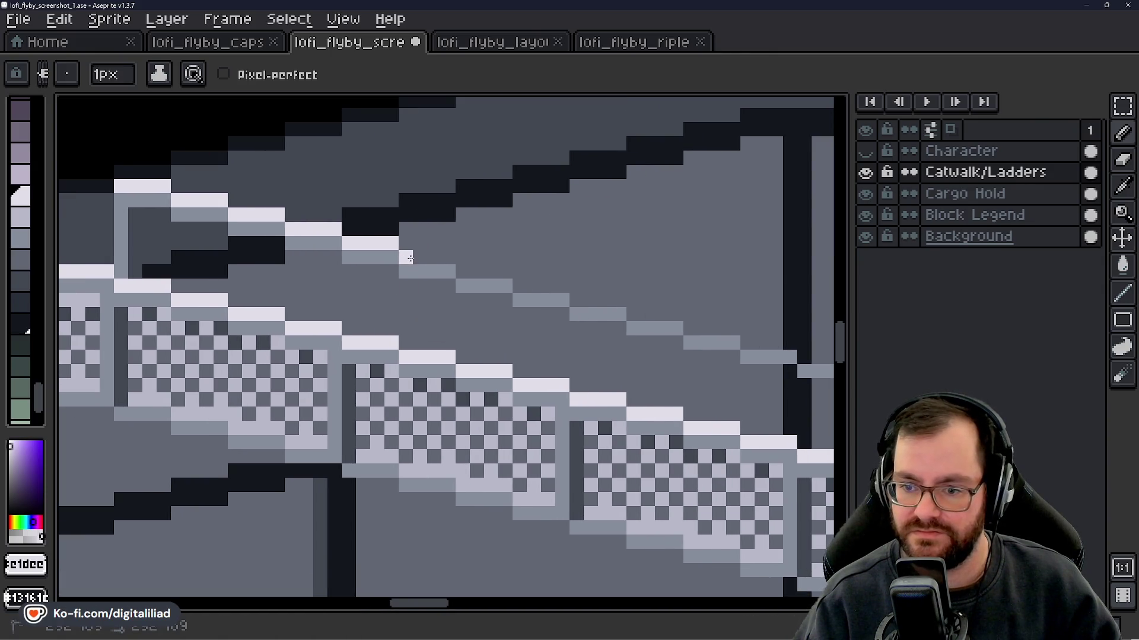
{"action": "left_click_drag", "start_coordinate": [449, 262], "coordinate": [408, 233]}
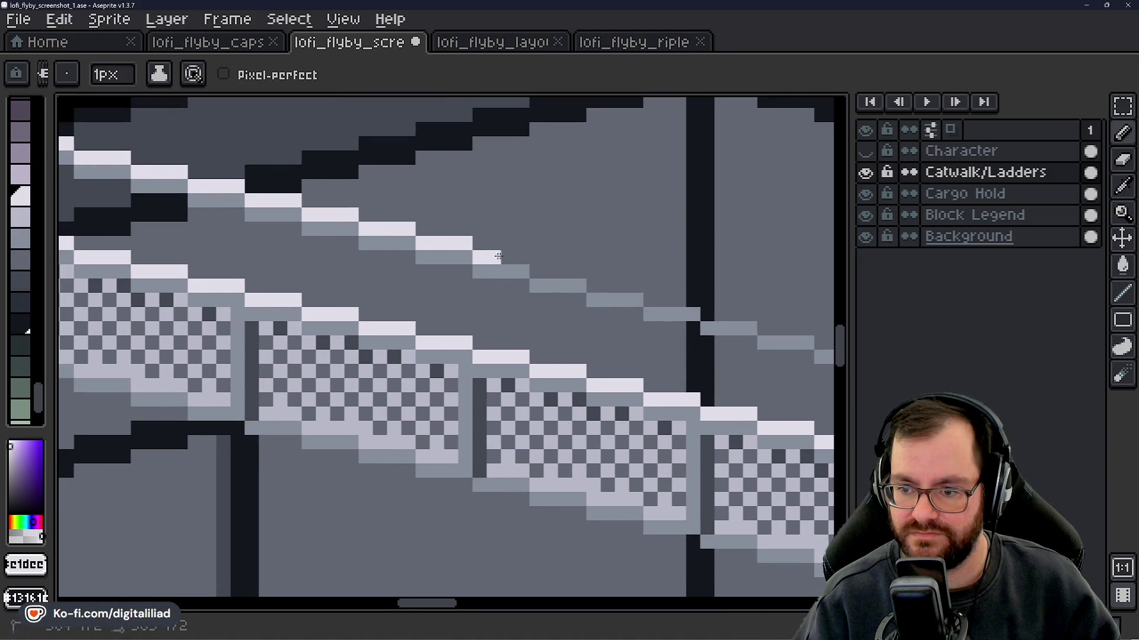
{"action": "mouse_move", "coordinate": [526, 279]}
{"action": "left_mouse_down"}
{"action": "mouse_move", "coordinate": [420, 283]}
{"action": "mouse_move", "coordinate": [418, 242]}
{"action": "mouse_move", "coordinate": [477, 239]}
{"action": "mouse_move", "coordinate": [451, 239]}
{"action": "left_mouse_up"}
{"action": "left_click", "coordinate": [439, 231]}
{"action": "left_click_drag", "start_coordinate": [421, 240], "coordinate": [477, 240]}
{"action": "left_click_drag", "start_coordinate": [498, 312], "coordinate": [370, 277]}
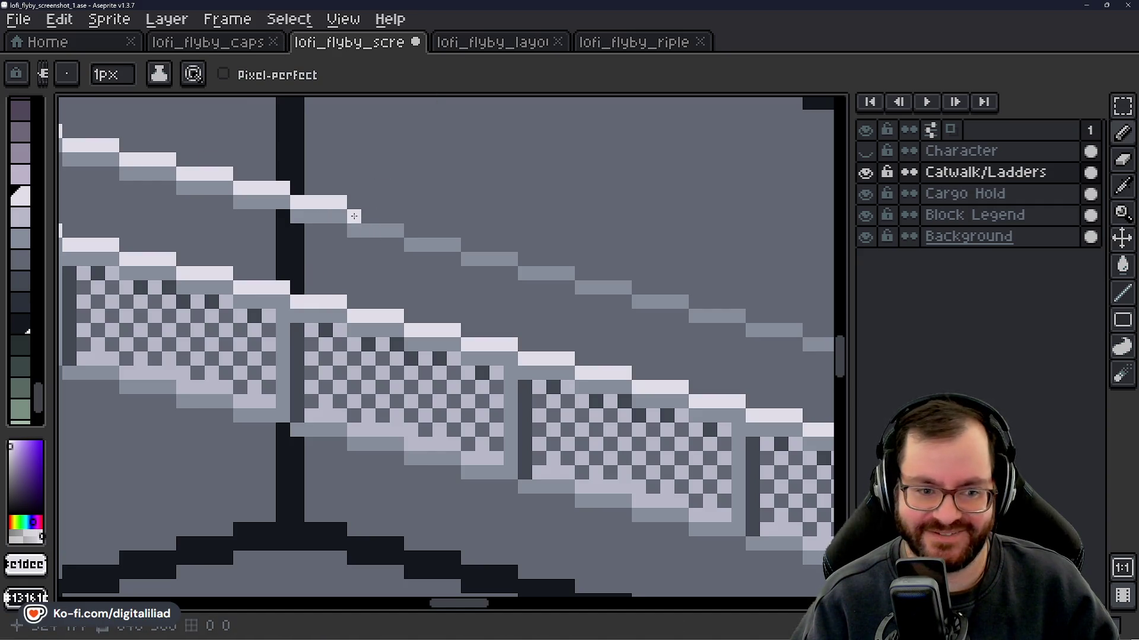
{"action": "key", "text": "alt"}
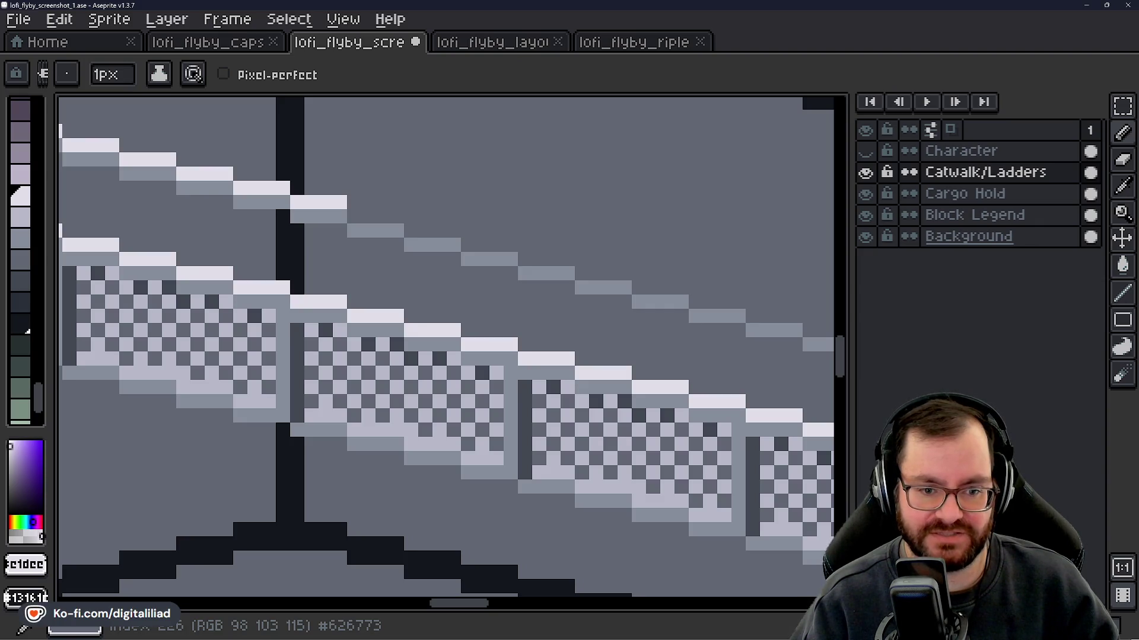
{"action": "scroll", "coordinate": [568, 351], "scroll_direction": "down", "scroll_amount": 3}
{"action": "scroll", "coordinate": [568, 352], "scroll_direction": "up", "scroll_amount": 2}
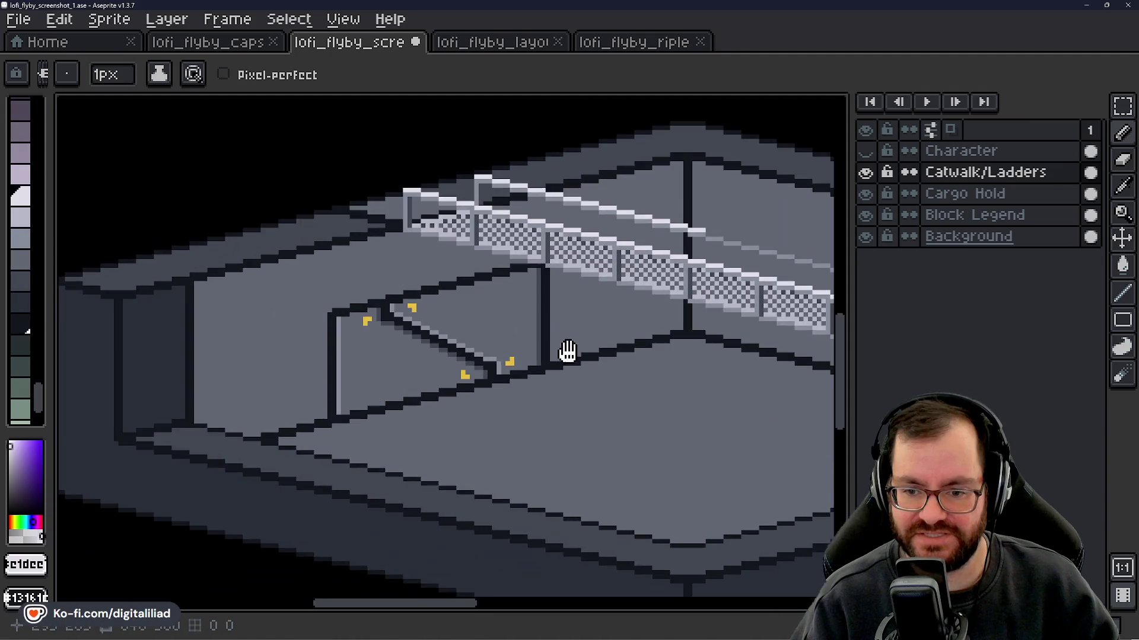
{"action": "scroll", "coordinate": [238, 404], "scroll_direction": "down", "scroll_amount": 1}
{"action": "scroll", "coordinate": [330, 367], "scroll_direction": "up", "scroll_amount": 1}
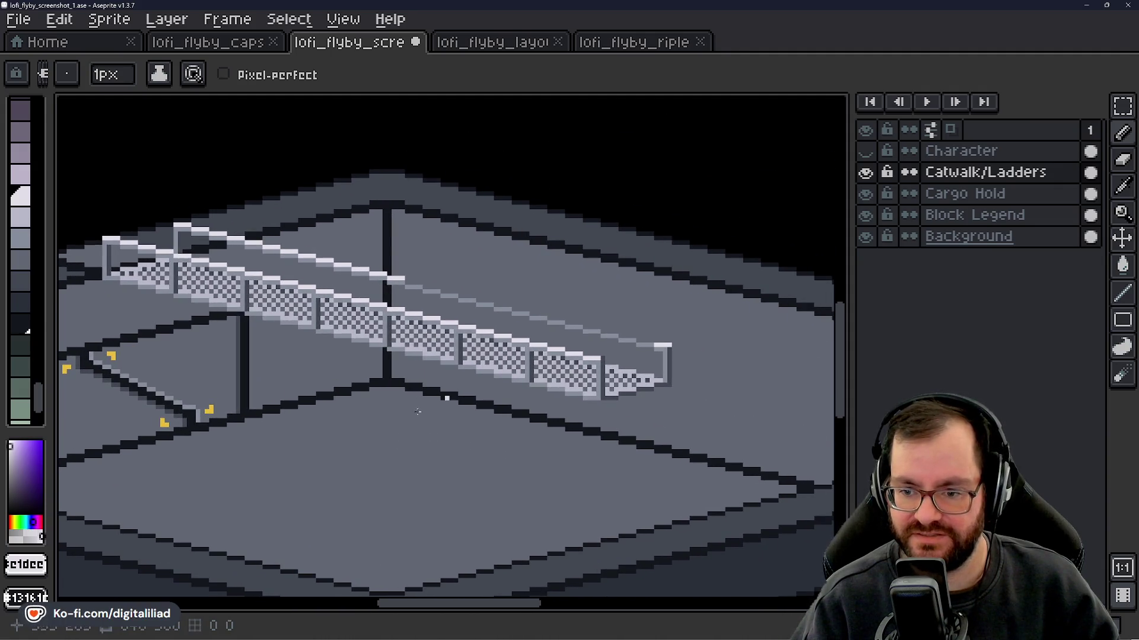
{"action": "scroll", "coordinate": [345, 428], "scroll_direction": "up", "scroll_amount": 2}
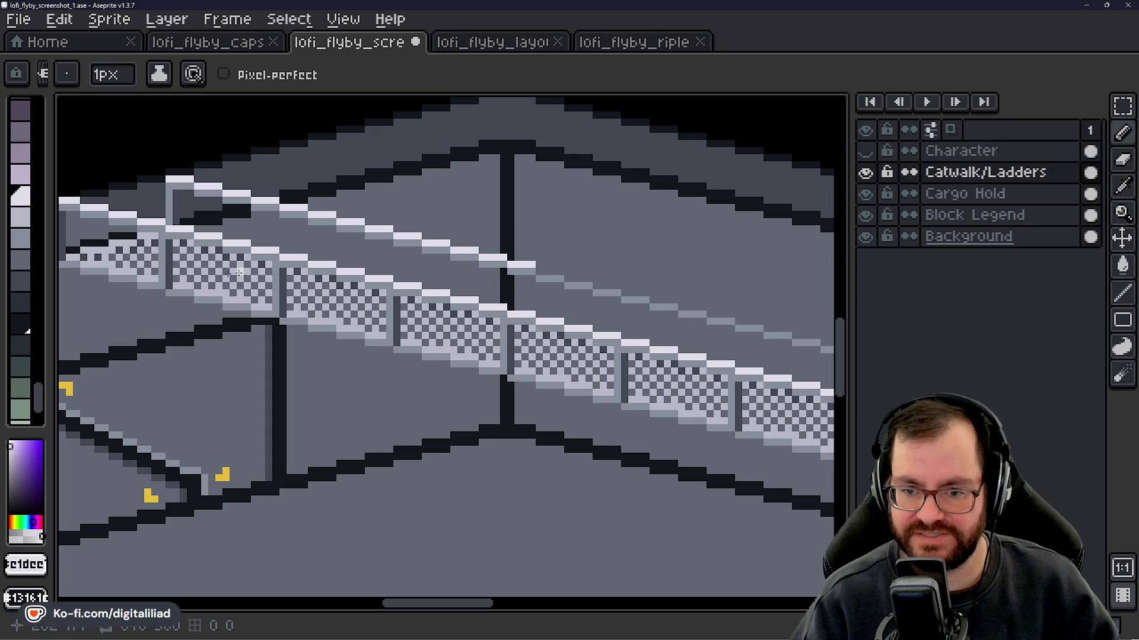
{"action": "scroll", "coordinate": [353, 350], "scroll_direction": "down", "scroll_amount": 3}
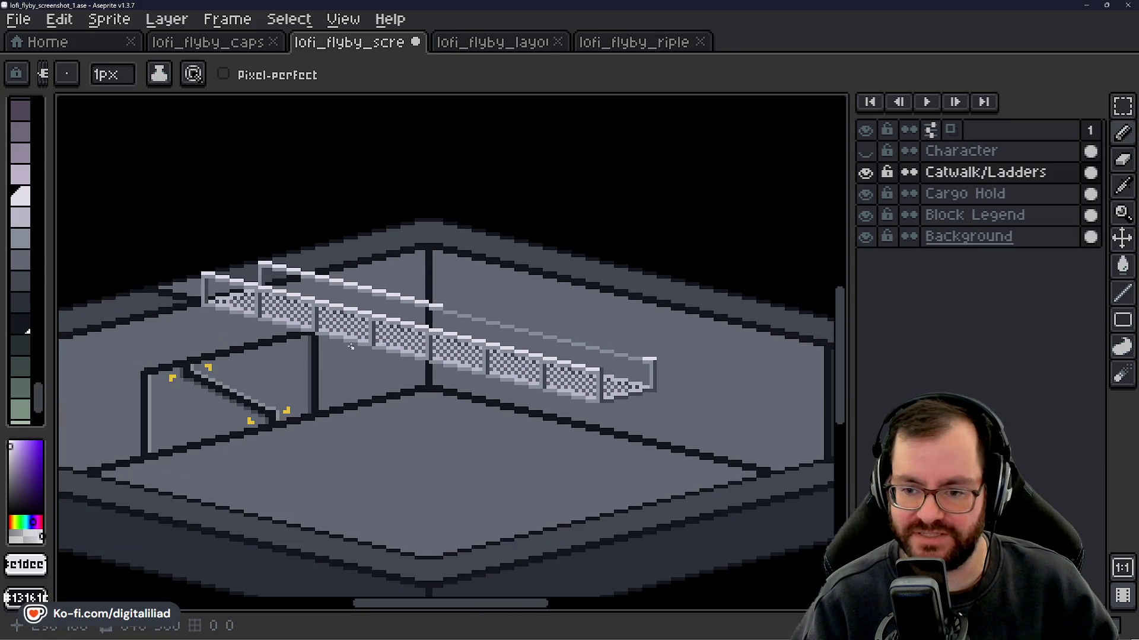
{"action": "scroll", "coordinate": [405, 388], "scroll_direction": "up", "scroll_amount": 2}
{"action": "scroll", "coordinate": [398, 418], "scroll_direction": "down", "scroll_amount": 1}
{"action": "mouse_move", "coordinate": [381, 445]}
{"action": "left_mouse_down"}
{"action": "mouse_move", "coordinate": [447, 426]}
{"action": "mouse_move", "coordinate": [447, 437]}
{"action": "mouse_move", "coordinate": [444, 429]}
{"action": "left_mouse_up"}
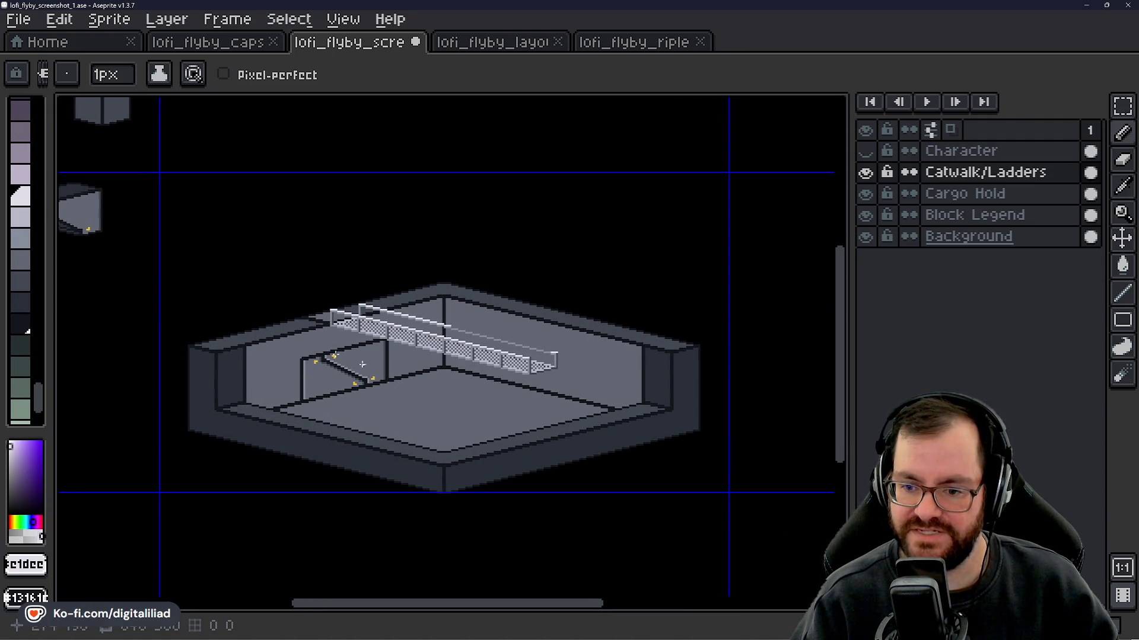
{"action": "scroll", "coordinate": [285, 347], "scroll_direction": "up", "scroll_amount": 2}
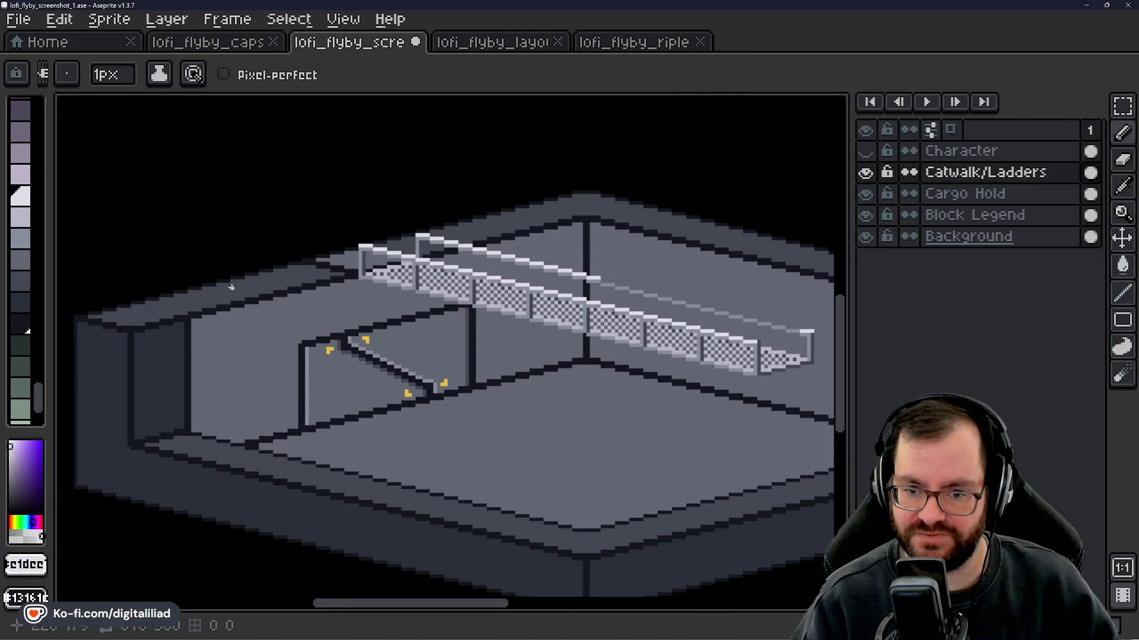
{"action": "left_click_drag", "start_coordinate": [527, 329], "coordinate": [319, 348]}
{"action": "scroll", "coordinate": [272, 354], "scroll_direction": "up", "scroll_amount": 2}
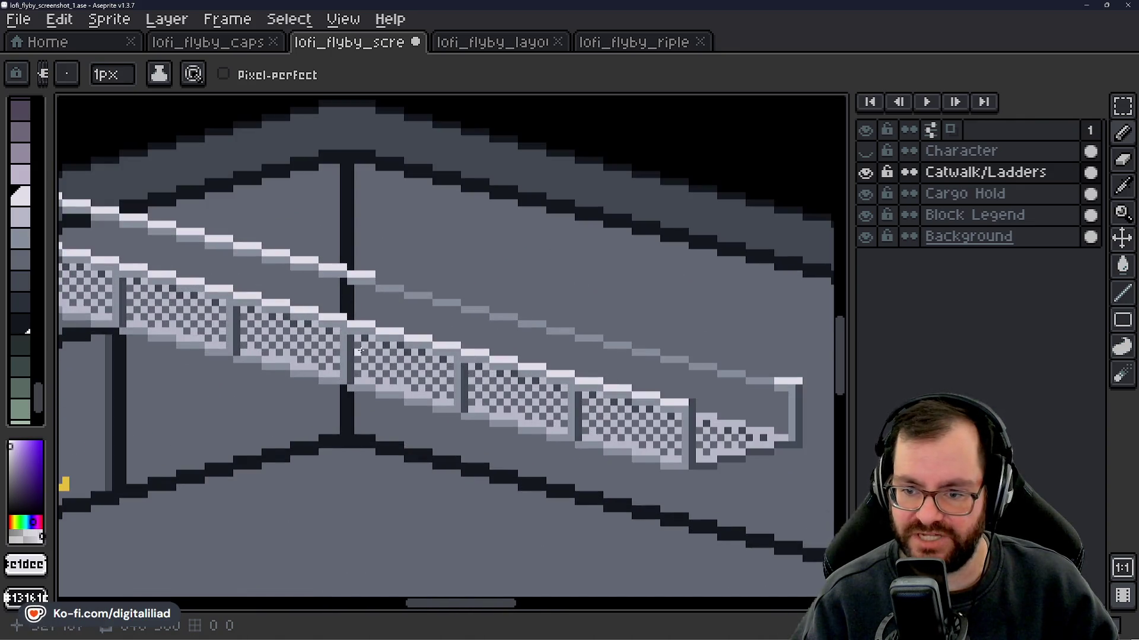
- Paint light handrail steps and a final pixel along the top rail to the end post
{"action": "scroll", "coordinate": [360, 351], "scroll_direction": "down", "scroll_amount": 2}
{"action": "scroll", "coordinate": [335, 330], "scroll_direction": "up", "scroll_amount": 4}
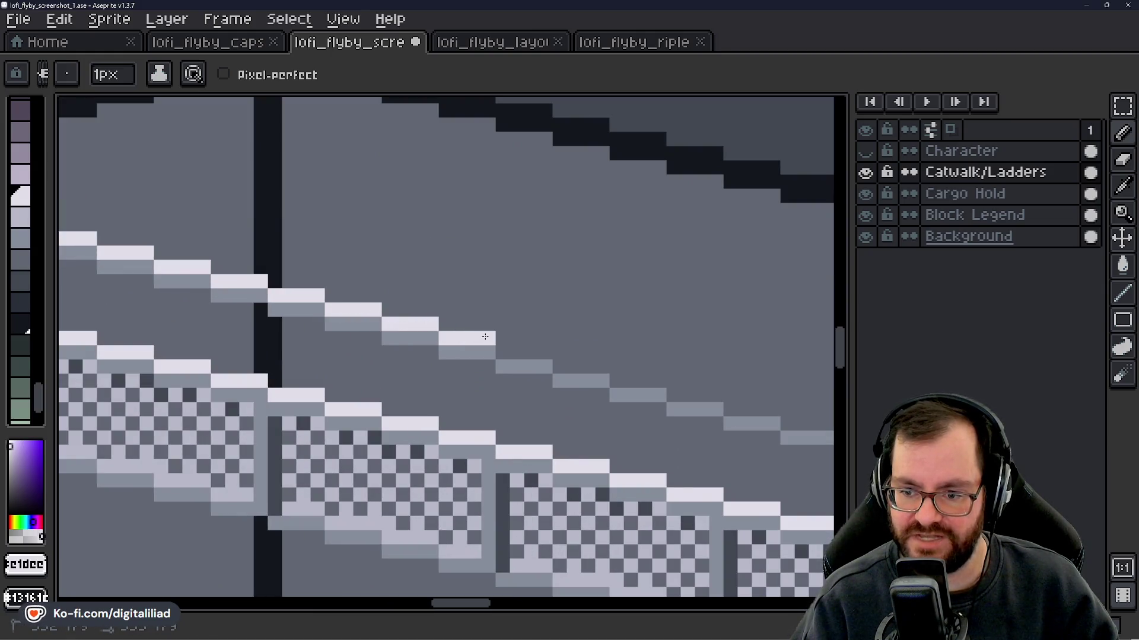
{"action": "left_click_drag", "start_coordinate": [492, 411], "coordinate": [305, 339]}
{"action": "left_click_drag", "start_coordinate": [319, 282], "coordinate": [418, 295]}
{"action": "left_click_drag", "start_coordinate": [432, 353], "coordinate": [275, 298]}
{"action": "mouse_move", "coordinate": [276, 256]}
{"action": "left_mouse_down"}
{"action": "mouse_move", "coordinate": [319, 256]}
{"action": "mouse_move", "coordinate": [389, 281]}
{"action": "mouse_move", "coordinate": [304, 310]}
{"action": "mouse_move", "coordinate": [277, 288]}
{"action": "left_mouse_up"}
{"action": "left_click", "coordinate": [286, 256]}
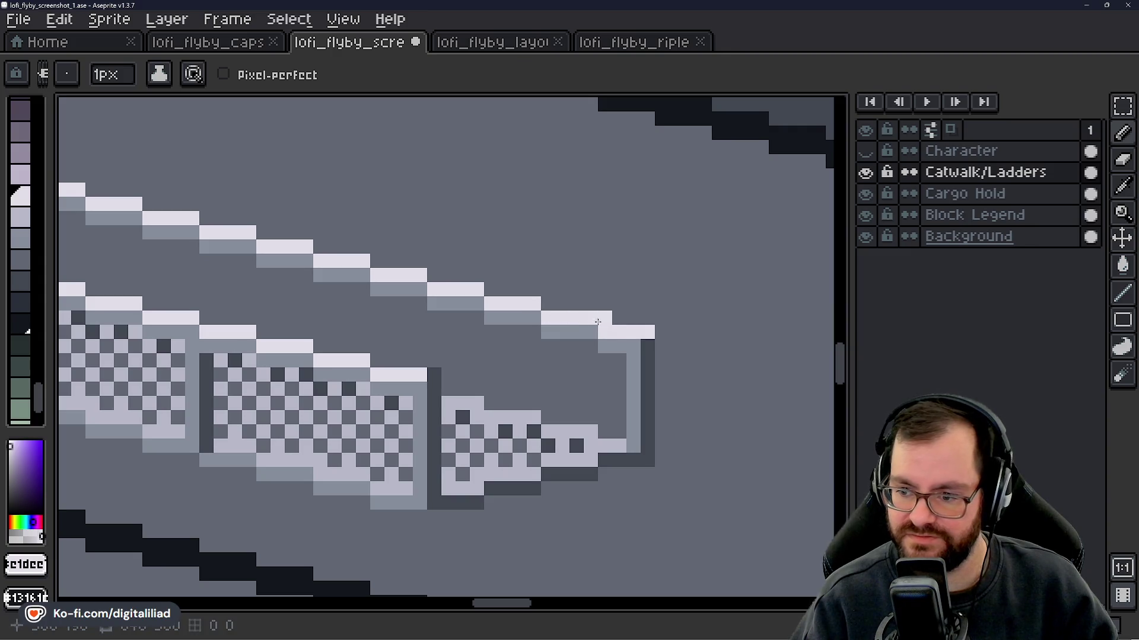
{"action": "scroll", "coordinate": [655, 391], "scroll_direction": "down", "scroll_amount": 3}
{"action": "left_click_drag", "start_coordinate": [205, 238], "coordinate": [319, 300]}
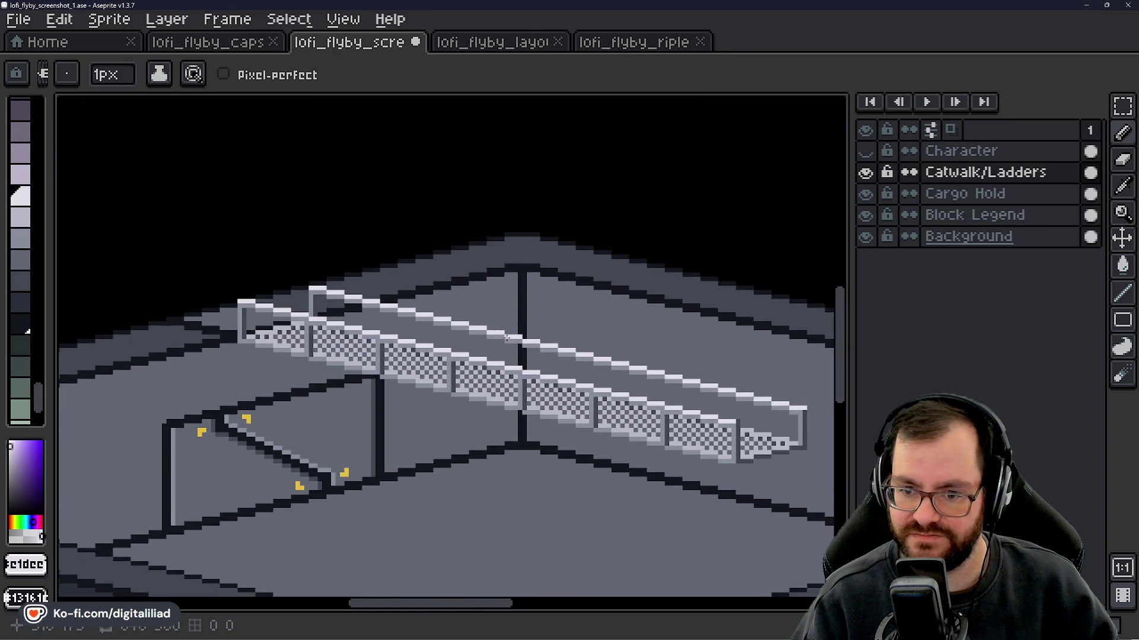
- Sample the railing grey and paint a vertical post down from the upper handrail
{"action": "scroll", "coordinate": [319, 300], "scroll_direction": "up", "scroll_amount": 3}
{"action": "scroll", "coordinate": [319, 301], "scroll_direction": "up", "scroll_amount": 2}
{"action": "left_click", "coordinate": [292, 267], "text": "alt"}
{"action": "scroll", "coordinate": [272, 265], "scroll_direction": "down", "scroll_amount": 3}
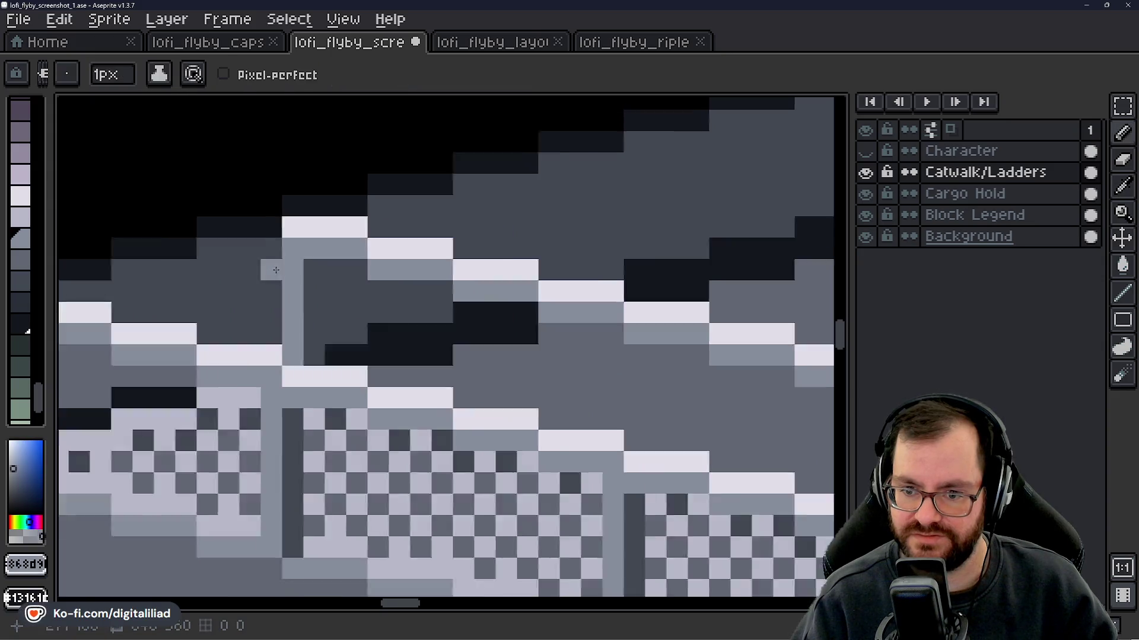
{"action": "scroll", "coordinate": [441, 340], "scroll_direction": "down", "scroll_amount": 1}
{"action": "scroll", "coordinate": [342, 261], "scroll_direction": "up", "scroll_amount": 3}
{"action": "left_click_drag", "start_coordinate": [345, 205], "coordinate": [350, 318]}
{"action": "scroll", "coordinate": [350, 317], "scroll_direction": "down", "scroll_amount": 3}
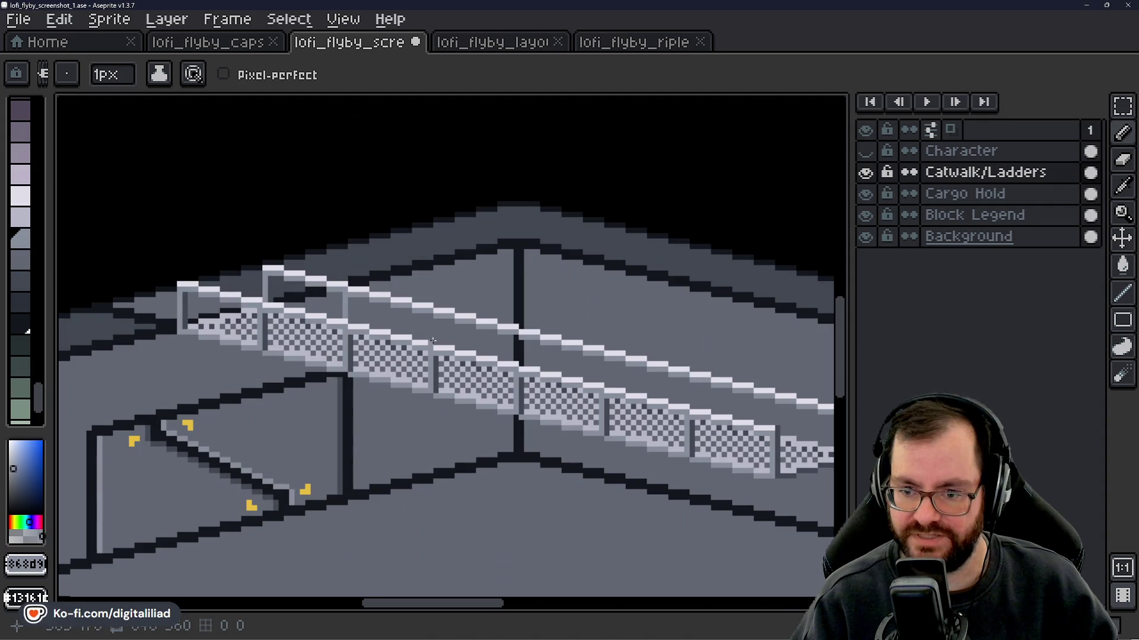
{"action": "scroll", "coordinate": [433, 341], "scroll_direction": "up", "scroll_amount": 4}
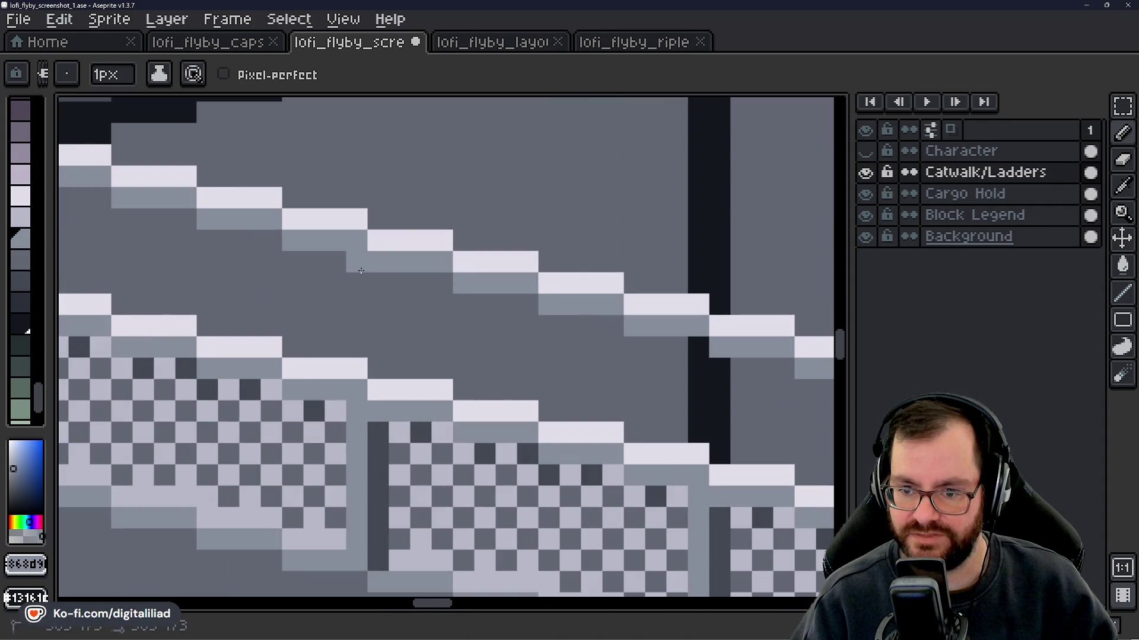
- Draw another post down to the checkered rail, lightening its column and adding a side pixel
{"action": "left_click_drag", "start_coordinate": [361, 271], "coordinate": [357, 350]}
{"action": "mouse_move", "coordinate": [466, 369]}
{"action": "left_mouse_down"}
{"action": "mouse_move", "coordinate": [351, 328]}
{"action": "mouse_move", "coordinate": [278, 280]}
{"action": "left_mouse_up"}
{"action": "left_click_drag", "start_coordinate": [447, 338], "coordinate": [319, 308]}
{"action": "left_click_drag", "start_coordinate": [386, 277], "coordinate": [384, 356]}
{"action": "left_click", "coordinate": [319, 329]}
{"action": "scroll", "coordinate": [321, 330], "scroll_direction": "down", "scroll_amount": 4}
{"action": "scroll", "coordinate": [334, 324], "scroll_direction": "up", "scroll_amount": 3}
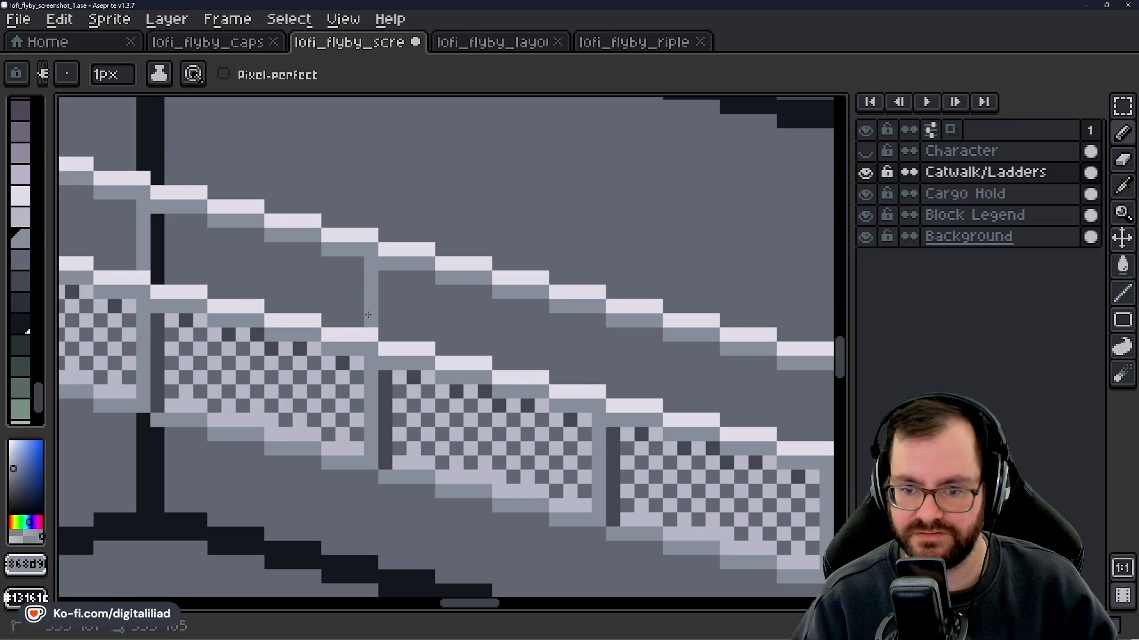
{"action": "left_click_drag", "start_coordinate": [430, 318], "coordinate": [328, 309]}
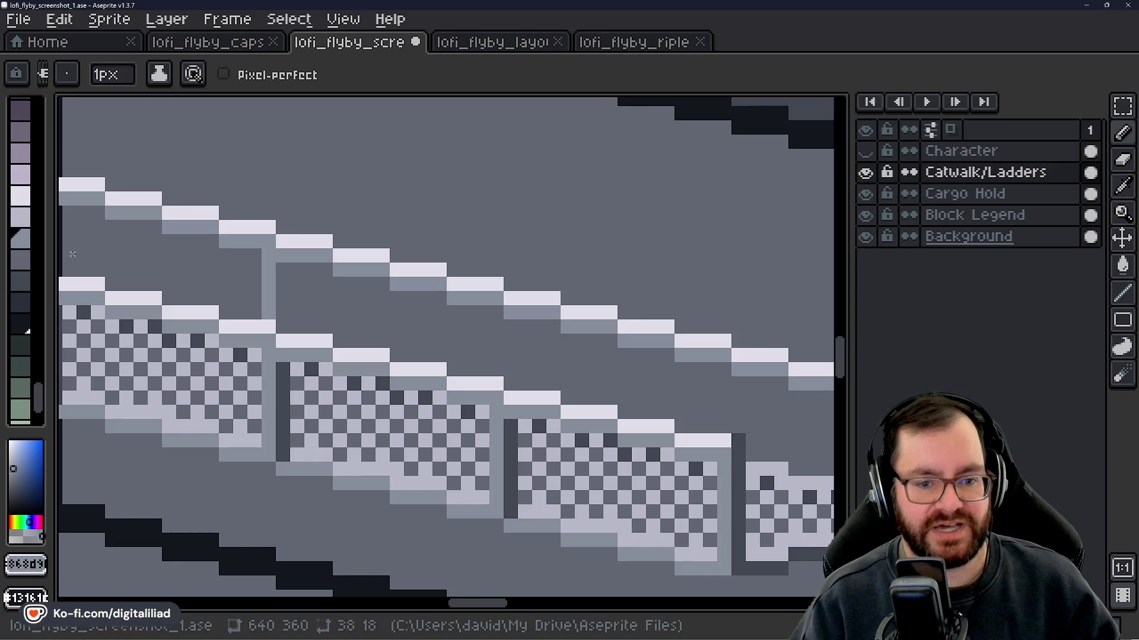
{"action": "scroll", "coordinate": [463, 337], "scroll_direction": "down", "scroll_amount": 4}
{"action": "left_click_drag", "start_coordinate": [276, 311], "coordinate": [413, 362]}
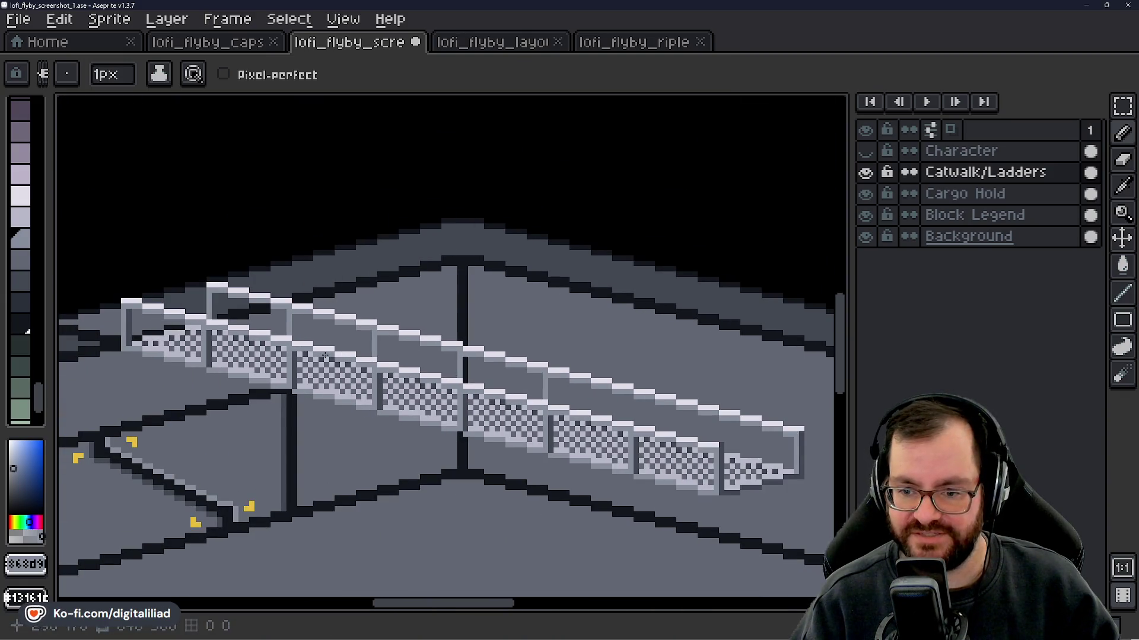
{"action": "scroll", "coordinate": [417, 388], "scroll_direction": "up", "scroll_amount": 2}
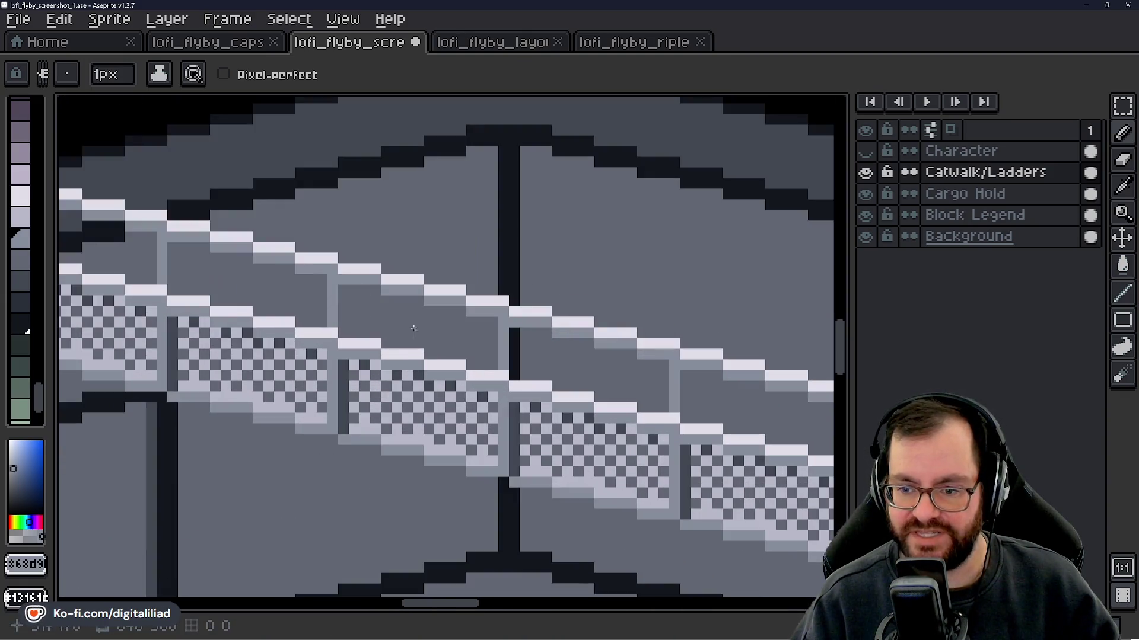
- Show the Character layer, move the sprite onto the cargo hold floor, then go Home
{"action": "left_click", "coordinate": [973, 153]}
{"action": "left_click", "coordinate": [866, 151]}
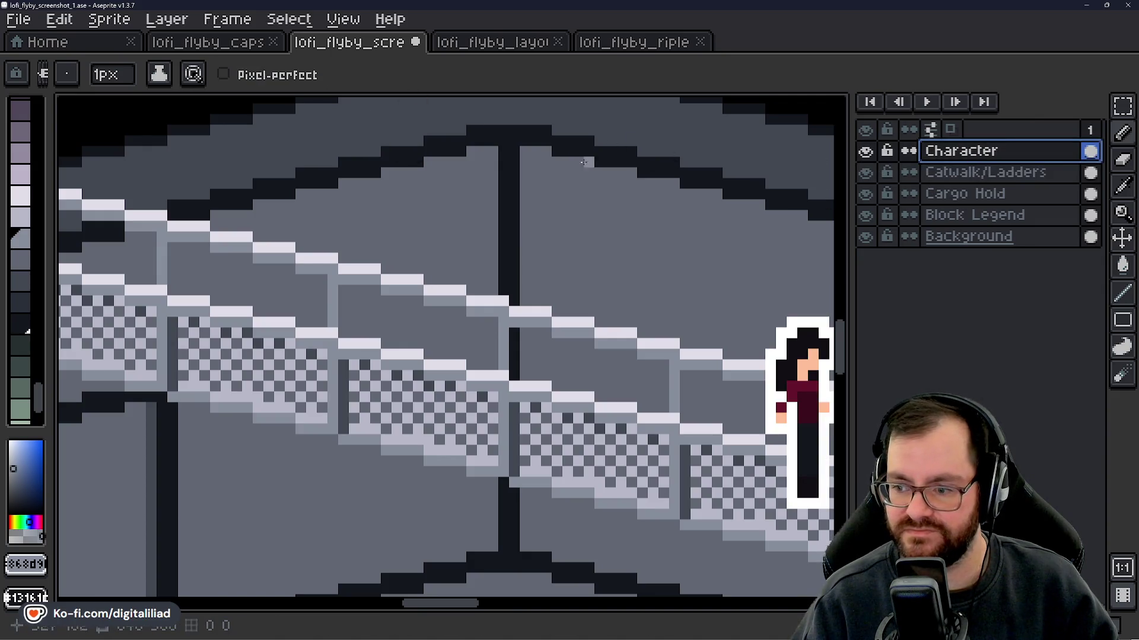
{"action": "left_click", "coordinate": [1122, 238]}
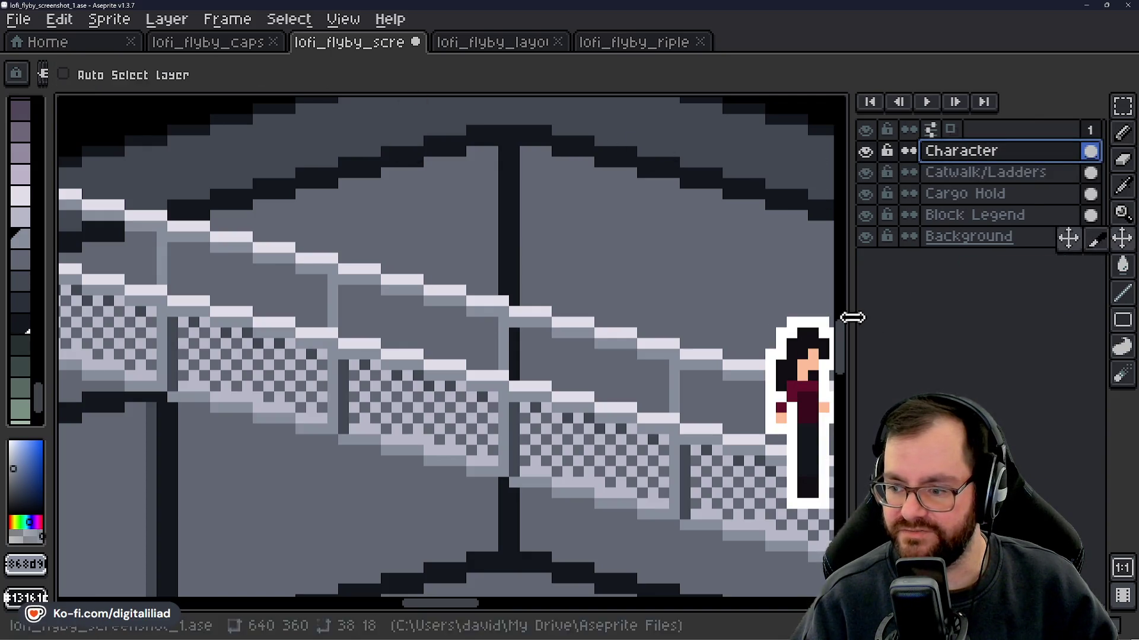
{"action": "scroll", "coordinate": [540, 301], "scroll_direction": "down", "scroll_amount": 1}
{"action": "scroll", "coordinate": [540, 302], "scroll_direction": "down", "scroll_amount": 2}
{"action": "mouse_move", "coordinate": [635, 323]}
{"action": "left_mouse_down"}
{"action": "mouse_move", "coordinate": [536, 444]}
{"action": "mouse_move", "coordinate": [536, 462]}
{"action": "left_mouse_up"}
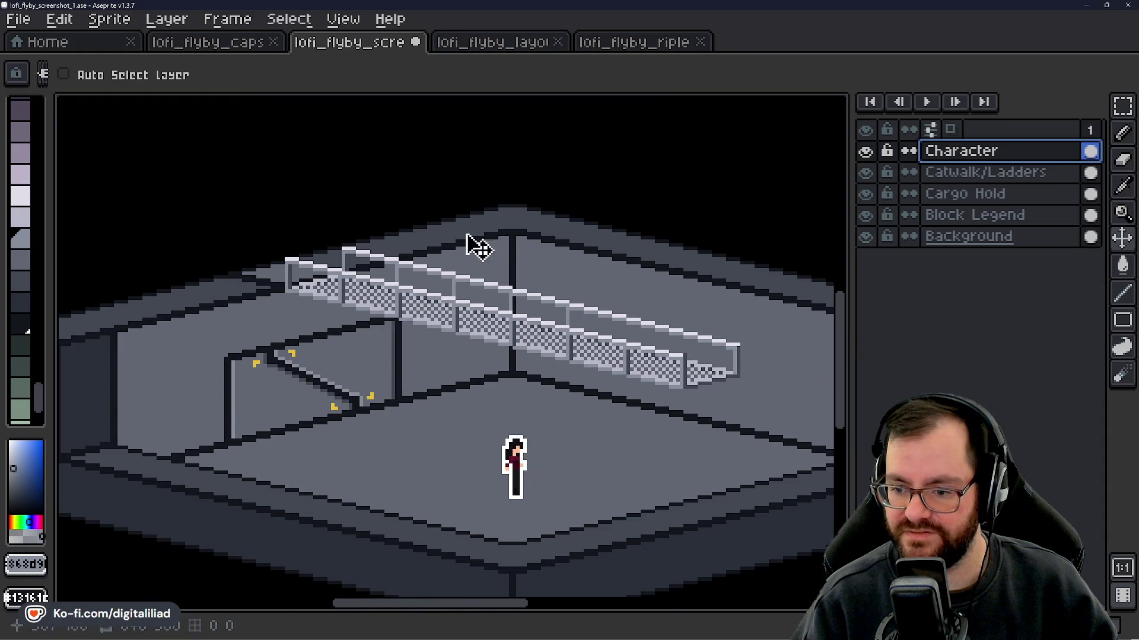
{"action": "scroll", "coordinate": [472, 244], "scroll_direction": "up", "scroll_amount": 3}
{"action": "scroll", "coordinate": [555, 353], "scroll_direction": "down", "scroll_amount": 2}
{"action": "left_click", "coordinate": [80, 45]}
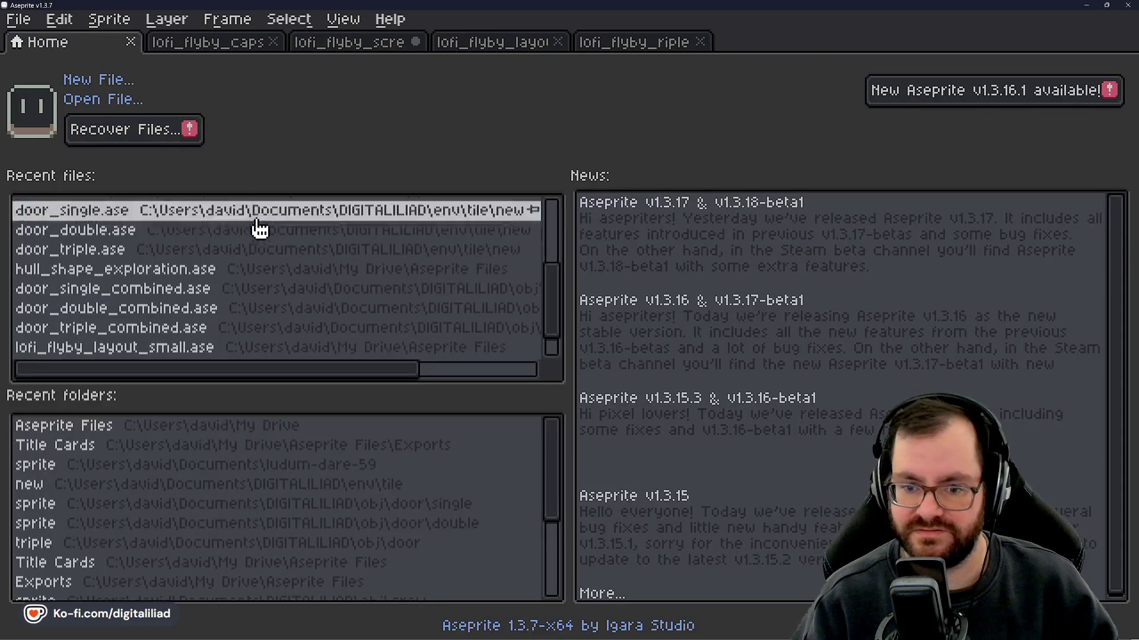
- Open lofi_flyby_jonesy.ase through the Open File dialog
{"action": "scroll", "coordinate": [170, 299], "scroll_direction": "up", "scroll_amount": 3}
{"action": "scroll", "coordinate": [178, 294], "scroll_direction": "down", "scroll_amount": 2}
{"action": "scroll", "coordinate": [183, 289], "scroll_direction": "up", "scroll_amount": 3}
{"action": "left_click", "coordinate": [104, 99]}
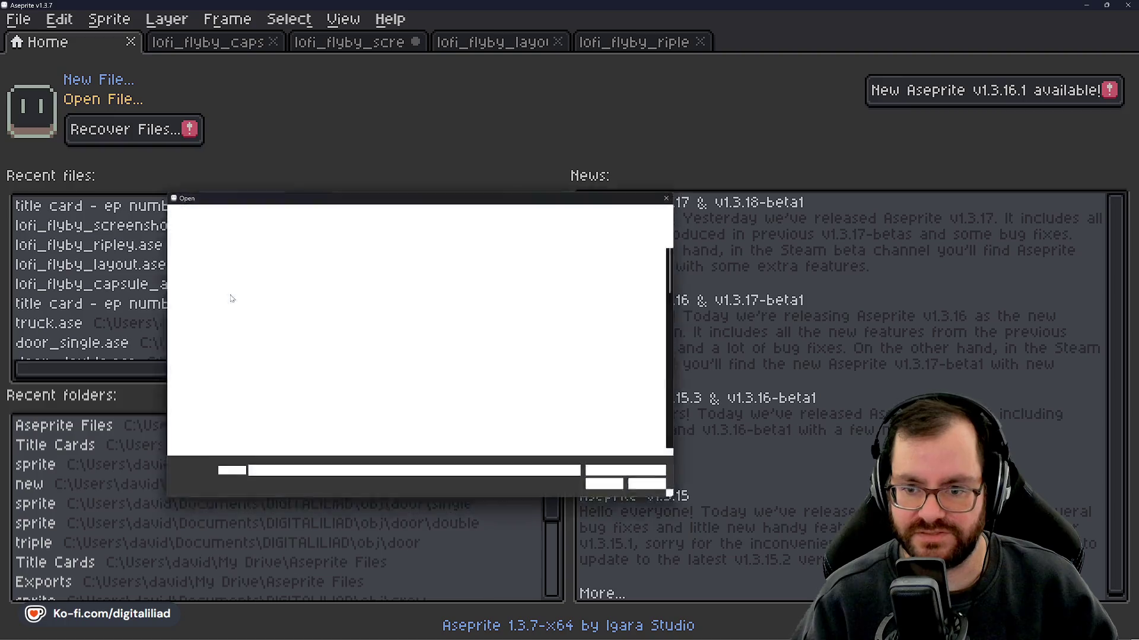
{"action": "scroll", "coordinate": [309, 375], "scroll_direction": "down", "scroll_amount": 2}
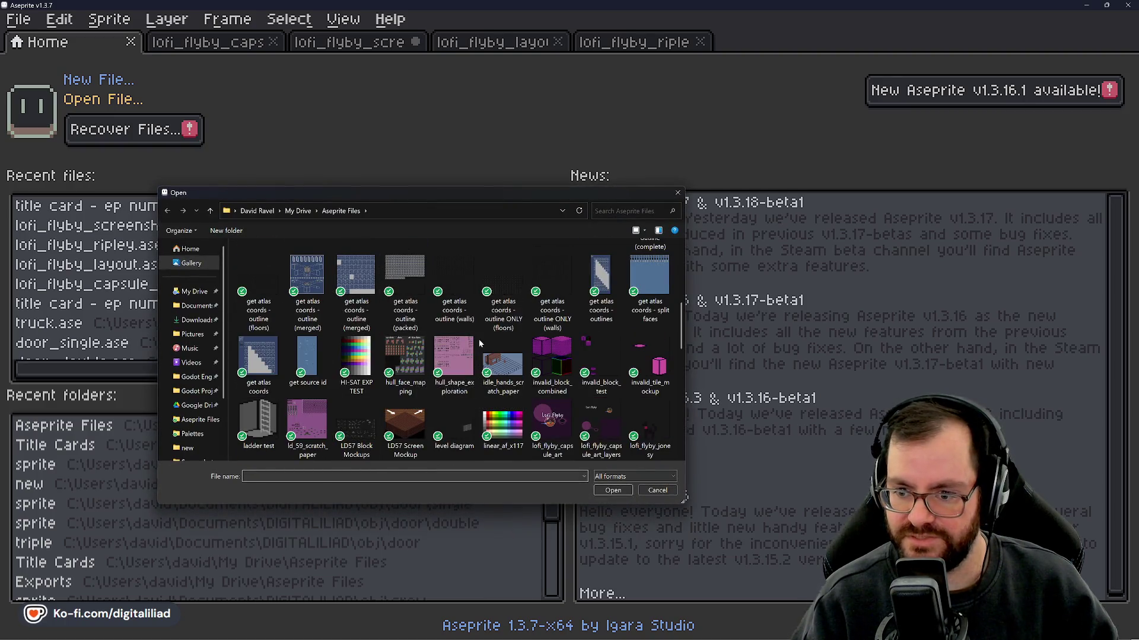
{"action": "scroll", "coordinate": [479, 372], "scroll_direction": "down", "scroll_amount": 10}
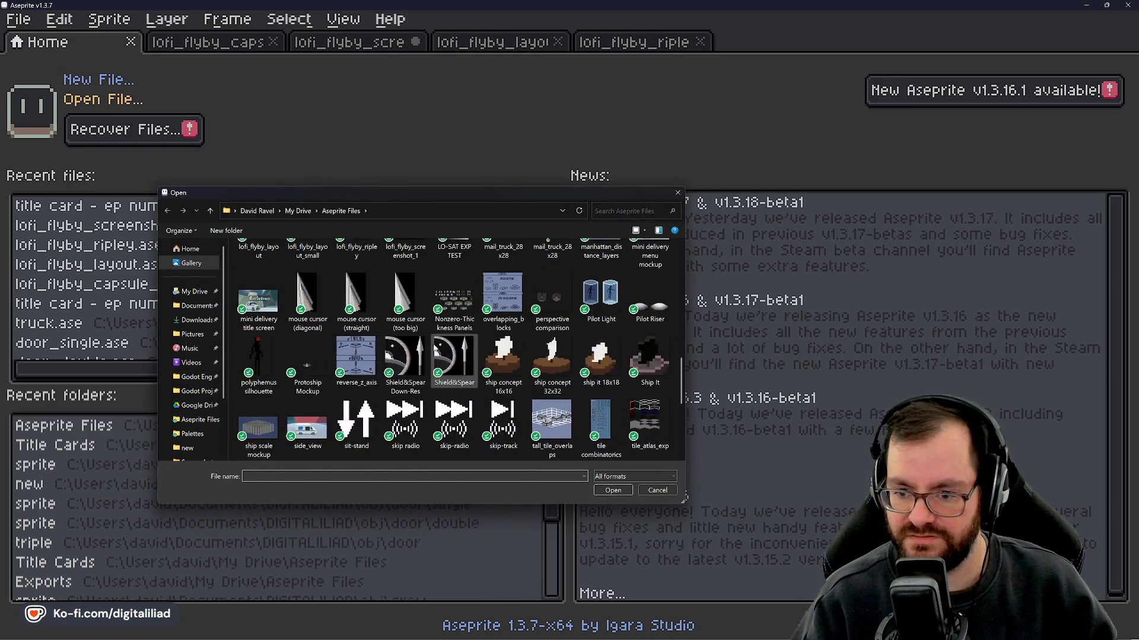
{"action": "scroll", "coordinate": [444, 337], "scroll_direction": "up", "scroll_amount": 2}
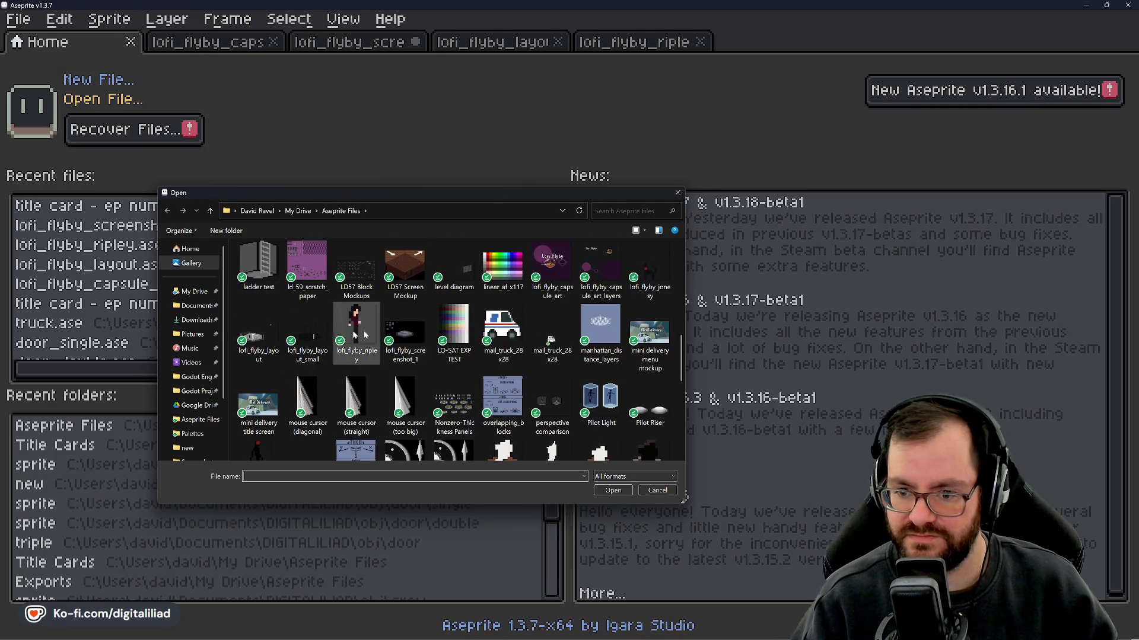
{"action": "left_click", "coordinate": [650, 269]}
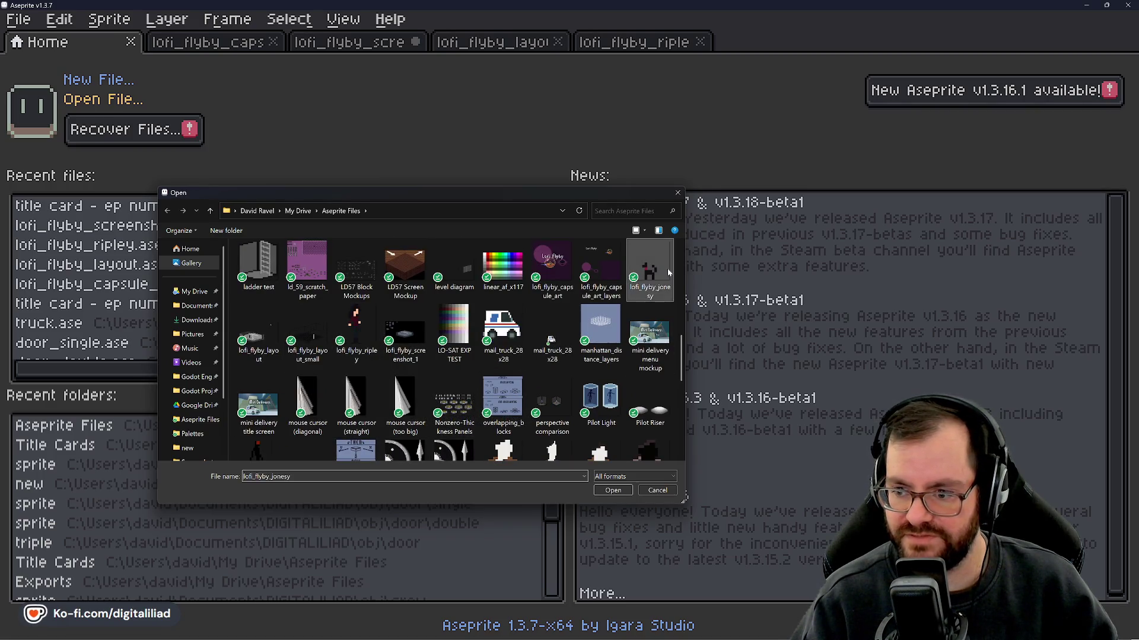
{"action": "key", "text": "Return"}
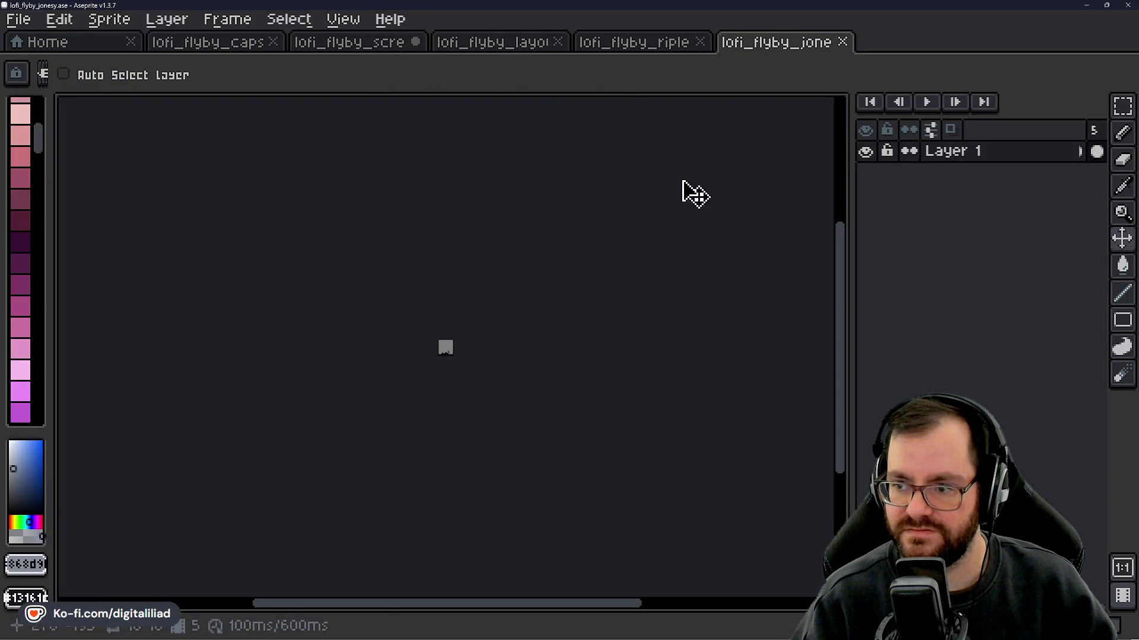
- Play lofi_flyby_jonesy's animation, then rectangle-select and copy the character sprite
{"action": "scroll", "coordinate": [427, 389], "scroll_direction": "up", "scroll_amount": 5}
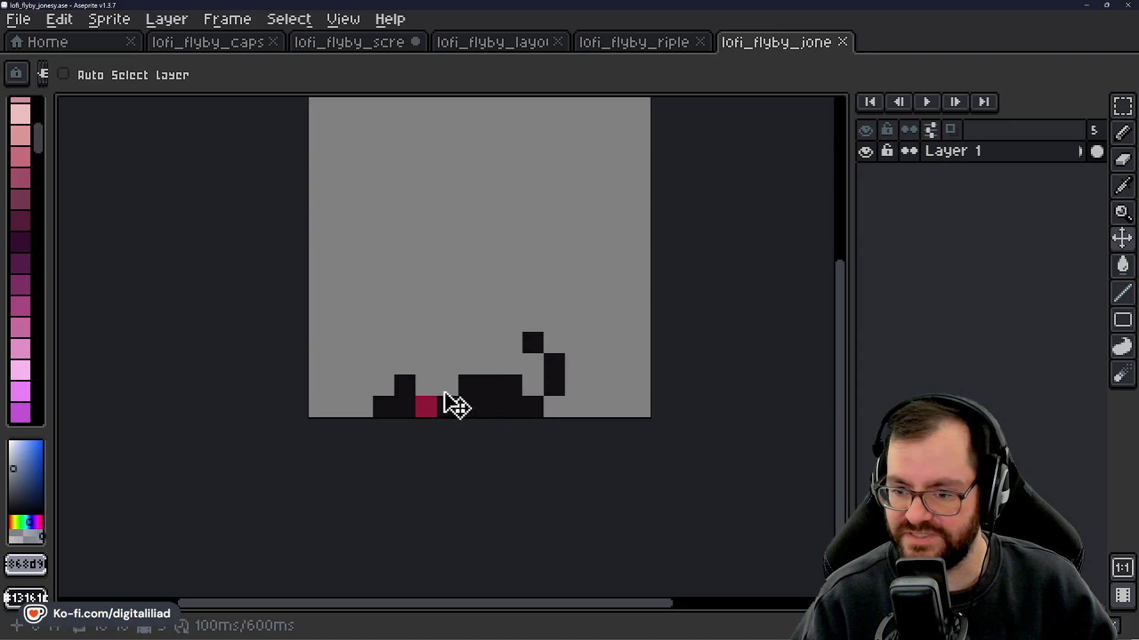
{"action": "key", "text": "Return"}
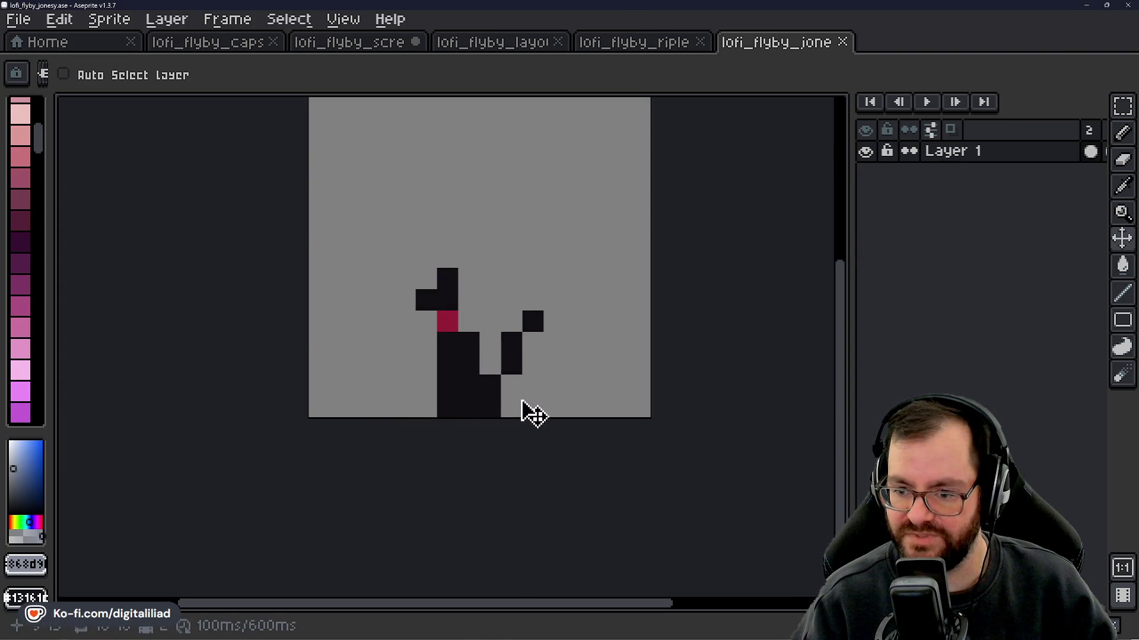
{"action": "left_click", "coordinate": [1122, 106]}
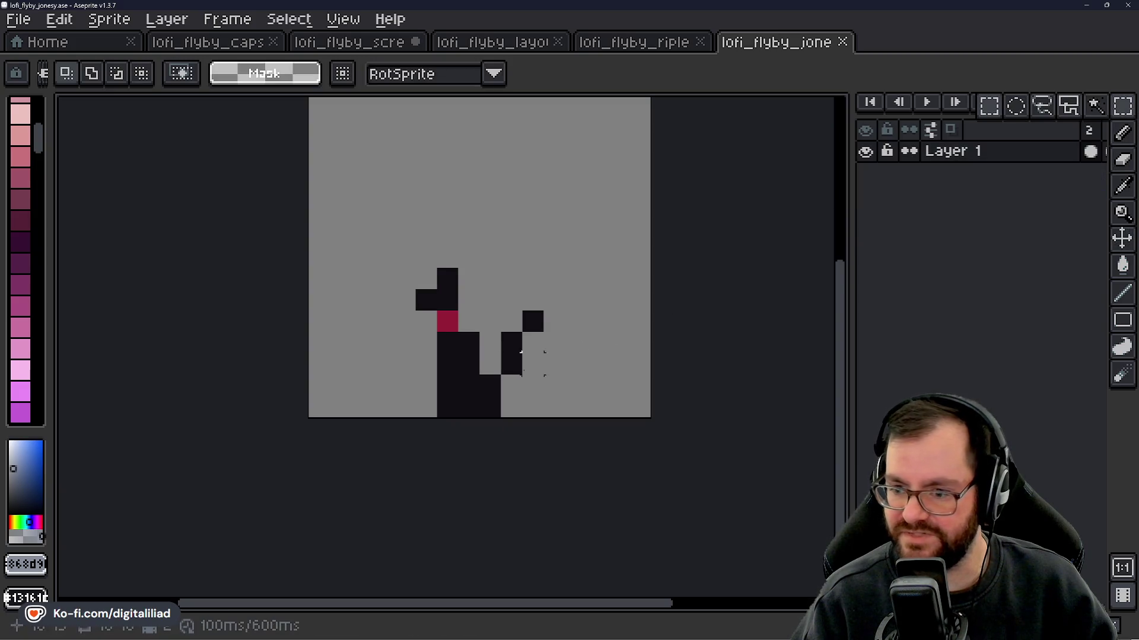
{"action": "mouse_move", "coordinate": [532, 407]}
{"action": "left_mouse_down"}
{"action": "mouse_move", "coordinate": [418, 293]}
{"action": "mouse_move", "coordinate": [423, 274]}
{"action": "left_mouse_up"}
{"action": "key", "text": "ctrl+c"}
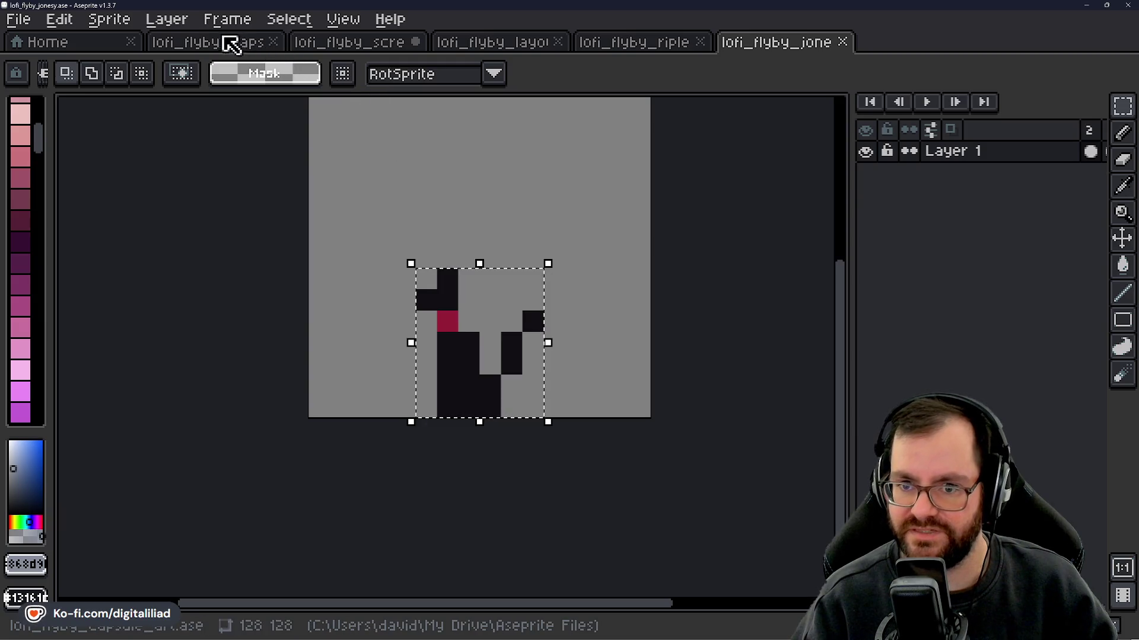
- Paste the character into lofi_flyby_screenshot_1 and drop it on the catwalk
{"action": "left_click", "coordinate": [332, 41]}
{"action": "scroll", "coordinate": [491, 249], "scroll_direction": "up", "scroll_amount": 2}
{"action": "key", "text": "ctrl+v"}
{"action": "mouse_move", "coordinate": [463, 322]}
{"action": "left_mouse_down"}
{"action": "mouse_move", "coordinate": [513, 284]}
{"action": "mouse_move", "coordinate": [492, 276]}
{"action": "mouse_move", "coordinate": [504, 291]}
{"action": "mouse_move", "coordinate": [496, 282]}
{"action": "mouse_move", "coordinate": [728, 336]}
{"action": "mouse_move", "coordinate": [623, 326]}
{"action": "left_mouse_up"}
{"action": "scroll", "coordinate": [445, 255], "scroll_direction": "down", "scroll_amount": 3}
{"action": "left_click", "coordinate": [485, 370]}
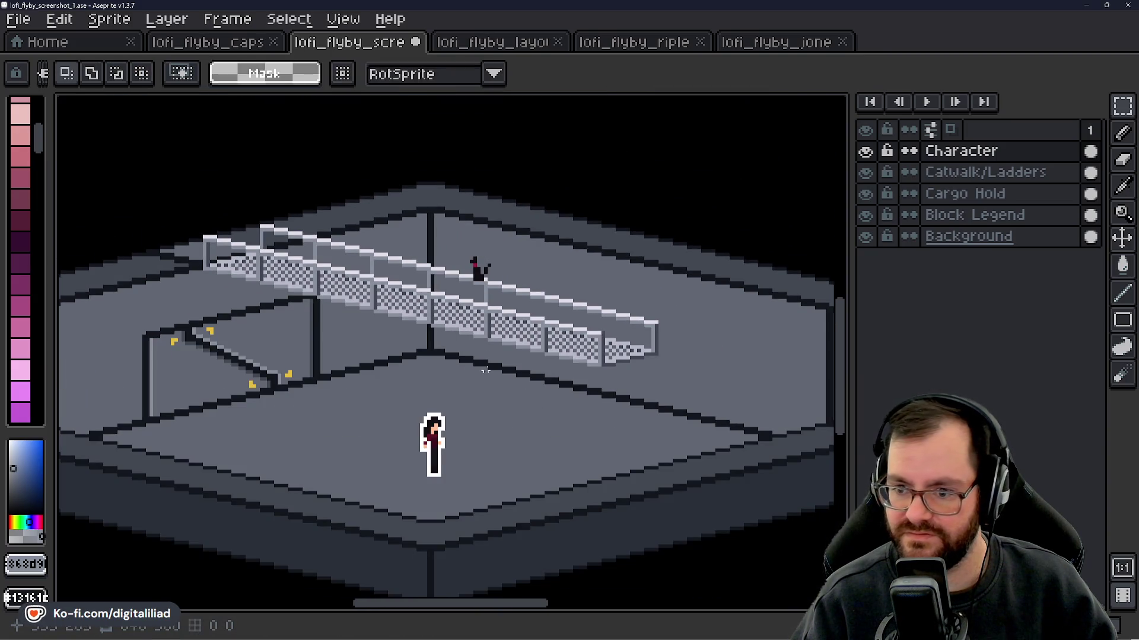
- Nudge Jonesy the cat up one pixel so it perches on the upper handrail
{"action": "scroll", "coordinate": [486, 265], "scroll_direction": "up", "scroll_amount": 3}
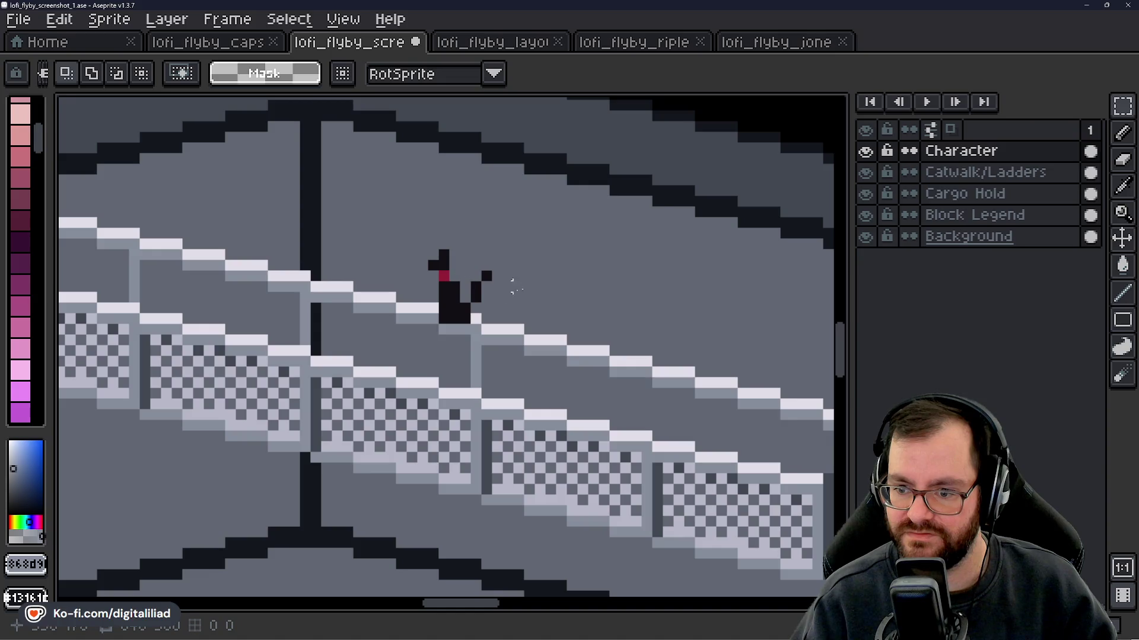
{"action": "left_click", "coordinate": [1122, 238]}
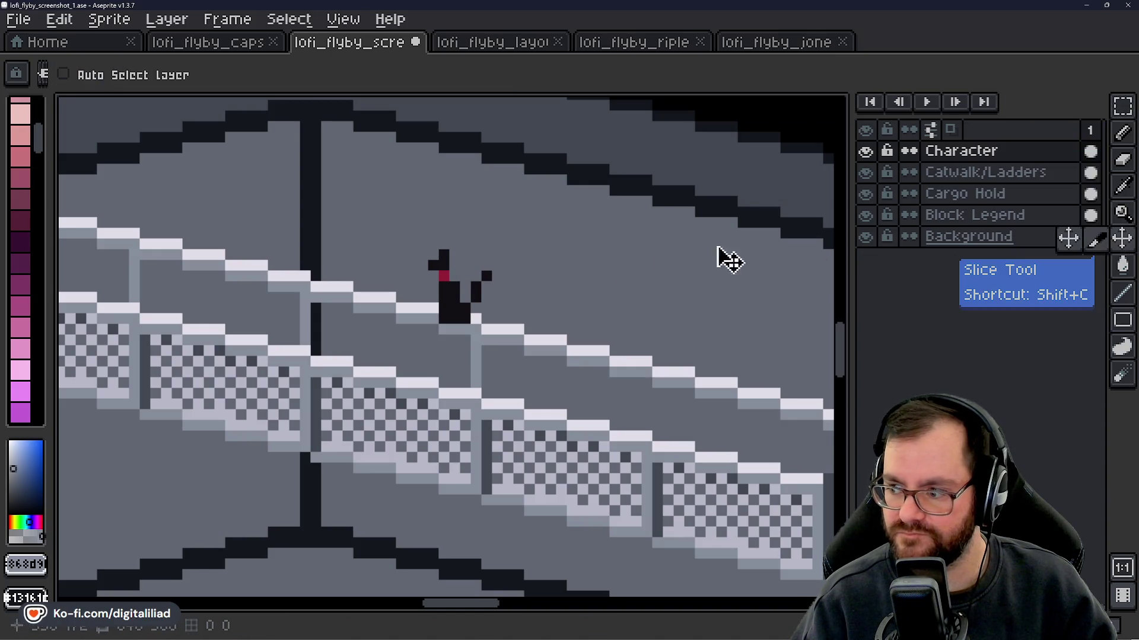
{"action": "mouse_move", "coordinate": [504, 308]}
{"action": "left_mouse_down"}
{"action": "mouse_move", "coordinate": [516, 297]}
{"action": "mouse_move", "coordinate": [502, 299]}
{"action": "left_mouse_up"}
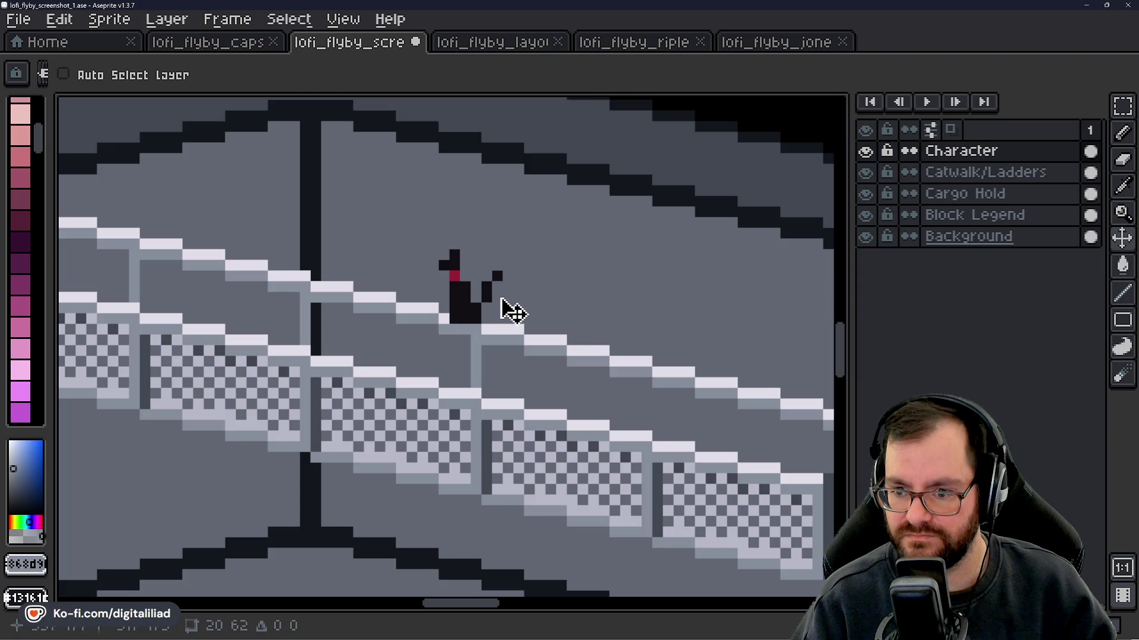
{"action": "scroll", "coordinate": [502, 309], "scroll_direction": "down", "scroll_amount": 3}
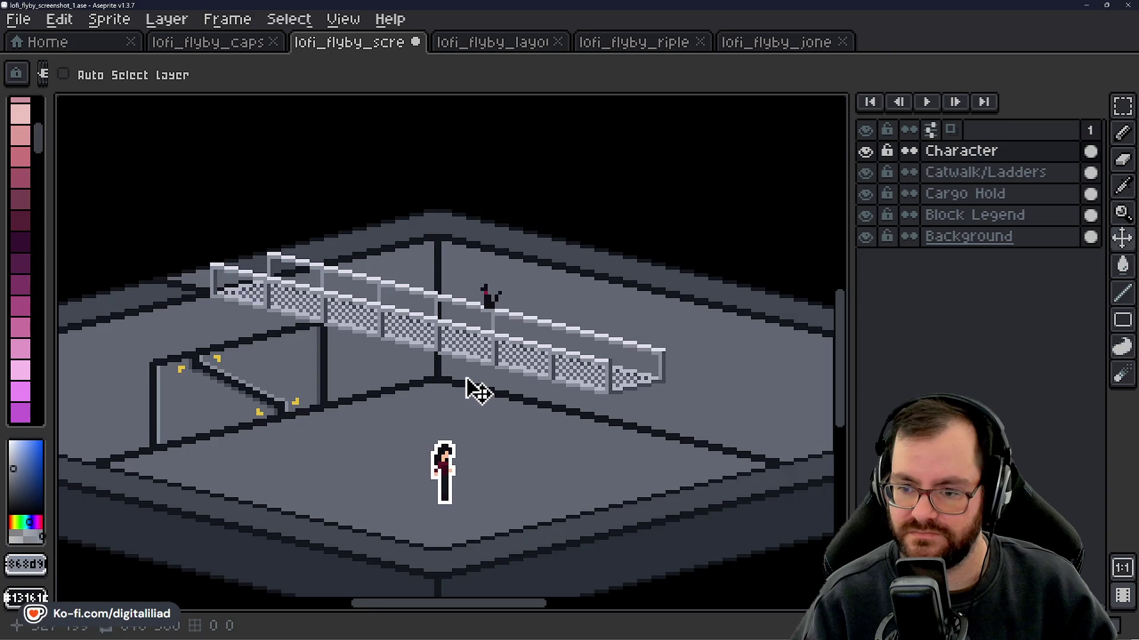
{"action": "scroll", "coordinate": [469, 379], "scroll_direction": "up", "scroll_amount": 1}
{"action": "scroll", "coordinate": [506, 244], "scroll_direction": "up", "scroll_amount": 2}
{"action": "scroll", "coordinate": [568, 283], "scroll_direction": "down", "scroll_amount": 2}
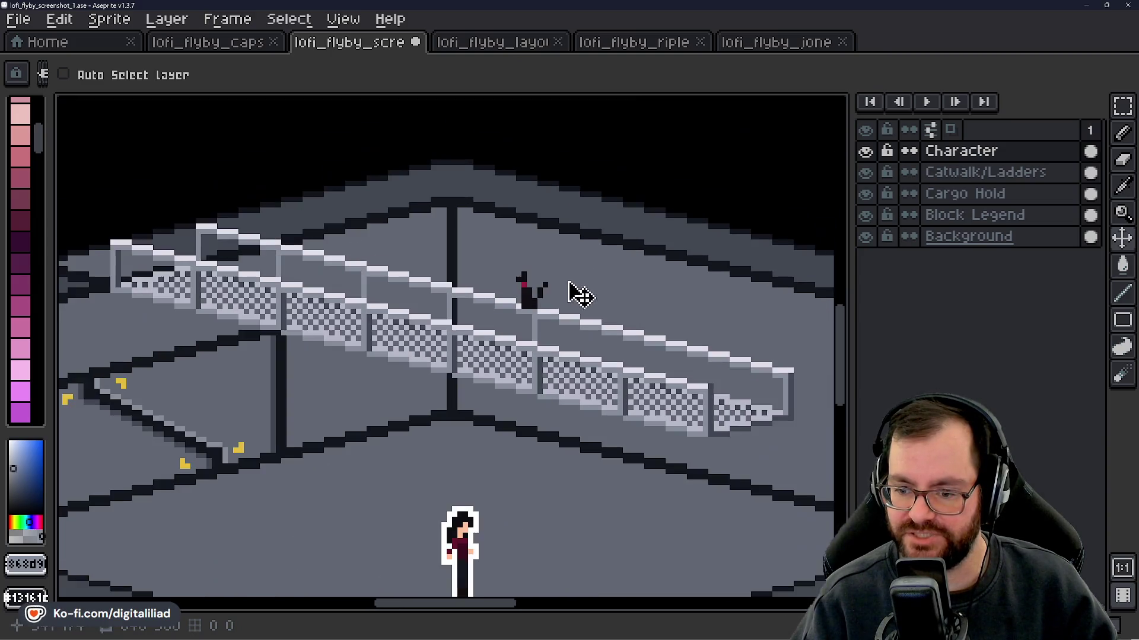
{"action": "mouse_move", "coordinate": [533, 290]}
{"action": "left_mouse_down"}
{"action": "mouse_move", "coordinate": [536, 338]}
{"action": "mouse_move", "coordinate": [516, 364]}
{"action": "mouse_move", "coordinate": [498, 359]}
{"action": "mouse_move", "coordinate": [560, 305]}
{"action": "mouse_move", "coordinate": [529, 291]}
{"action": "mouse_move", "coordinate": [552, 305]}
{"action": "left_mouse_up"}
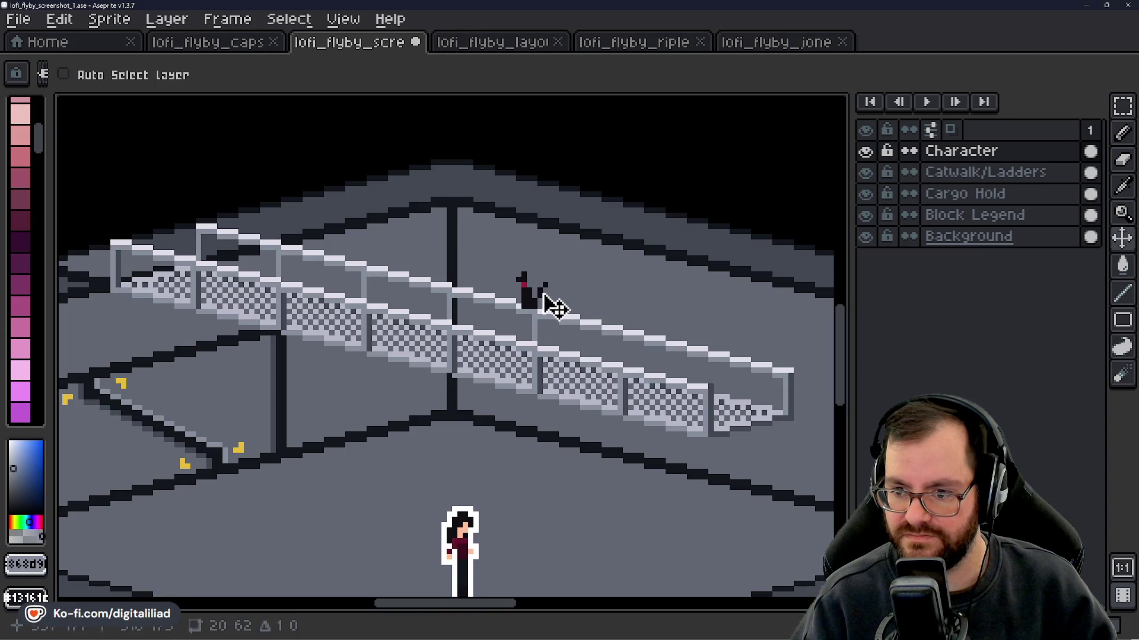
{"action": "mouse_move", "coordinate": [521, 425]}
{"action": "left_mouse_down"}
{"action": "mouse_move", "coordinate": [439, 427]}
{"action": "mouse_move", "coordinate": [516, 437]}
{"action": "left_mouse_up"}
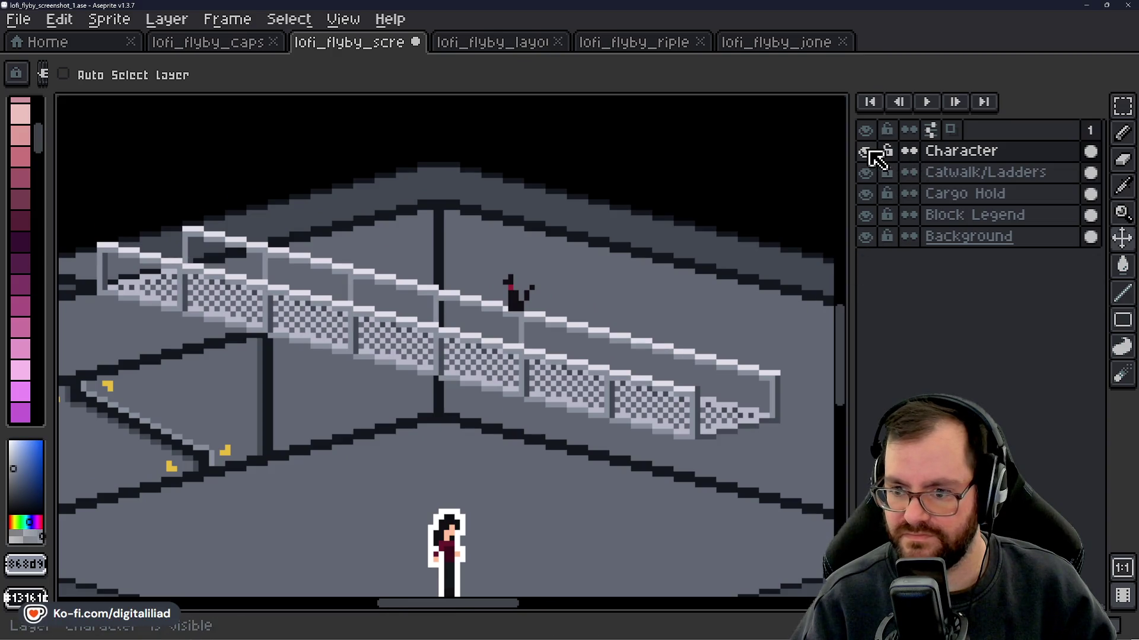
{"action": "scroll", "coordinate": [547, 432], "scroll_direction": "down", "scroll_amount": 1}
{"action": "scroll", "coordinate": [507, 498], "scroll_direction": "up", "scroll_amount": 1}
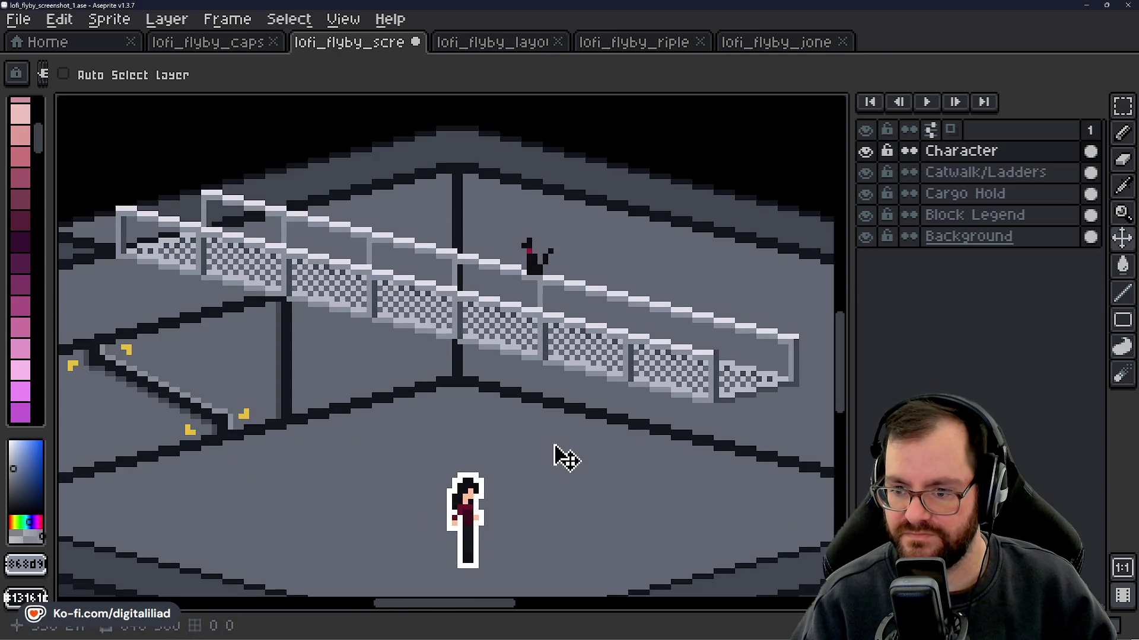
- Hide the Character layer, then frame the catwalk's full length in view
{"action": "left_click", "coordinate": [866, 152]}
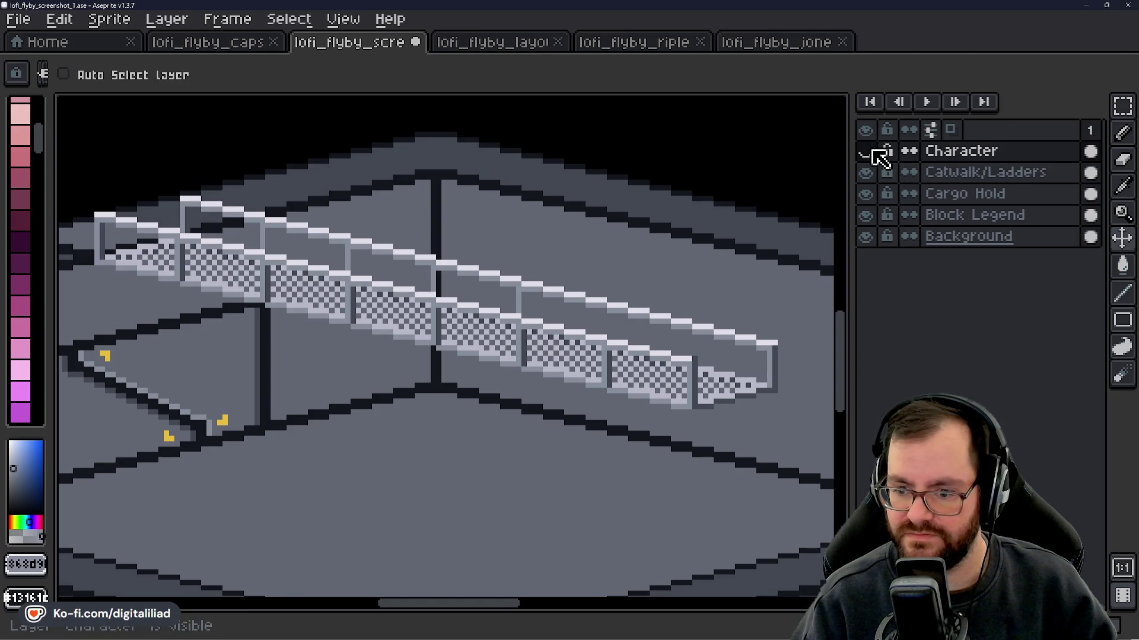
{"action": "left_click_drag", "start_coordinate": [376, 530], "coordinate": [504, 429]}
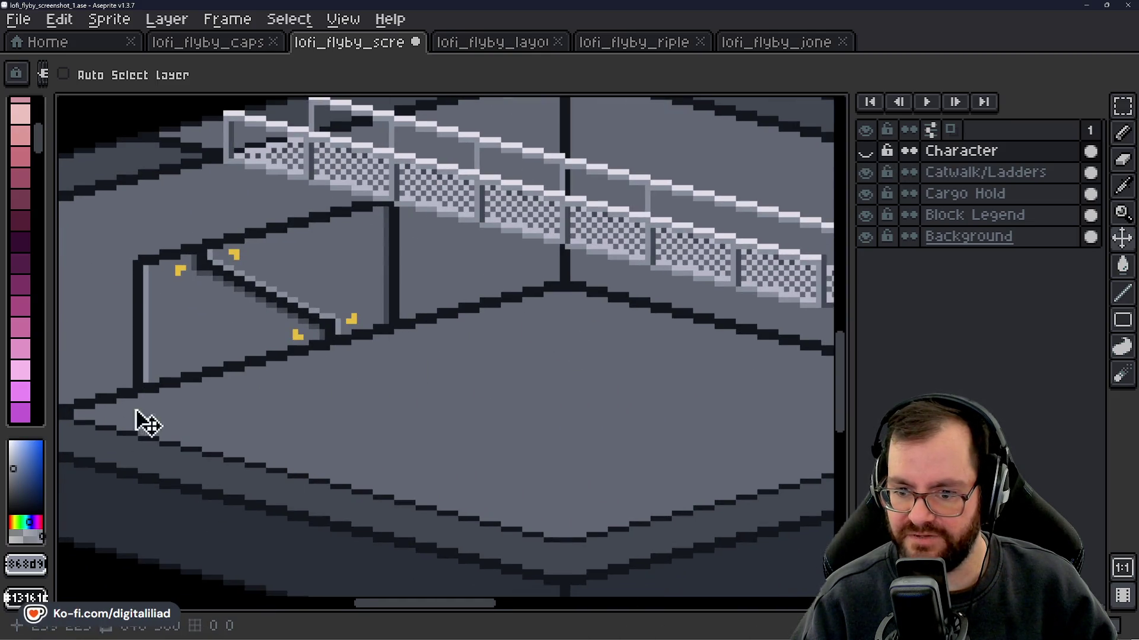
{"action": "scroll", "coordinate": [533, 391], "scroll_direction": "down", "scroll_amount": 2}
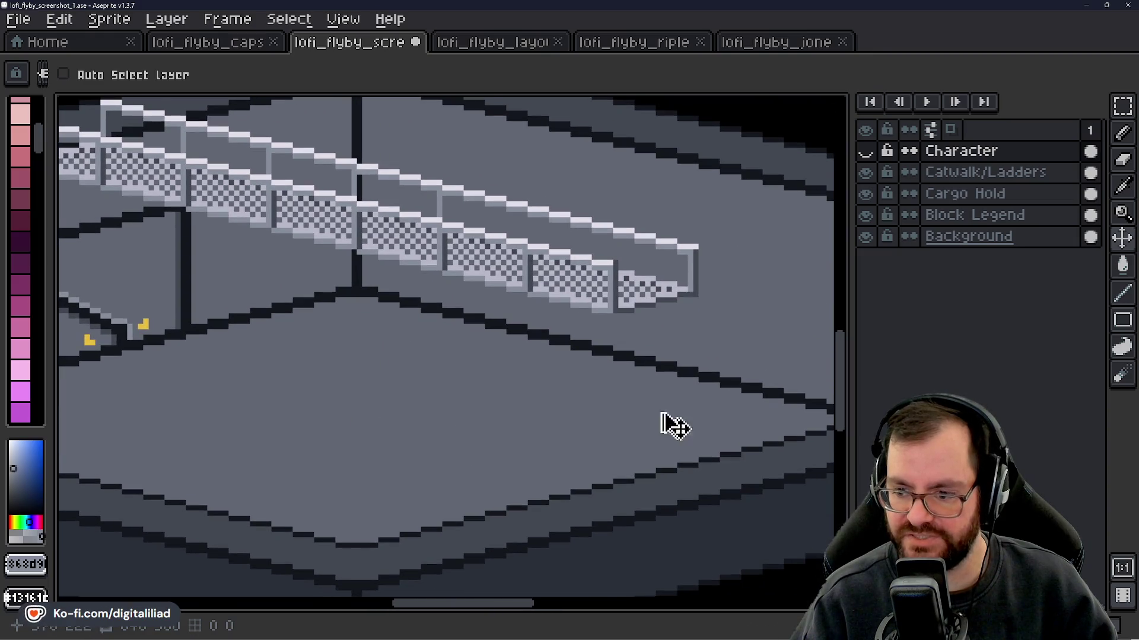
{"action": "scroll", "coordinate": [593, 421], "scroll_direction": "up", "scroll_amount": 1}
{"action": "scroll", "coordinate": [575, 408], "scroll_direction": "up", "scroll_amount": 1}
{"action": "left_click_drag", "start_coordinate": [333, 407], "coordinate": [681, 448]}
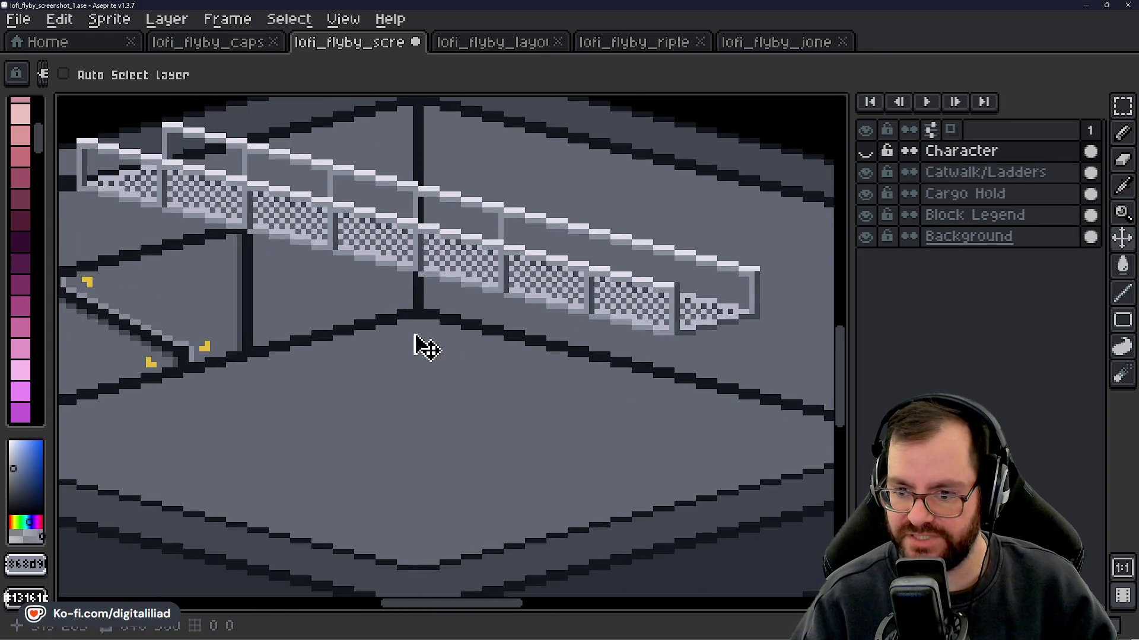
{"action": "left_click_drag", "start_coordinate": [333, 368], "coordinate": [453, 386]}
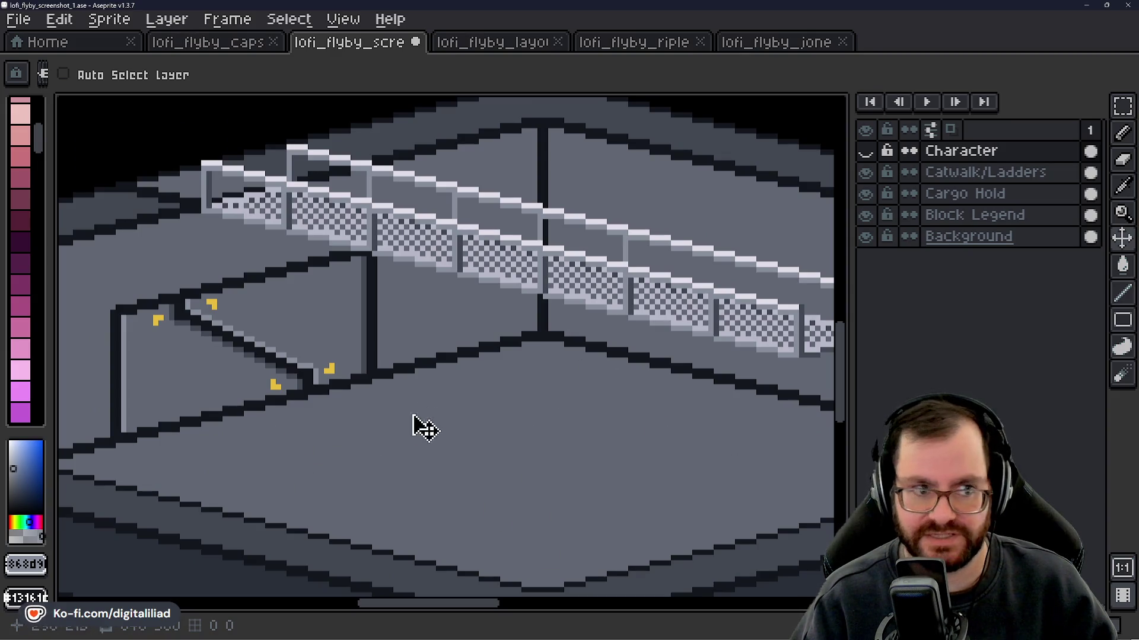
{"action": "scroll", "coordinate": [463, 394], "scroll_direction": "right", "scroll_amount": 3}
{"action": "scroll", "coordinate": [302, 459], "scroll_direction": "up", "scroll_amount": 2}
{"action": "scroll", "coordinate": [302, 460], "scroll_direction": "left", "scroll_amount": 2}
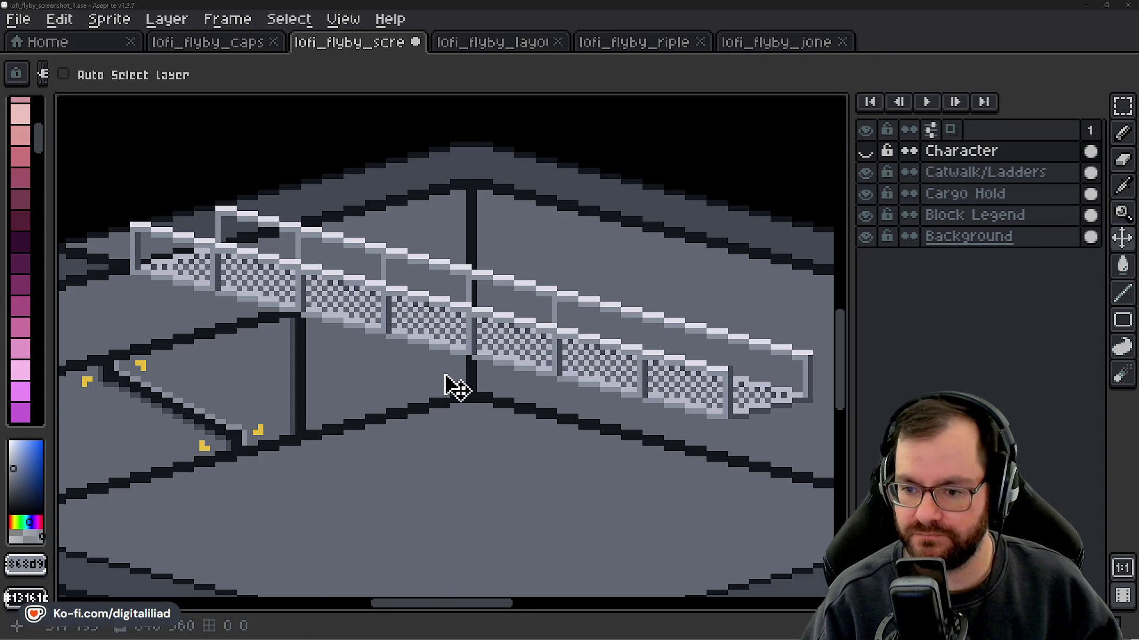
{"action": "scroll", "coordinate": [449, 386], "scroll_direction": "down", "scroll_amount": 1}
{"action": "left_click", "coordinate": [964, 151]}
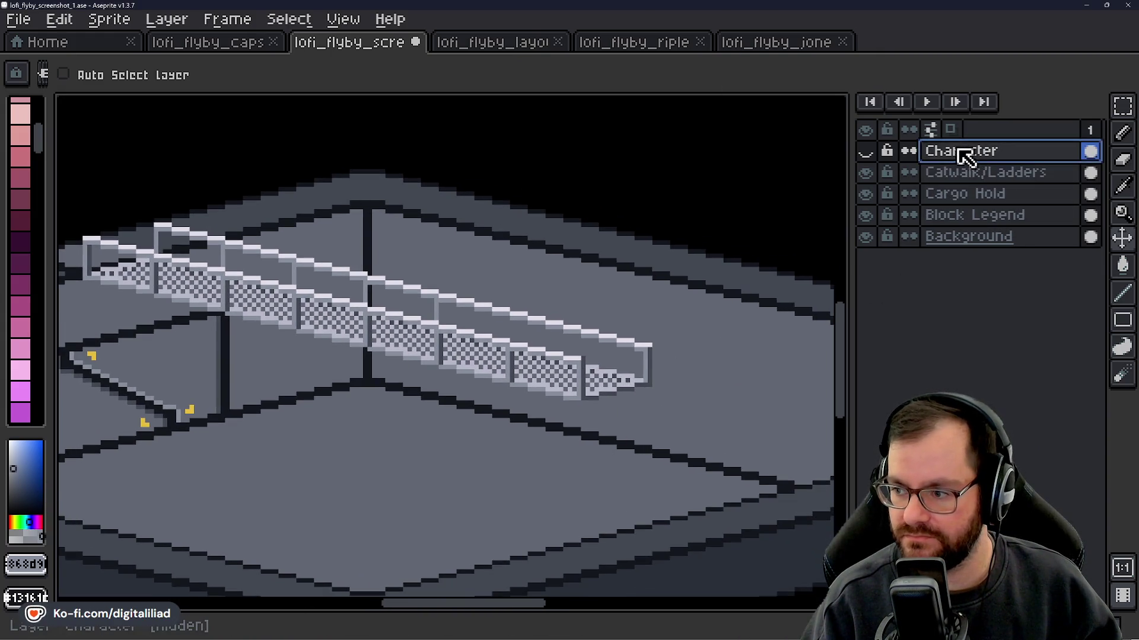
{"action": "left_click", "coordinate": [865, 152]}
{"action": "left_click", "coordinate": [866, 152]}
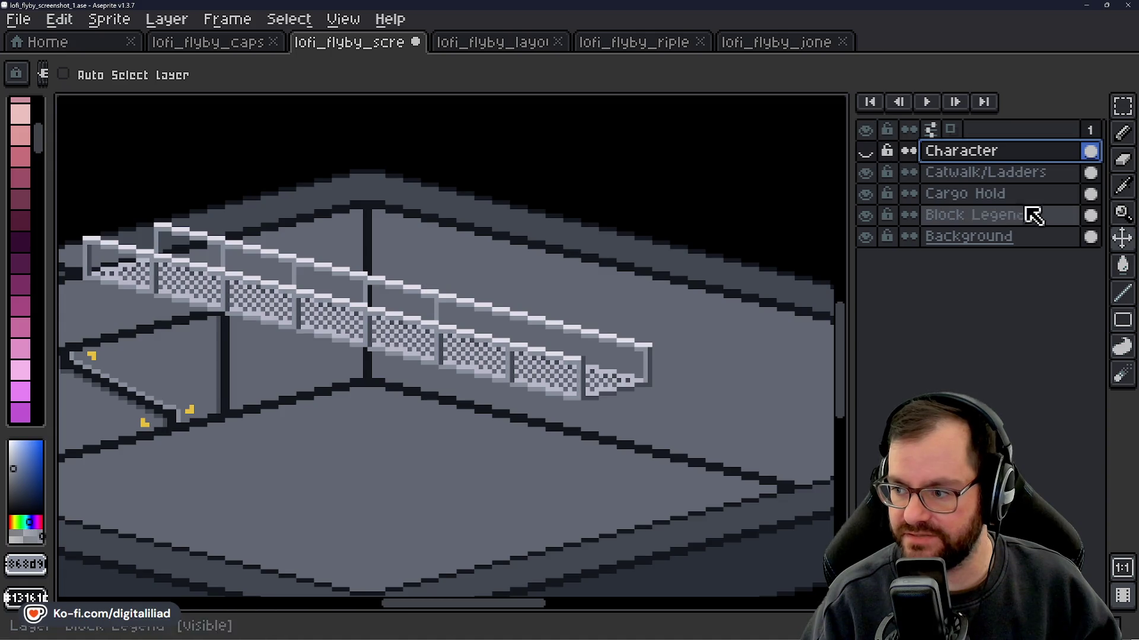
- On the Catwalk/Ladders layer, pencil light vertical posts onto the railing
{"action": "left_click", "coordinate": [990, 173]}
{"action": "left_click_drag", "start_coordinate": [620, 369], "coordinate": [617, 369]}
{"action": "left_click", "coordinate": [1122, 106]}
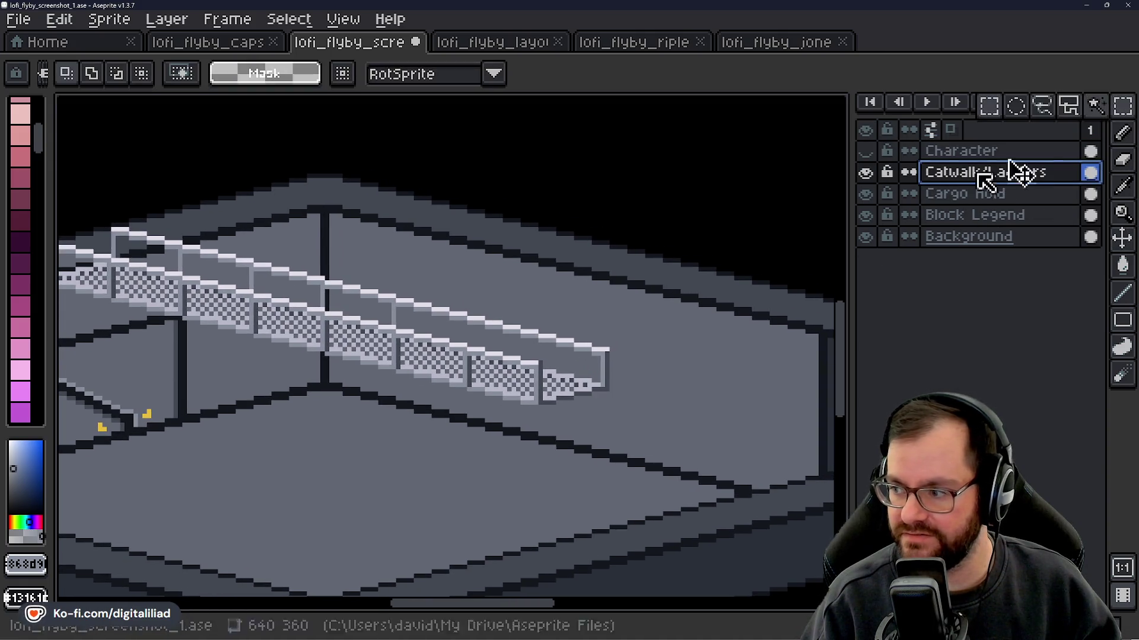
{"action": "mouse_move", "coordinate": [411, 322]}
{"action": "left_mouse_down"}
{"action": "mouse_move", "coordinate": [467, 369]}
{"action": "mouse_move", "coordinate": [300, 254]}
{"action": "left_mouse_up"}
{"action": "scroll", "coordinate": [463, 369], "scroll_direction": "up", "scroll_amount": 4}
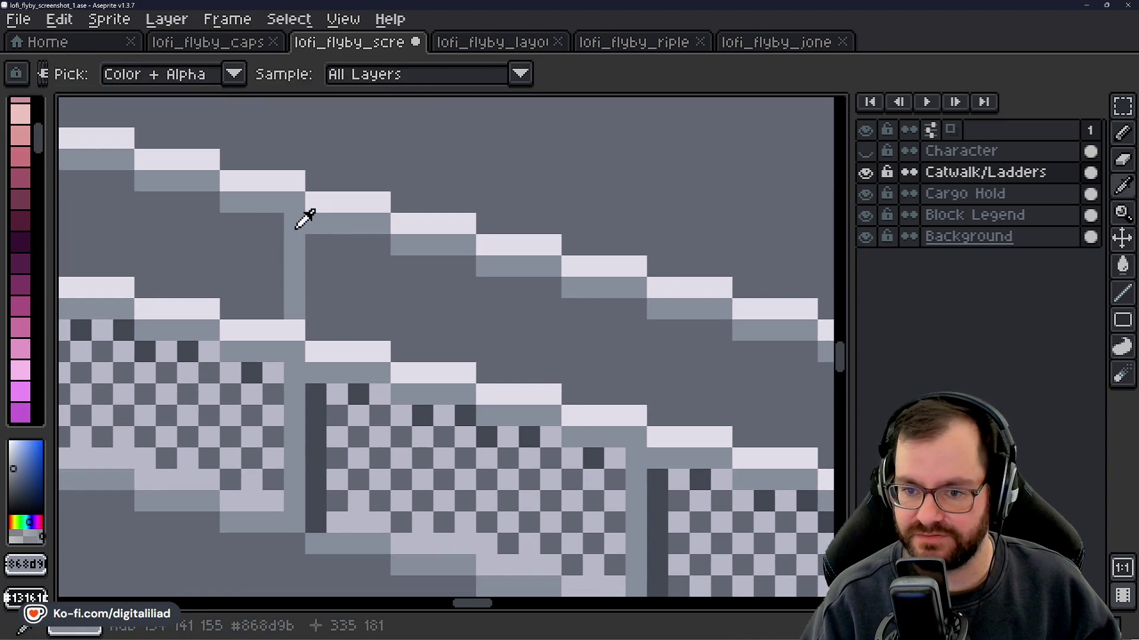
{"action": "key", "text": "b"}
{"action": "left_click_drag", "start_coordinate": [483, 243], "coordinate": [482, 347]}
{"action": "scroll", "coordinate": [561, 356], "scroll_direction": "down", "scroll_amount": 3}
{"action": "scroll", "coordinate": [374, 277], "scroll_direction": "up", "scroll_amount": 1}
{"action": "mouse_move", "coordinate": [368, 252]}
{"action": "left_mouse_down"}
{"action": "mouse_move", "coordinate": [369, 317]}
{"action": "mouse_move", "coordinate": [392, 363]}
{"action": "mouse_move", "coordinate": [389, 264]}
{"action": "left_mouse_up"}
- Pick the dark shade and draw shadow columns beside each railing post
{"action": "left_click", "coordinate": [398, 377], "text": "alt"}
{"action": "left_click", "coordinate": [430, 294]}
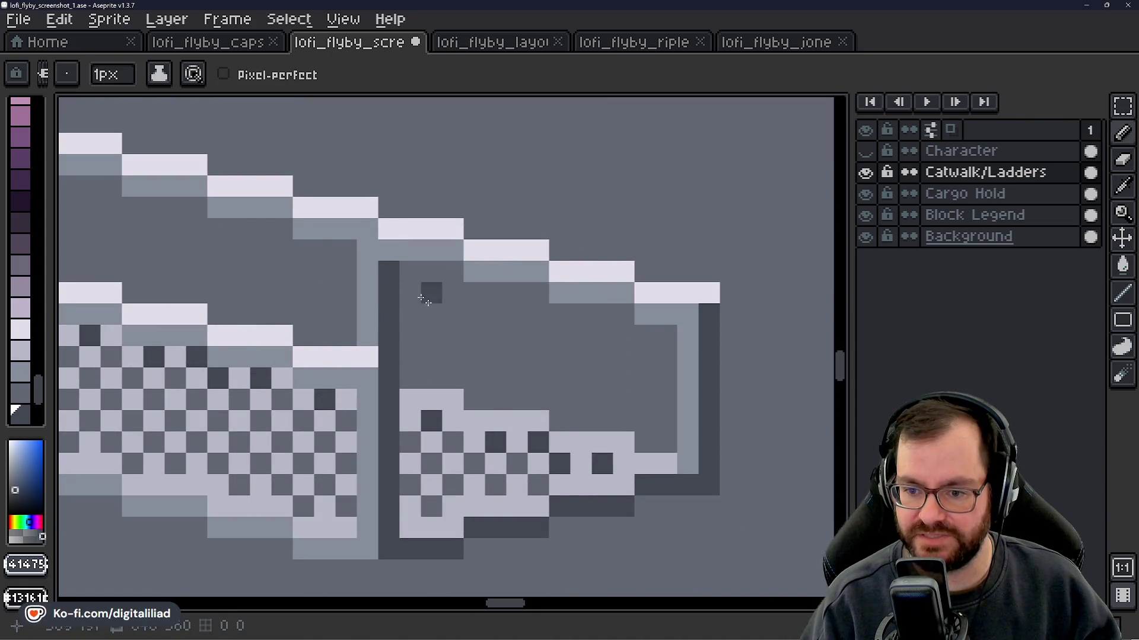
{"action": "scroll", "coordinate": [479, 420], "scroll_direction": "down", "scroll_amount": 3}
{"action": "scroll", "coordinate": [451, 412], "scroll_direction": "down", "scroll_amount": 2}
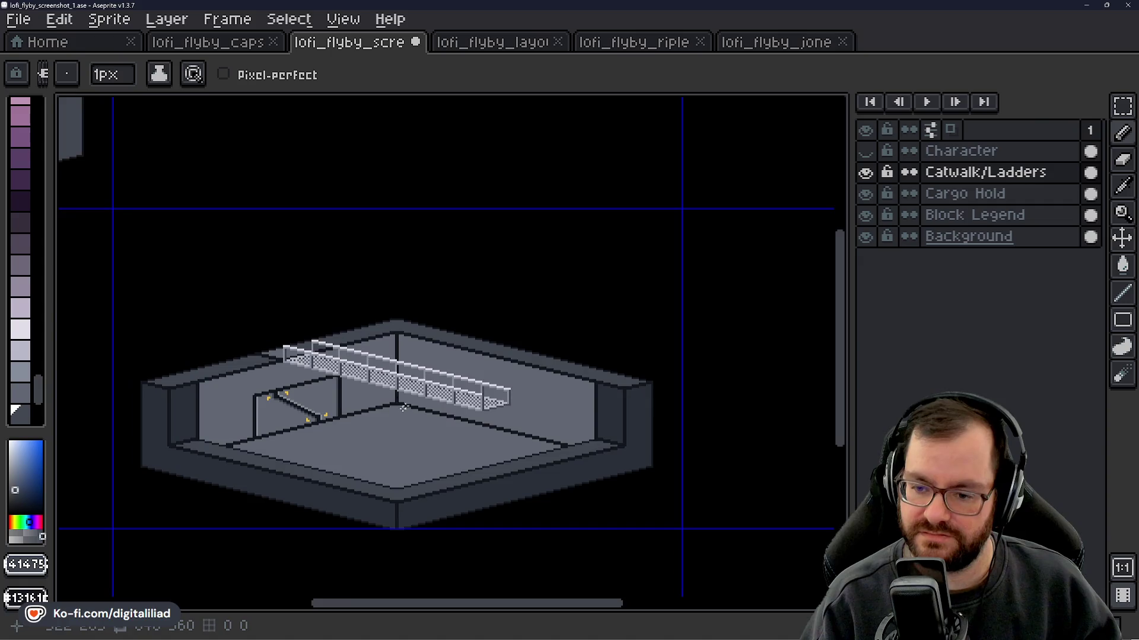
{"action": "scroll", "coordinate": [409, 407], "scroll_direction": "up", "scroll_amount": 6}
{"action": "left_click_drag", "start_coordinate": [457, 365], "coordinate": [456, 320]}
{"action": "left_click", "coordinate": [541, 421]}
{"action": "scroll", "coordinate": [388, 373], "scroll_direction": "down", "scroll_amount": 3}
{"action": "scroll", "coordinate": [388, 373], "scroll_direction": "up", "scroll_amount": 3}
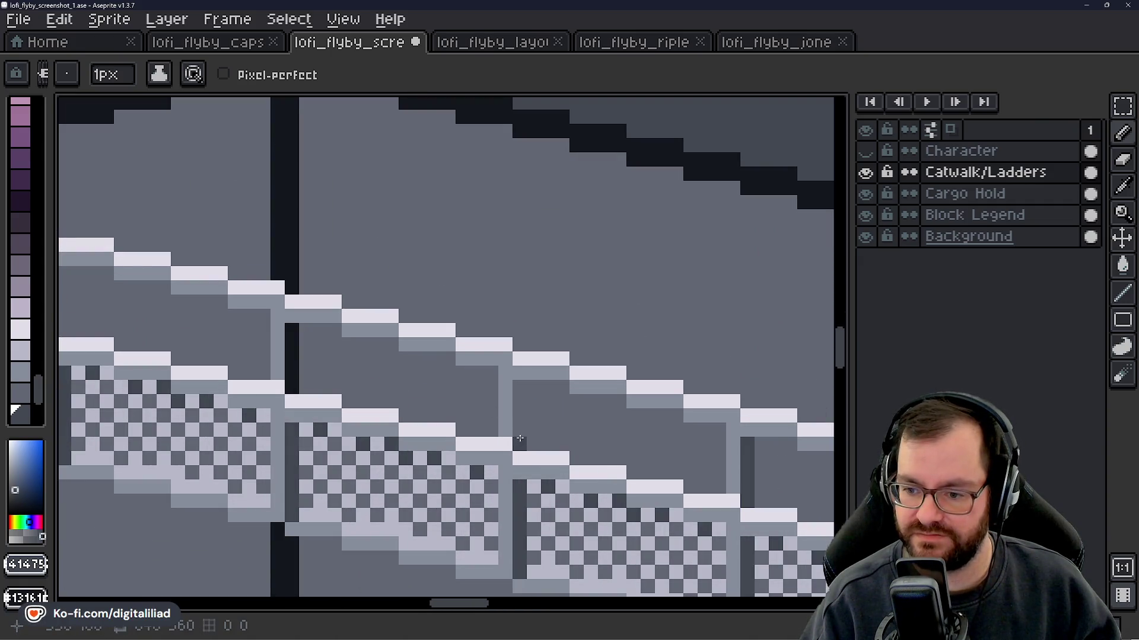
{"action": "left_click_drag", "start_coordinate": [521, 439], "coordinate": [522, 406]}
{"action": "left_click", "coordinate": [520, 389]}
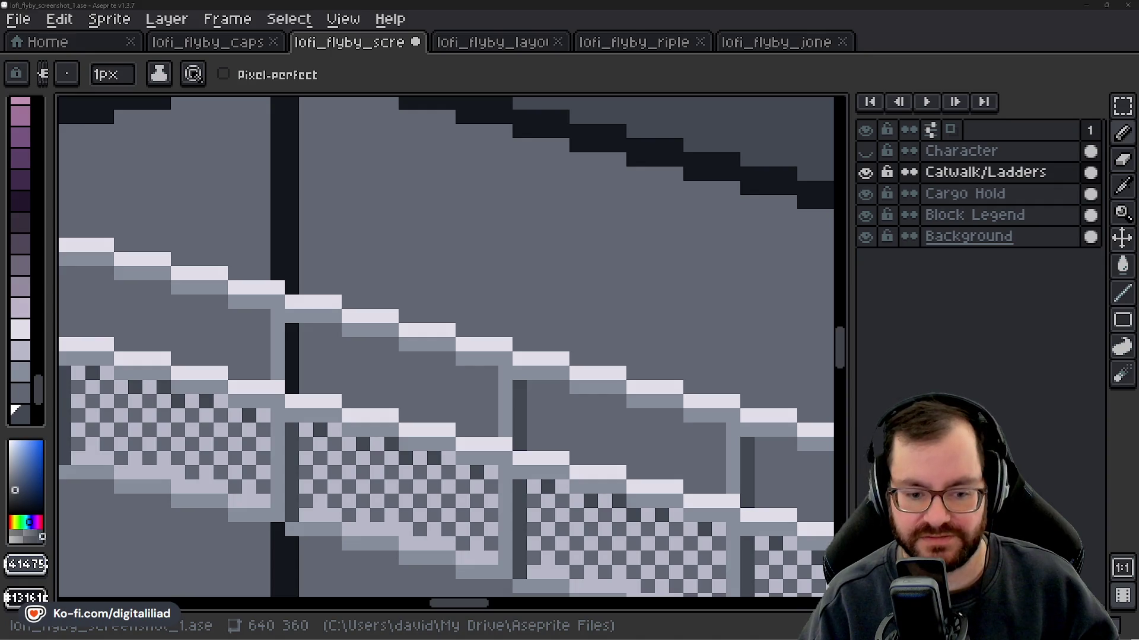
- Paint stray dark post pixels grey and add a dark edge beside the ladder rail
{"action": "scroll", "coordinate": [501, 315], "scroll_direction": "down", "scroll_amount": 2}
{"action": "scroll", "coordinate": [501, 315], "scroll_direction": "up", "scroll_amount": 3}
{"action": "mouse_move", "coordinate": [570, 376]}
{"action": "left_mouse_down"}
{"action": "mouse_move", "coordinate": [571, 338]}
{"action": "mouse_move", "coordinate": [572, 427]}
{"action": "left_mouse_up"}
{"action": "scroll", "coordinate": [700, 440], "scroll_direction": "down", "scroll_amount": 2}
{"action": "scroll", "coordinate": [457, 356], "scroll_direction": "up", "scroll_amount": 2}
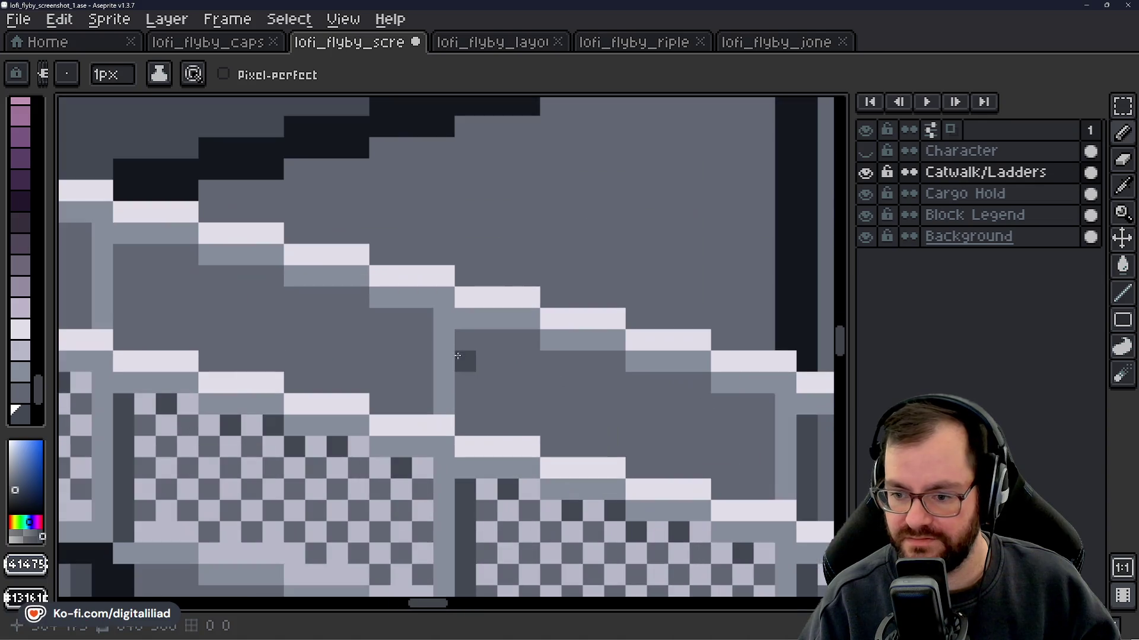
{"action": "scroll", "coordinate": [461, 392], "scroll_direction": "down", "scroll_amount": 2}
{"action": "scroll", "coordinate": [526, 409], "scroll_direction": "up", "scroll_amount": 2}
{"action": "mouse_move", "coordinate": [292, 306]}
{"action": "left_mouse_down"}
{"action": "mouse_move", "coordinate": [299, 351]}
{"action": "mouse_move", "coordinate": [364, 376]}
{"action": "mouse_move", "coordinate": [302, 338]}
{"action": "mouse_move", "coordinate": [250, 360]}
{"action": "left_mouse_up"}
{"action": "scroll", "coordinate": [250, 359], "scroll_direction": "down", "scroll_amount": 6}
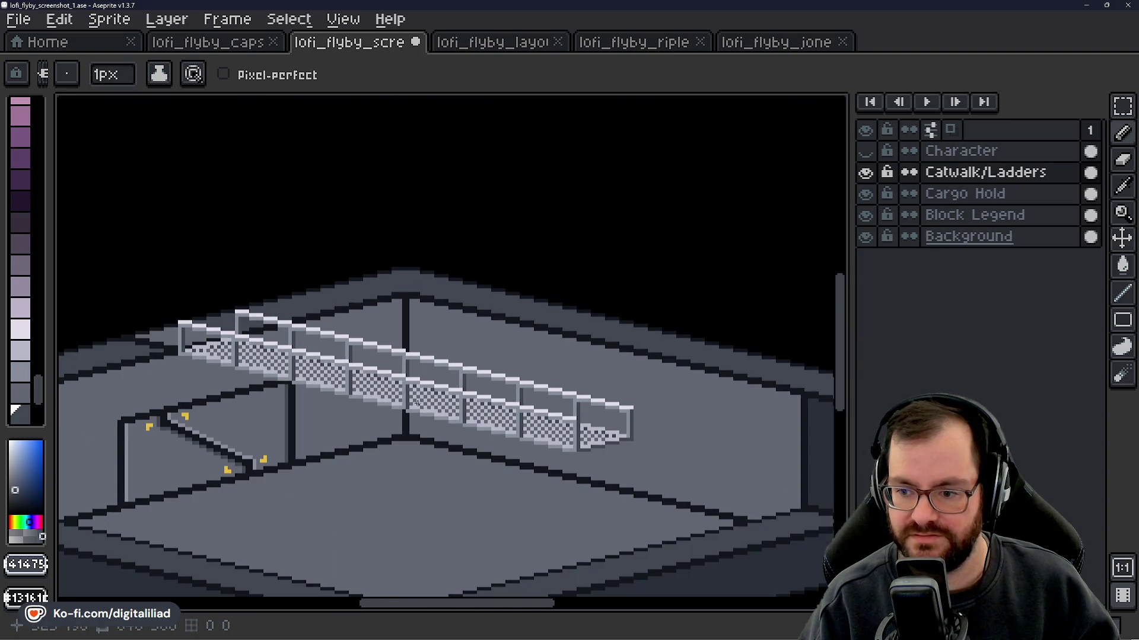
{"action": "scroll", "coordinate": [270, 291], "scroll_direction": "up", "scroll_amount": 1}
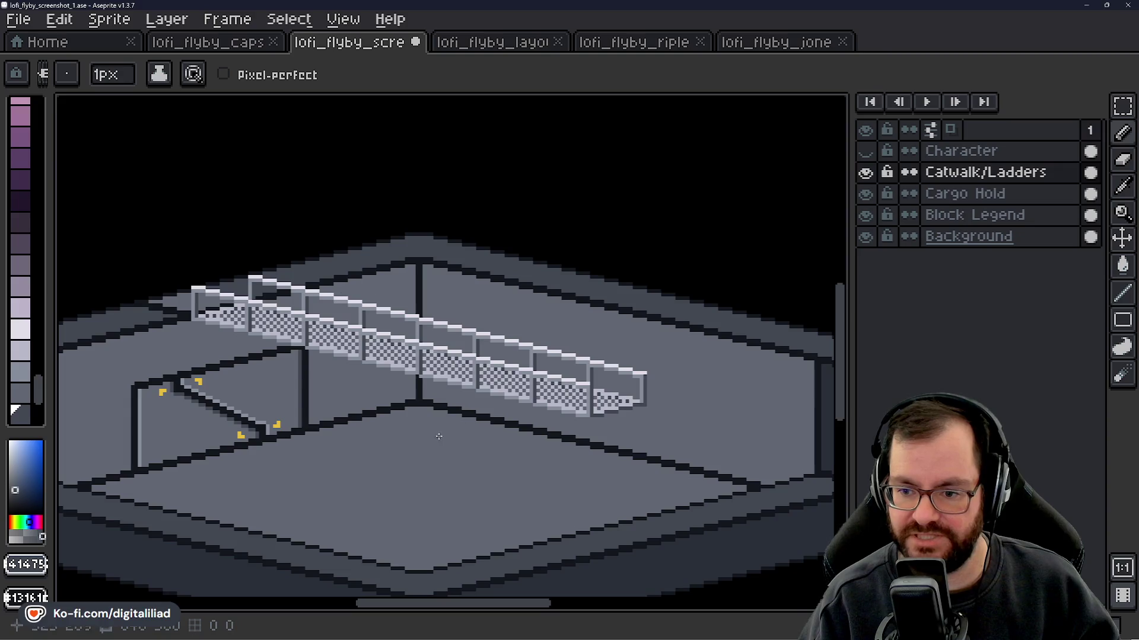
{"action": "mouse_move", "coordinate": [507, 441]}
{"action": "left_mouse_down"}
{"action": "mouse_move", "coordinate": [533, 390]}
{"action": "mouse_move", "coordinate": [463, 372]}
{"action": "left_mouse_up"}
{"action": "mouse_move", "coordinate": [334, 323]}
{"action": "left_mouse_down"}
{"action": "mouse_move", "coordinate": [473, 376]}
{"action": "mouse_move", "coordinate": [516, 432]}
{"action": "mouse_move", "coordinate": [511, 450]}
{"action": "mouse_move", "coordinate": [563, 431]}
{"action": "mouse_move", "coordinate": [529, 421]}
{"action": "left_mouse_up"}
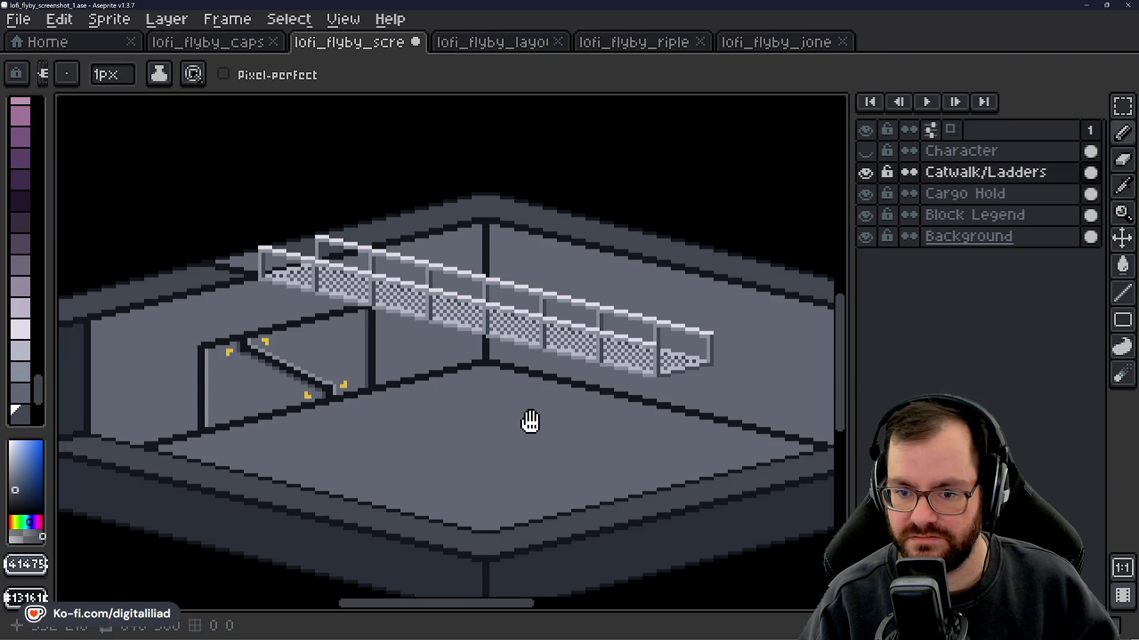
{"action": "mouse_move", "coordinate": [530, 421]}
{"action": "left_mouse_down"}
{"action": "mouse_move", "coordinate": [437, 393]}
{"action": "mouse_move", "coordinate": [481, 420]}
{"action": "left_mouse_up"}
- Draw a rectangular selection around the railing's right end piece
{"action": "left_click", "coordinate": [1123, 105]}
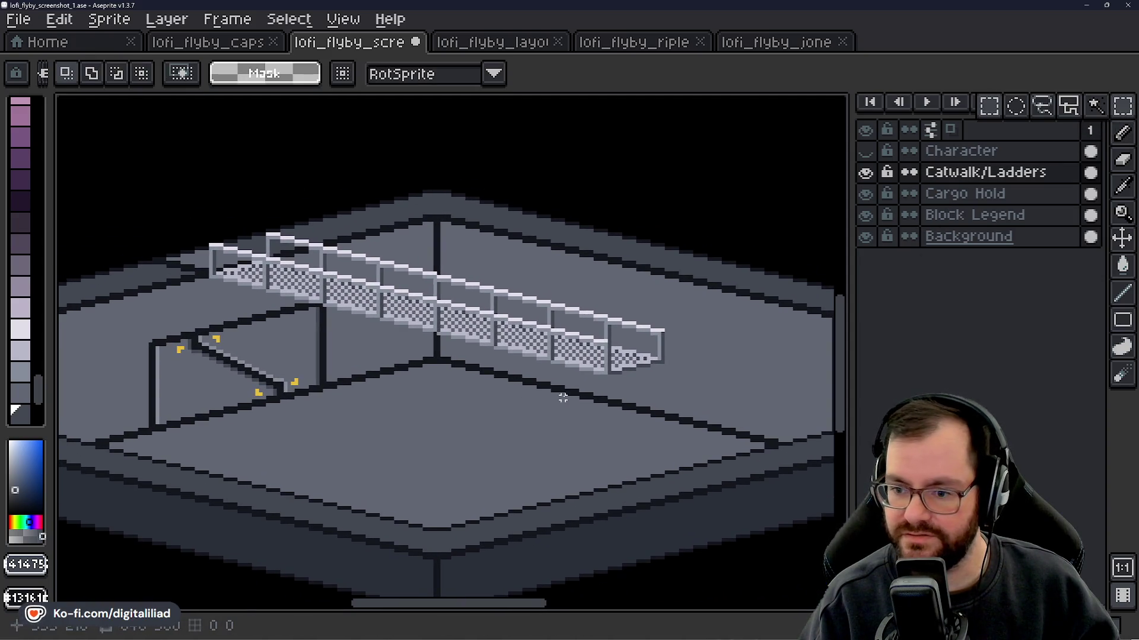
{"action": "left_click_drag", "start_coordinate": [232, 272], "coordinate": [217, 316]}
{"action": "left_click_drag", "start_coordinate": [165, 249], "coordinate": [674, 473]}
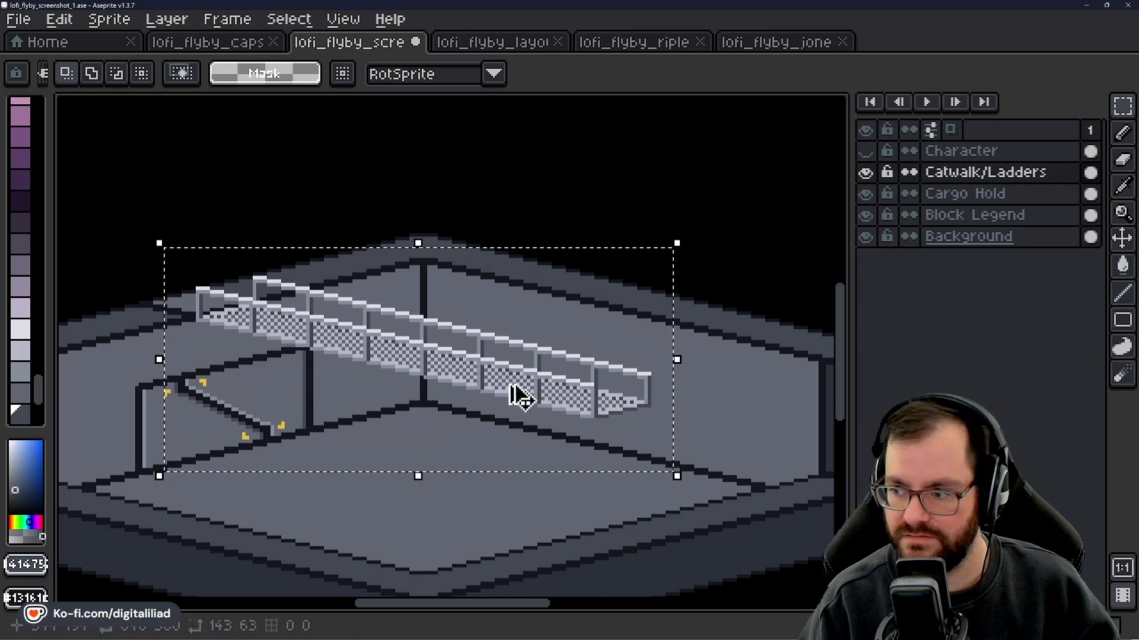
{"action": "scroll", "coordinate": [401, 388], "scroll_direction": "up", "scroll_amount": 5}
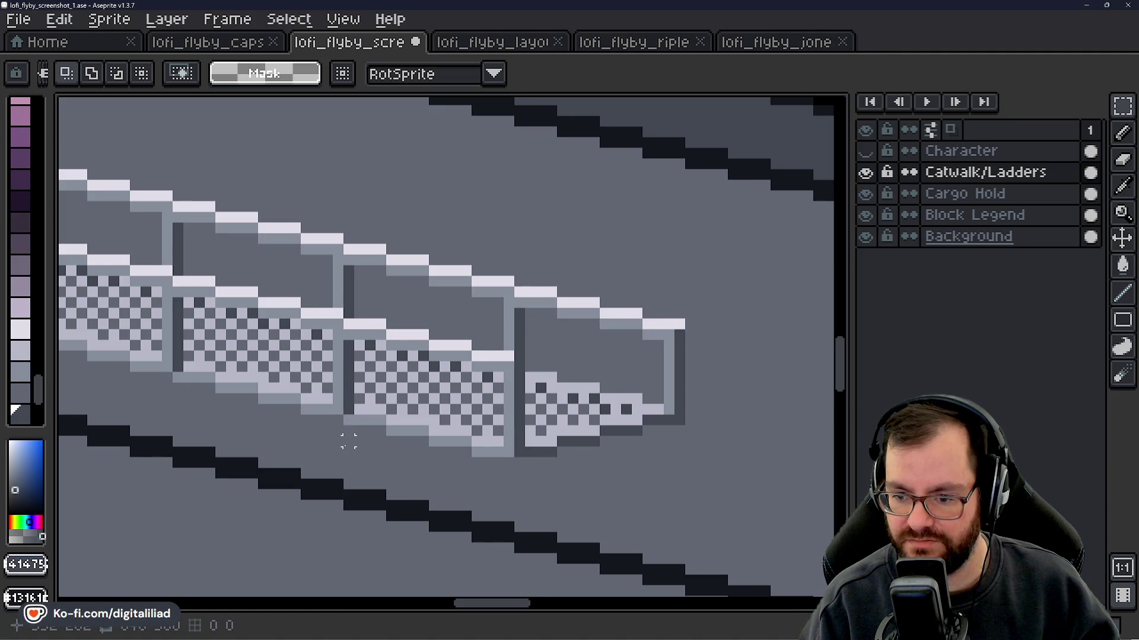
{"action": "mouse_move", "coordinate": [349, 452]}
{"action": "left_mouse_down"}
{"action": "mouse_move", "coordinate": [534, 401]}
{"action": "mouse_move", "coordinate": [630, 348]}
{"action": "mouse_move", "coordinate": [681, 246]}
{"action": "left_mouse_up"}
{"action": "scroll", "coordinate": [616, 403], "scroll_direction": "down", "scroll_amount": 2}
{"action": "scroll", "coordinate": [617, 404], "scroll_direction": "down", "scroll_amount": 3}
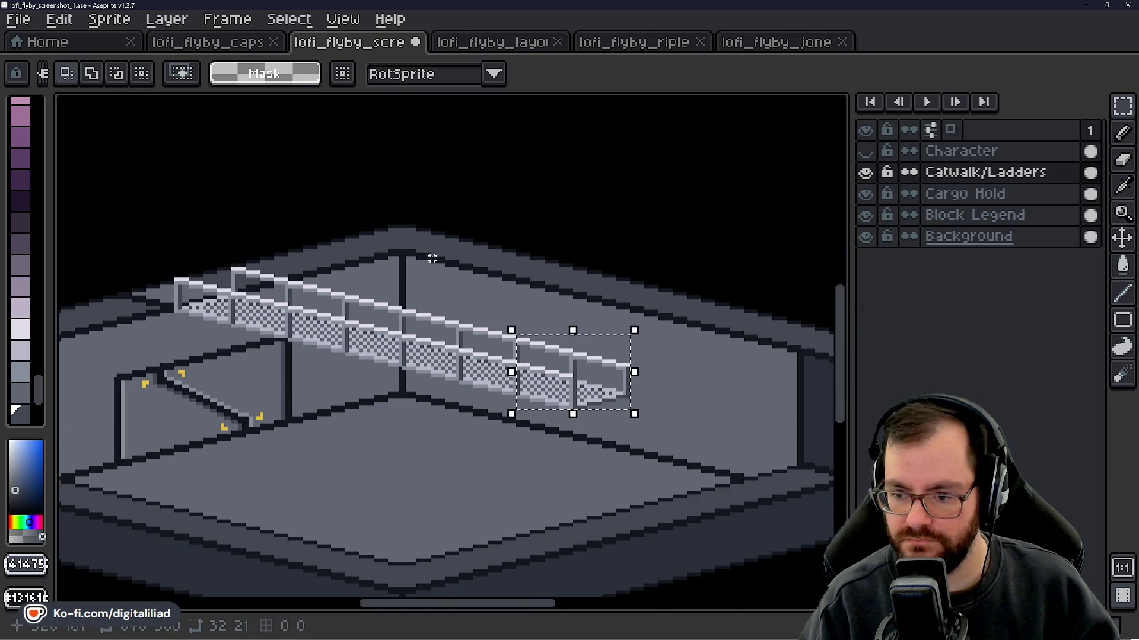
- Paste the railing end piece into the Block Legend layer, move it up and commit it
{"action": "scroll", "coordinate": [731, 445], "scroll_direction": "up", "scroll_amount": 2}
{"action": "left_click", "coordinate": [988, 215]}
{"action": "scroll", "coordinate": [491, 303], "scroll_direction": "down", "scroll_amount": 2}
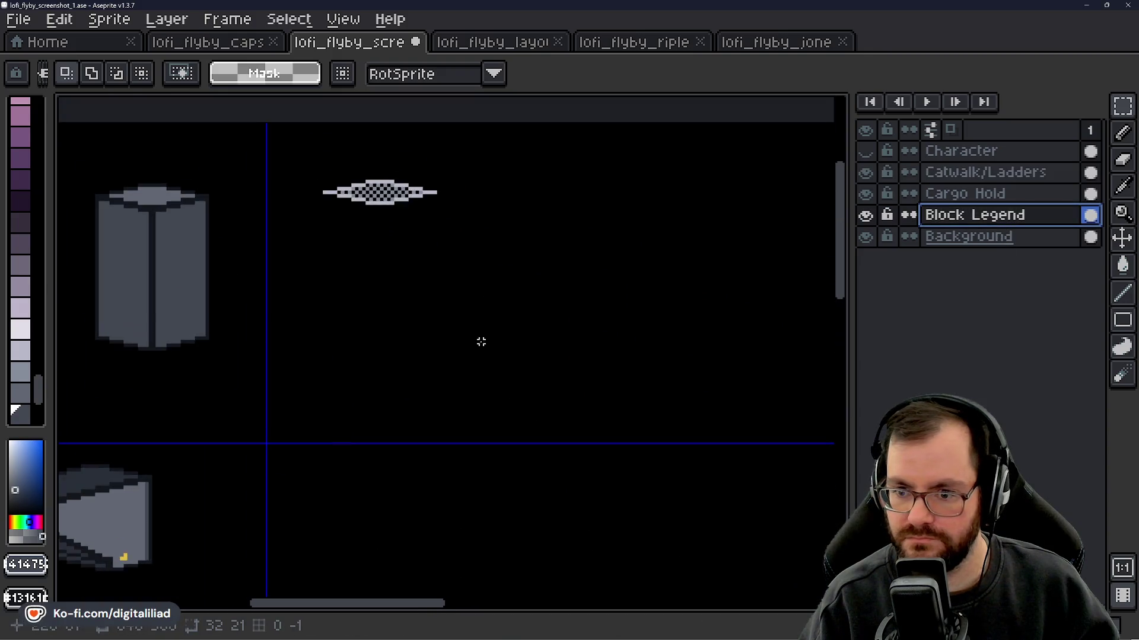
{"action": "scroll", "coordinate": [433, 314], "scroll_direction": "up", "scroll_amount": 3}
{"action": "key", "text": "ctrl+v"}
{"action": "mouse_move", "coordinate": [473, 379]}
{"action": "left_mouse_down"}
{"action": "mouse_move", "coordinate": [480, 228]}
{"action": "mouse_move", "coordinate": [468, 211]}
{"action": "left_mouse_up"}
{"action": "mouse_move", "coordinate": [475, 223]}
{"action": "left_mouse_down"}
{"action": "mouse_move", "coordinate": [408, 289]}
{"action": "mouse_move", "coordinate": [467, 244]}
{"action": "mouse_move", "coordinate": [474, 223]}
{"action": "mouse_move", "coordinate": [381, 338]}
{"action": "mouse_move", "coordinate": [472, 209]}
{"action": "mouse_move", "coordinate": [470, 237]}
{"action": "mouse_move", "coordinate": [477, 221]}
{"action": "left_mouse_up"}
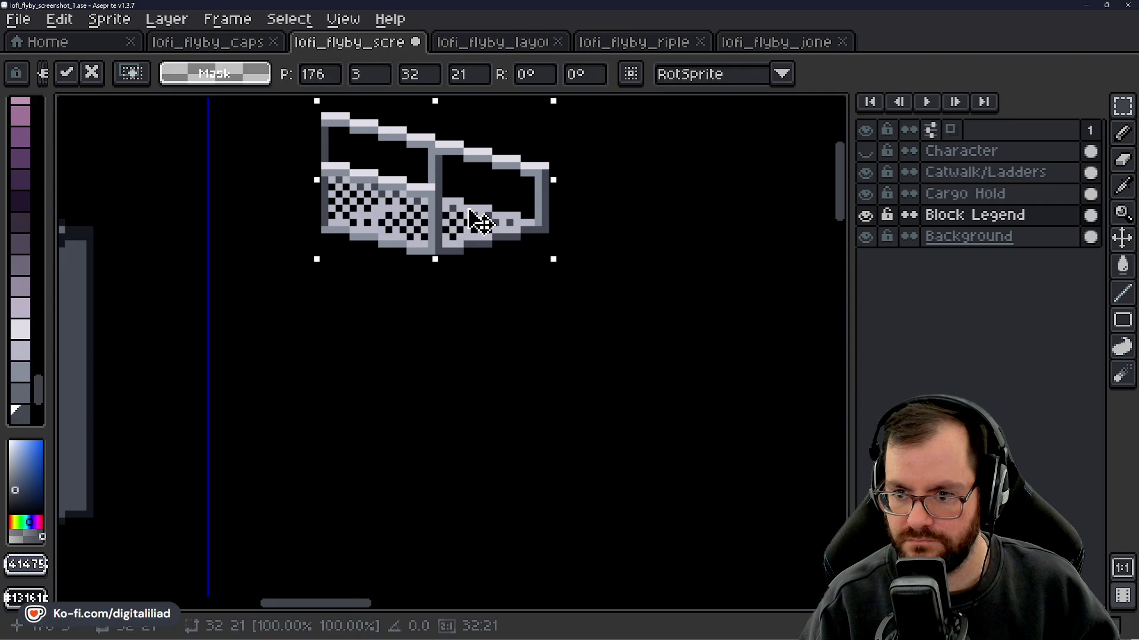
{"action": "left_click", "coordinate": [358, 315]}
- Pencil in the missing black square in the mesh, then sample the light grey
{"action": "scroll", "coordinate": [360, 252], "scroll_direction": "down", "scroll_amount": 3}
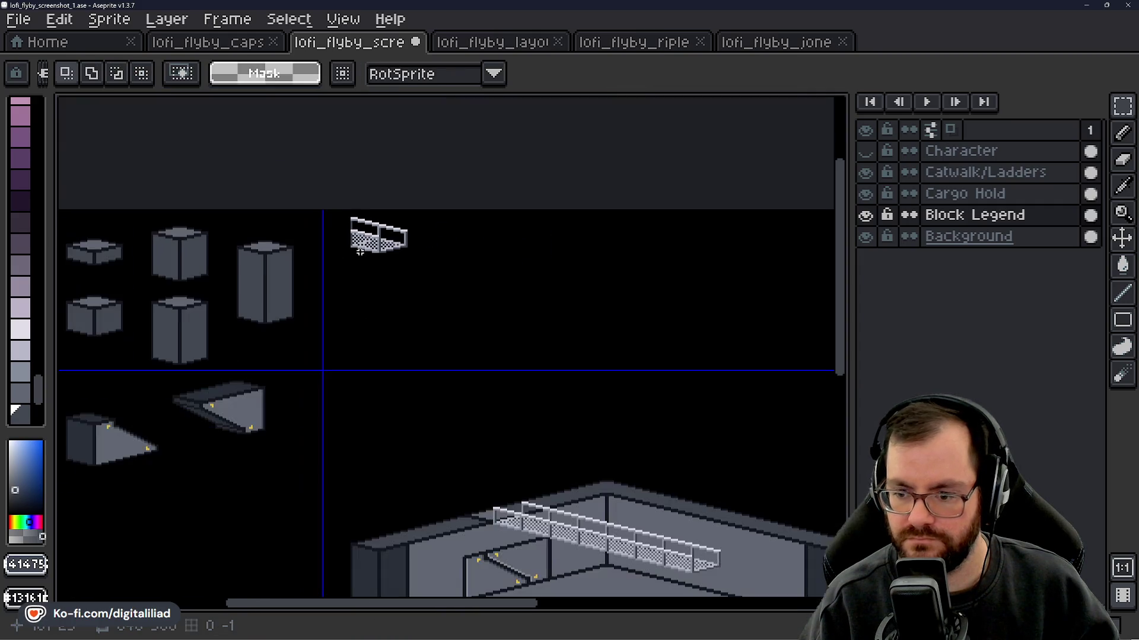
{"action": "scroll", "coordinate": [446, 323], "scroll_direction": "up", "scroll_amount": 2}
{"action": "scroll", "coordinate": [446, 324], "scroll_direction": "down", "scroll_amount": 2}
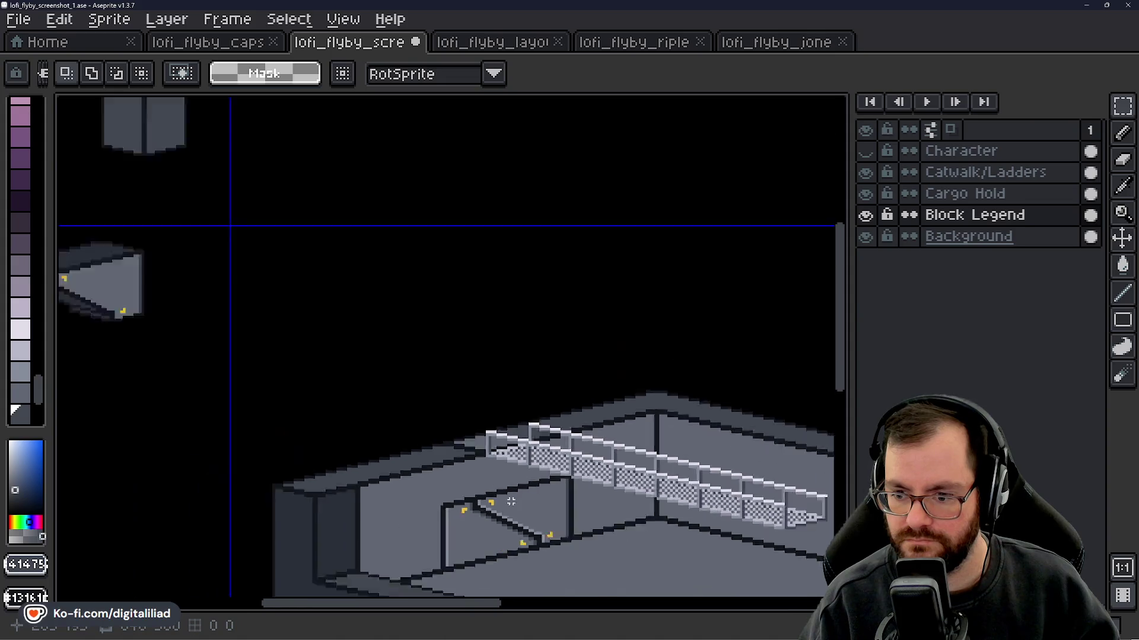
{"action": "scroll", "coordinate": [526, 386], "scroll_direction": "up", "scroll_amount": 2}
{"action": "scroll", "coordinate": [477, 332], "scroll_direction": "down", "scroll_amount": 3}
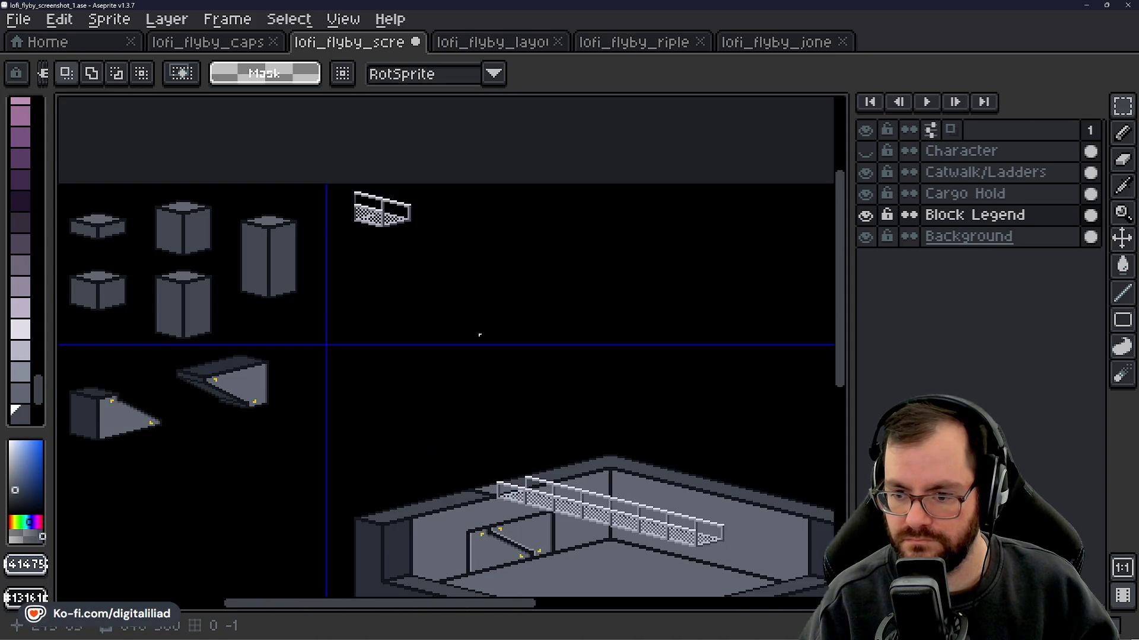
{"action": "scroll", "coordinate": [338, 176], "scroll_direction": "up", "scroll_amount": 4}
{"action": "scroll", "coordinate": [409, 244], "scroll_direction": "up", "scroll_amount": 1}
{"action": "key", "text": "b"}
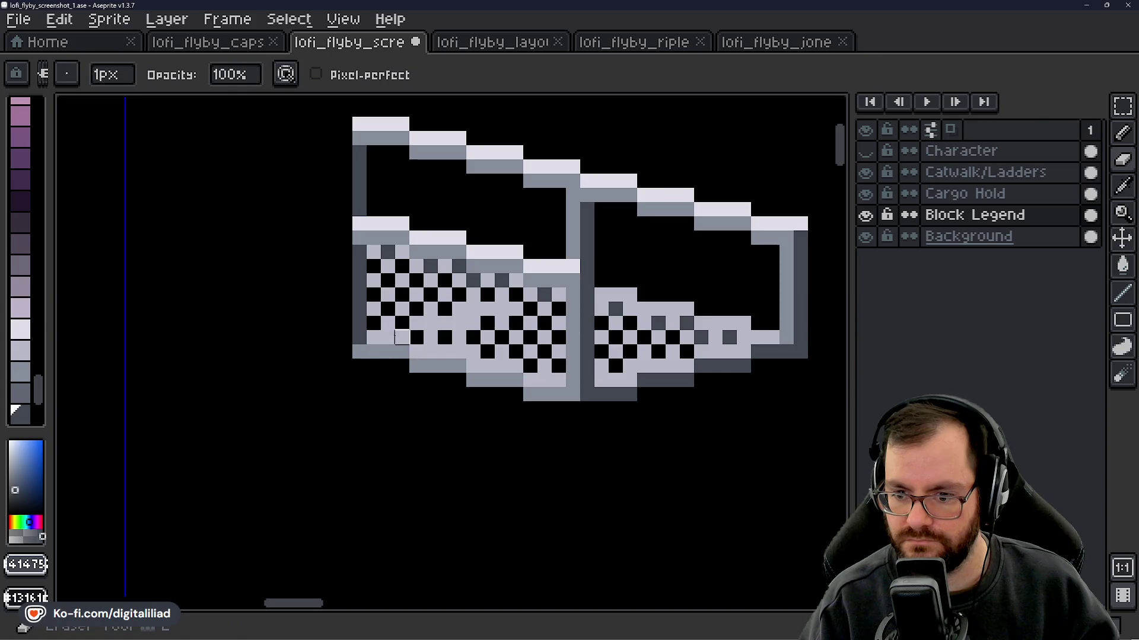
{"action": "left_click", "coordinate": [430, 323]}
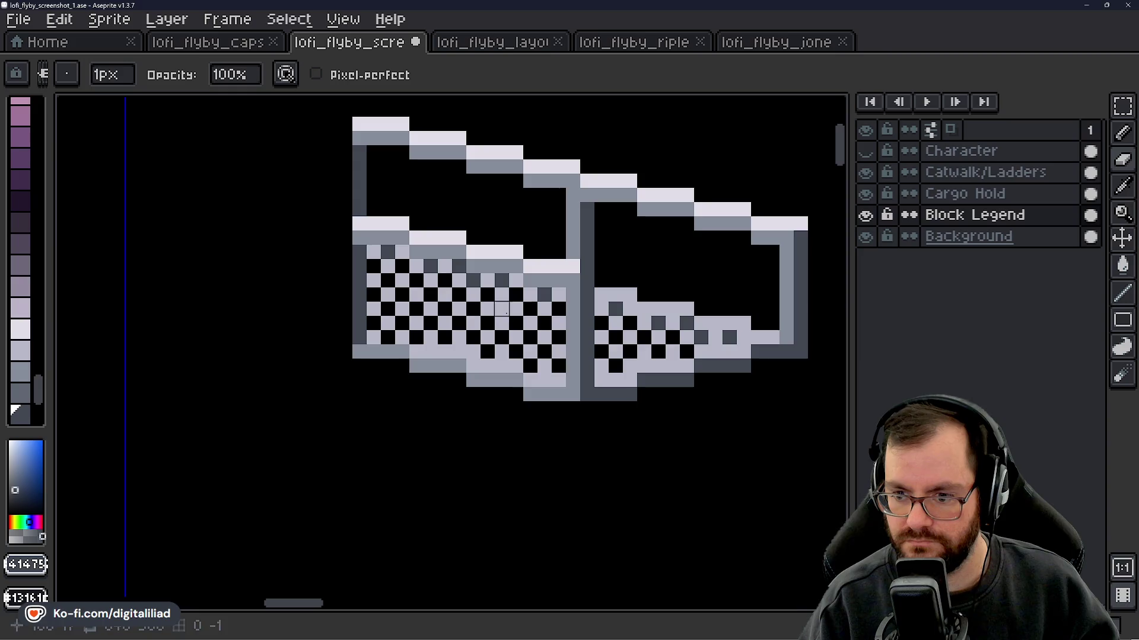
{"action": "left_click_drag", "start_coordinate": [400, 308], "coordinate": [389, 335]}
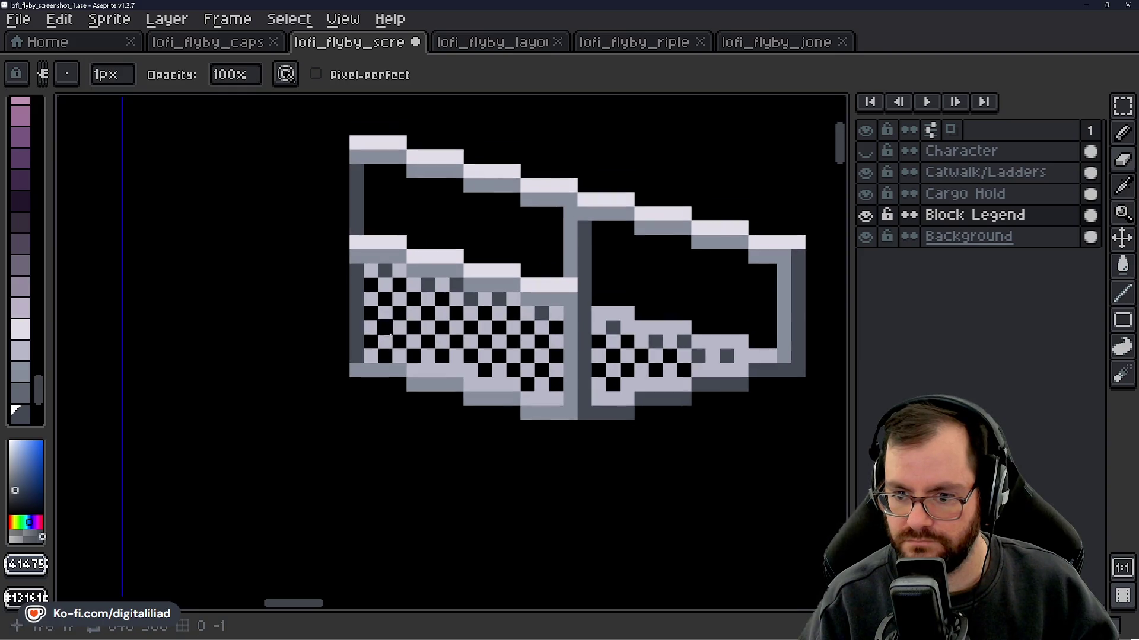
{"action": "left_click", "coordinate": [437, 364], "text": "alt"}
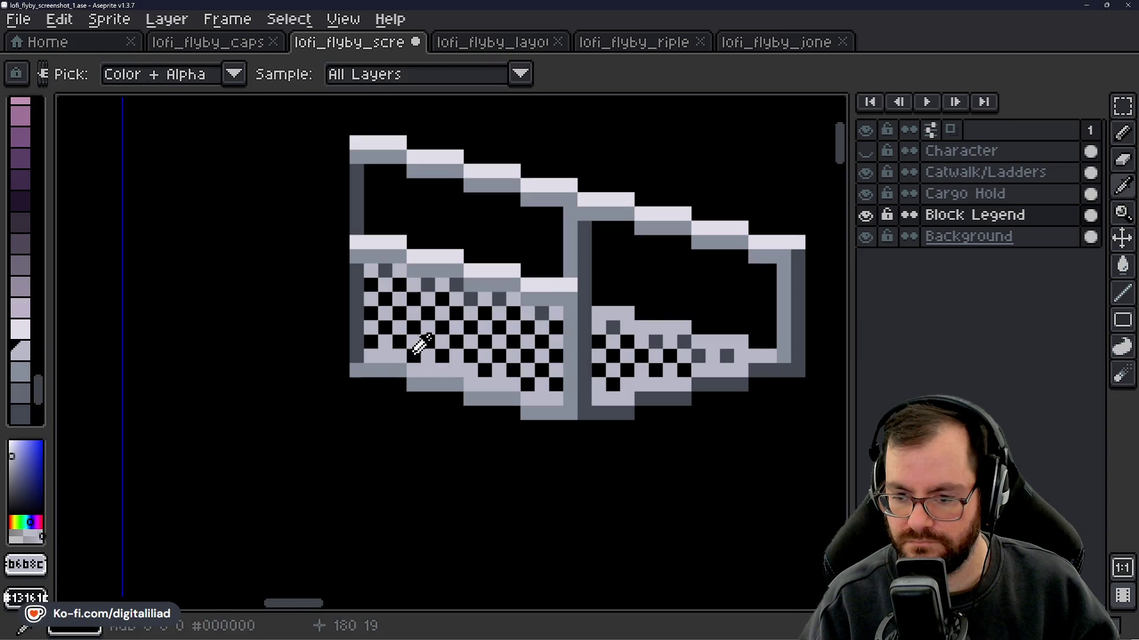
{"action": "left_click_drag", "start_coordinate": [365, 269], "coordinate": [352, 294]}
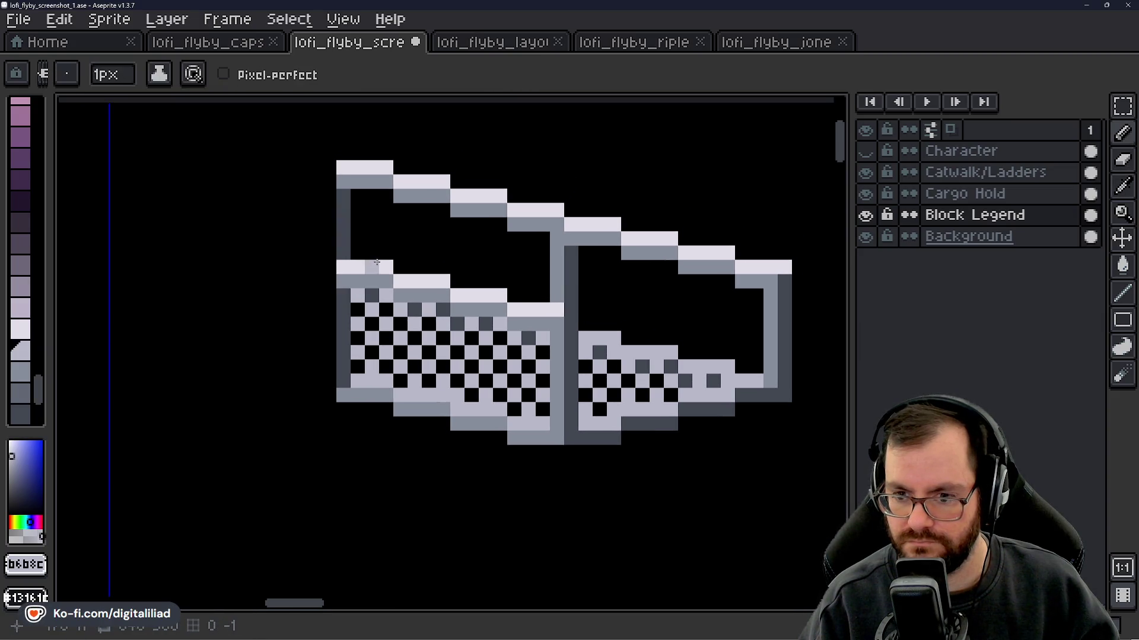
{"action": "scroll", "coordinate": [377, 262], "scroll_direction": "down", "scroll_amount": 3}
{"action": "scroll", "coordinate": [407, 365], "scroll_direction": "down", "scroll_amount": 2}
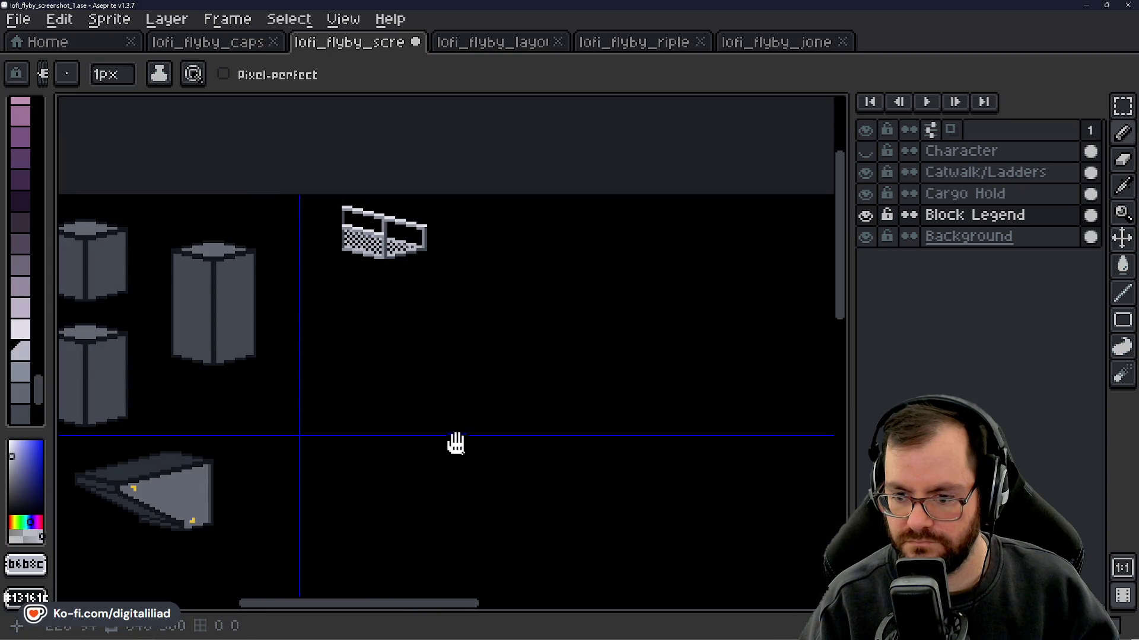
- Erase the left post and the top rail steps from the piece's left half
{"action": "scroll", "coordinate": [437, 320], "scroll_direction": "down", "scroll_amount": 3}
{"action": "scroll", "coordinate": [505, 419], "scroll_direction": "up", "scroll_amount": 3}
{"action": "scroll", "coordinate": [446, 371], "scroll_direction": "up", "scroll_amount": 1}
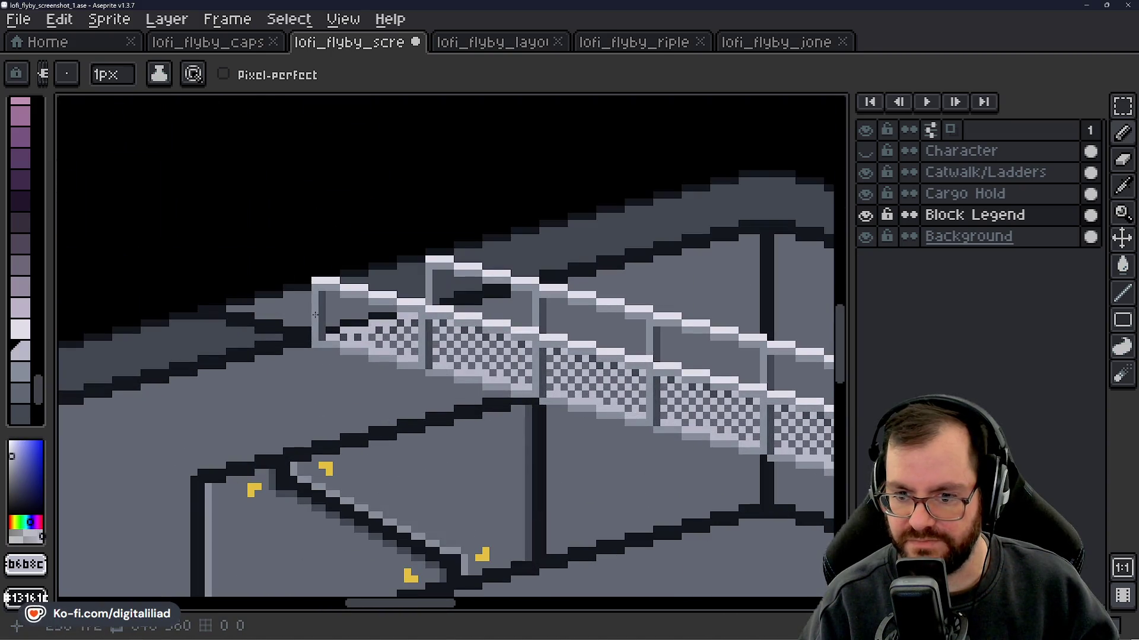
{"action": "left_click_drag", "start_coordinate": [547, 455], "coordinate": [511, 426]}
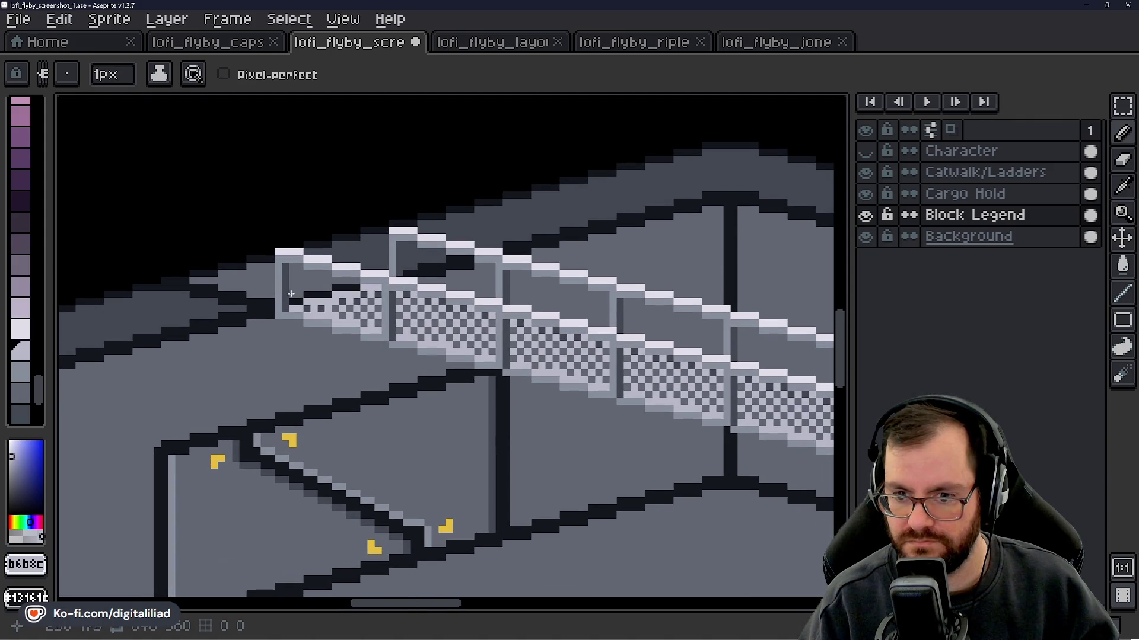
{"action": "scroll", "coordinate": [473, 278], "scroll_direction": "down", "scroll_amount": 3}
{"action": "scroll", "coordinate": [356, 272], "scroll_direction": "up", "scroll_amount": 3}
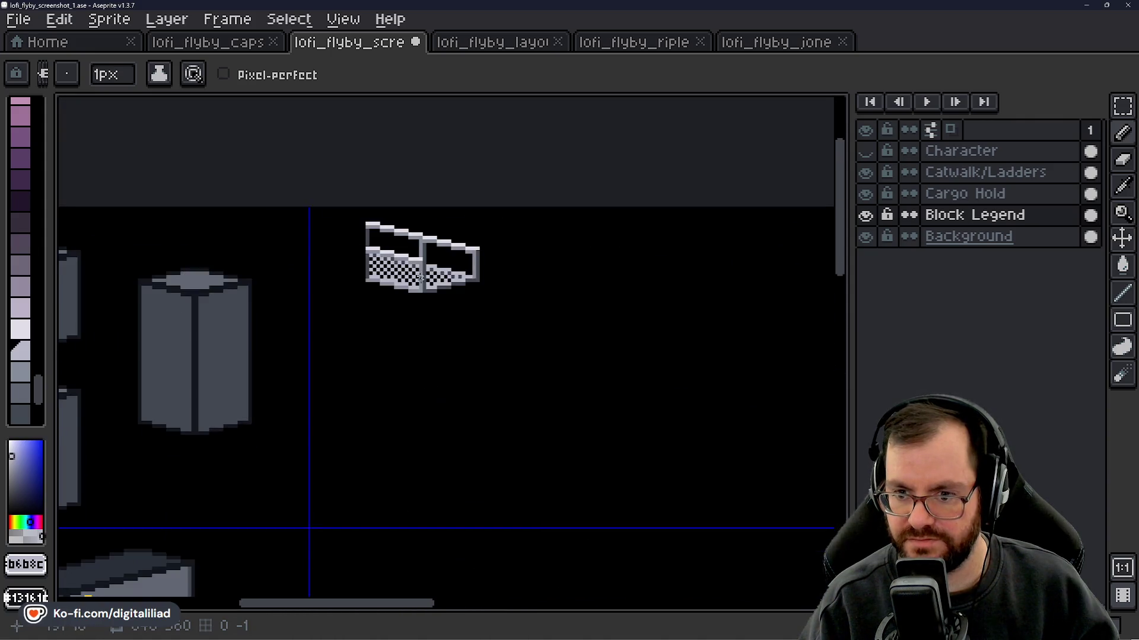
{"action": "key", "text": "m"}
{"action": "scroll", "coordinate": [378, 274], "scroll_direction": "up", "scroll_amount": 2}
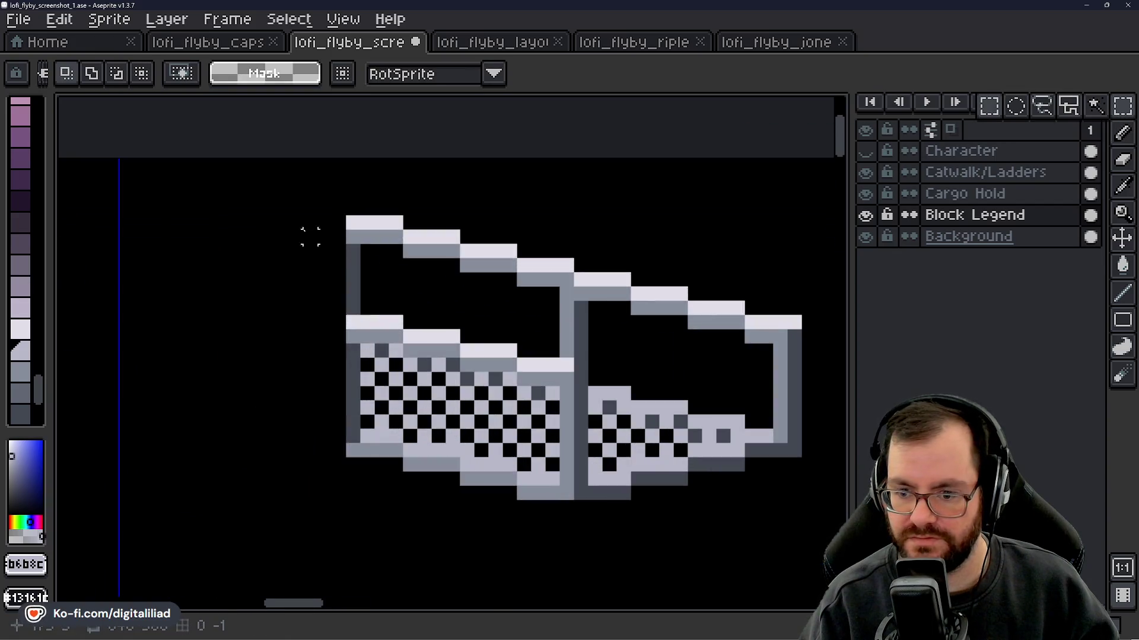
{"action": "scroll", "coordinate": [324, 229], "scroll_direction": "up", "scroll_amount": 1}
{"action": "scroll", "coordinate": [331, 224], "scroll_direction": "down", "scroll_amount": 3}
{"action": "scroll", "coordinate": [335, 225], "scroll_direction": "up", "scroll_amount": 2}
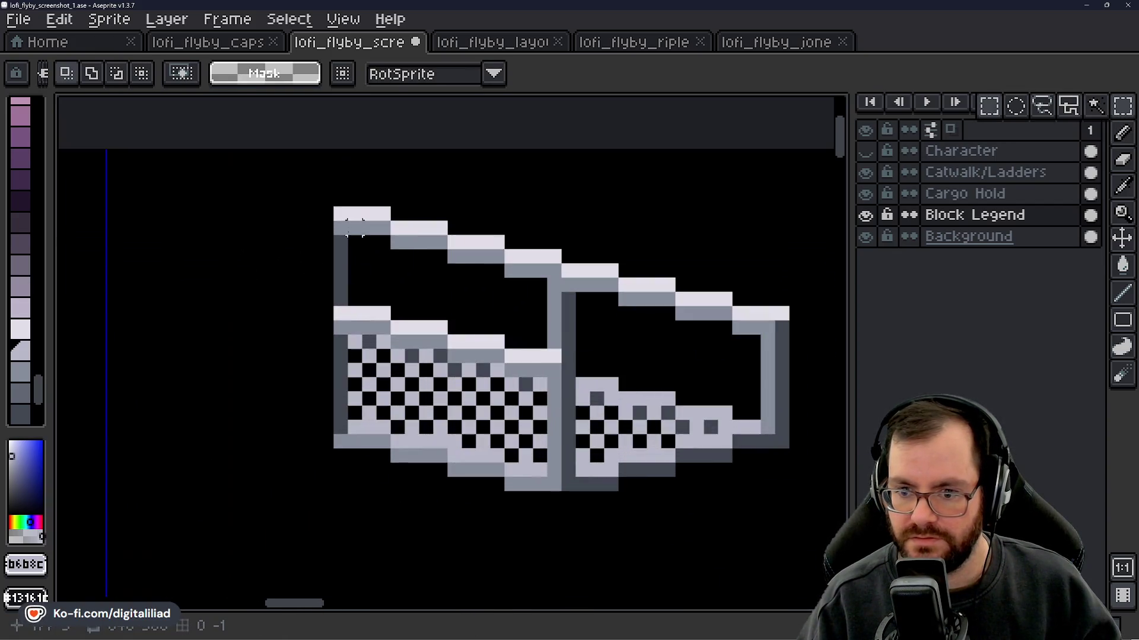
{"action": "key", "text": "e"}
{"action": "left_click_drag", "start_coordinate": [340, 228], "coordinate": [340, 285]}
{"action": "mouse_move", "coordinate": [355, 228]}
{"action": "left_mouse_down"}
{"action": "mouse_move", "coordinate": [368, 214]}
{"action": "mouse_move", "coordinate": [414, 235]}
{"action": "mouse_move", "coordinate": [497, 242]}
{"action": "left_mouse_up"}
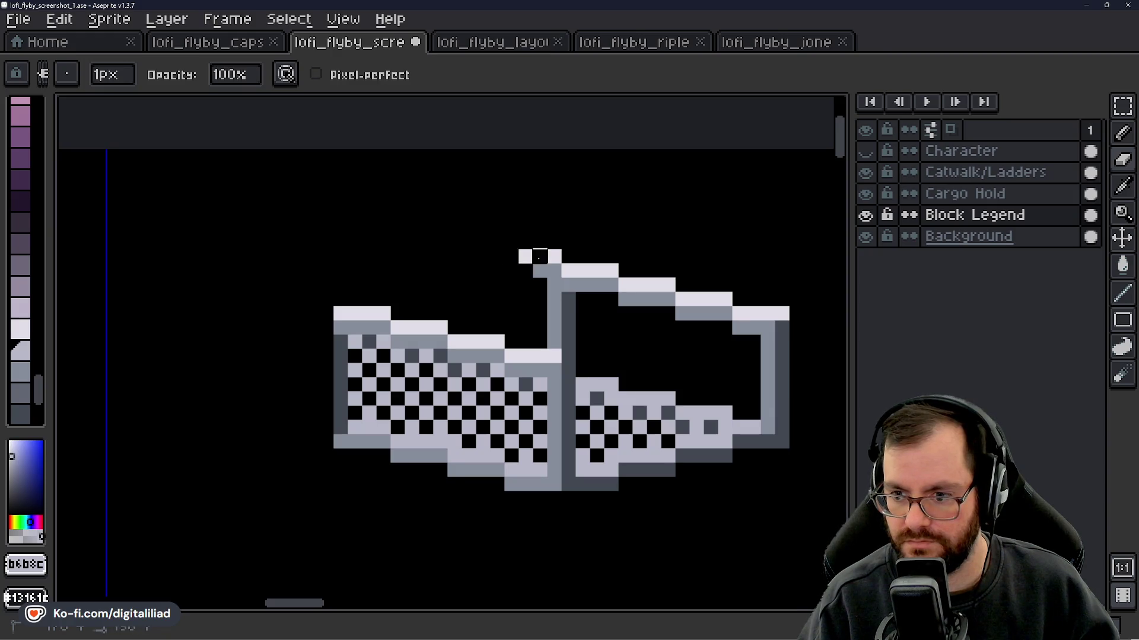
- Sample the white rail highlight and place a light pixel in the right section
{"action": "left_click_drag", "start_coordinate": [540, 242], "coordinate": [511, 240]}
{"action": "left_click", "coordinate": [547, 267], "text": "alt"}
{"action": "key", "text": "b"}
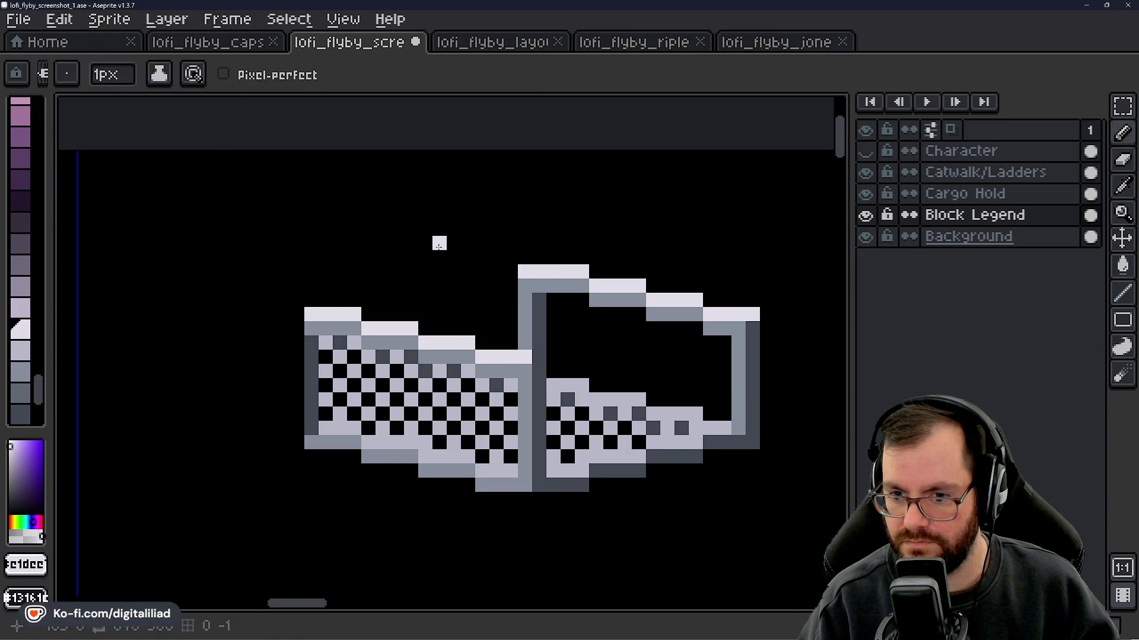
{"action": "scroll", "coordinate": [438, 243], "scroll_direction": "down", "scroll_amount": 2}
{"action": "scroll", "coordinate": [460, 297], "scroll_direction": "up", "scroll_amount": 2}
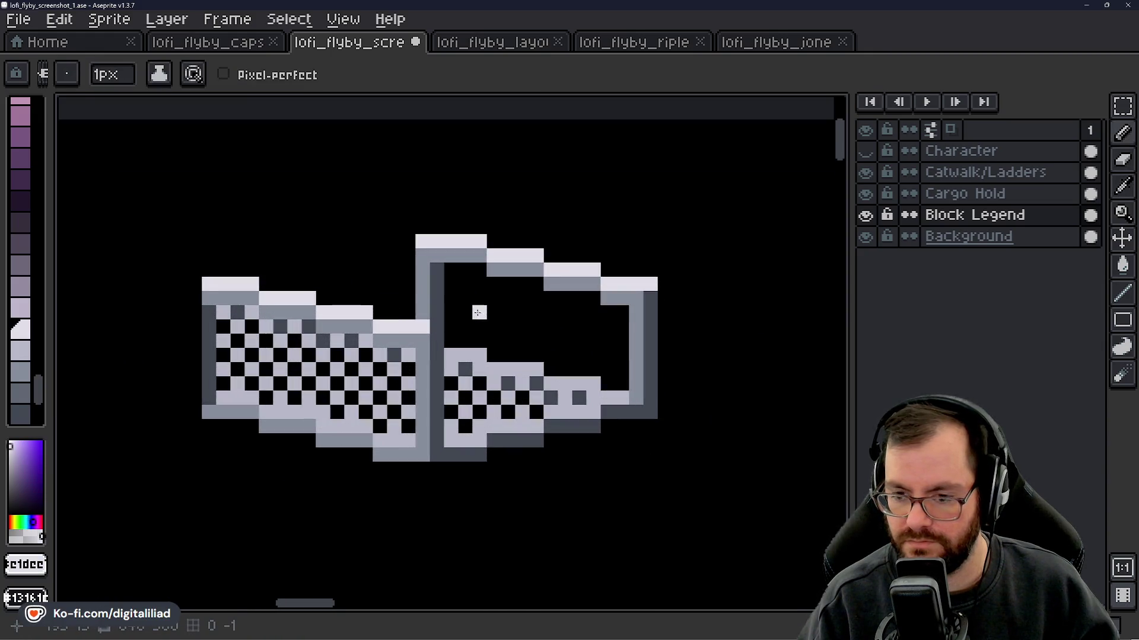
{"action": "left_click", "coordinate": [470, 300]}
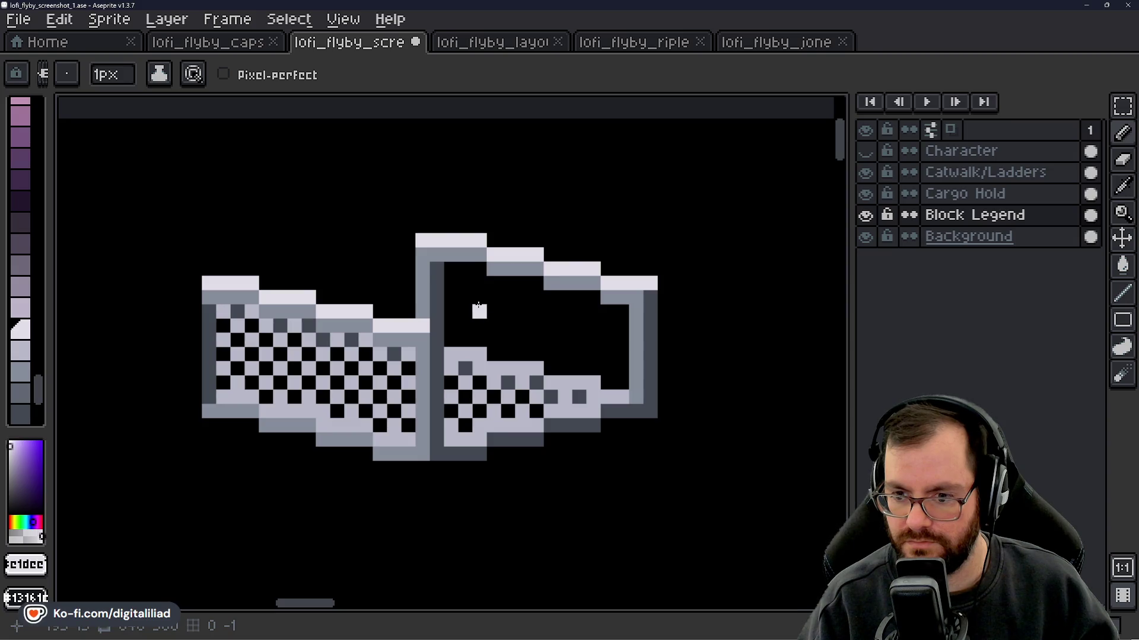
{"action": "scroll", "coordinate": [484, 303], "scroll_direction": "down", "scroll_amount": 4}
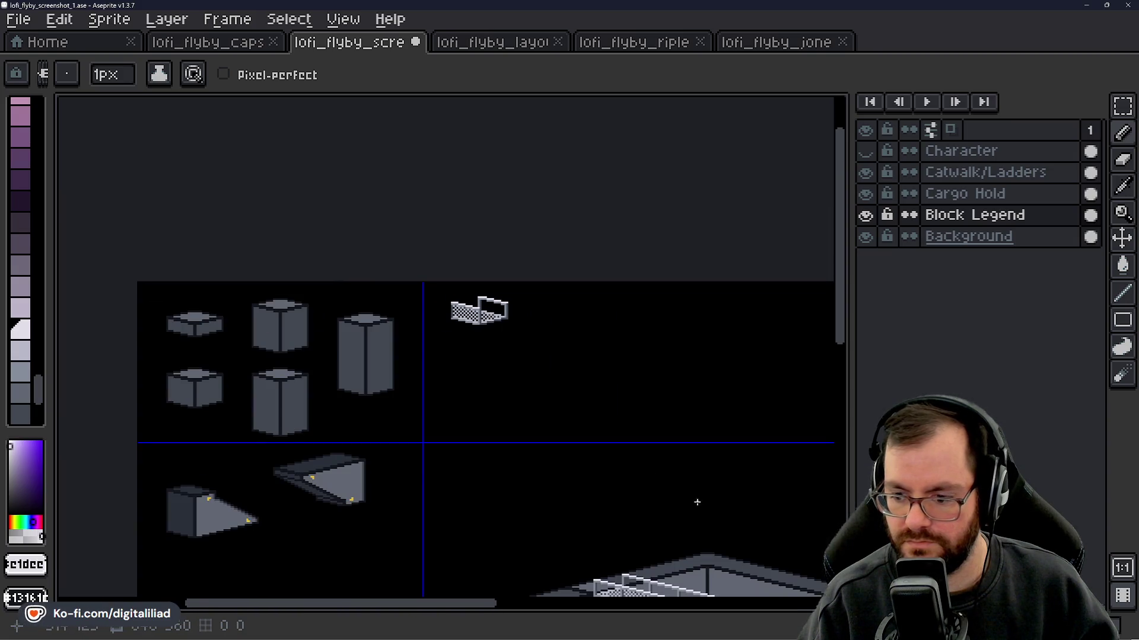
{"action": "scroll", "coordinate": [565, 437], "scroll_direction": "up", "scroll_amount": 5}
- On Catwalk/Ladders, paint the post pixels at the lower rail junction railing grey
{"action": "left_click_drag", "start_coordinate": [565, 434], "coordinate": [475, 406]}
{"action": "scroll", "coordinate": [477, 326], "scroll_direction": "up", "scroll_amount": 5}
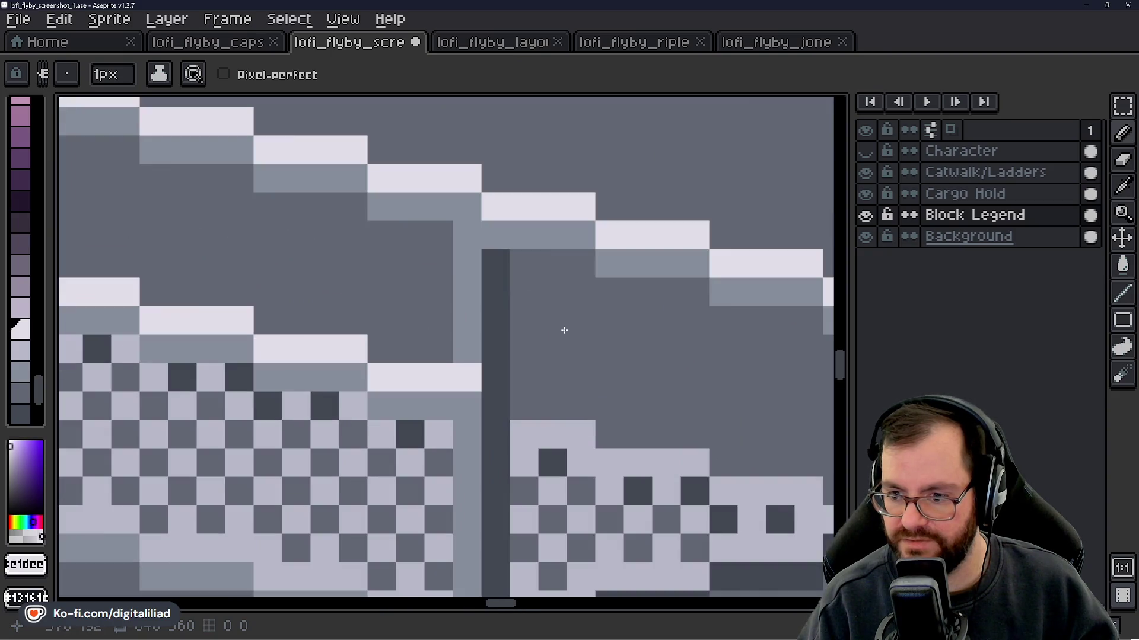
{"action": "left_click", "coordinate": [476, 328]}
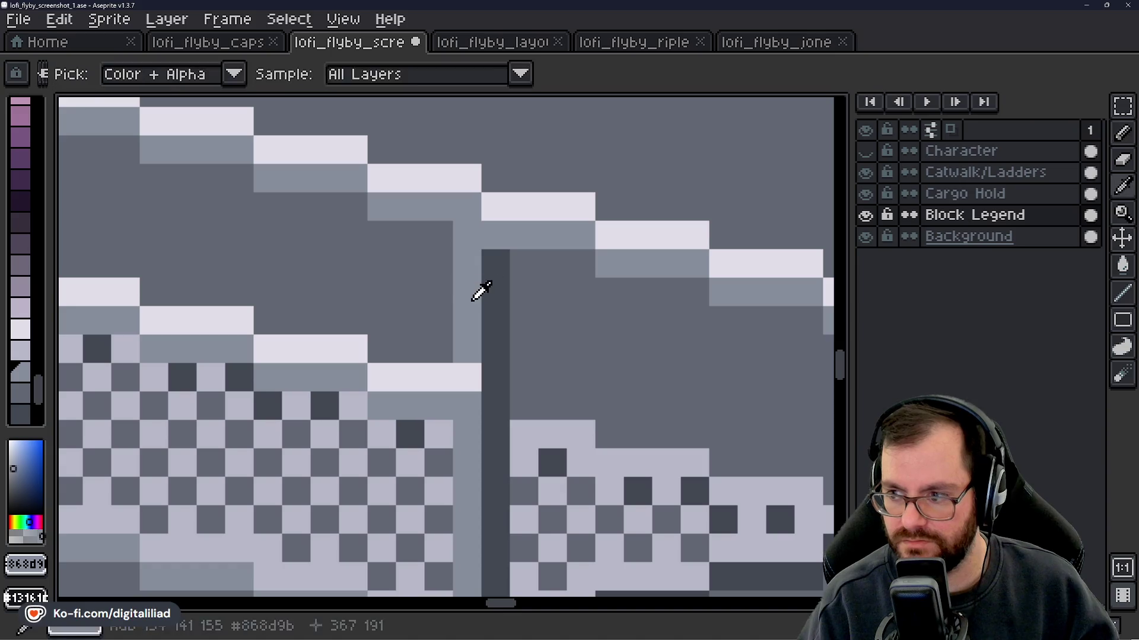
{"action": "left_click", "coordinate": [949, 173]}
{"action": "left_click", "coordinate": [511, 393]}
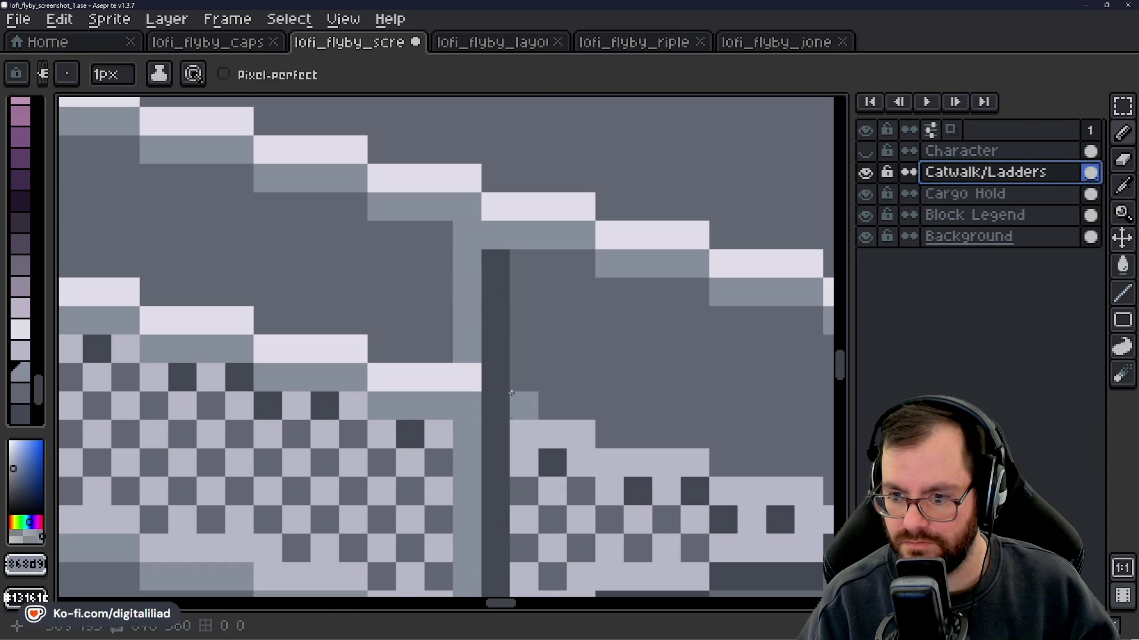
{"action": "key", "text": "ctrl+z"}
{"action": "left_click_drag", "start_coordinate": [504, 404], "coordinate": [501, 386]}
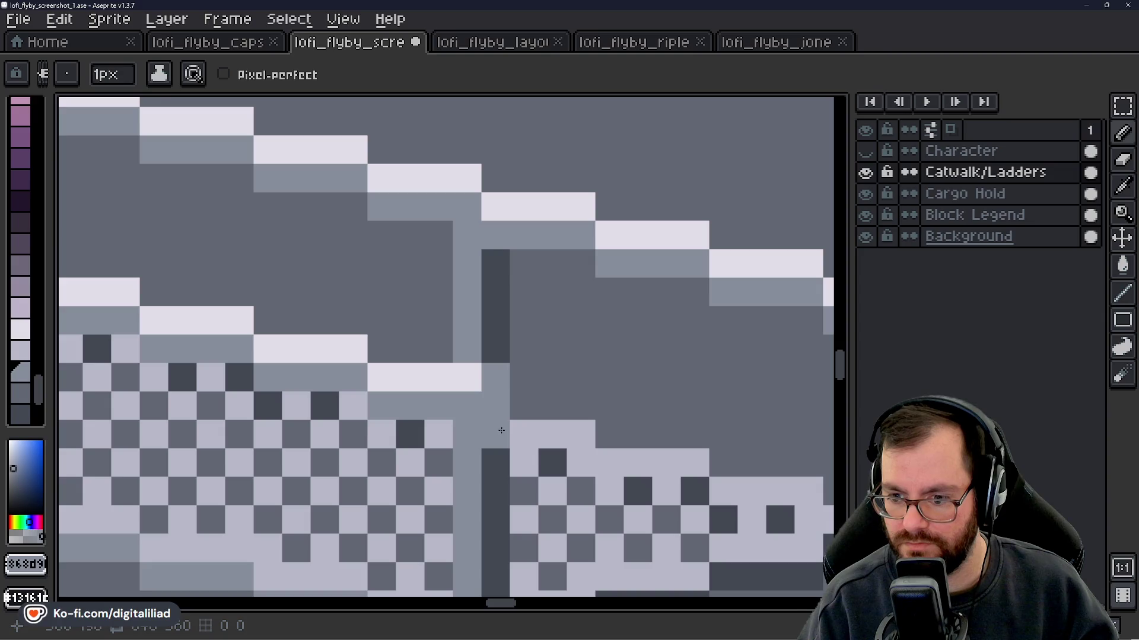
{"action": "scroll", "coordinate": [523, 360], "scroll_direction": "down", "scroll_amount": 3}
{"action": "scroll", "coordinate": [560, 391], "scroll_direction": "up", "scroll_amount": 3}
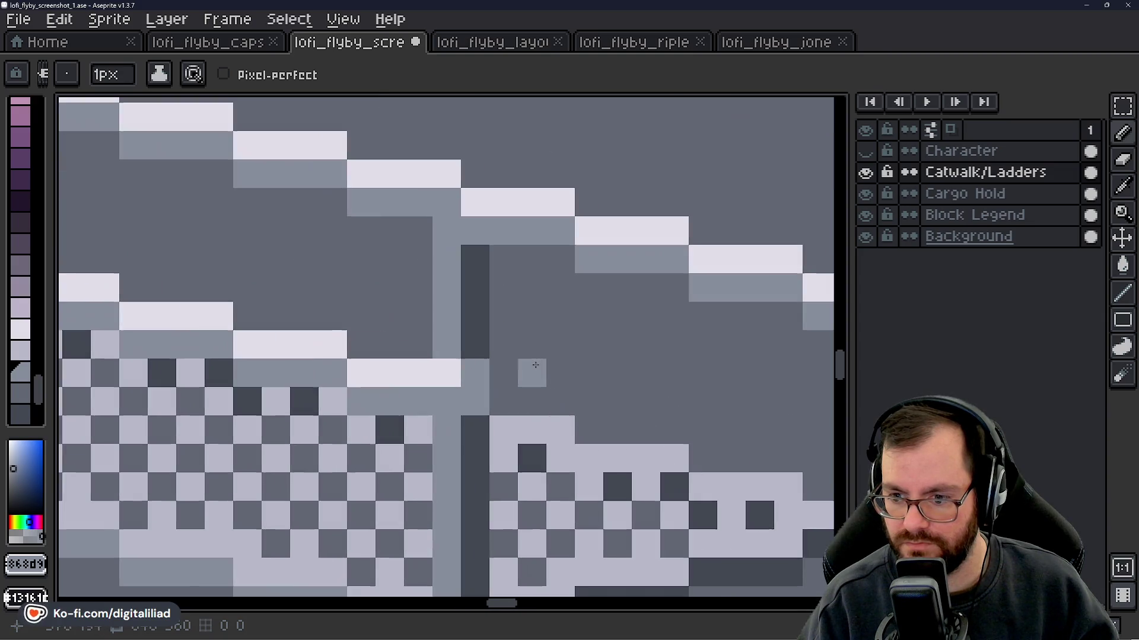
- Add more grey and a white highlight at the junction, recolouring the dark post mid-grey
{"action": "left_click", "coordinate": [532, 418], "text": "alt"}
{"action": "left_click", "coordinate": [475, 429]}
{"action": "left_click", "coordinate": [503, 401]}
{"action": "scroll", "coordinate": [511, 395], "scroll_direction": "down", "scroll_amount": 3}
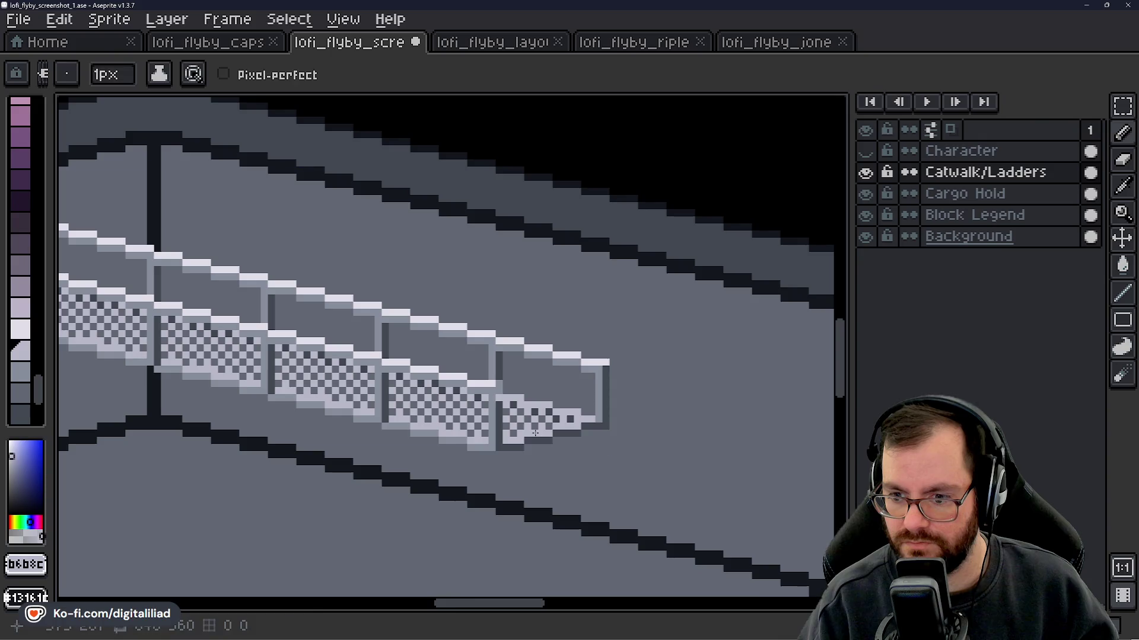
{"action": "scroll", "coordinate": [516, 388], "scroll_direction": "up", "scroll_amount": 3}
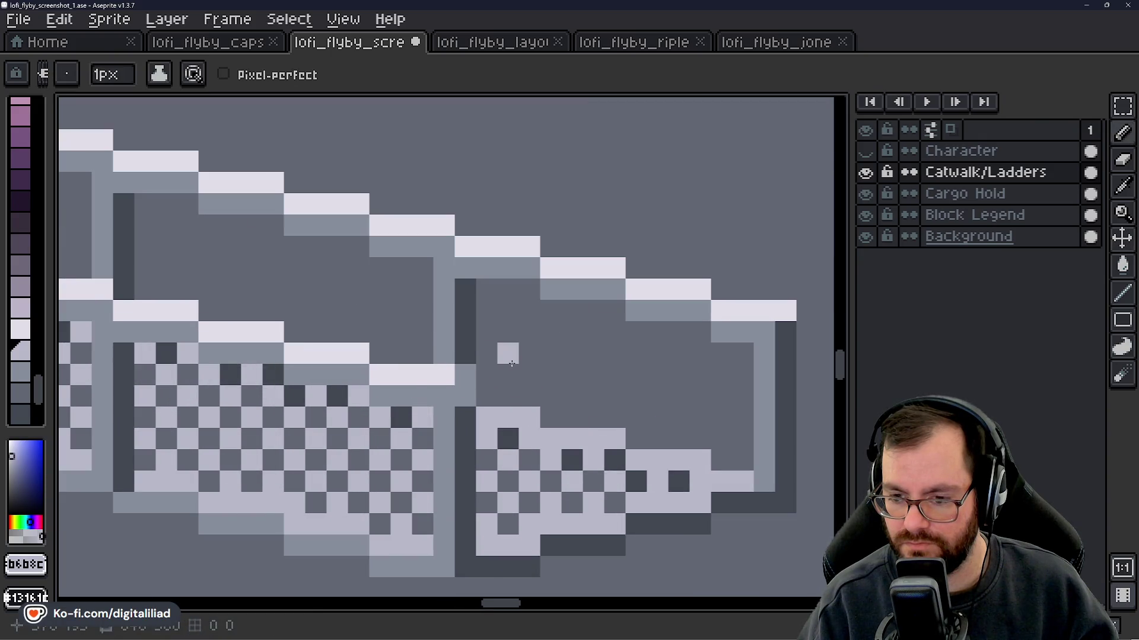
{"action": "left_click", "coordinate": [434, 364], "text": "alt"}
{"action": "left_click", "coordinate": [468, 379]}
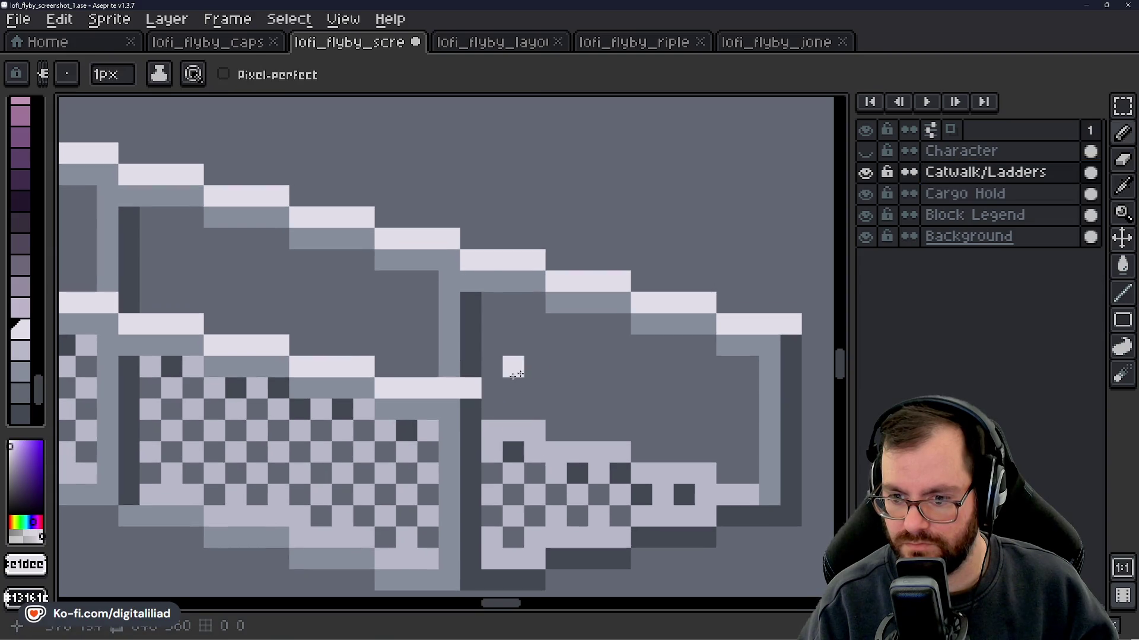
{"action": "left_click", "coordinate": [451, 364], "text": "alt"}
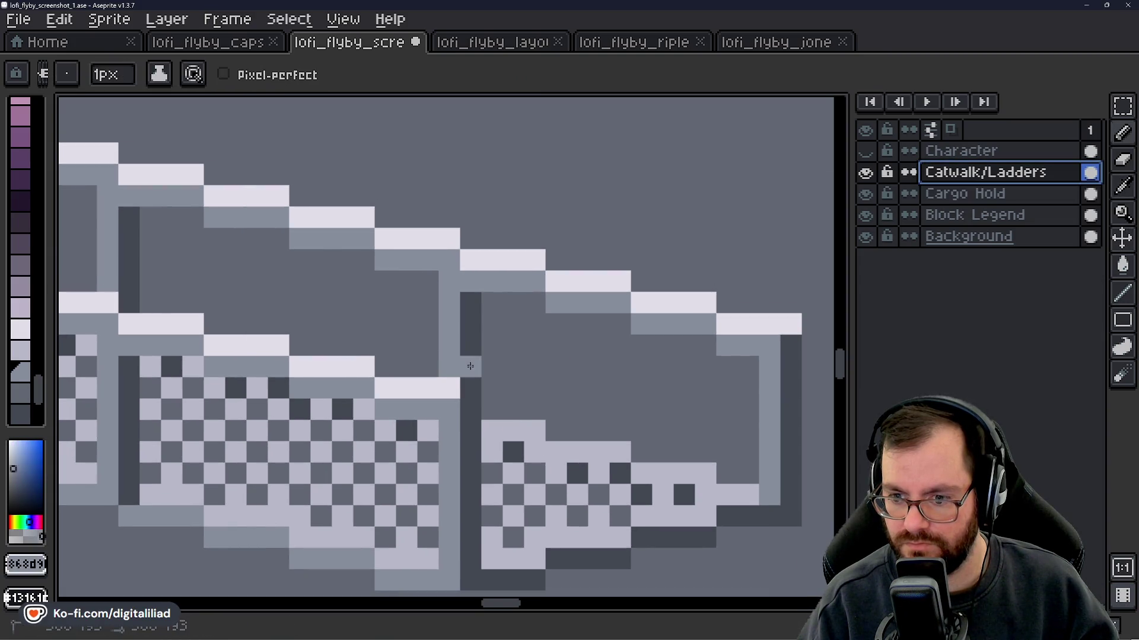